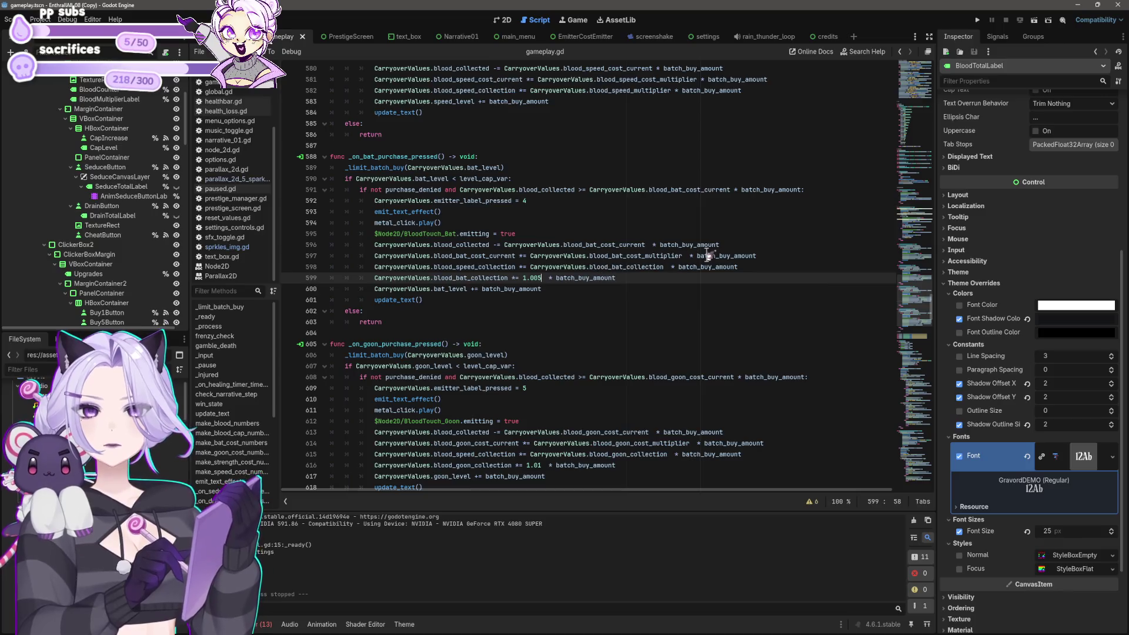
# Open base_values.gd and set the strength and speed cost multipliers to 1.1.
pyautogui.scroll(2, 712, 255)
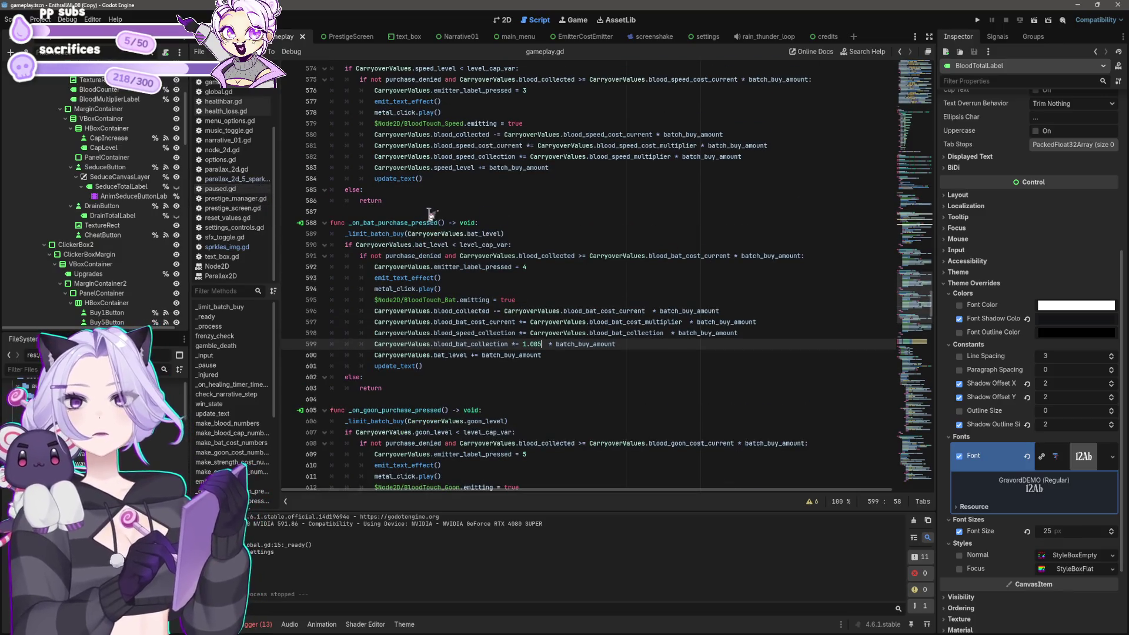
pyautogui.scroll(4, 235, 103)
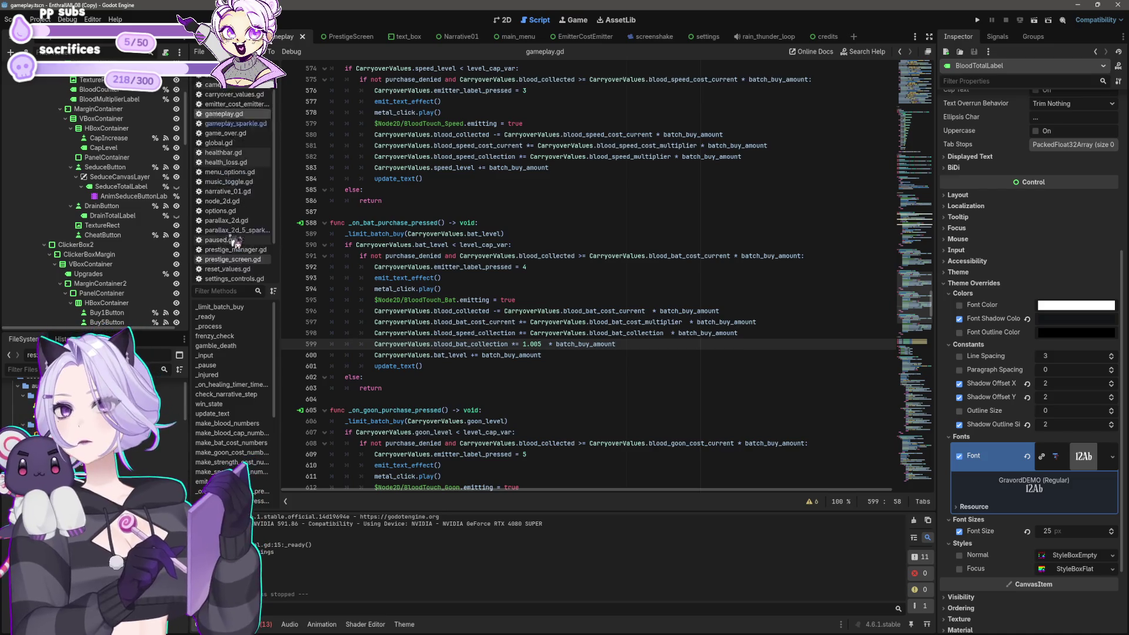
pyautogui.click(223, 82)
pyautogui.click(613, 269)
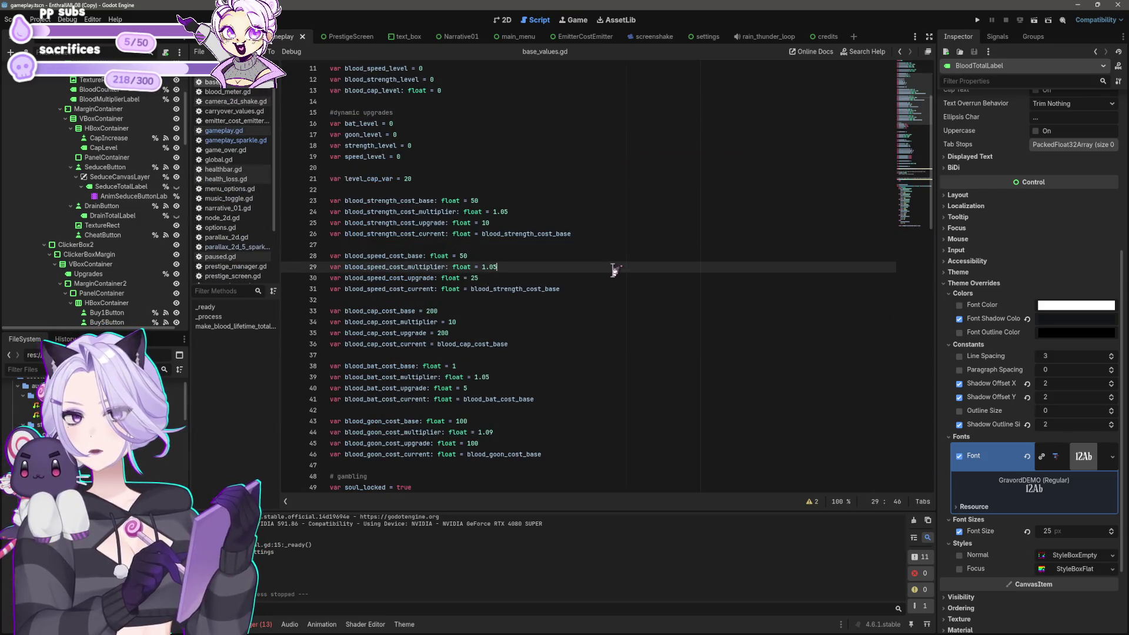
pyautogui.click(539, 212)
pyautogui.write('1')
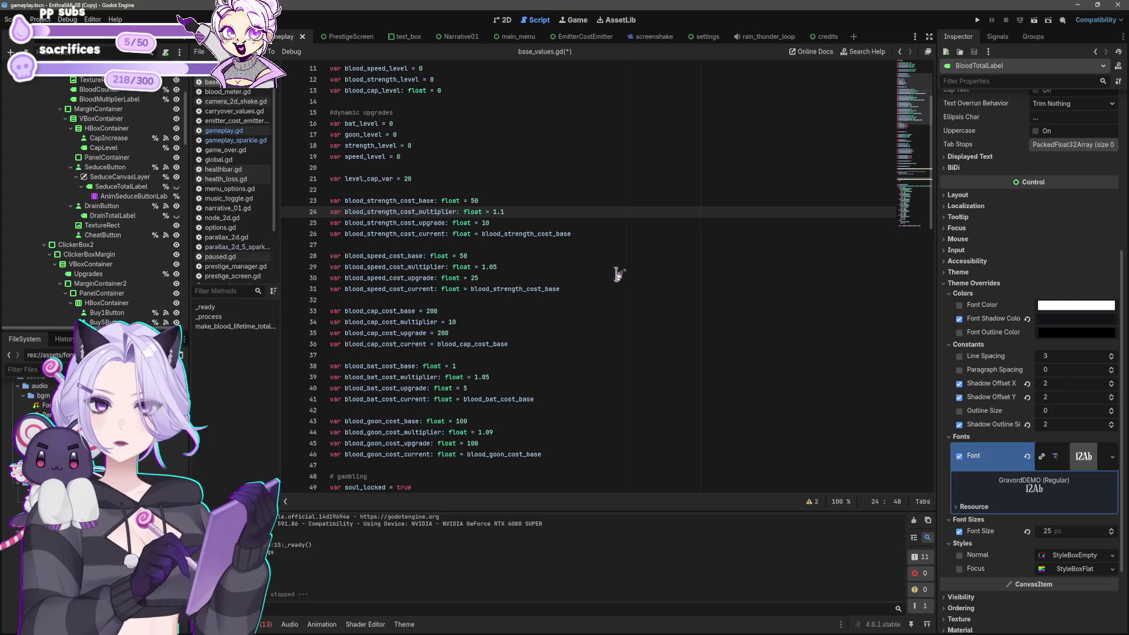
pyautogui.click(514, 268)
pyautogui.write('1')
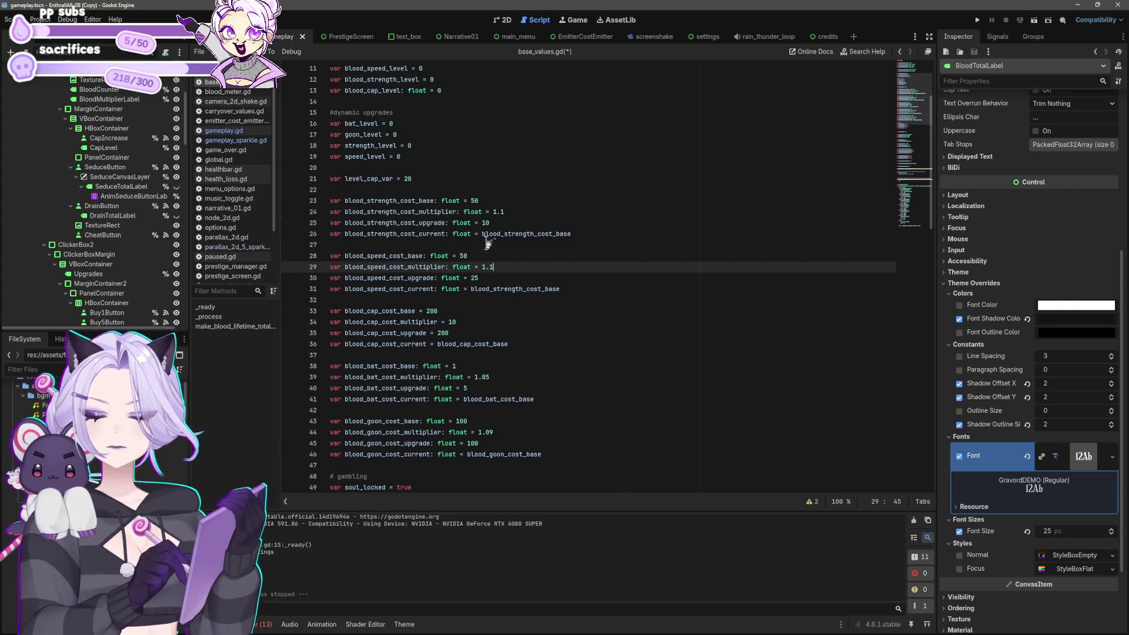
pyautogui.scroll(-1, 491, 324)
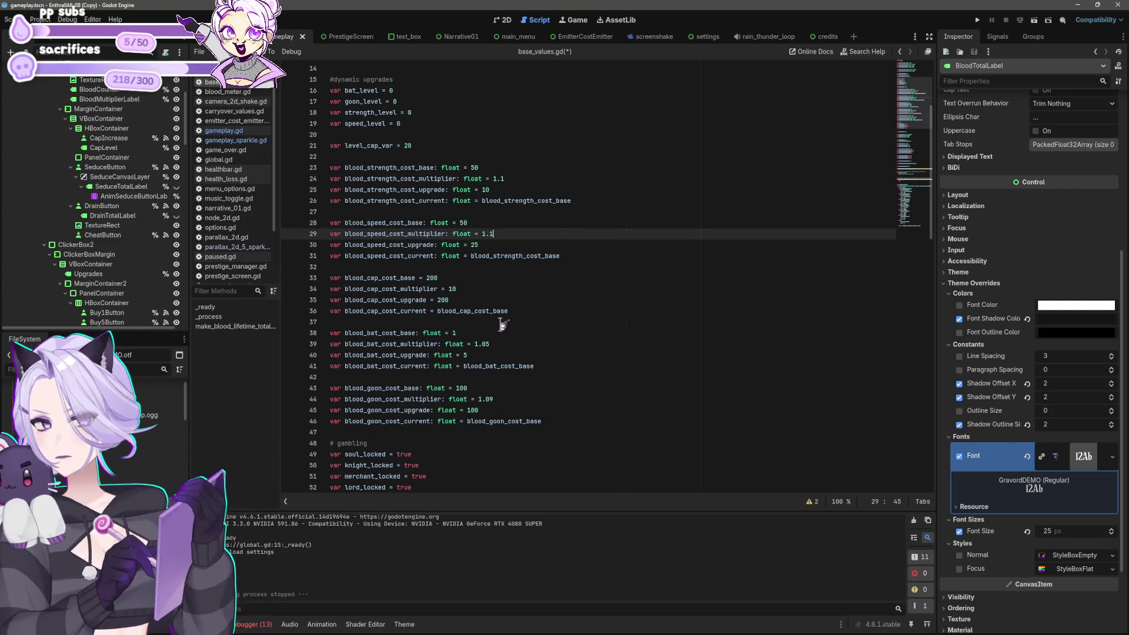
pyautogui.click(478, 286)
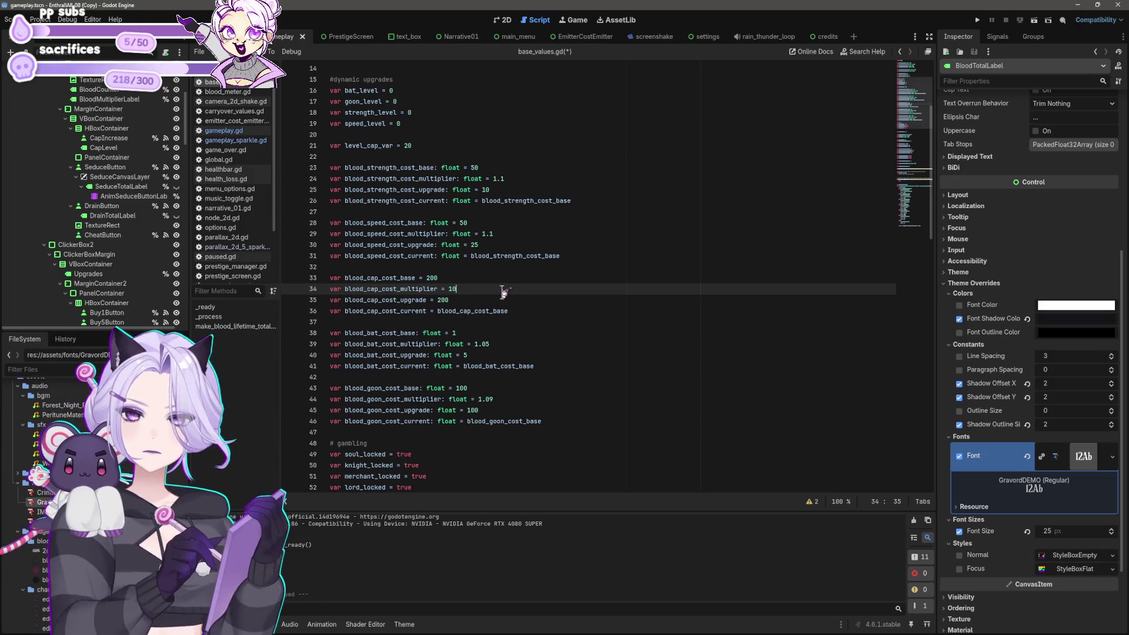
# Set the bat and goon cost multipliers to 1.1 and save the script.
pyautogui.scroll(-1, 504, 292)
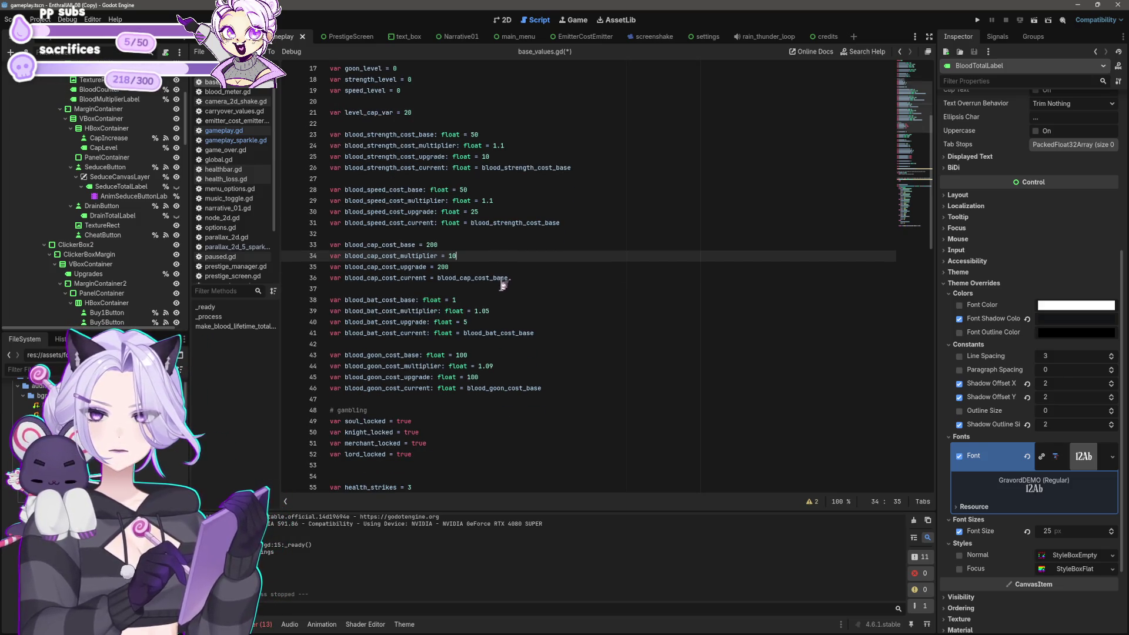
pyautogui.scroll(-1, 511, 276)
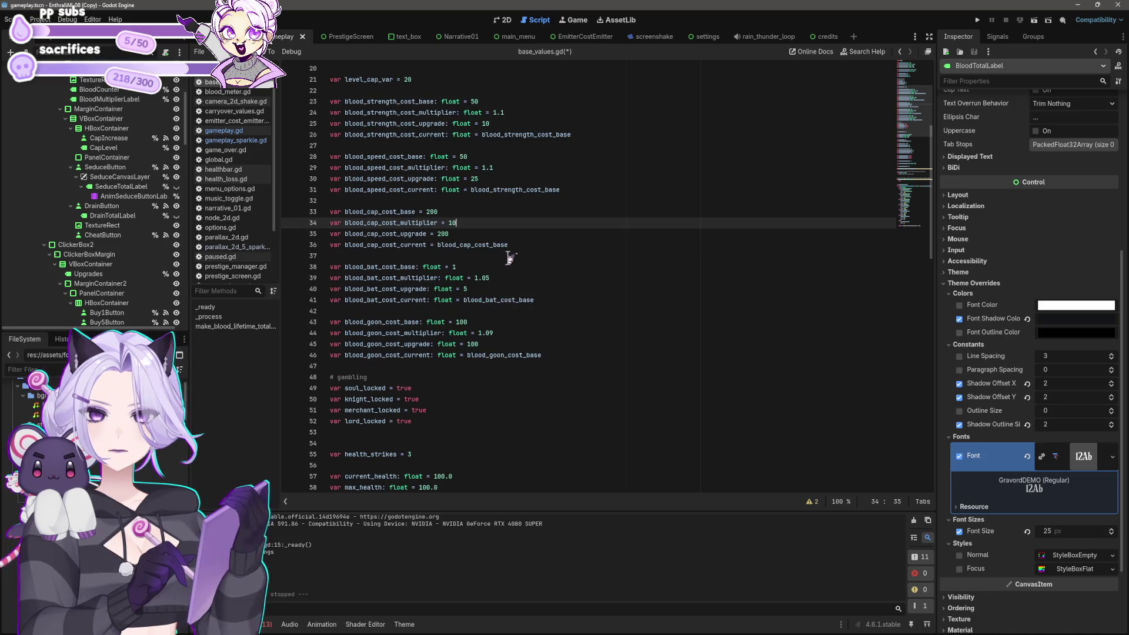
pyautogui.click(481, 267)
pyautogui.click(500, 277)
pyautogui.write('1')
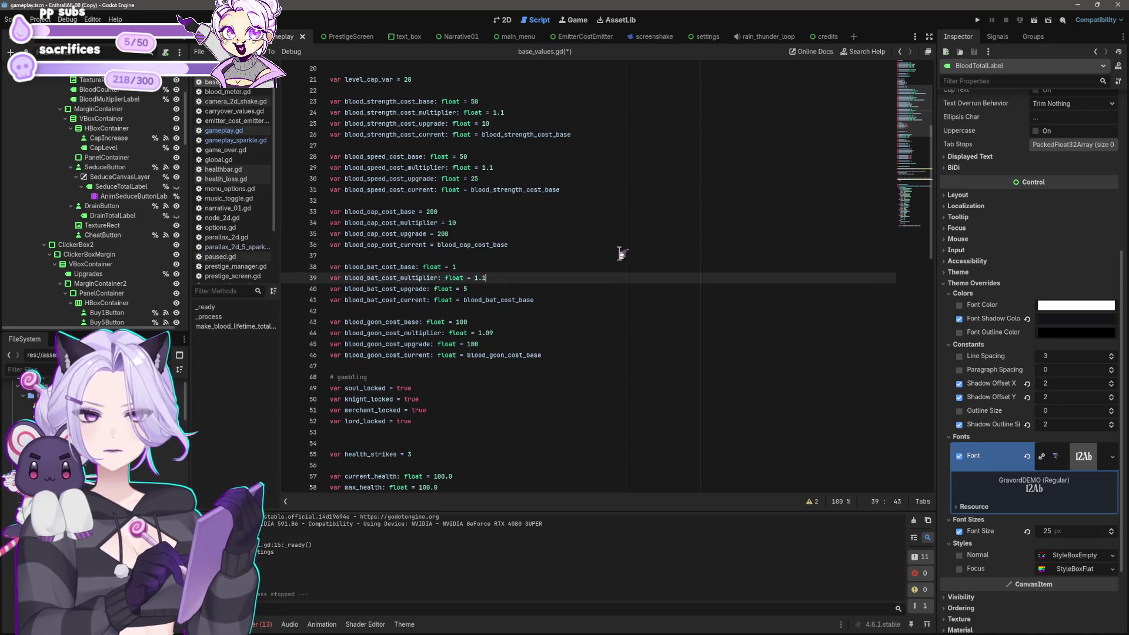
pyautogui.hotkey('ctrl', 's')
pyautogui.click(503, 334)
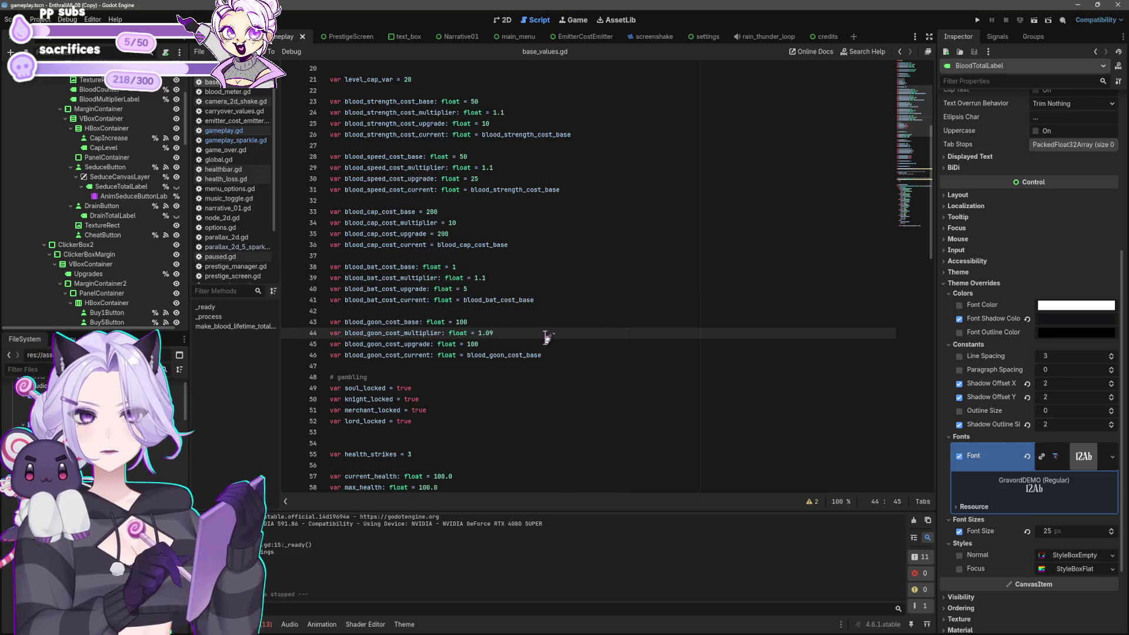
pyautogui.write('1')
pyautogui.scroll(-3, 568, 311)
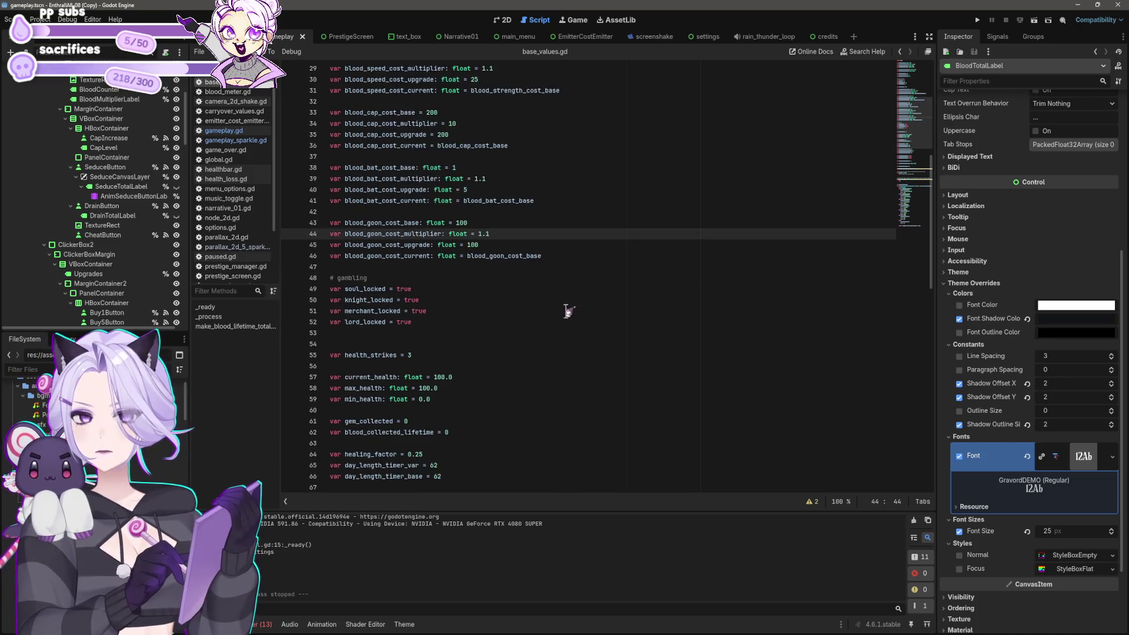
pyautogui.scroll(-5, 583, 300)
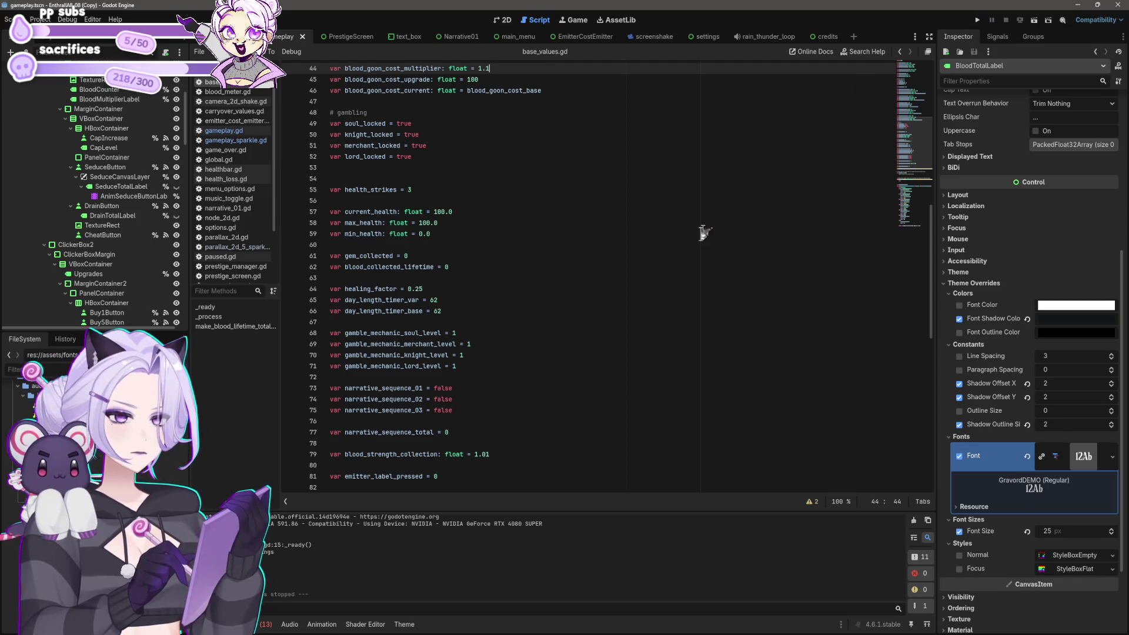
pyautogui.scroll(14, 650, 320)
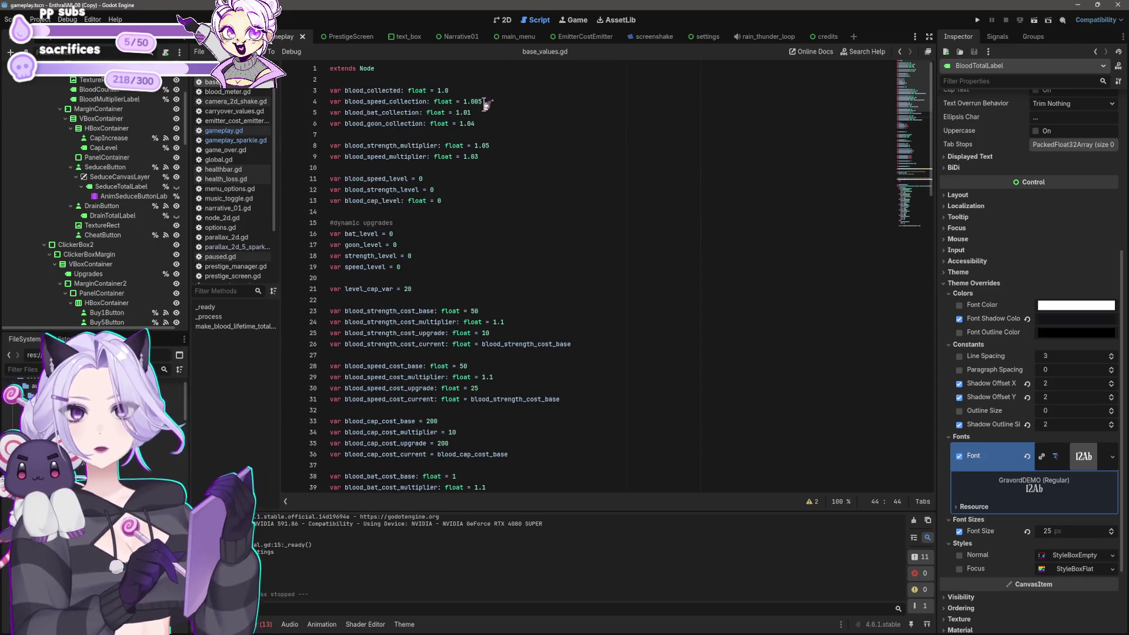
# Change blood_speed_collection to 1.01, blood_bat_collection to 1.02 and blood_goon_collection to 1.05.
pyautogui.click(487, 102)
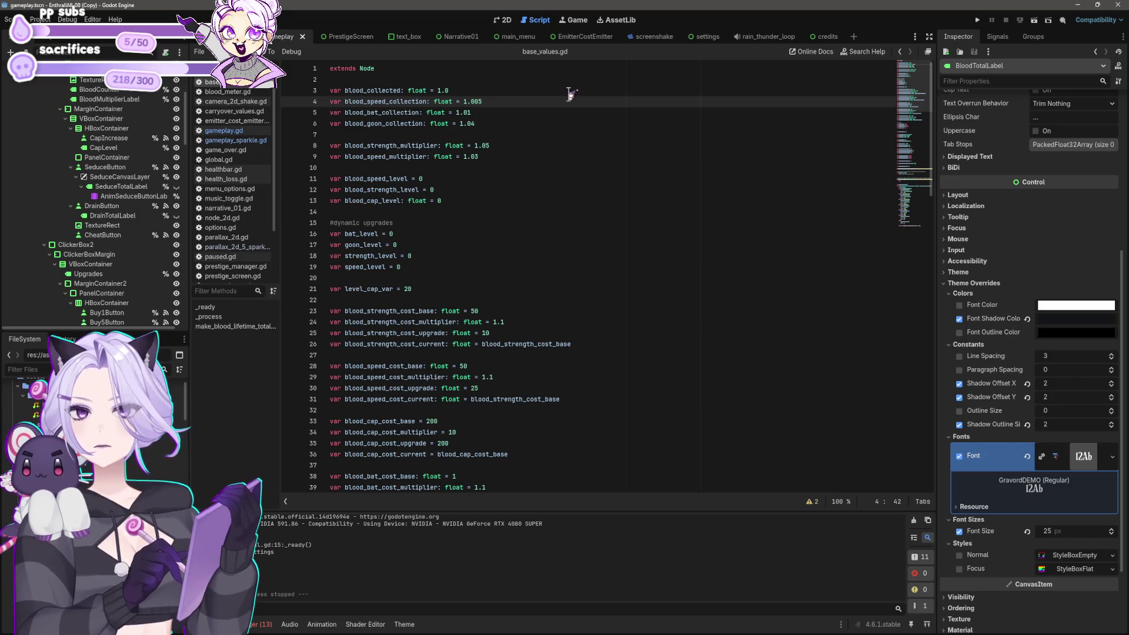
pyautogui.click(517, 147)
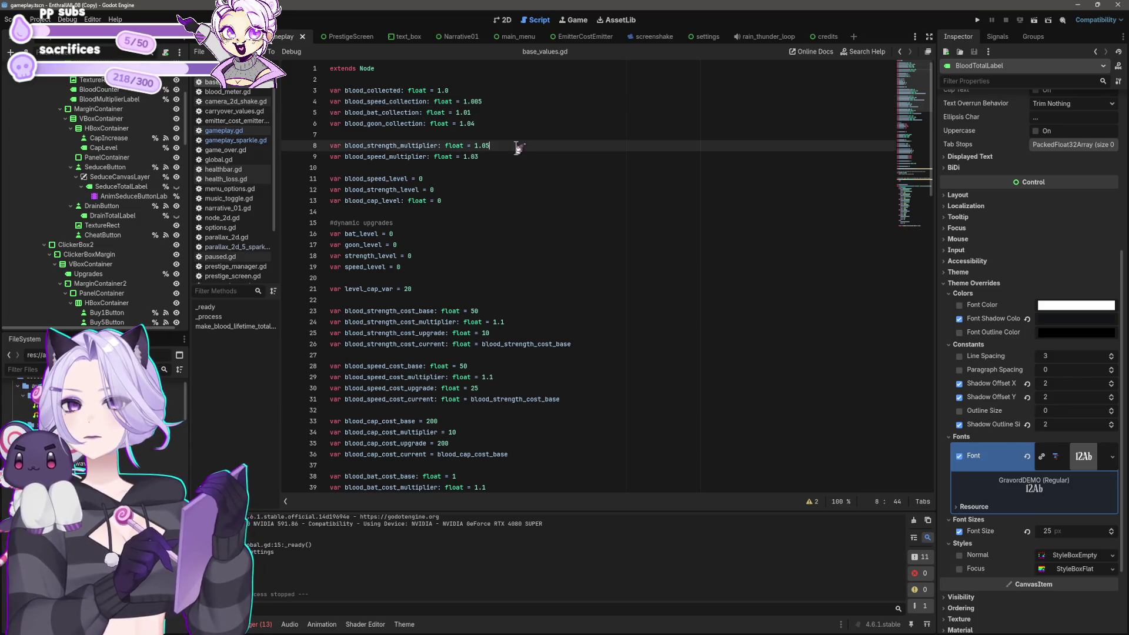
pyautogui.click(499, 114)
pyautogui.click(499, 123)
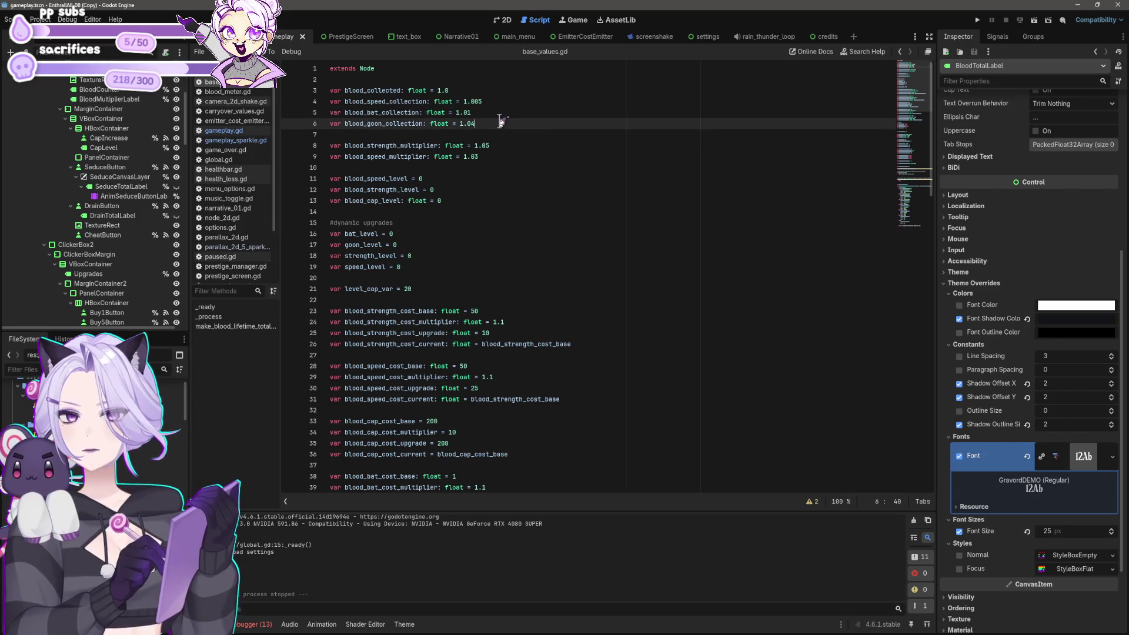
pyautogui.write('5')
pyautogui.press('Up')
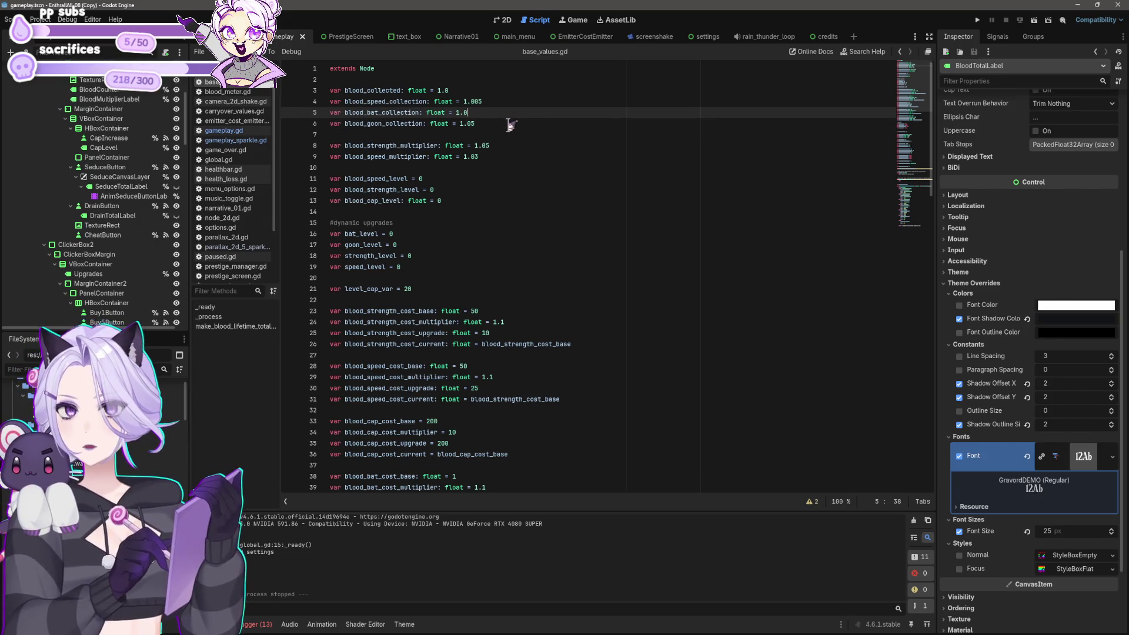
pyautogui.press('Up')
pyautogui.press('End')
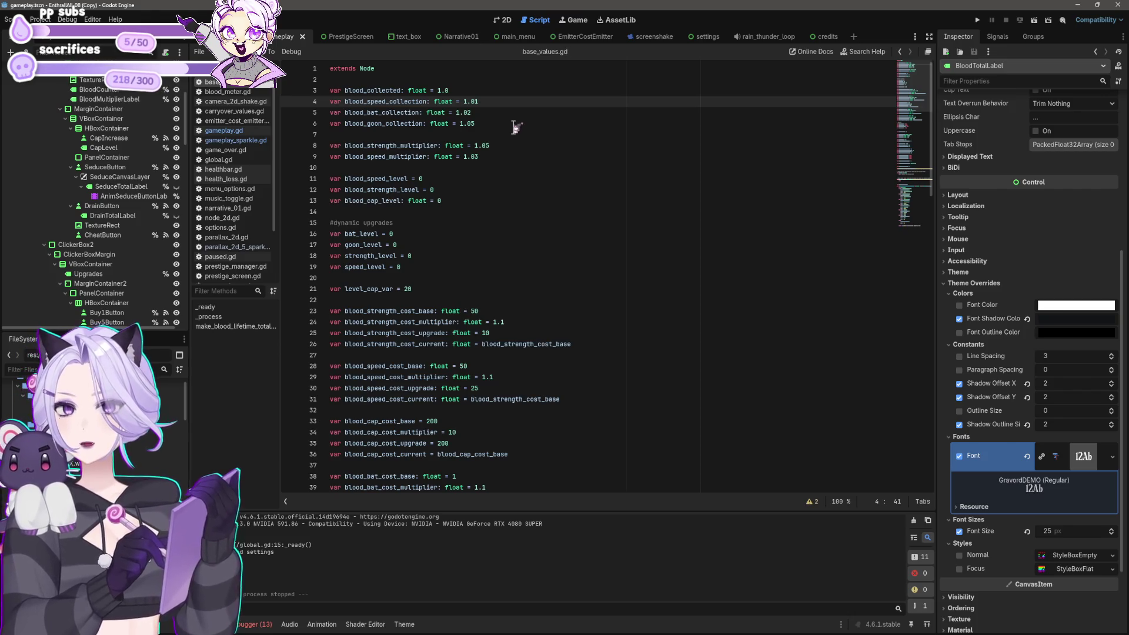
pyautogui.scroll(-3, 499, 163)
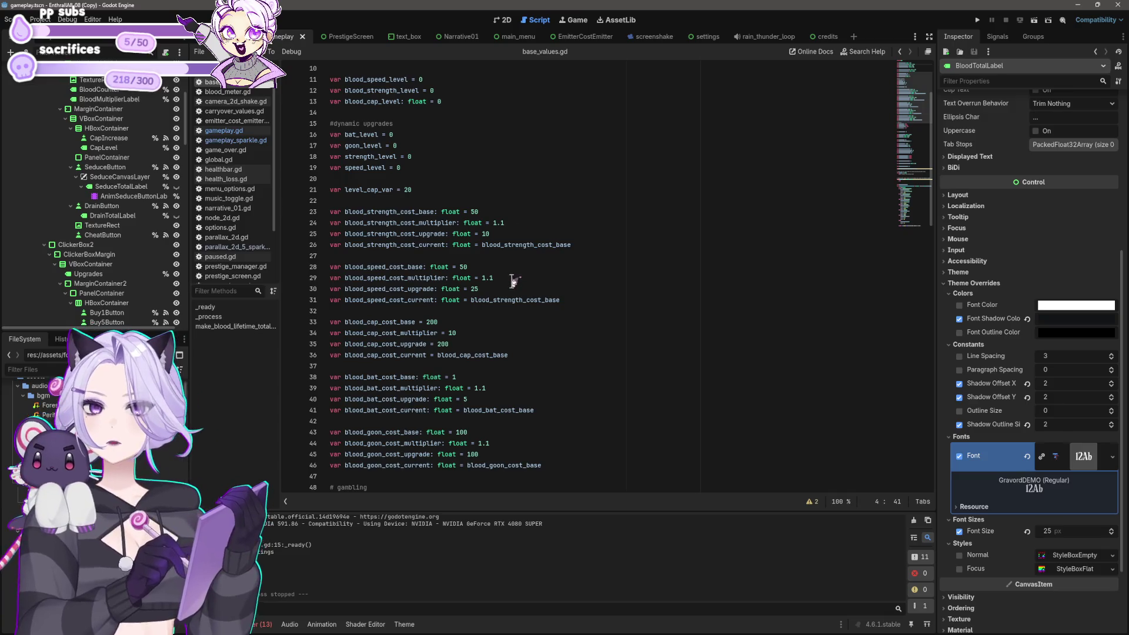
# Edit the blood_strength_cost_base and blood_cap_cost_base values, saving the script.
pyautogui.click(492, 266)
pyautogui.write('100')
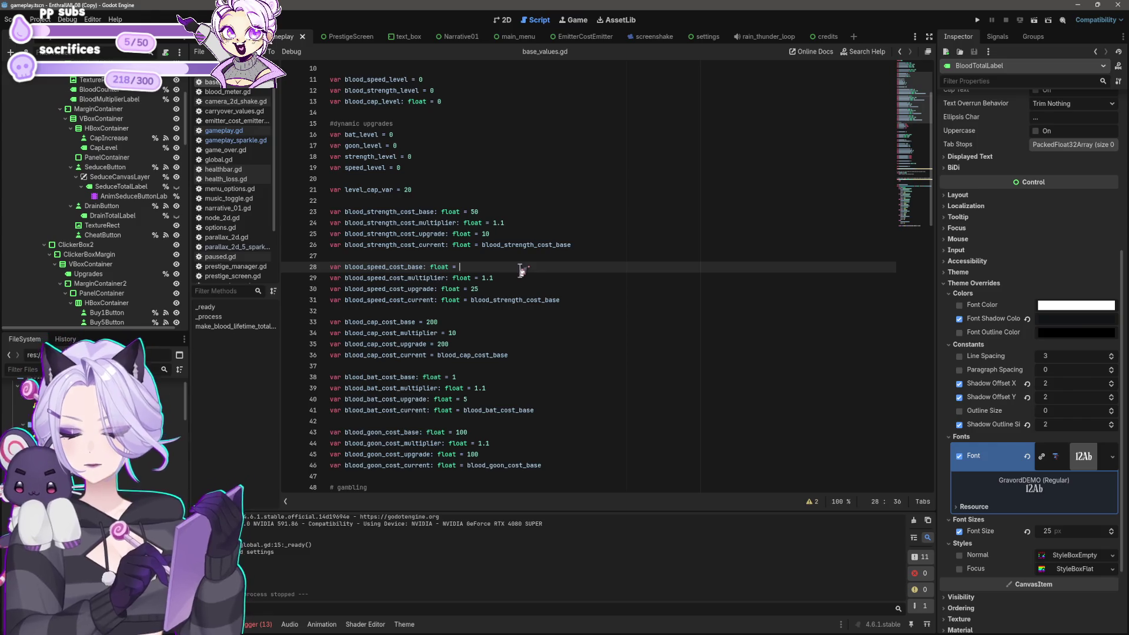
pyautogui.click(512, 214)
pyautogui.press('BackSpace')
pyautogui.press('BackSpace')
pyautogui.hotkey('ctrl', 's')
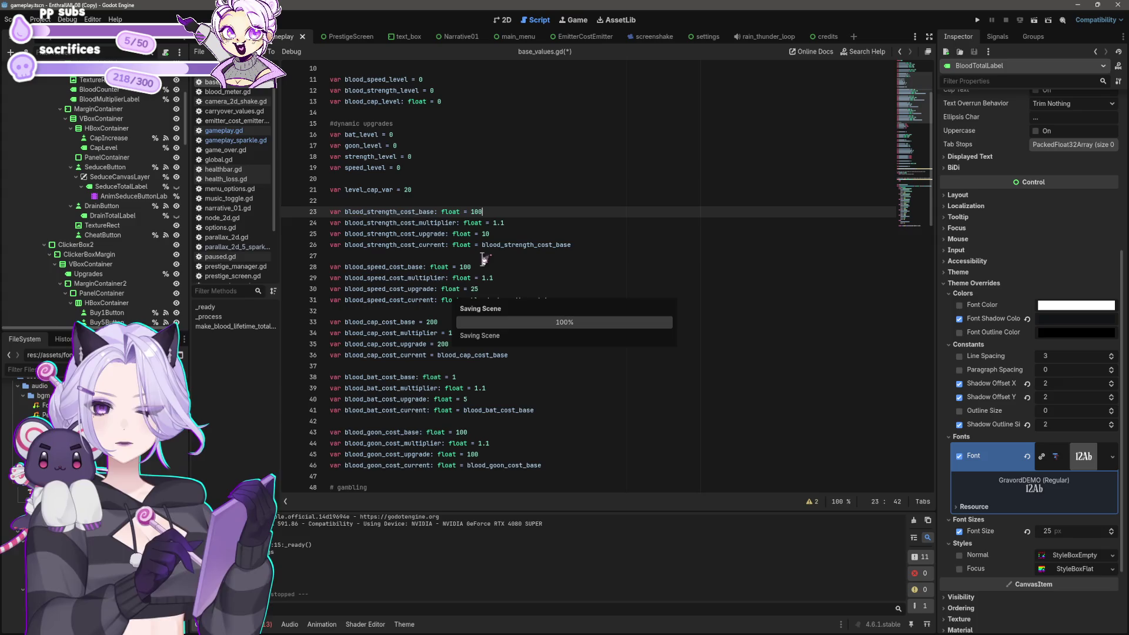
pyautogui.click(511, 321)
pyautogui.write('4')
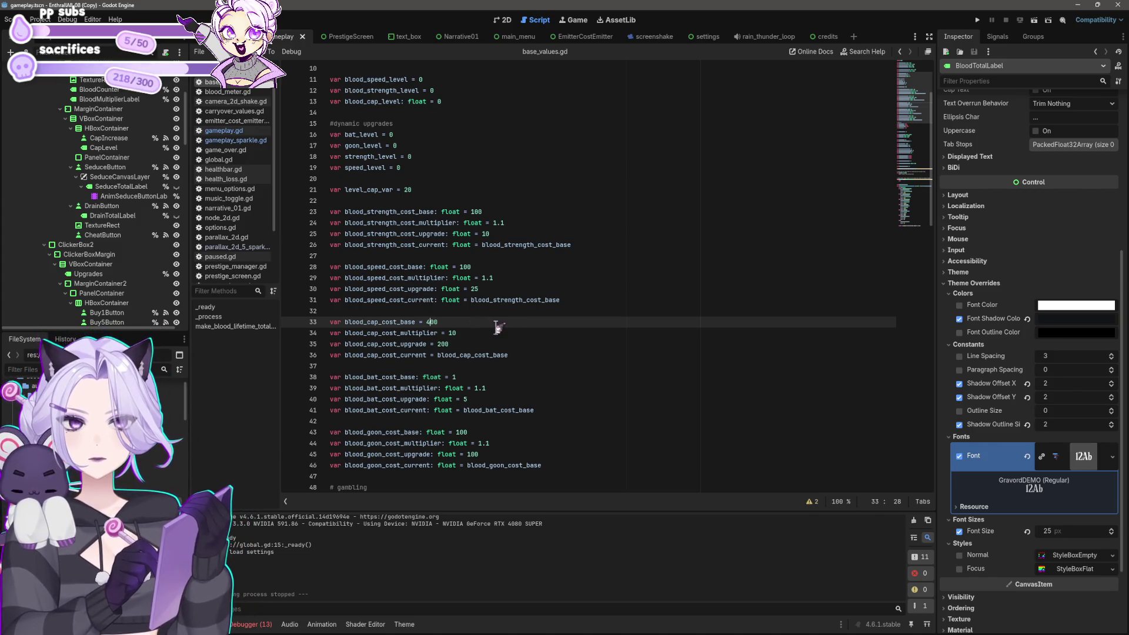
pyautogui.scroll(-1, 515, 332)
pyautogui.press('BackSpace')
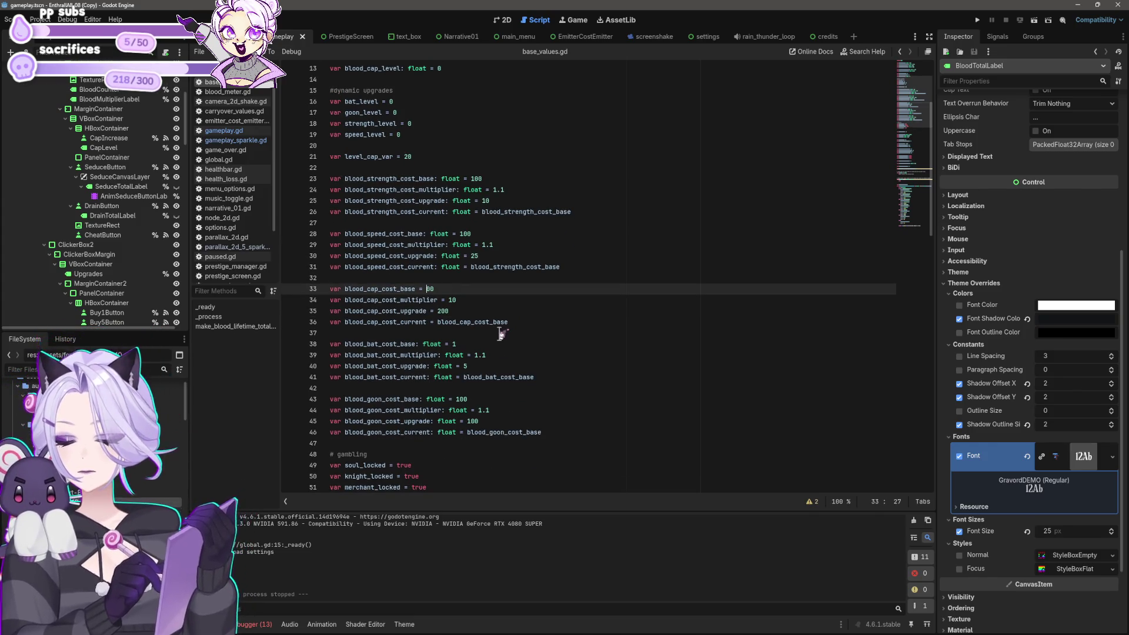
pyautogui.write('5')
pyautogui.scroll(-3, 523, 296)
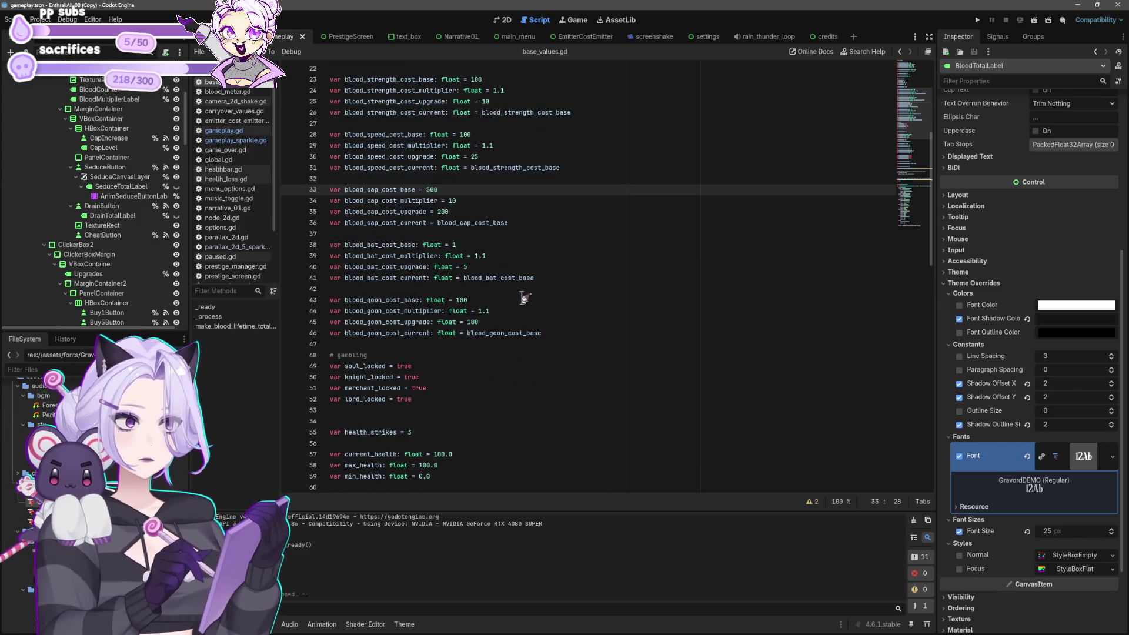
pyautogui.click(488, 266)
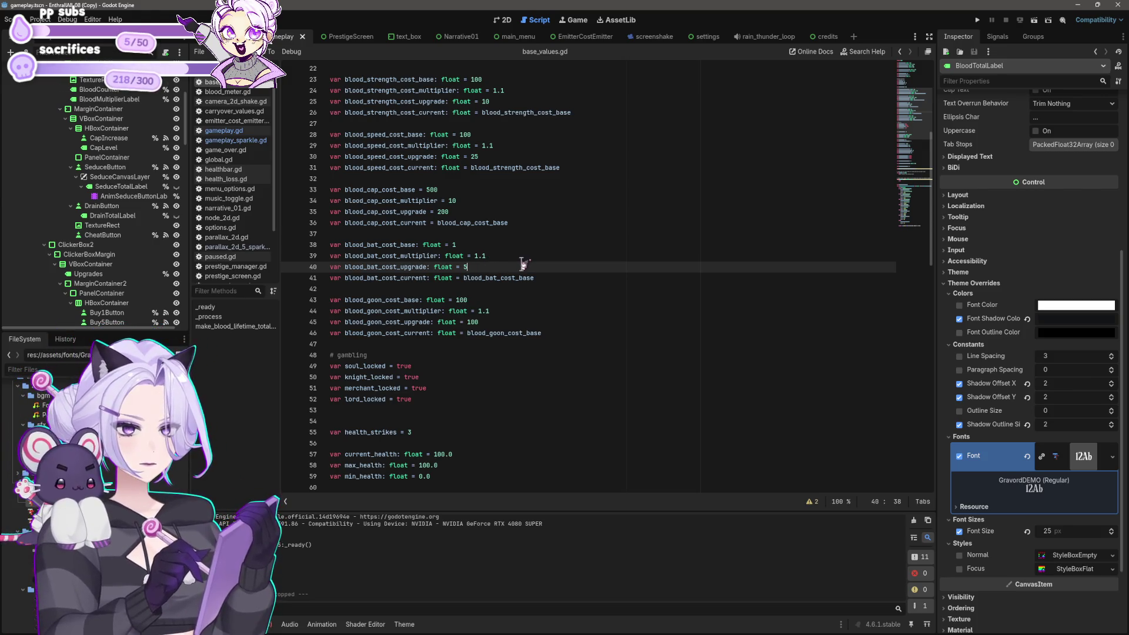
pyautogui.scroll(3, 529, 269)
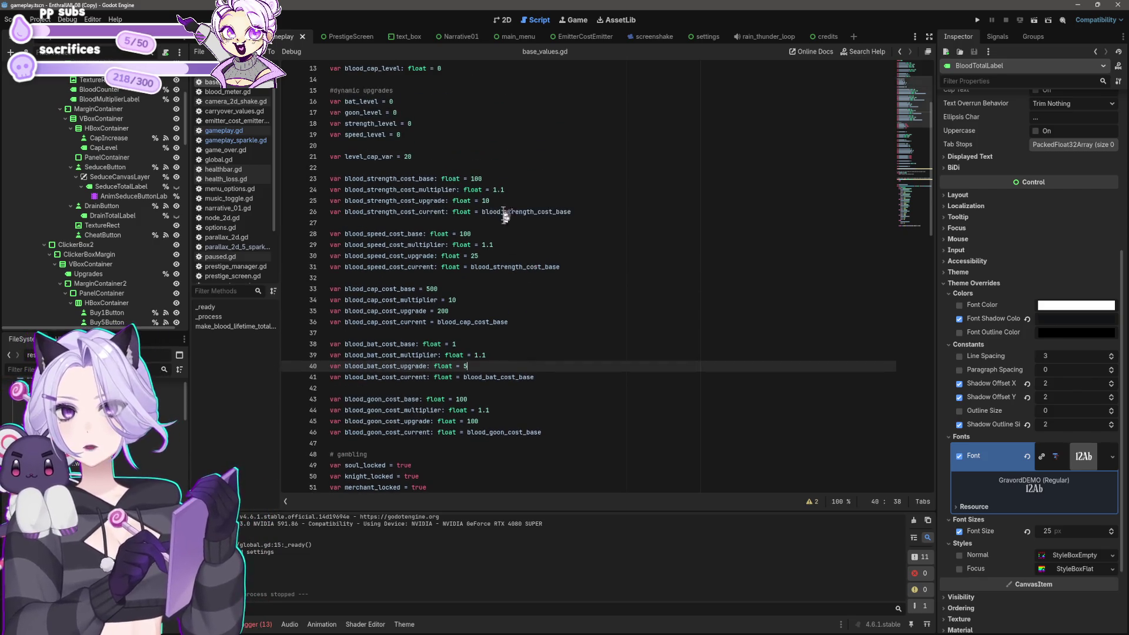
# Set the strength cost base to 200 and goon cost base to 1000, then save base_values.gd.
pyautogui.click(474, 178)
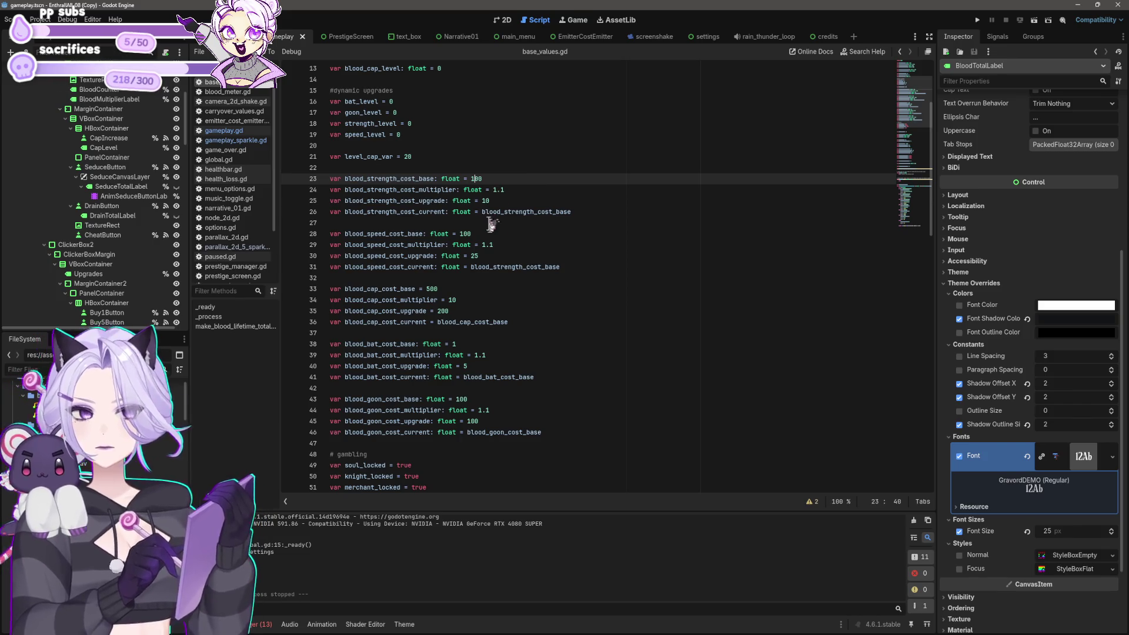
pyautogui.press('BackSpace')
pyautogui.write('2')
pyautogui.press('Down')
pyautogui.press('Down')
pyautogui.press('Down')
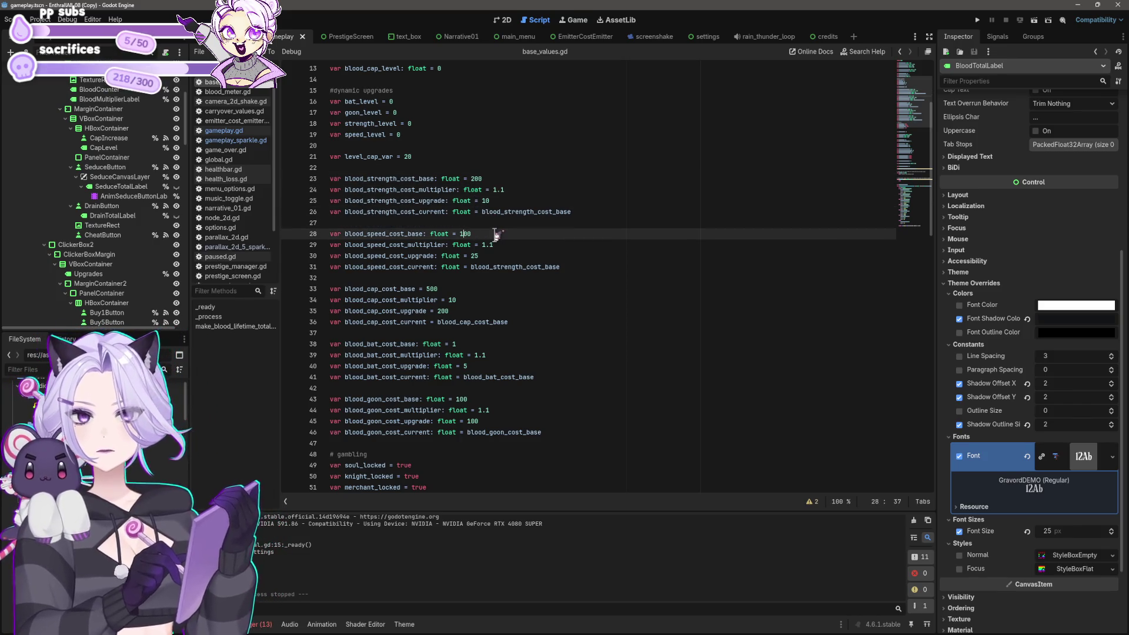
pyautogui.press('Down')
pyautogui.press('Down')
pyautogui.press('Down')
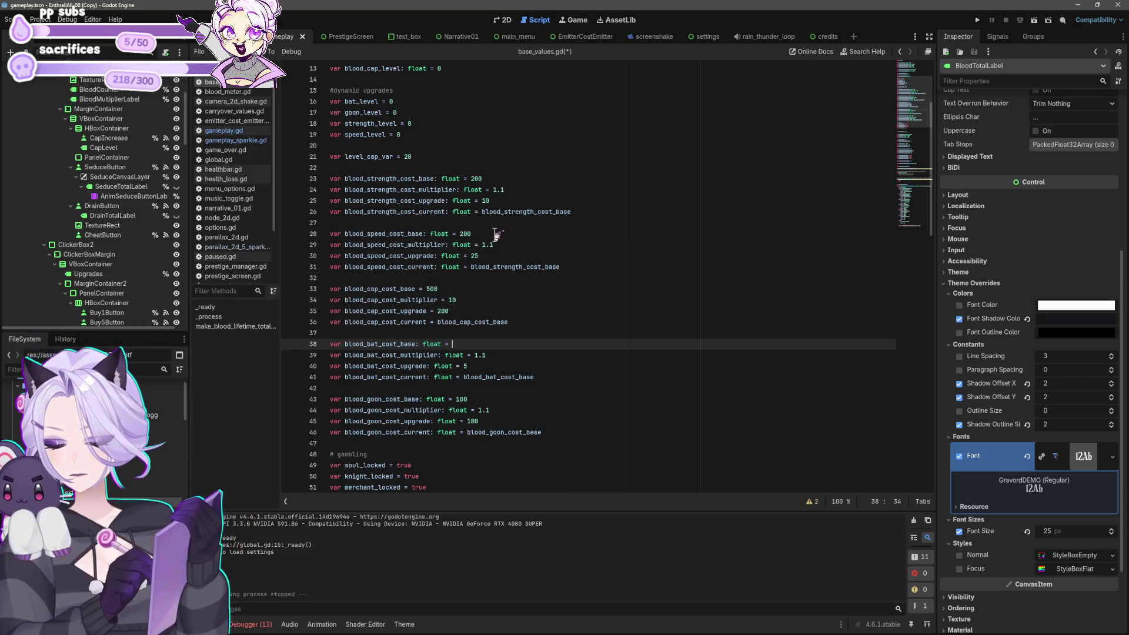
pyautogui.click(470, 399)
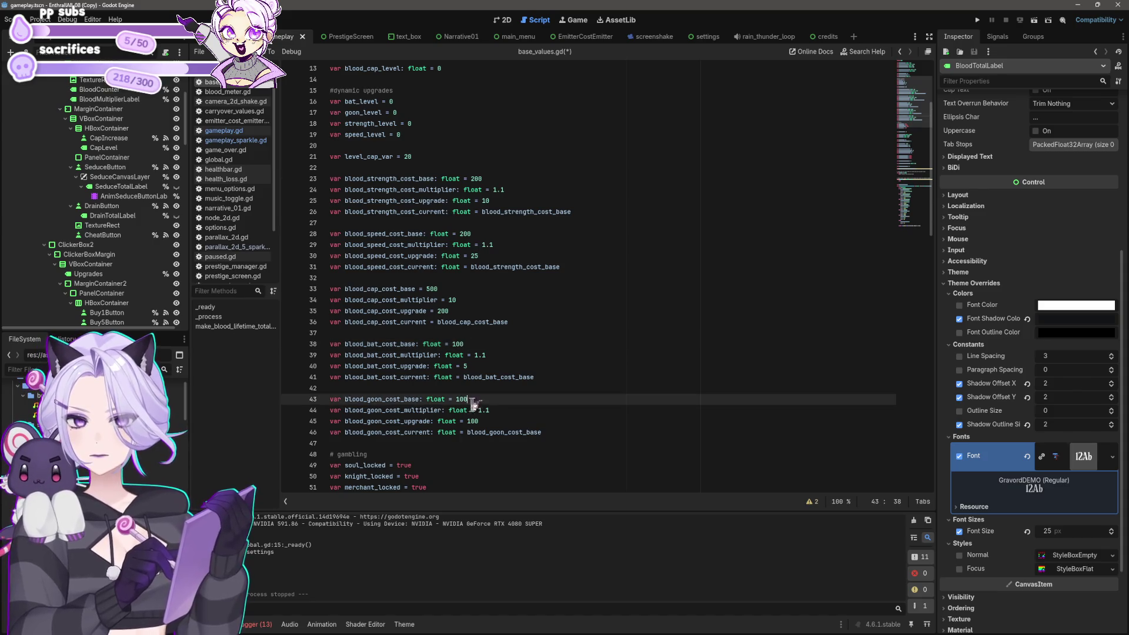
pyautogui.write('0')
pyautogui.hotkey('ctrl', 's')
pyautogui.scroll(-7, 605, 327)
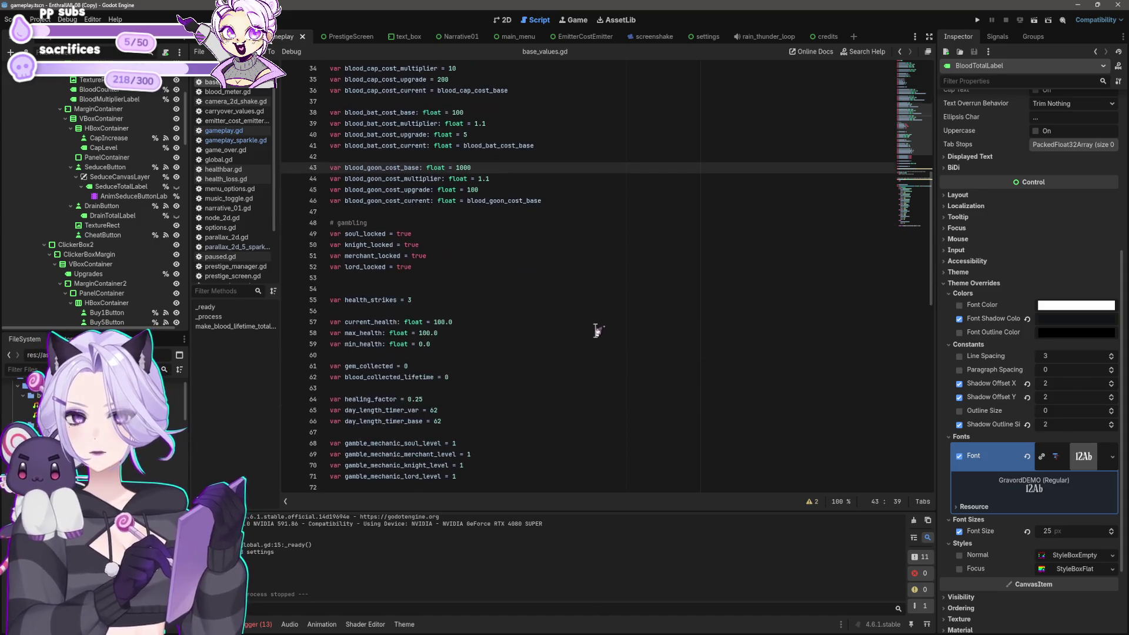
pyautogui.hotkey('ctrl', 's')
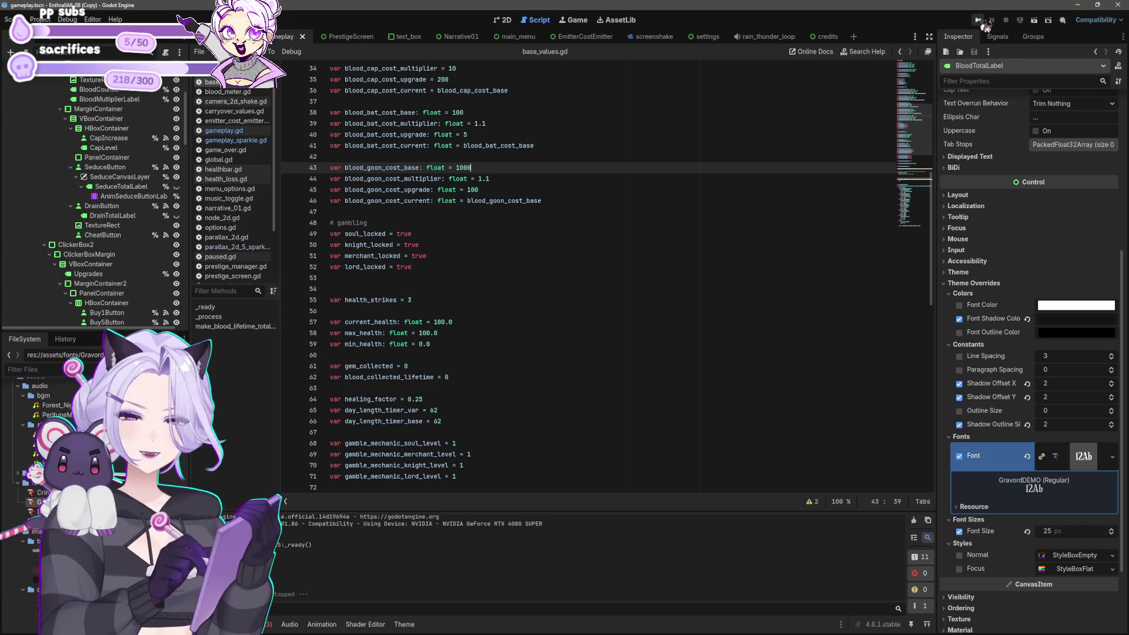
pyautogui.scroll(-6, 716, 198)
pyautogui.scroll(-2, 715, 198)
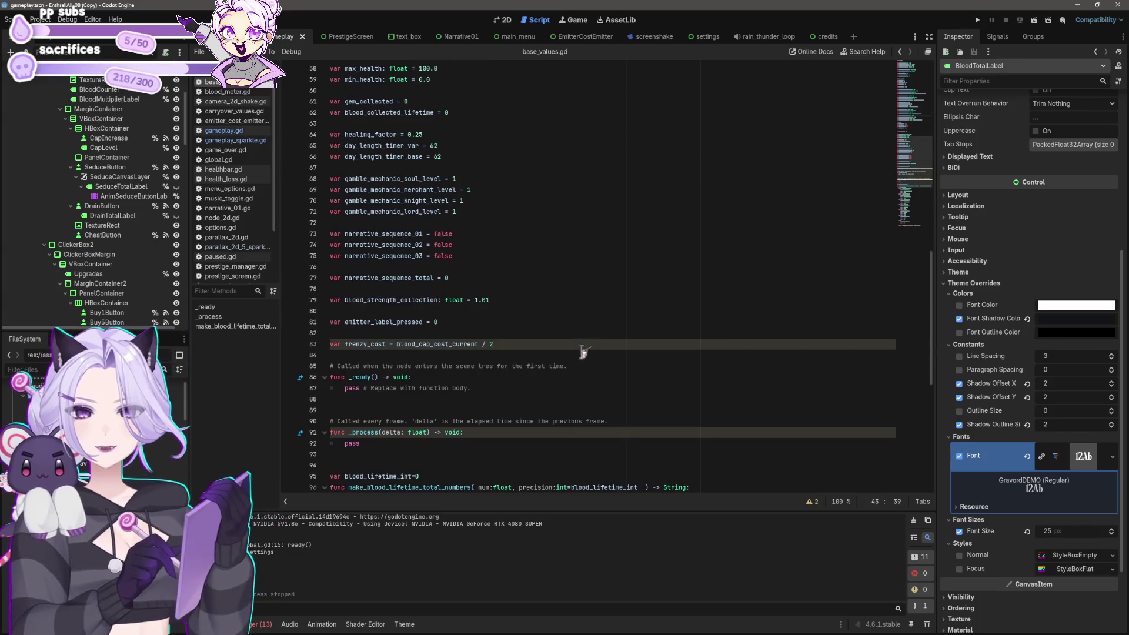
# Run the game, start a new game, and set the game speed to 1.0×.
pyautogui.click(976, 19)
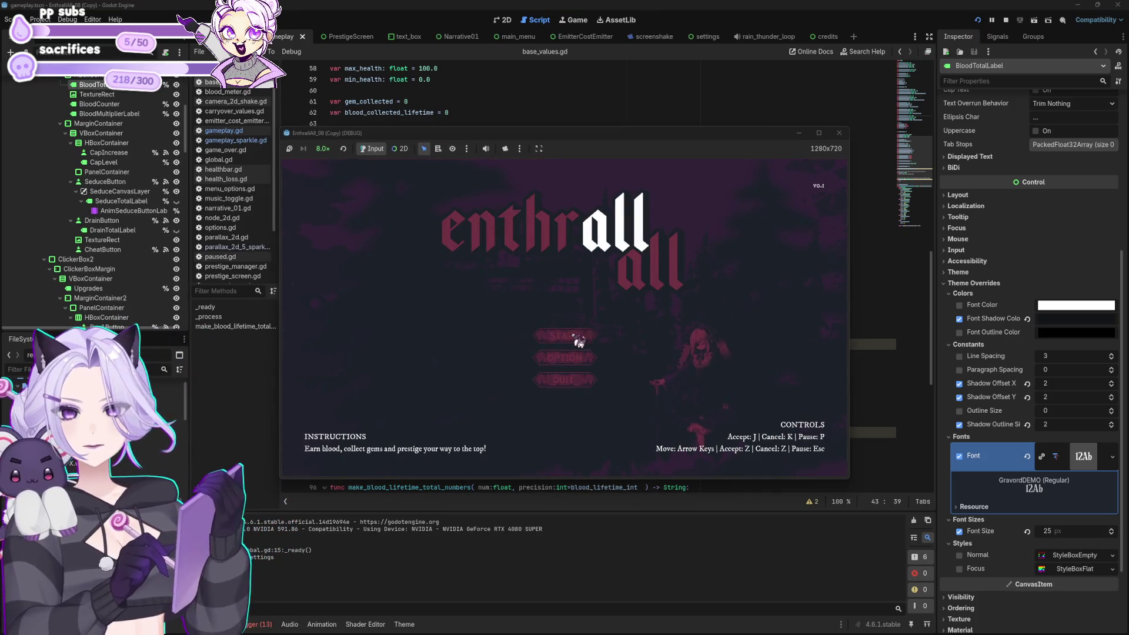
pyautogui.click(573, 336)
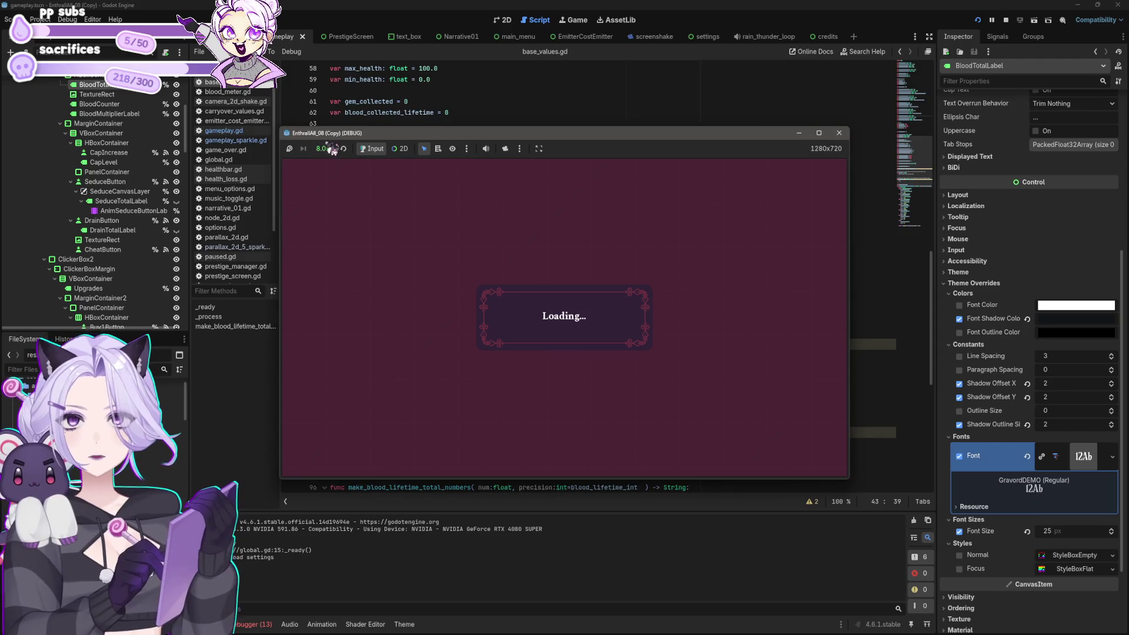
pyautogui.click(323, 149)
pyautogui.click(347, 214)
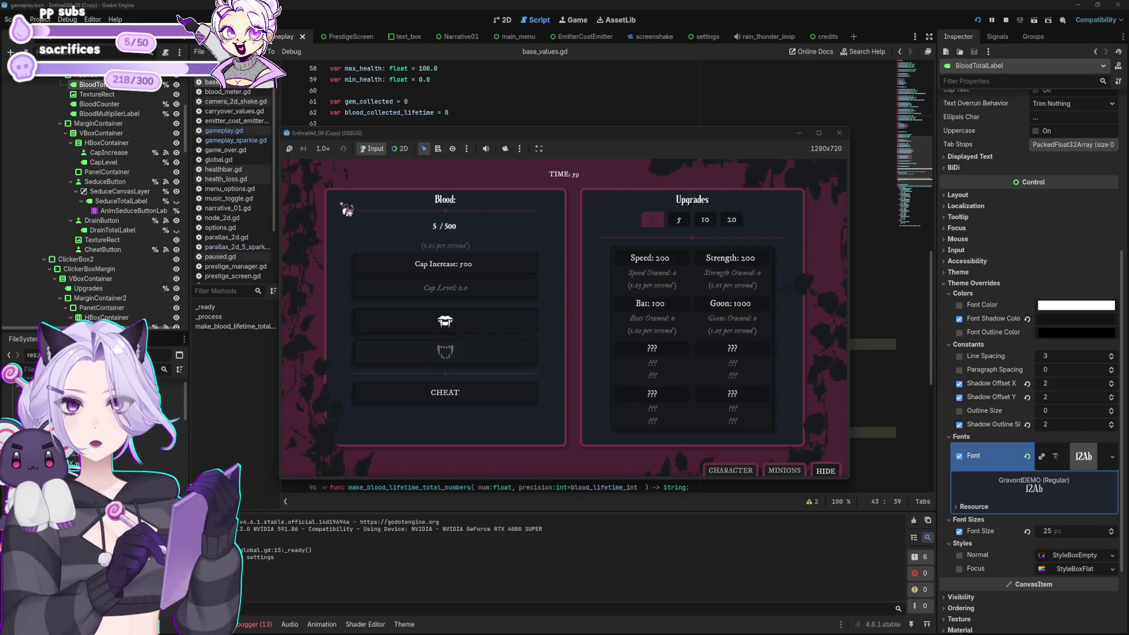
# Click the fangs to collect blood and buy the first Bat upgrades.
pyautogui.click(502, 318)
pyautogui.click(502, 318)
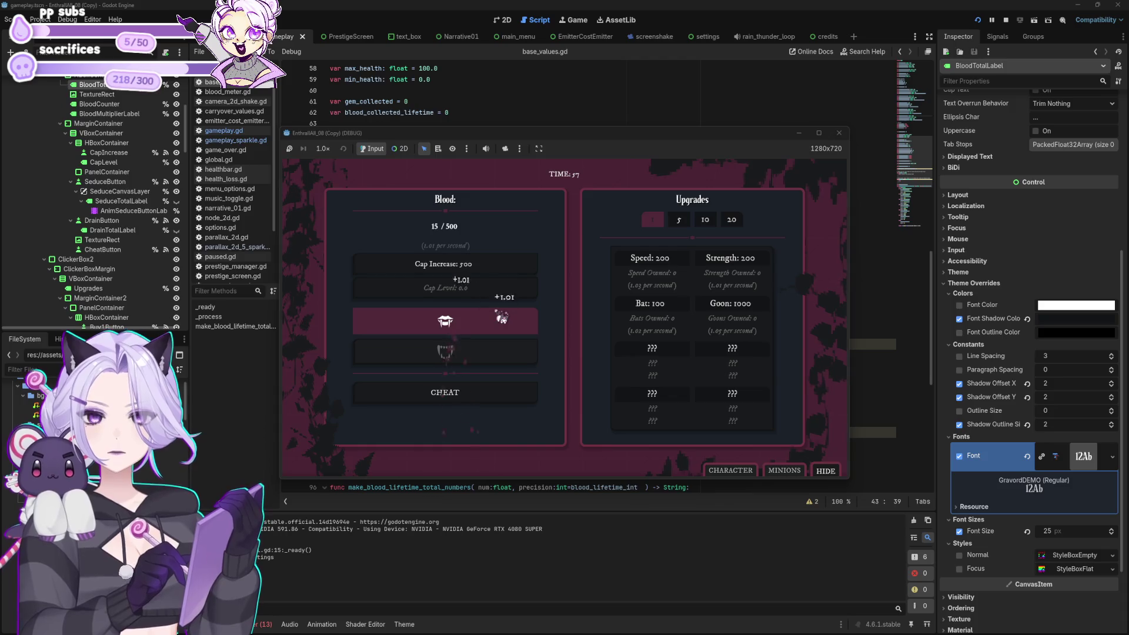
pyautogui.click(502, 317)
pyautogui.click(501, 317)
pyautogui.click(502, 318)
pyautogui.click(501, 318)
pyautogui.click(501, 317)
pyautogui.click(501, 318)
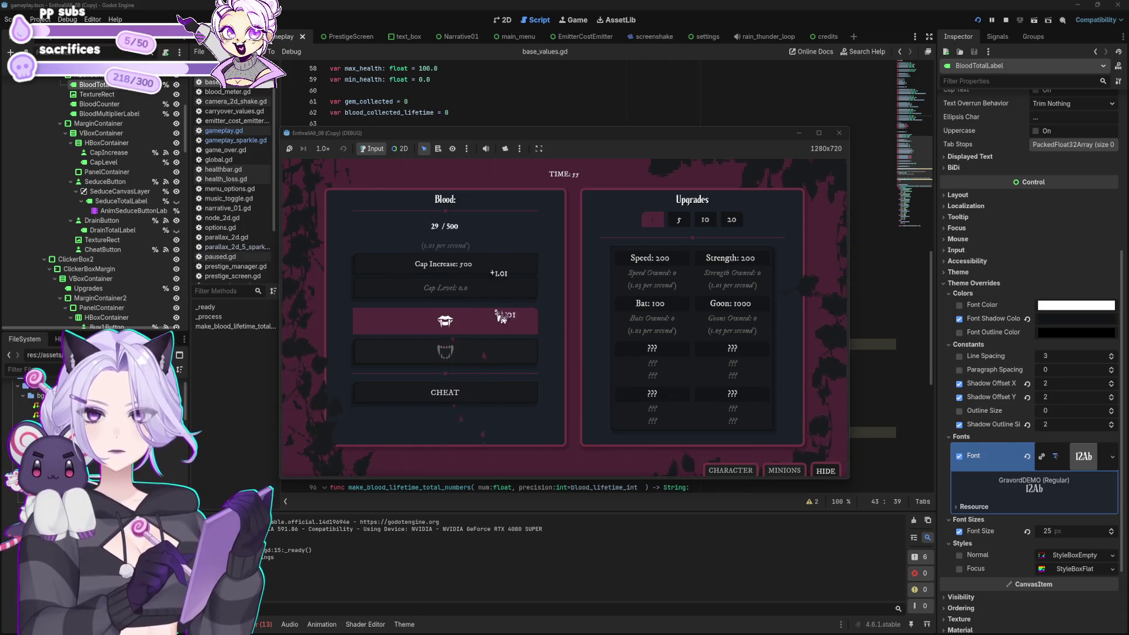
pyautogui.click(501, 318)
pyautogui.click(502, 317)
pyautogui.click(501, 318)
pyautogui.click(501, 318)
pyautogui.click(502, 317)
pyautogui.click(501, 318)
pyautogui.click(501, 318)
pyautogui.click(502, 318)
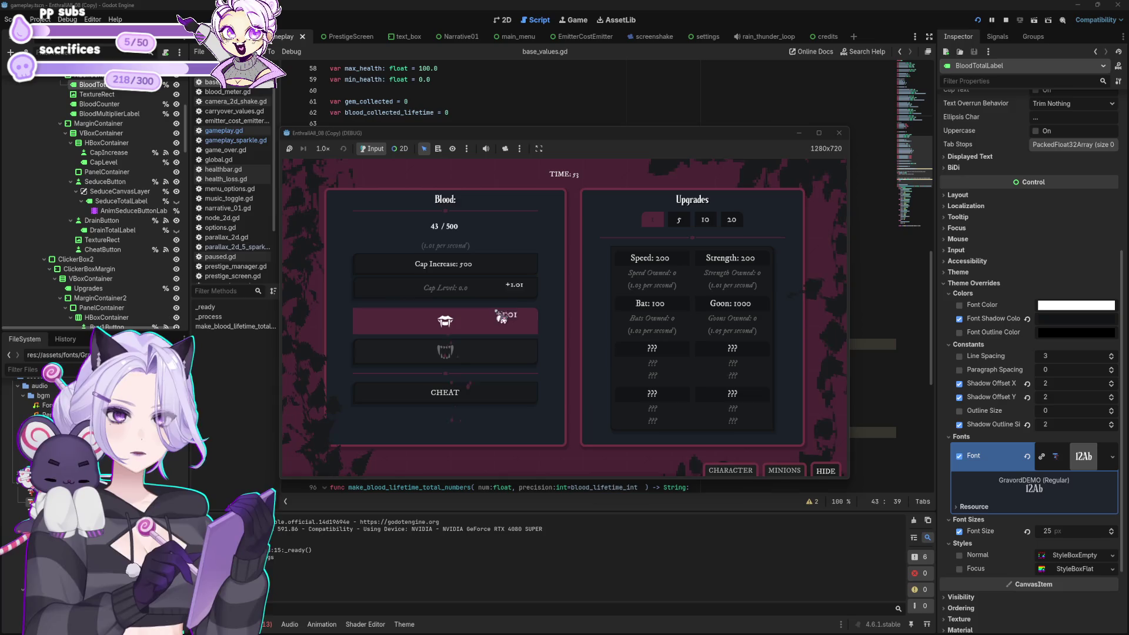
pyautogui.click(501, 318)
pyautogui.click(501, 318)
pyautogui.click(492, 318)
pyautogui.click(492, 319)
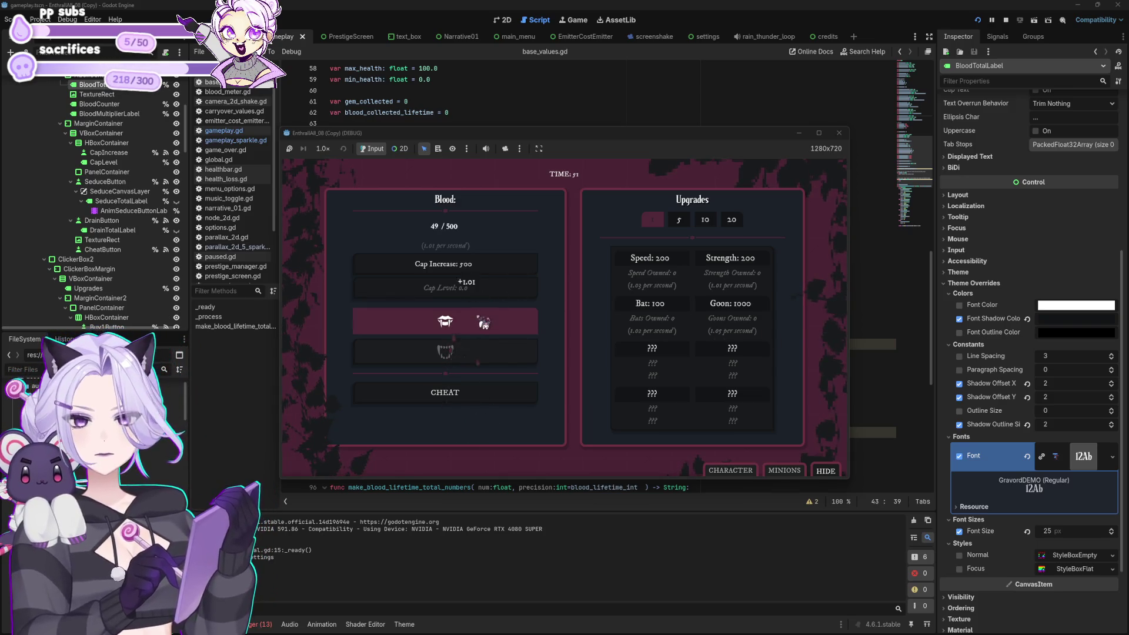
pyautogui.click(491, 319)
pyautogui.click(492, 318)
pyautogui.click(491, 319)
pyautogui.click(491, 319)
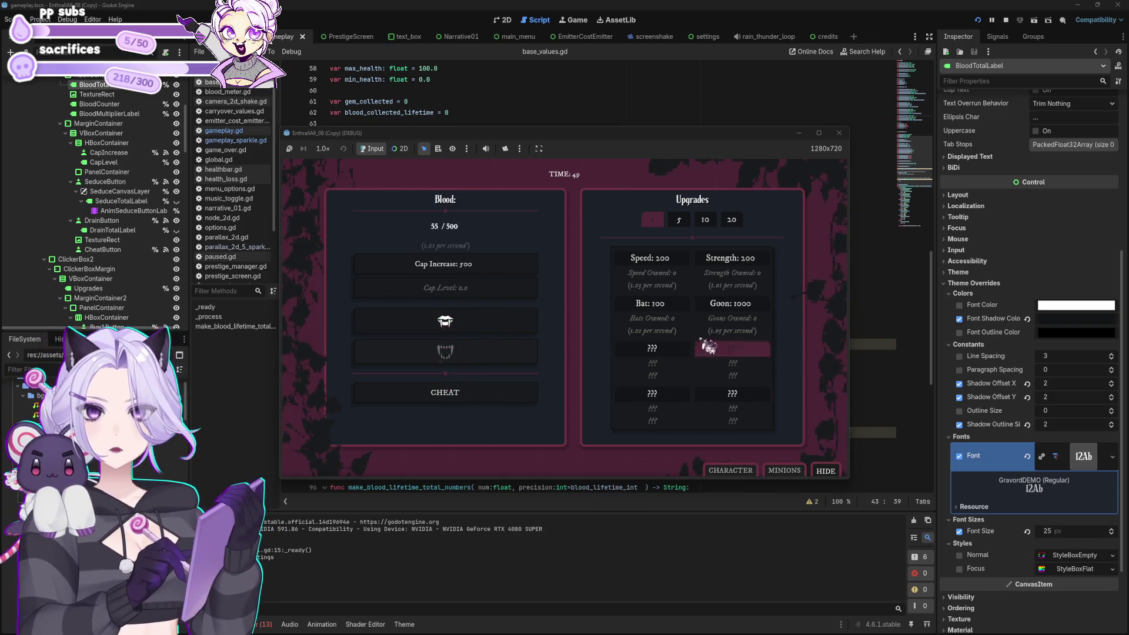
pyautogui.click(494, 320)
pyautogui.click(494, 319)
pyautogui.click(493, 319)
pyautogui.click(493, 319)
pyautogui.click(493, 319)
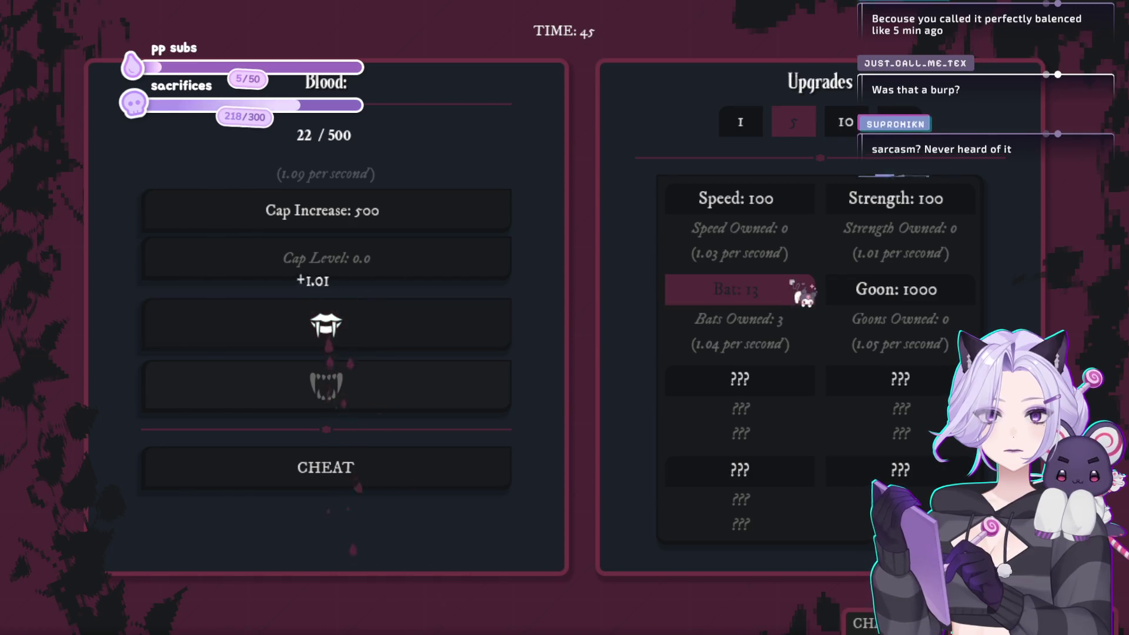
pyautogui.click(685, 294)
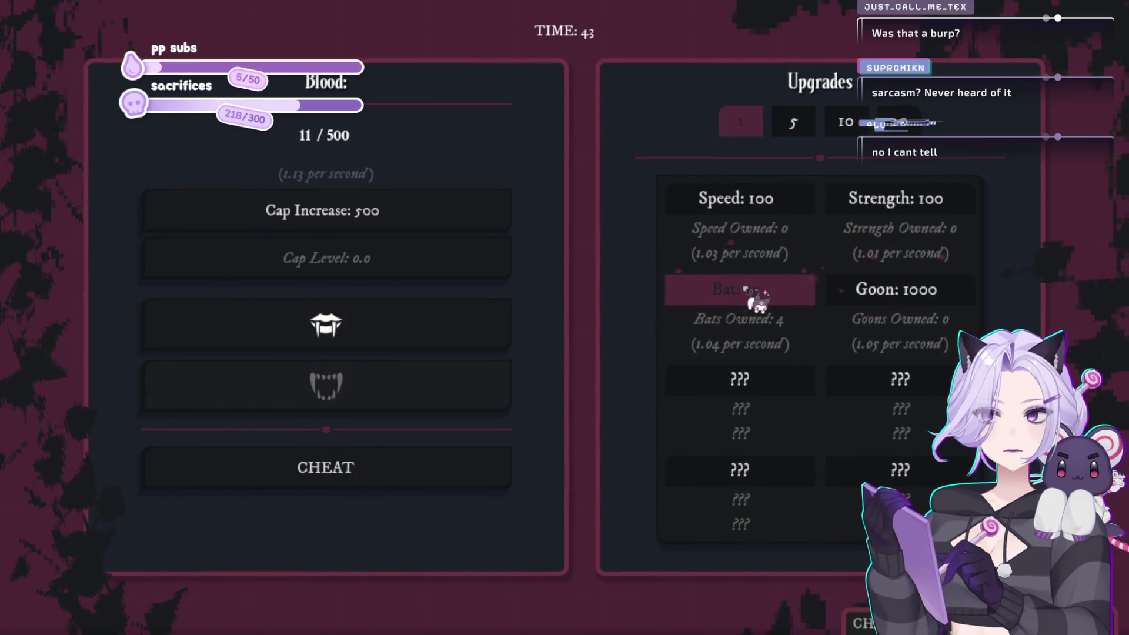
pyautogui.click(423, 344)
pyautogui.click(423, 344)
pyautogui.click(424, 348)
pyautogui.click(424, 348)
pyautogui.click(424, 348)
pyautogui.click(424, 348)
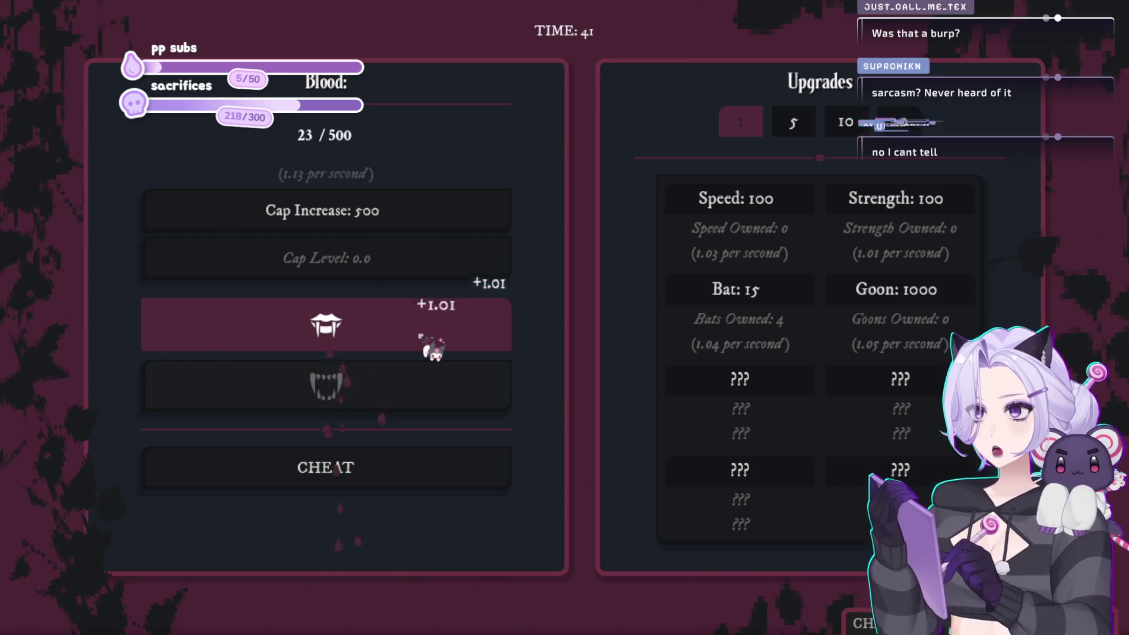
pyautogui.click(424, 348)
pyautogui.click(426, 347)
pyautogui.click(426, 347)
pyautogui.click(429, 346)
pyautogui.click(428, 346)
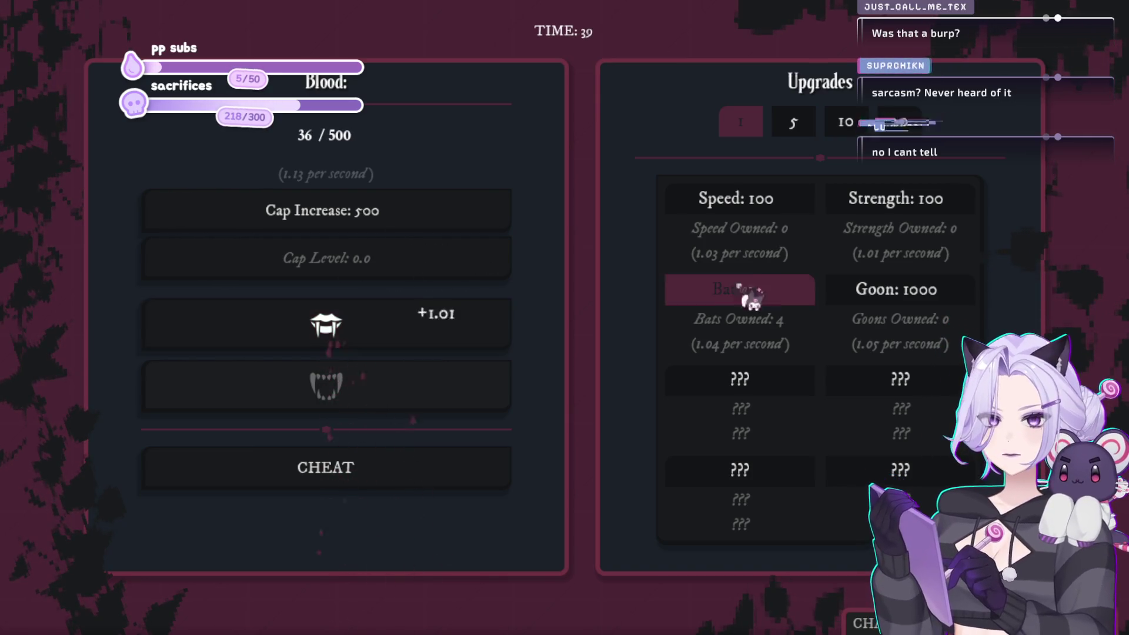
pyautogui.click(764, 297)
pyautogui.click(779, 298)
# Keep collecting blood and buy several more Bats.
pyautogui.click(415, 327)
pyautogui.click(408, 321)
pyautogui.click(408, 321)
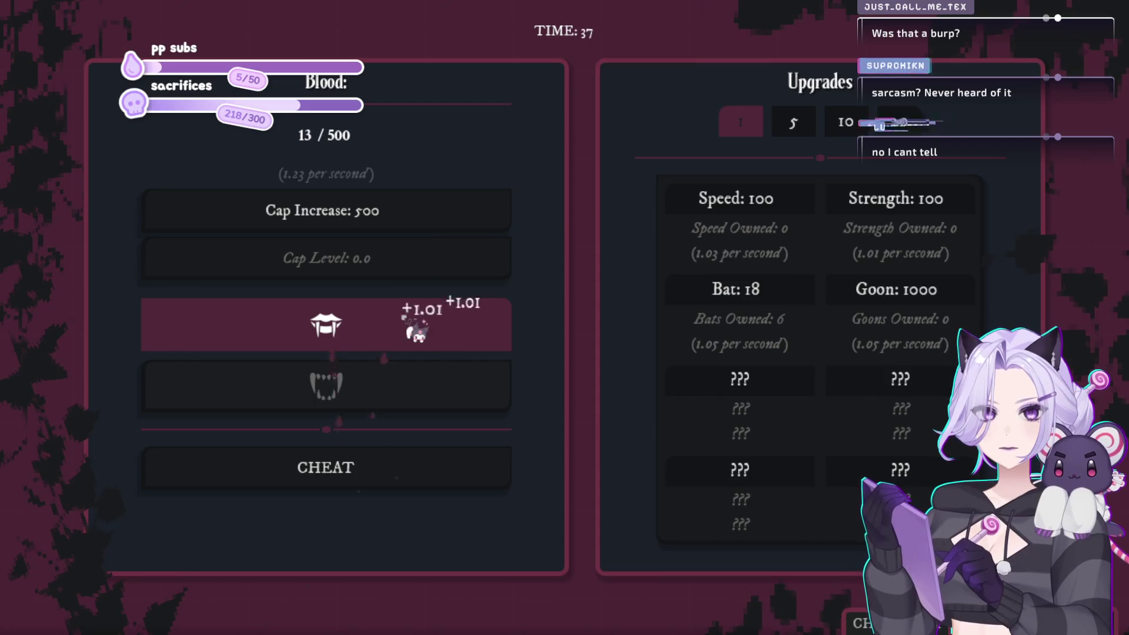
pyautogui.click(408, 328)
pyautogui.click(408, 328)
pyautogui.click(417, 332)
pyautogui.click(417, 332)
pyautogui.click(417, 332)
pyautogui.click(416, 332)
pyautogui.click(416, 333)
pyautogui.click(416, 331)
pyautogui.click(416, 332)
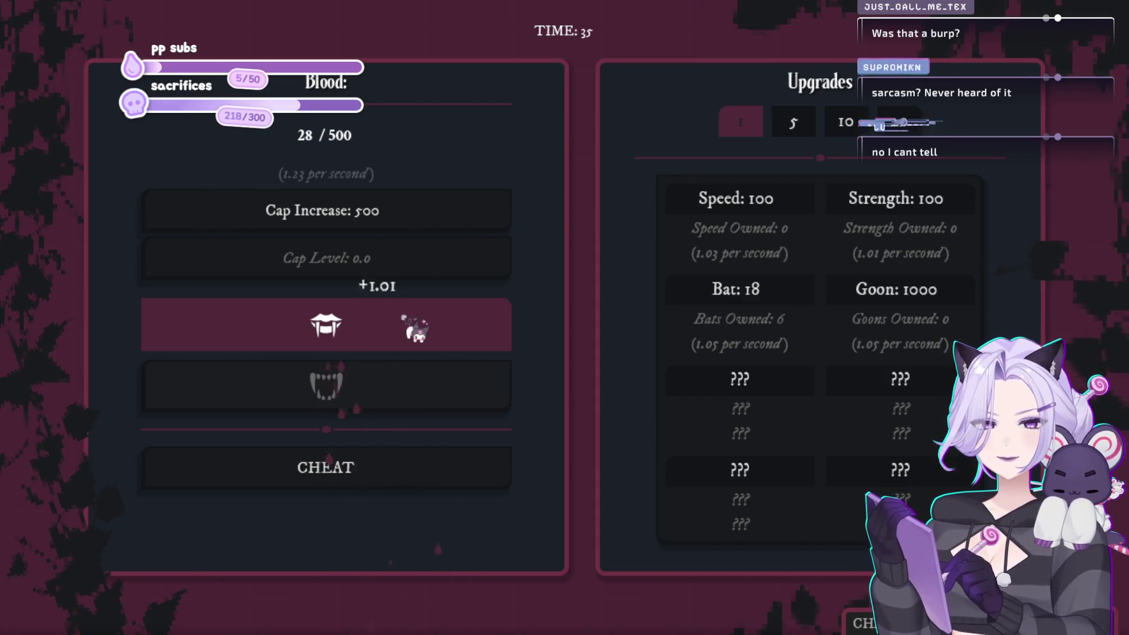
pyautogui.click(415, 330)
pyautogui.click(416, 330)
pyautogui.click(415, 330)
pyautogui.click(415, 329)
pyautogui.click(415, 329)
pyautogui.click(415, 329)
pyautogui.click(415, 329)
pyautogui.click(415, 329)
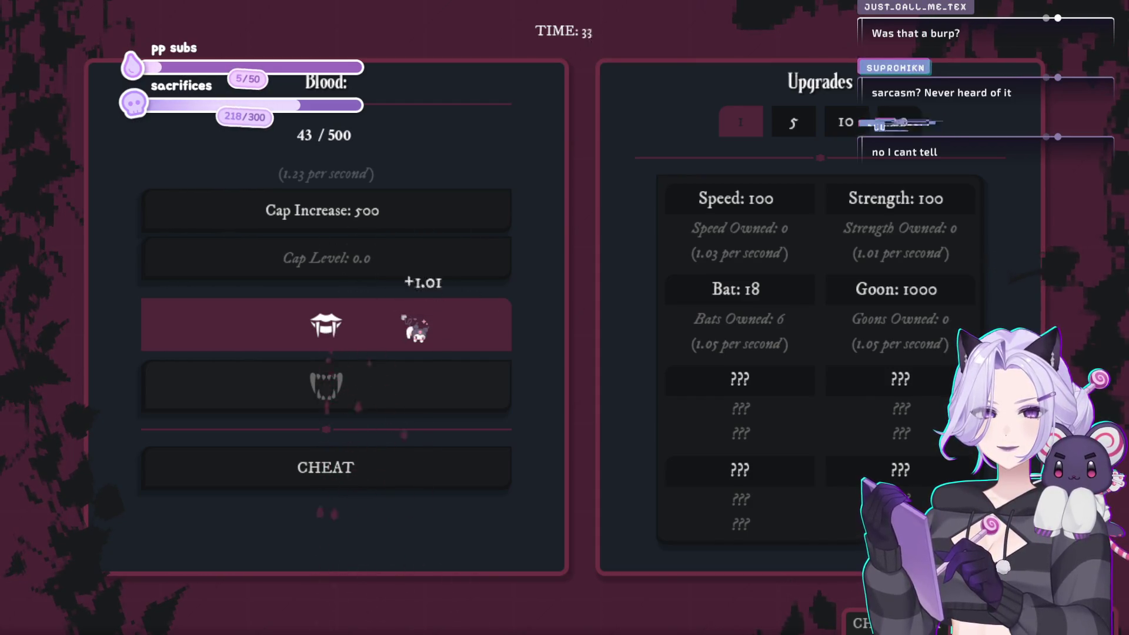
pyautogui.click(415, 329)
pyautogui.click(416, 329)
pyautogui.click(416, 329)
pyautogui.click(415, 329)
pyautogui.click(415, 330)
pyautogui.click(412, 328)
pyautogui.click(405, 327)
pyautogui.click(406, 327)
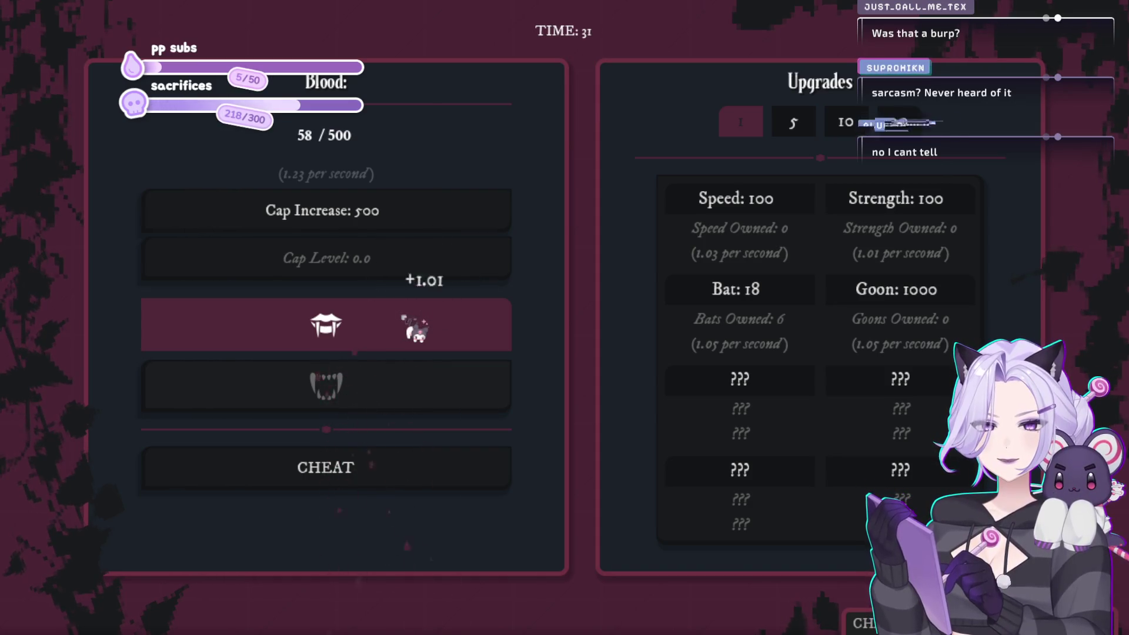
pyautogui.click(403, 323)
pyautogui.click(403, 323)
pyautogui.click(819, 314)
pyautogui.click(819, 315)
pyautogui.click(406, 335)
pyautogui.click(406, 335)
pyautogui.click(405, 335)
pyautogui.click(406, 335)
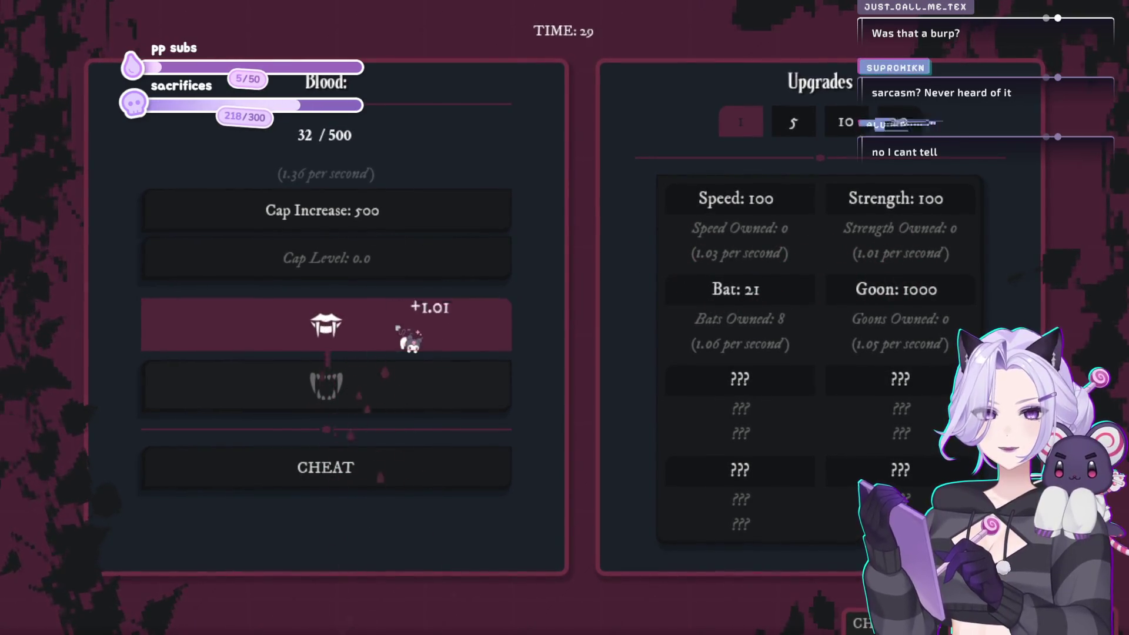
pyautogui.click(405, 335)
pyautogui.click(406, 335)
pyautogui.click(776, 311)
# Collect more blood and buy Bats until 13 are owned, with Bat cost at 35.
pyautogui.click(429, 333)
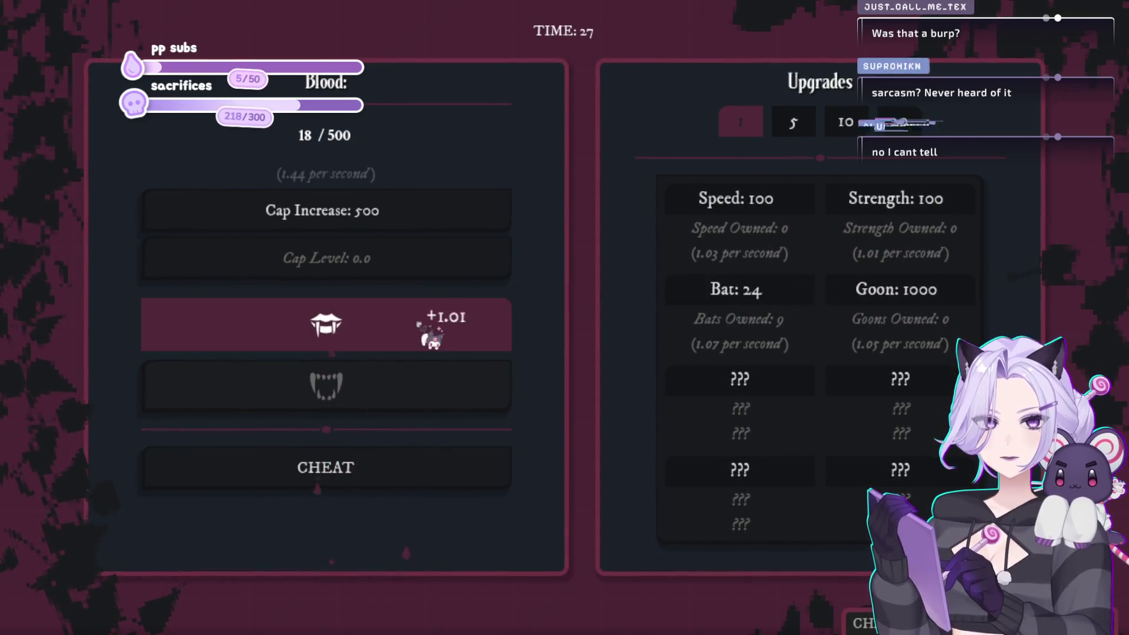
pyautogui.click(432, 335)
pyautogui.click(432, 335)
pyautogui.click(432, 335)
pyautogui.click(431, 337)
pyautogui.click(430, 336)
pyautogui.click(431, 337)
pyautogui.click(431, 336)
pyautogui.click(431, 337)
pyautogui.click(431, 336)
pyautogui.click(431, 336)
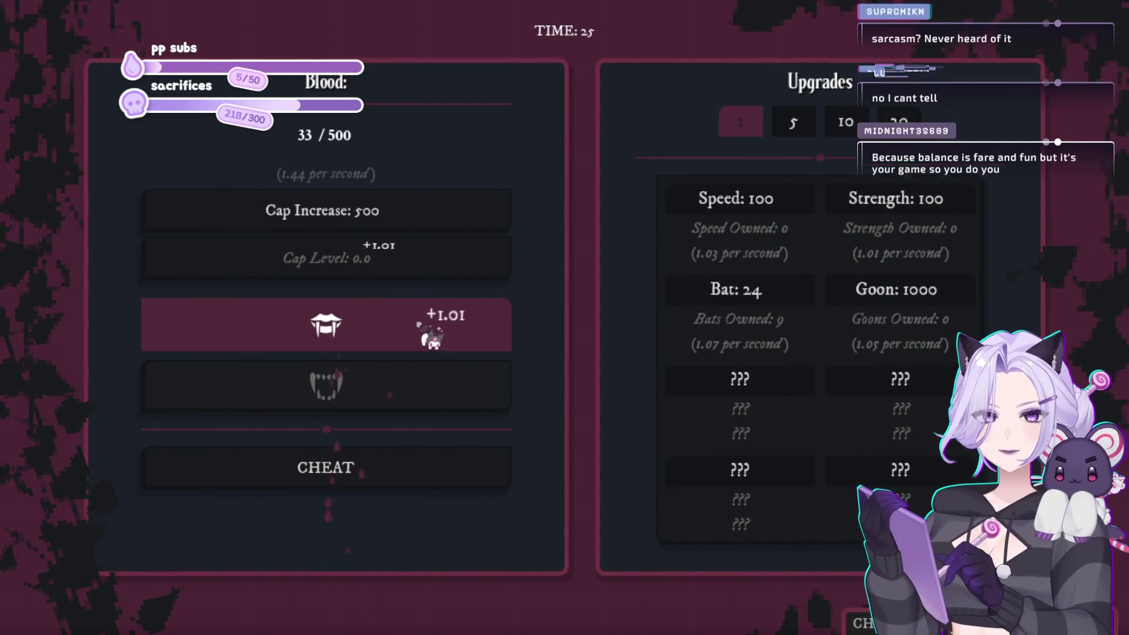
pyautogui.click(431, 336)
pyautogui.click(431, 337)
pyautogui.click(431, 337)
pyautogui.click(431, 337)
pyautogui.click(431, 337)
pyautogui.click(431, 336)
pyautogui.click(431, 337)
pyautogui.click(430, 336)
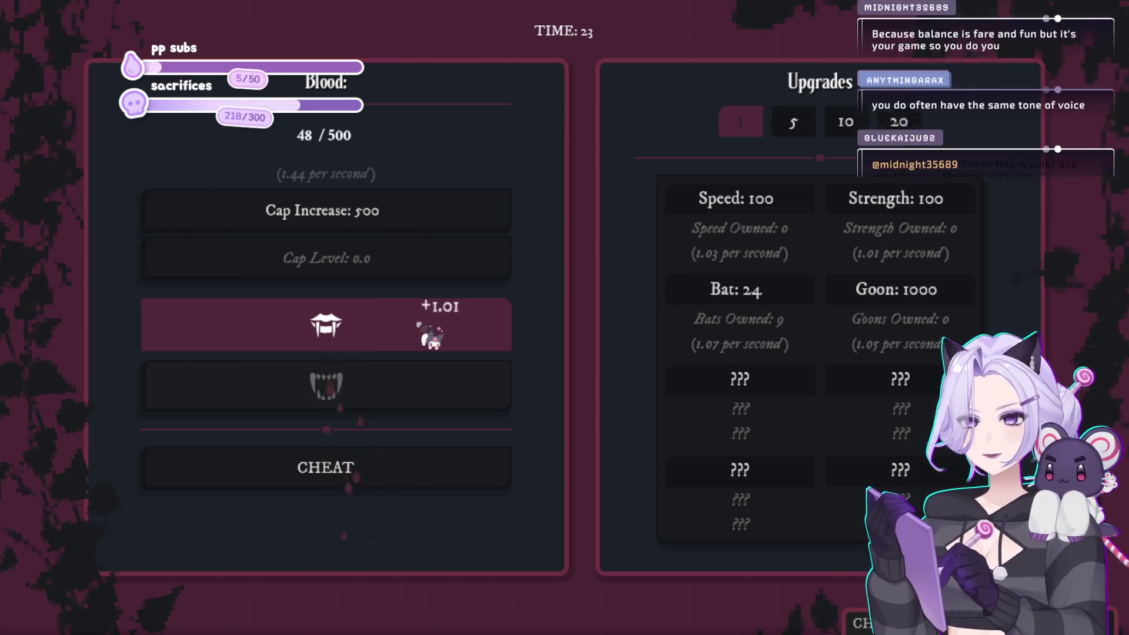
pyautogui.click(430, 337)
pyautogui.click(431, 336)
pyautogui.click(431, 336)
pyautogui.click(431, 336)
pyautogui.click(431, 336)
pyautogui.click(431, 336)
pyautogui.click(430, 336)
pyautogui.click(431, 337)
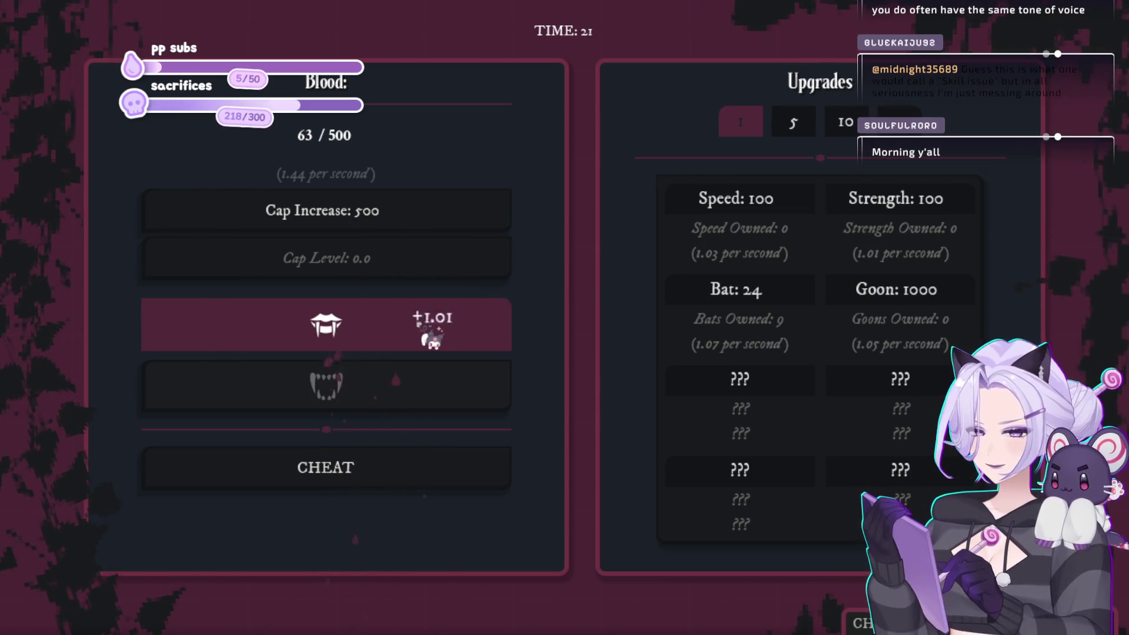
pyautogui.click(431, 336)
pyautogui.click(431, 337)
pyautogui.click(430, 336)
pyautogui.click(431, 336)
pyautogui.click(431, 336)
pyautogui.click(431, 337)
pyautogui.click(431, 336)
pyautogui.click(431, 336)
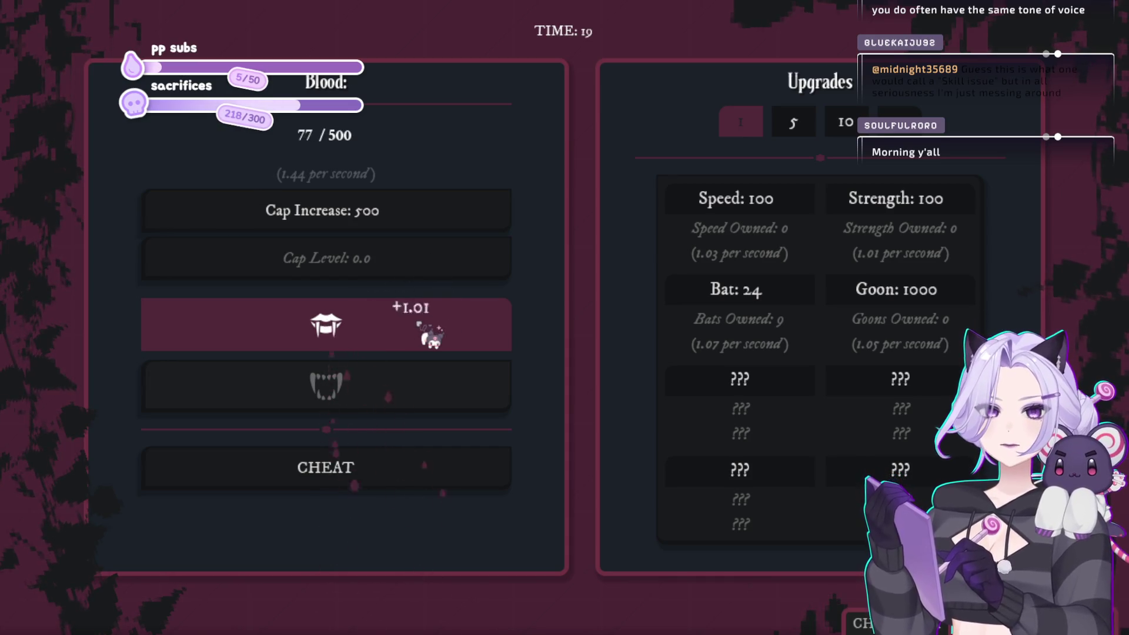
pyautogui.click(431, 336)
pyautogui.click(431, 336)
pyautogui.click(438, 334)
pyautogui.click(438, 334)
pyautogui.click(438, 334)
pyautogui.click(438, 334)
pyautogui.click(438, 334)
pyautogui.click(438, 334)
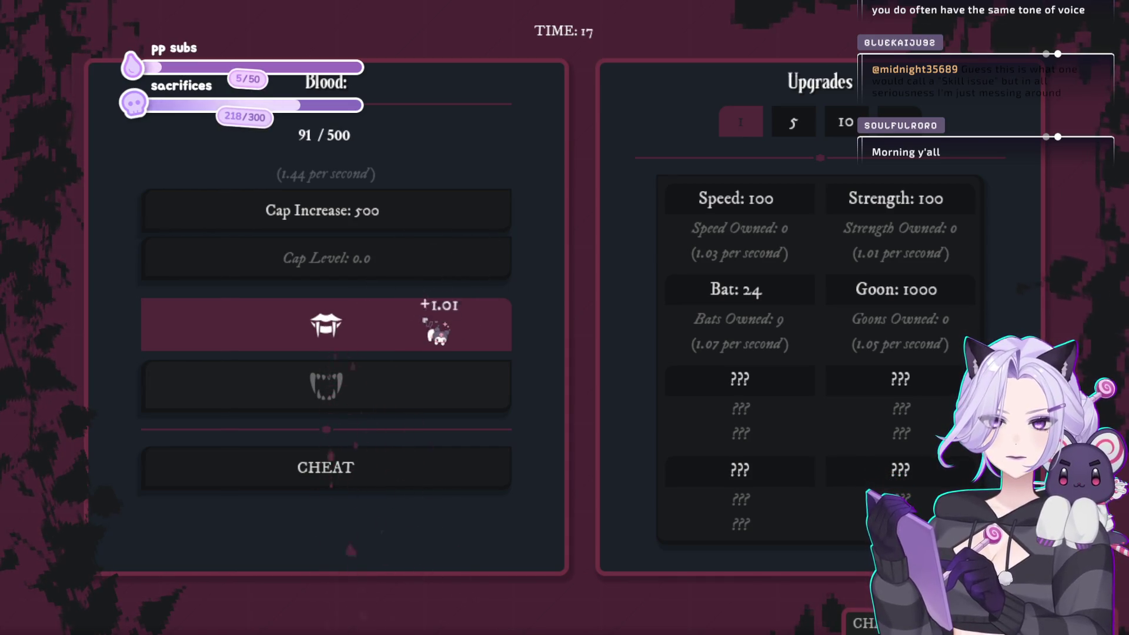
pyautogui.click(437, 334)
pyautogui.click(438, 334)
pyautogui.click(437, 334)
pyautogui.click(438, 334)
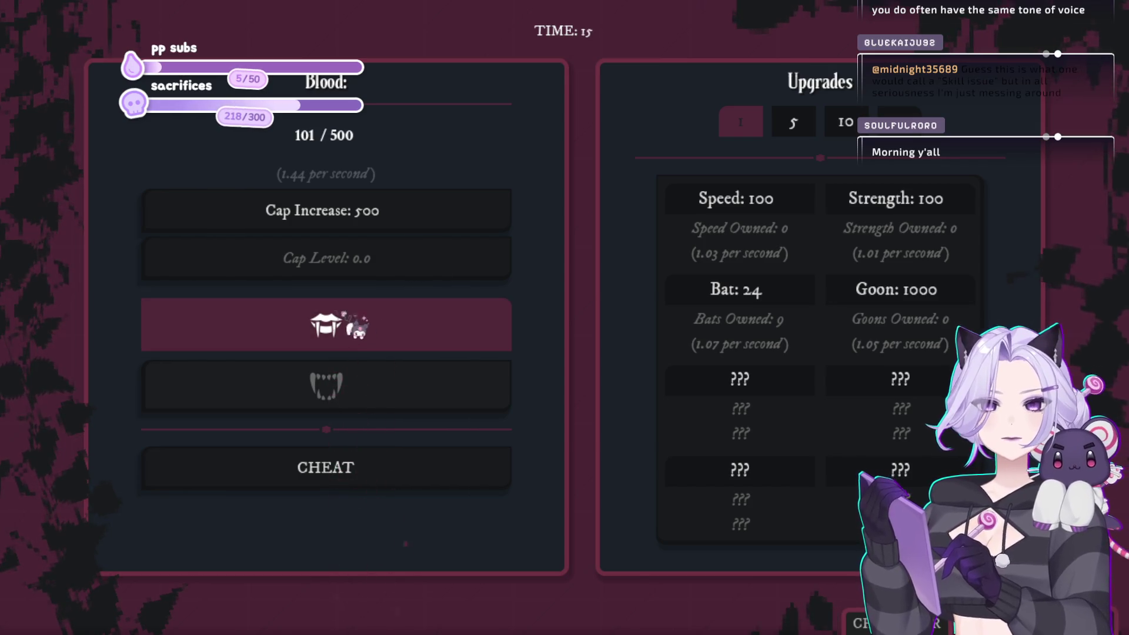
pyautogui.click(343, 332)
pyautogui.click(344, 333)
pyautogui.click(344, 333)
pyautogui.click(344, 333)
pyautogui.click(344, 333)
pyautogui.click(344, 333)
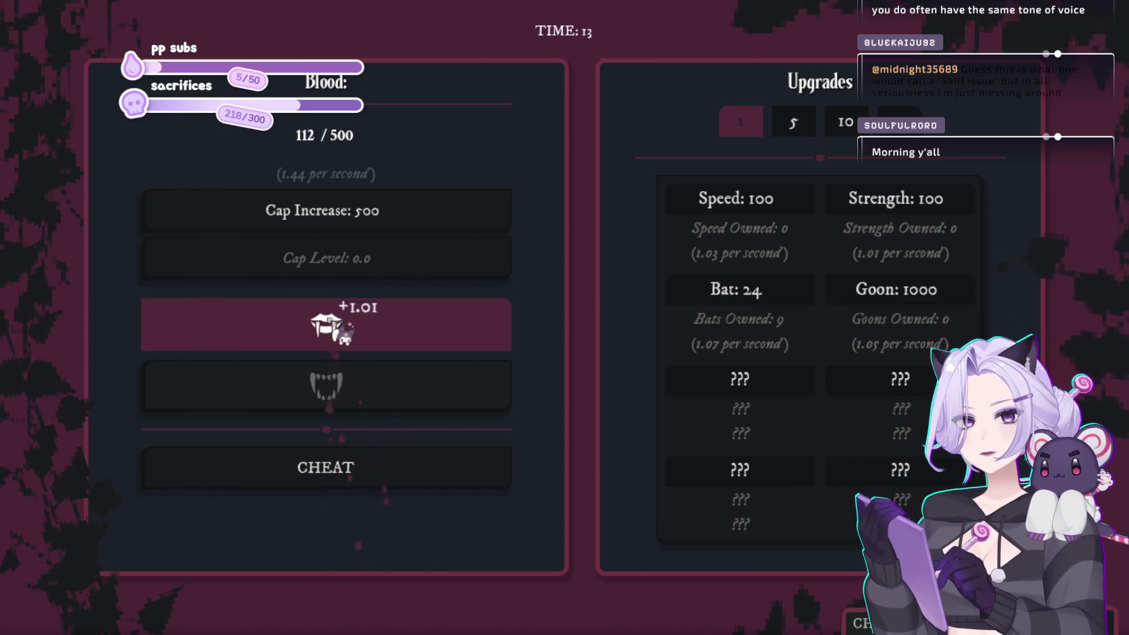
pyautogui.click(344, 332)
pyautogui.click(344, 333)
pyautogui.click(345, 334)
pyautogui.click(344, 334)
pyautogui.click(345, 335)
pyautogui.click(345, 335)
pyautogui.click(347, 336)
pyautogui.click(347, 336)
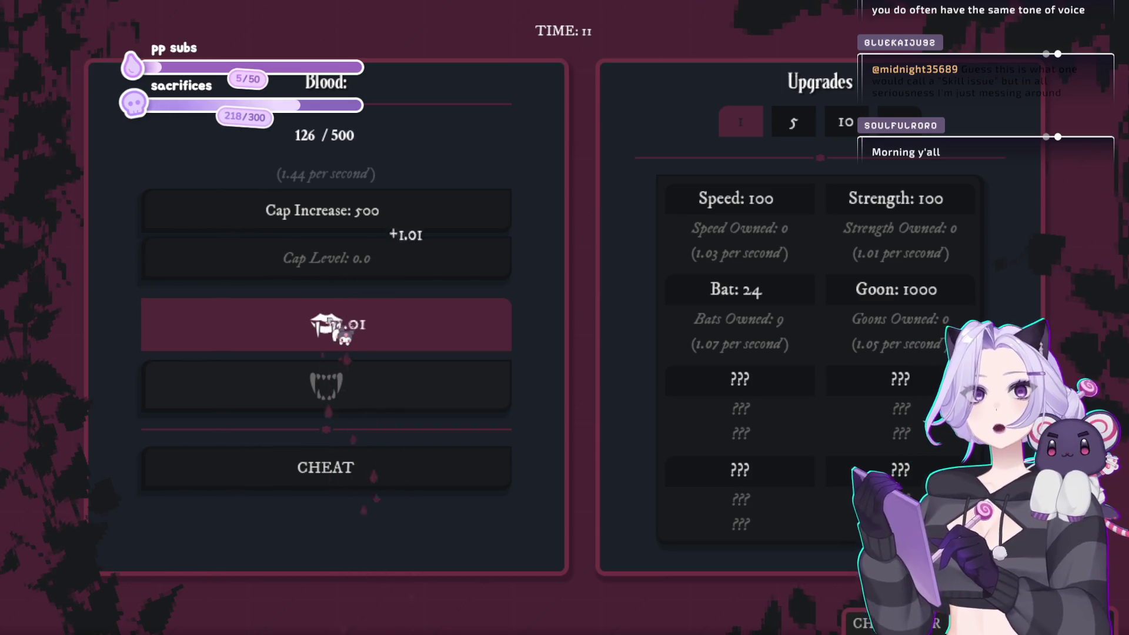
pyautogui.click(350, 338)
pyautogui.click(351, 338)
pyautogui.click(352, 336)
pyautogui.click(351, 337)
pyautogui.click(351, 336)
pyautogui.click(352, 335)
pyautogui.click(352, 335)
pyautogui.click(352, 335)
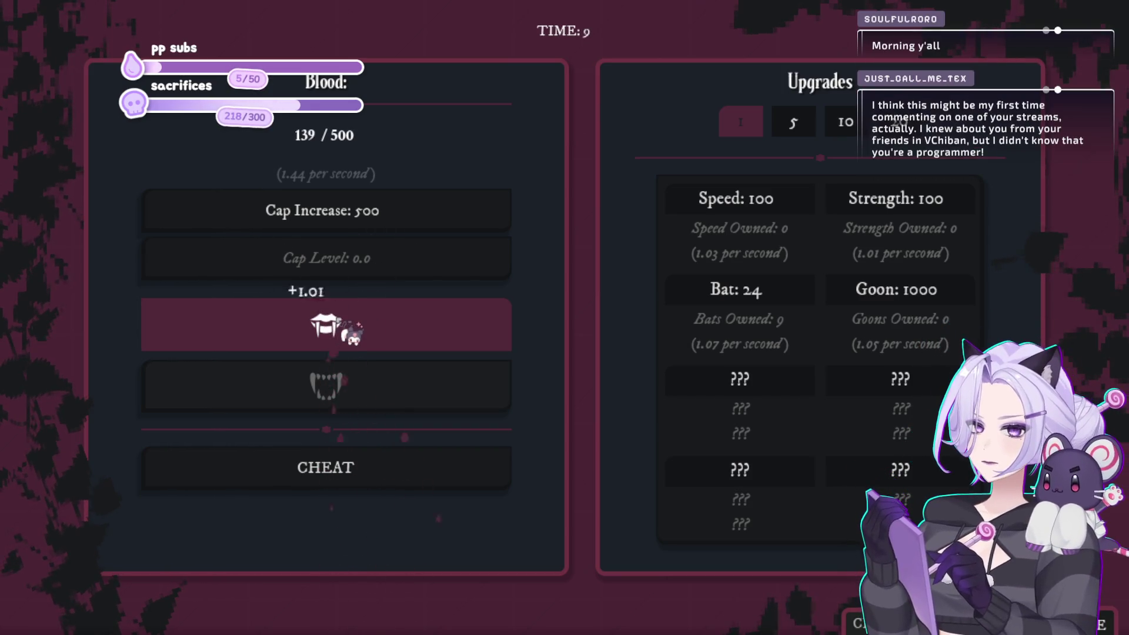
pyautogui.click(352, 334)
pyautogui.click(353, 334)
pyautogui.click(352, 334)
pyautogui.click(353, 334)
pyautogui.click(353, 334)
pyautogui.click(353, 334)
pyautogui.click(352, 333)
pyautogui.click(353, 334)
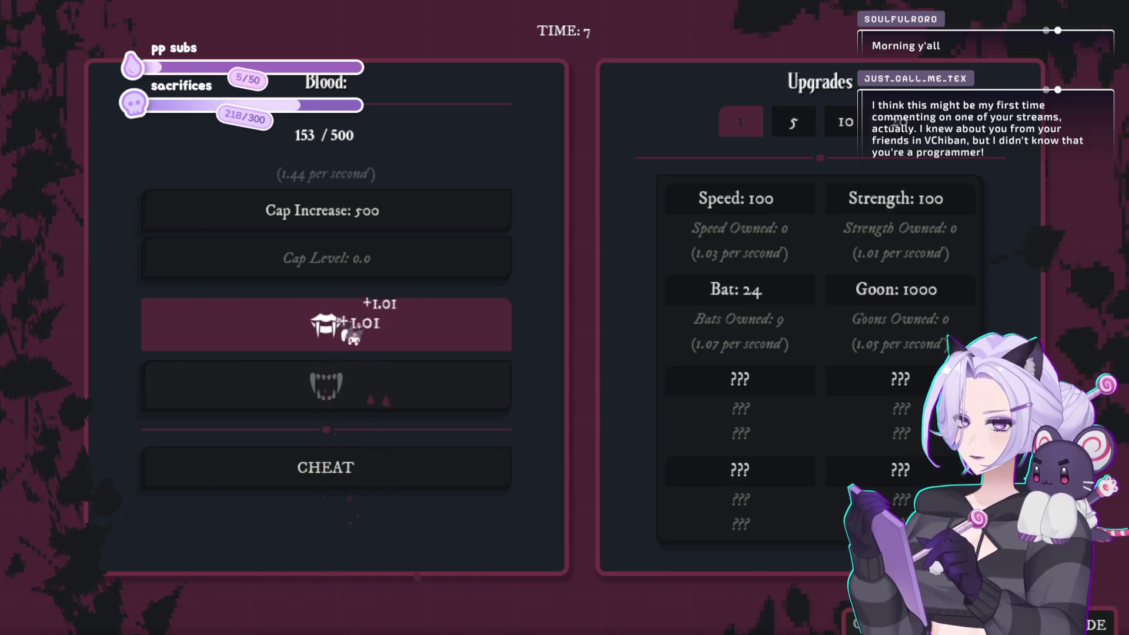
pyautogui.click(353, 334)
pyautogui.click(353, 333)
pyautogui.click(353, 334)
pyautogui.click(353, 334)
pyautogui.click(353, 334)
pyautogui.click(353, 333)
pyautogui.click(353, 334)
pyautogui.click(352, 334)
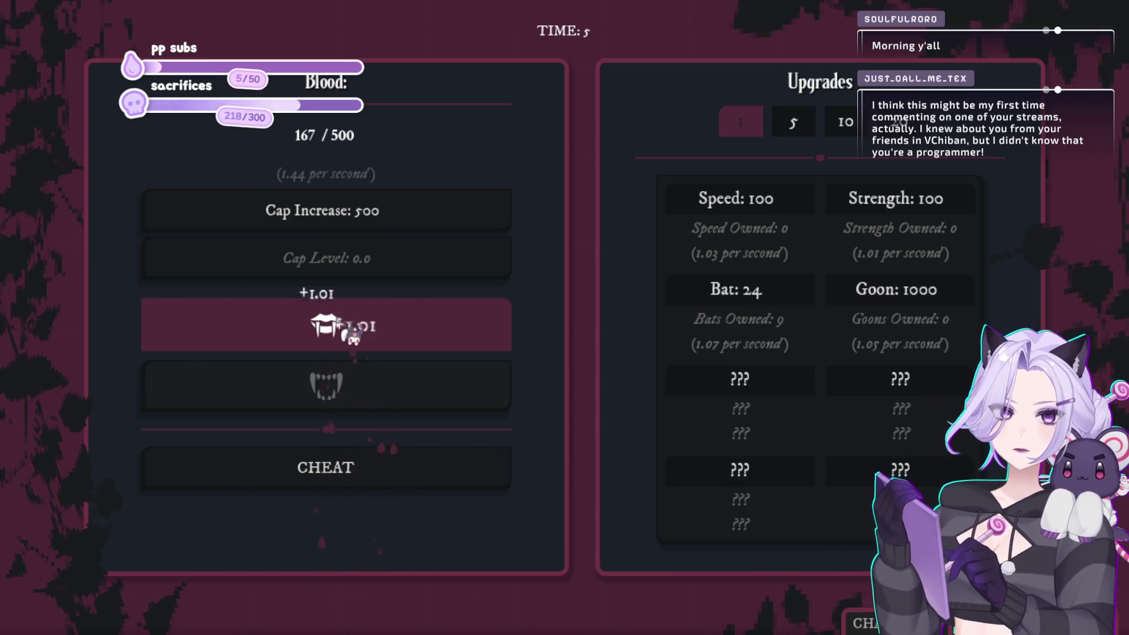
pyautogui.click(352, 334)
pyautogui.click(353, 334)
pyautogui.click(353, 334)
pyautogui.click(352, 333)
pyautogui.click(775, 299)
pyautogui.click(775, 300)
pyautogui.click(774, 299)
pyautogui.click(774, 299)
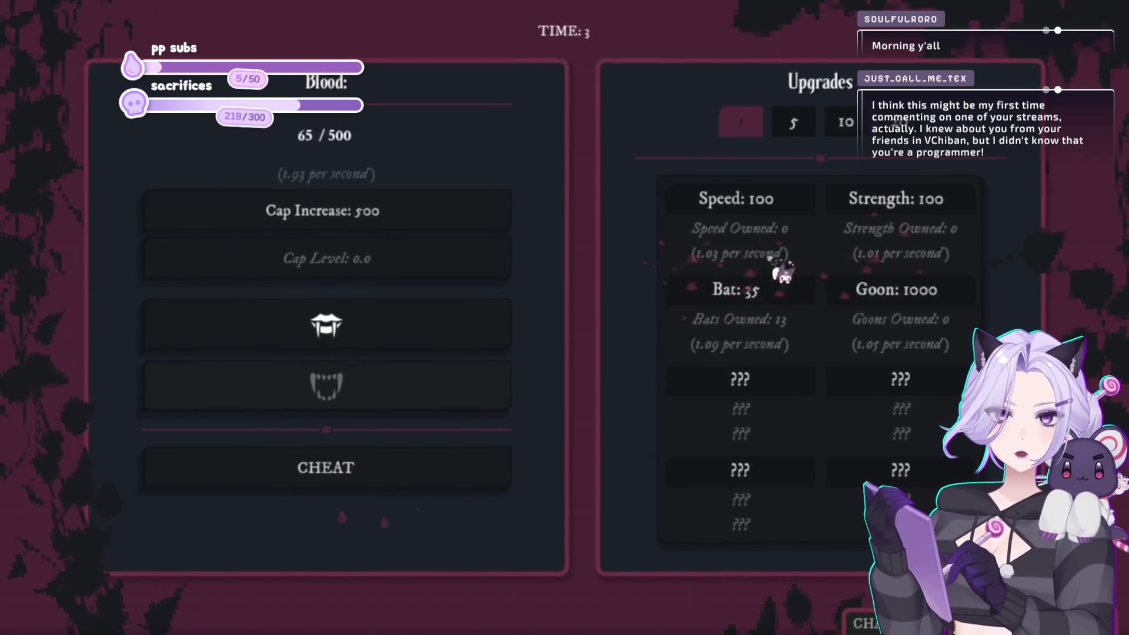
pyautogui.click(775, 300)
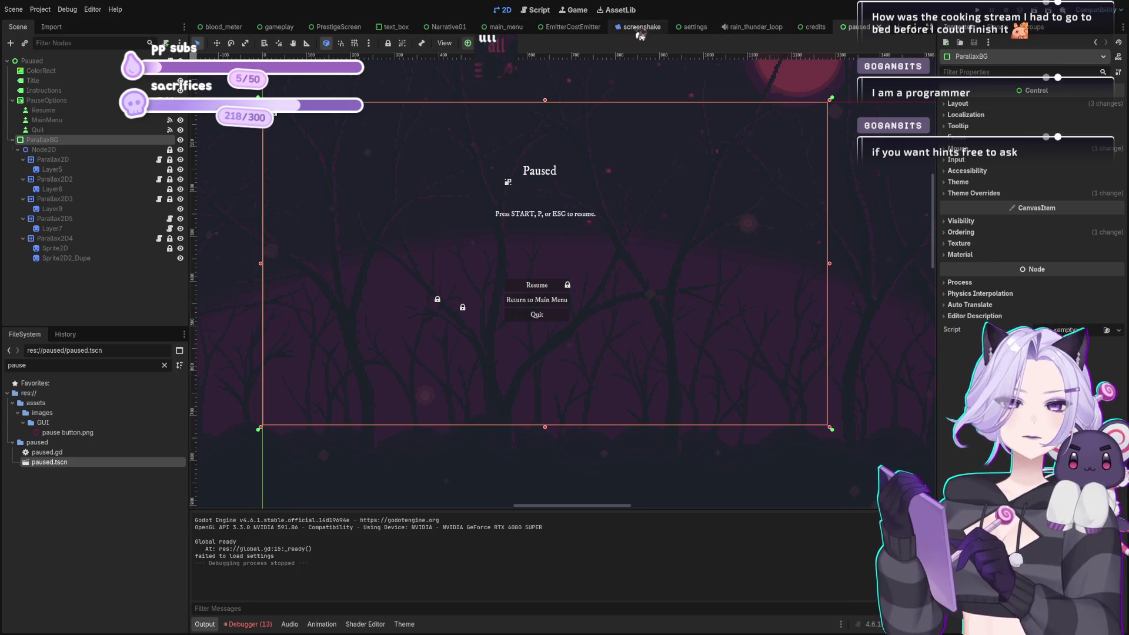
# Switch back to the gameplay scene in the editor.
pyautogui.click(278, 26)
# Open base_values.gd and scroll to the blood cap cost lines.
pyautogui.click(538, 10)
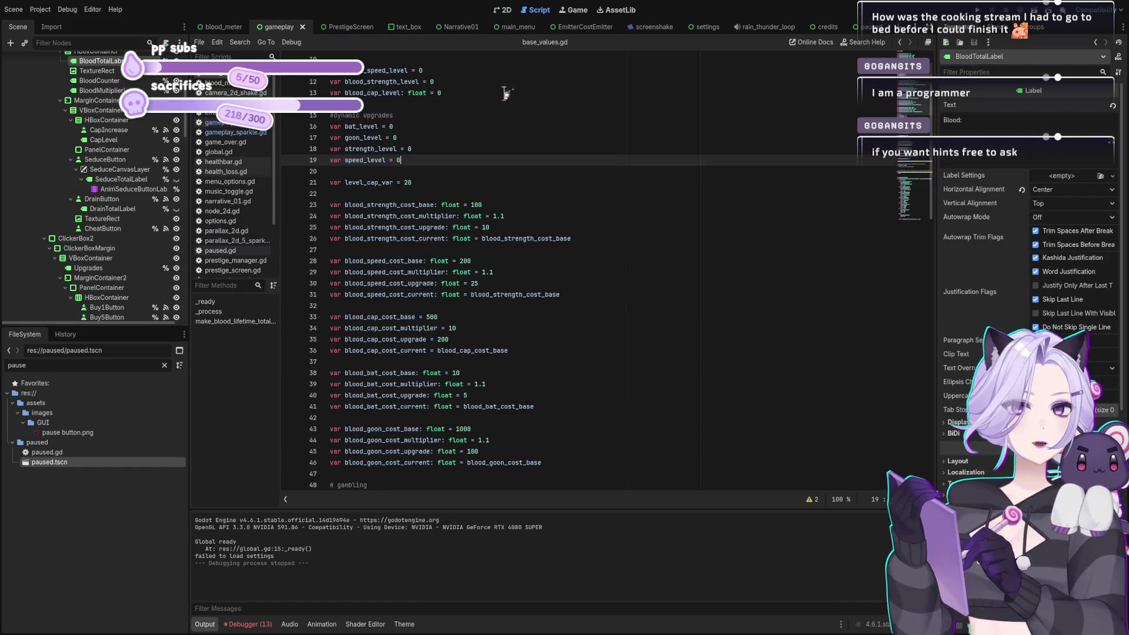
pyautogui.click(441, 179)
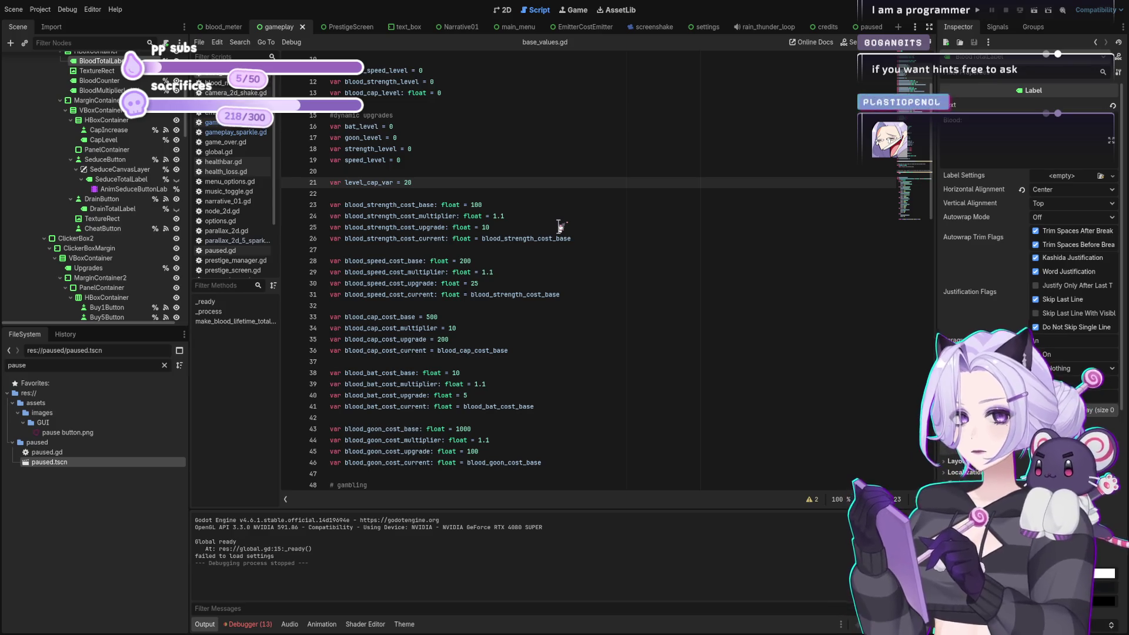
pyautogui.scroll(-5, 560, 227)
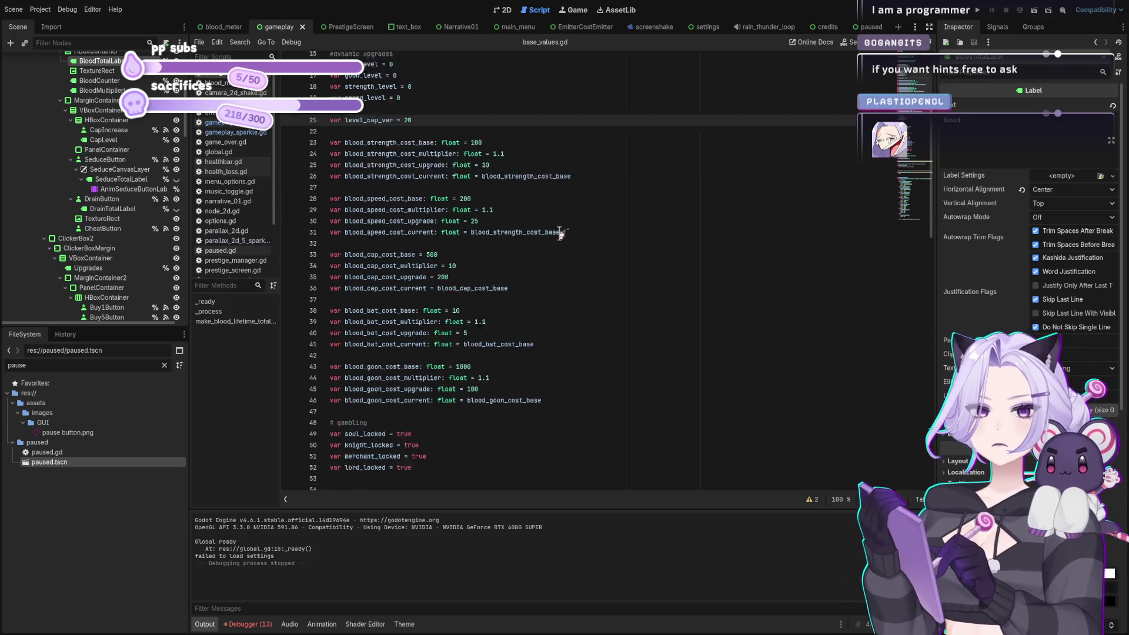
pyautogui.scroll(-7, 557, 201)
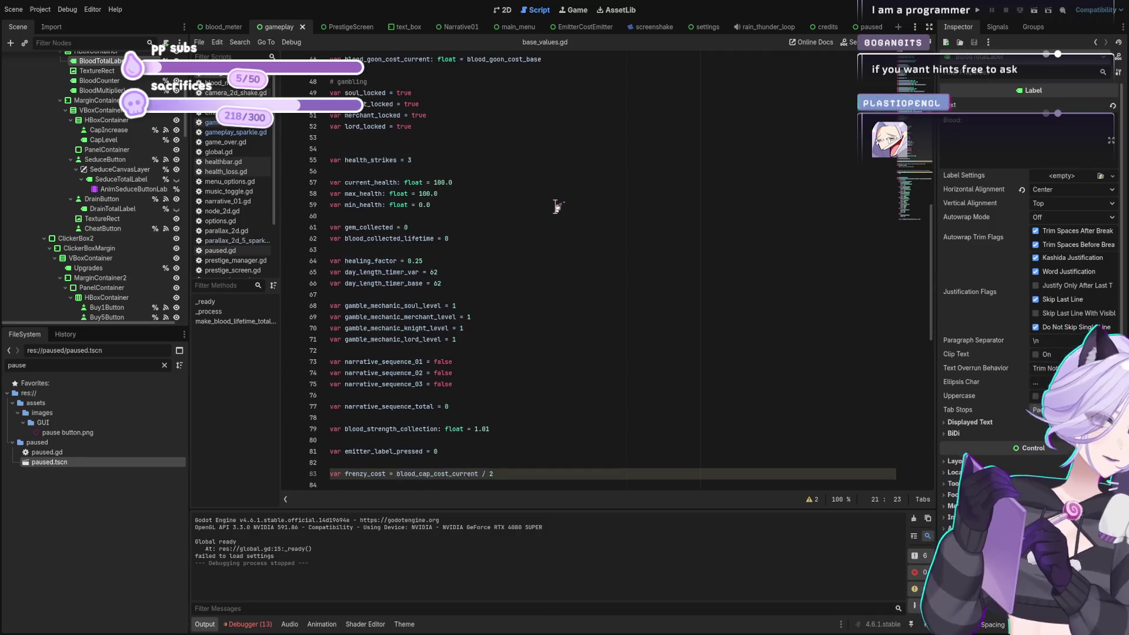
pyautogui.scroll(-3, 555, 198)
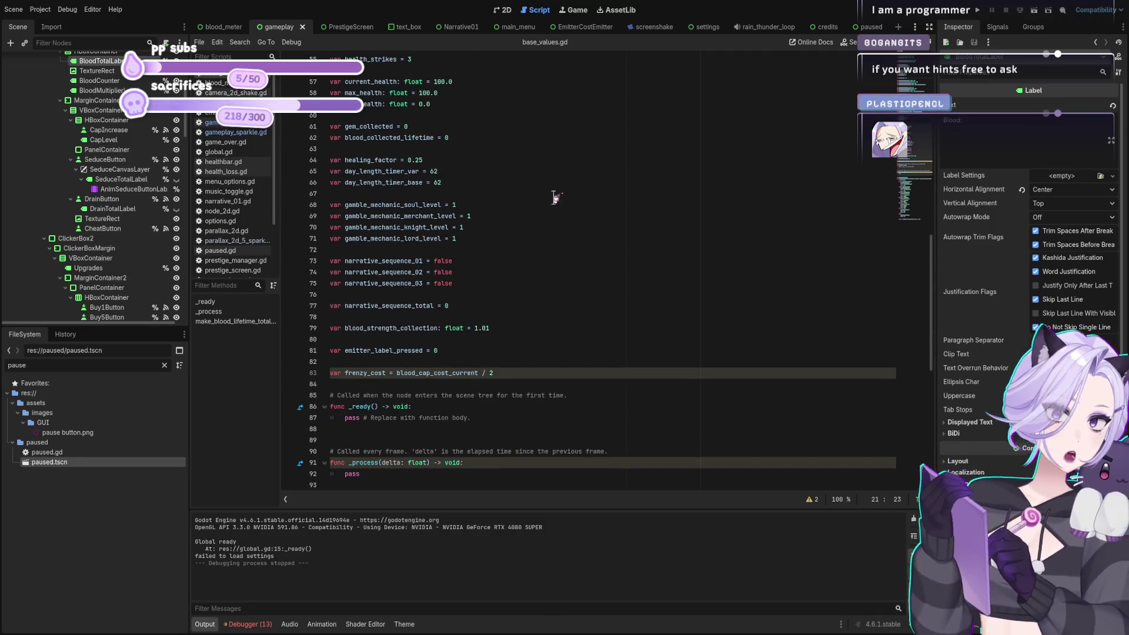
pyautogui.scroll(14, 578, 246)
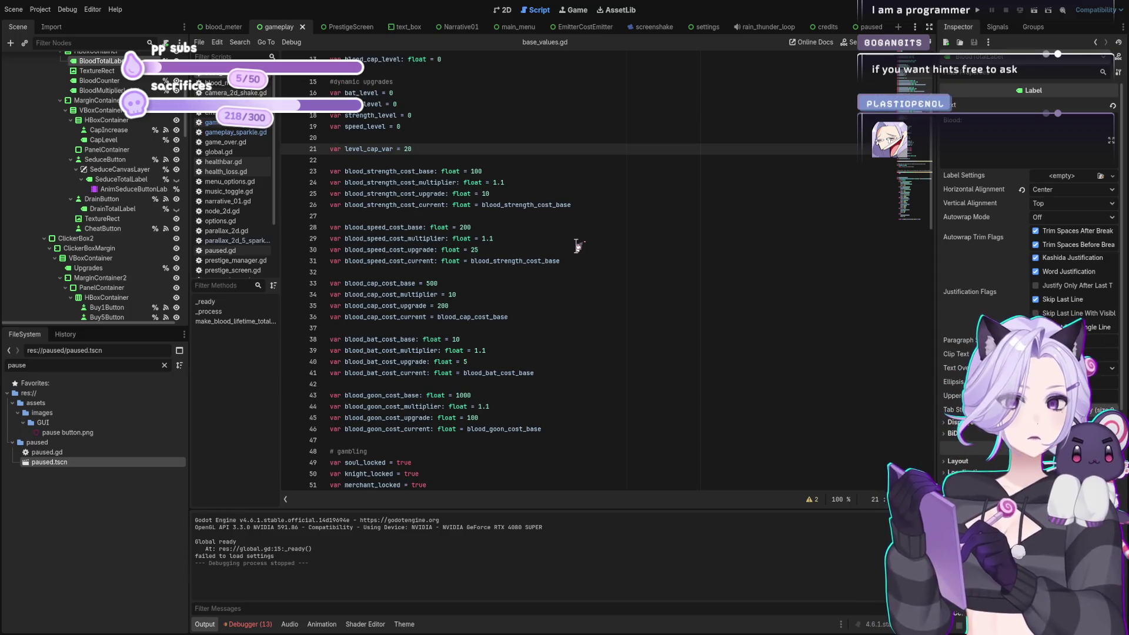
# Change blood_cap_cost_base from 500 to 200 and its multiplier from 10 to 15, save, and run.
pyautogui.click(431, 283)
pyautogui.press('BackSpace')
pyautogui.write('2')
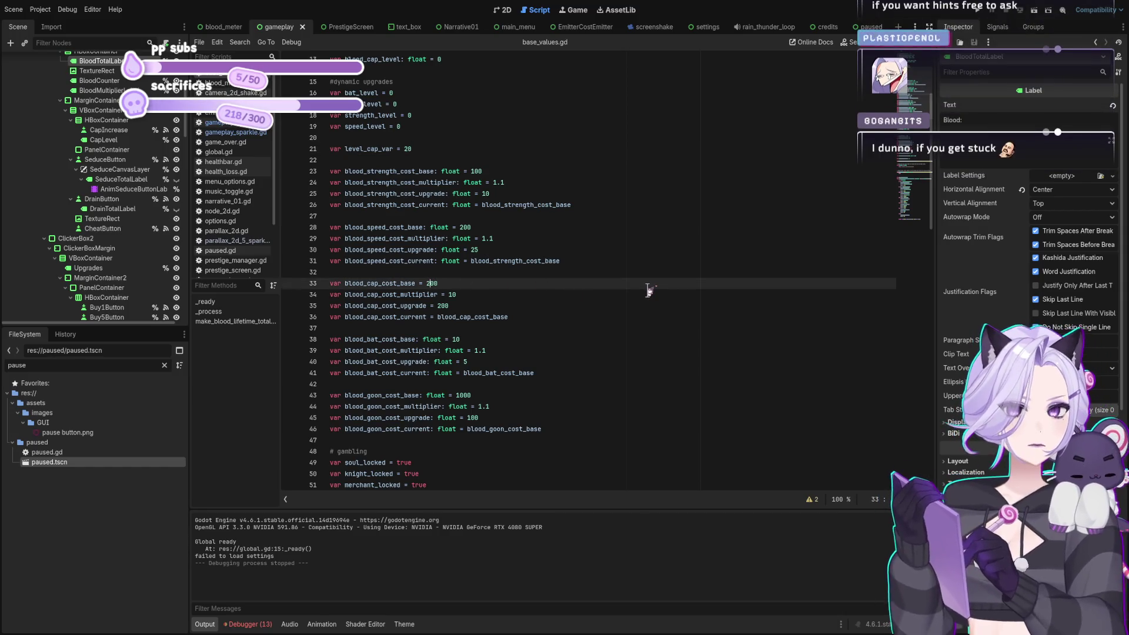
pyautogui.press('Down')
pyautogui.press('End')
pyautogui.press('Left')
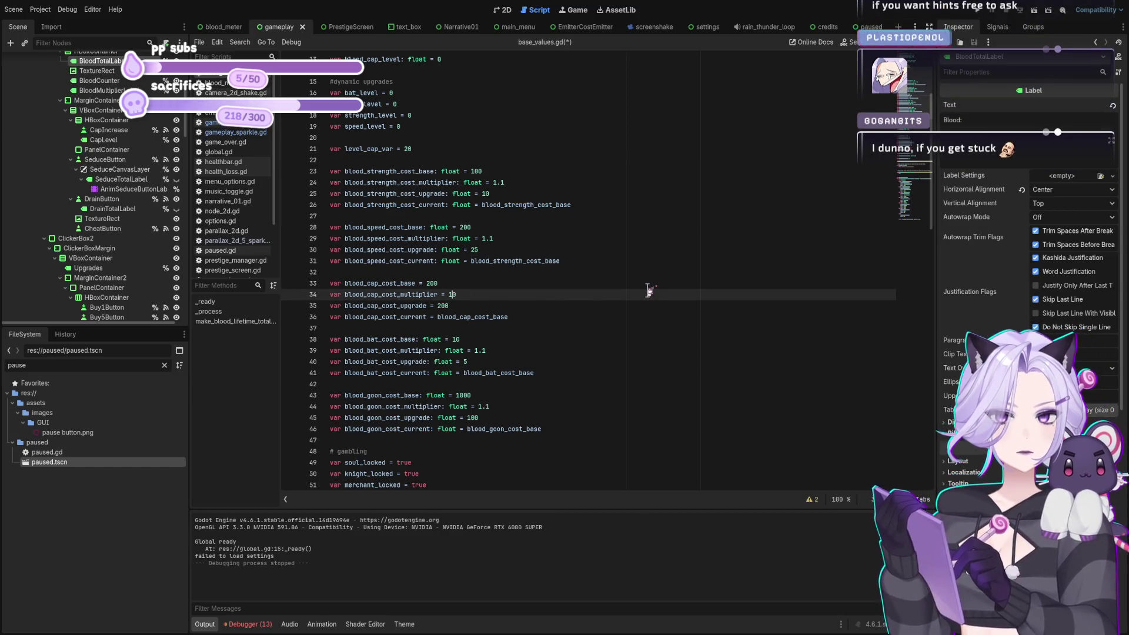
pyautogui.press('Delete')
pyautogui.write('5')
pyautogui.hotkey('ctrl', 's')
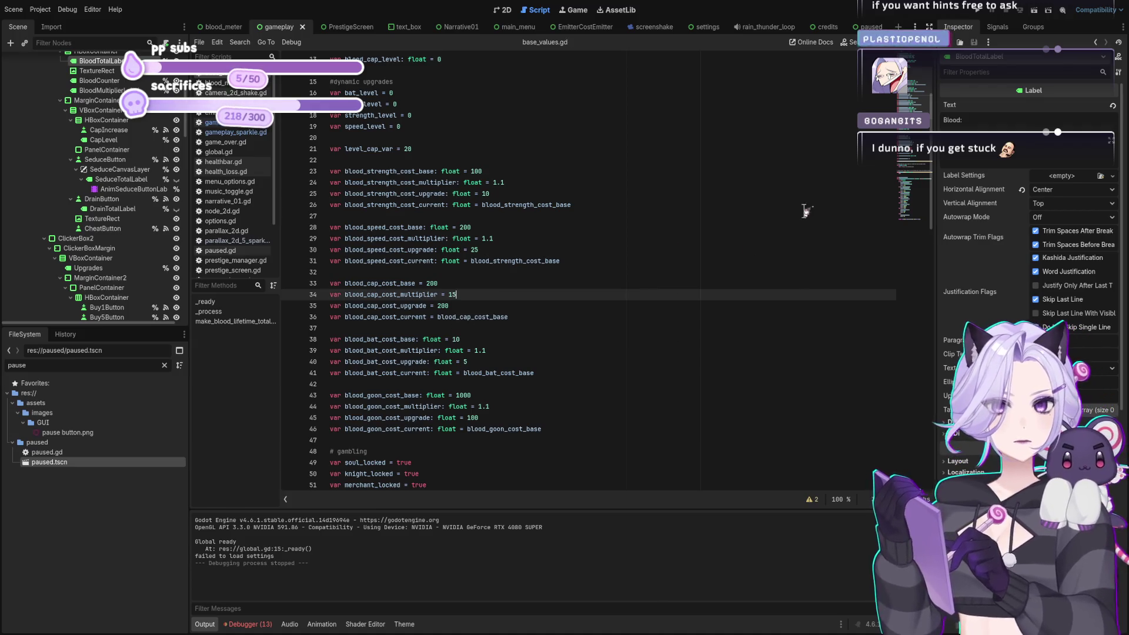
pyautogui.click(976, 10)
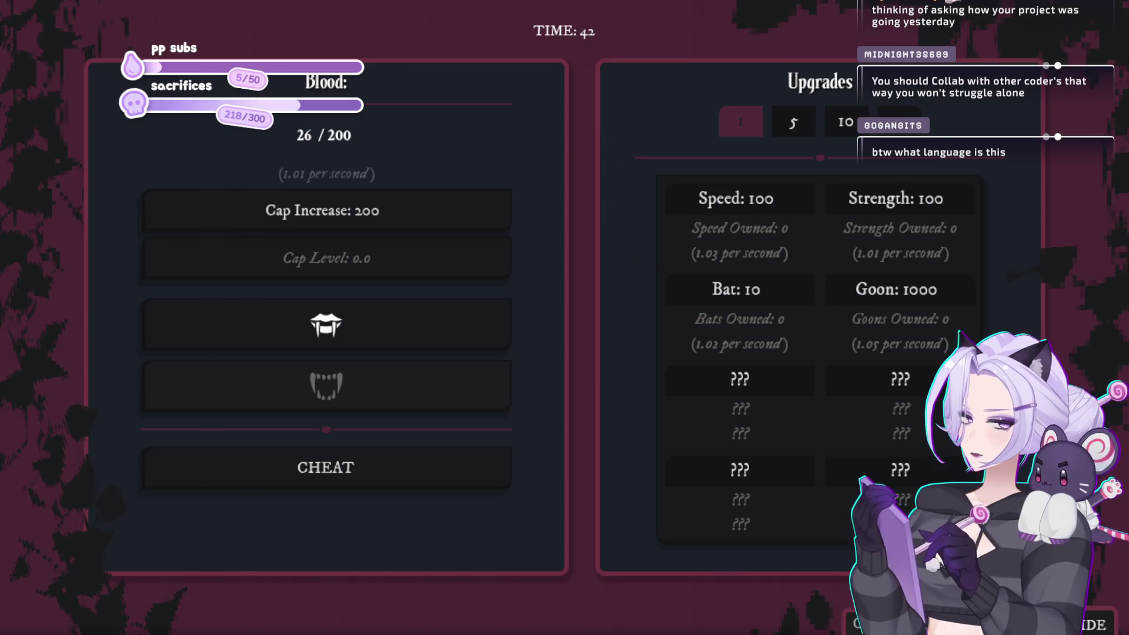
# Gather blood with the fang button, then buy more Bats.
pyautogui.click(421, 315)
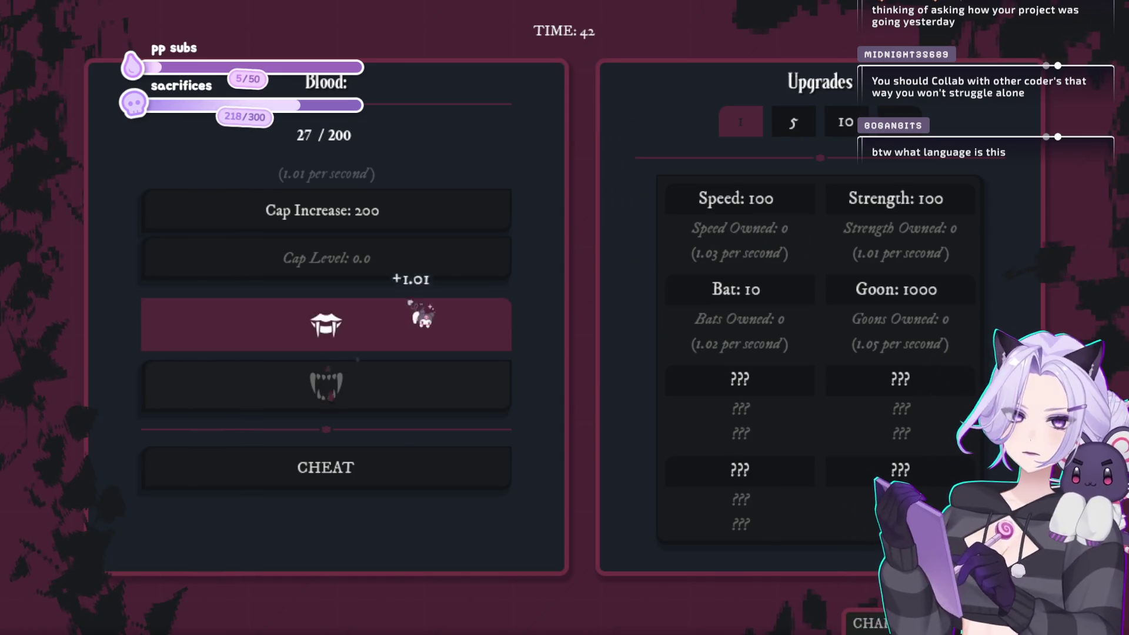
pyautogui.click(414, 319)
pyautogui.click(411, 326)
pyautogui.click(411, 334)
pyautogui.click(415, 337)
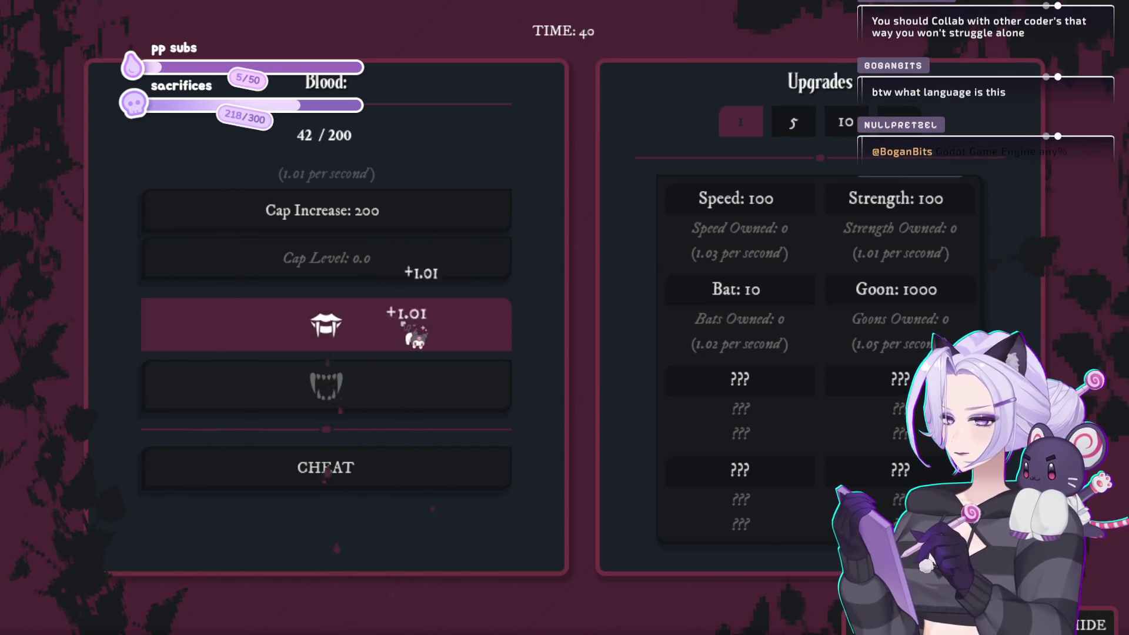
pyautogui.click(416, 339)
pyautogui.click(416, 339)
pyautogui.click(417, 340)
pyautogui.click(417, 341)
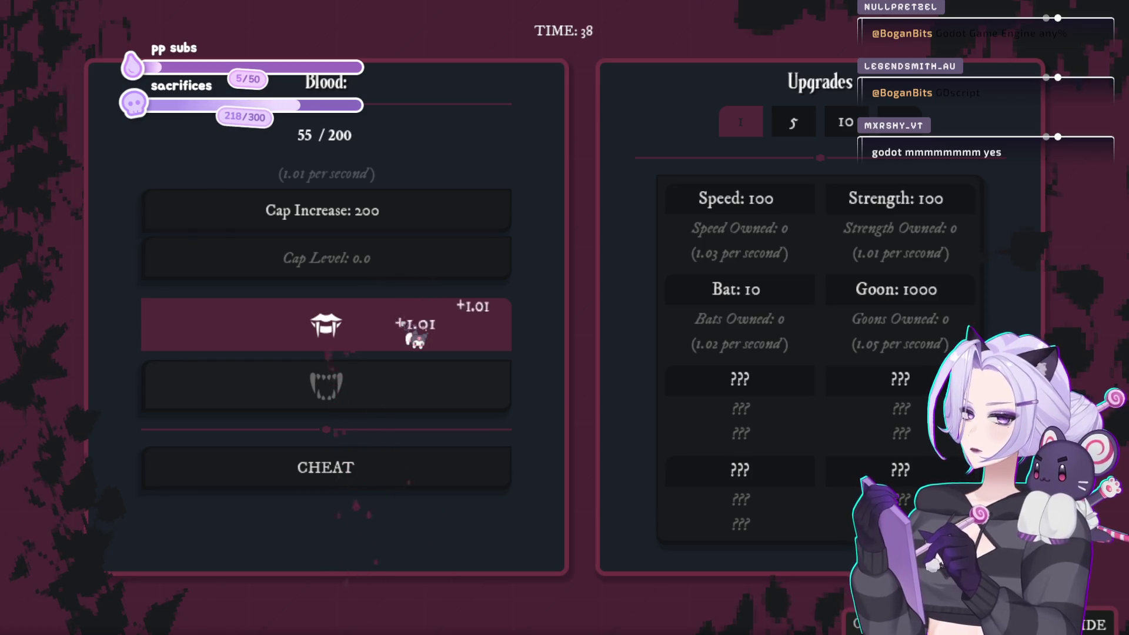
pyautogui.click(416, 340)
pyautogui.click(416, 339)
pyautogui.click(416, 338)
pyautogui.click(416, 337)
pyautogui.click(416, 336)
pyautogui.click(416, 336)
pyautogui.click(416, 335)
pyautogui.click(416, 334)
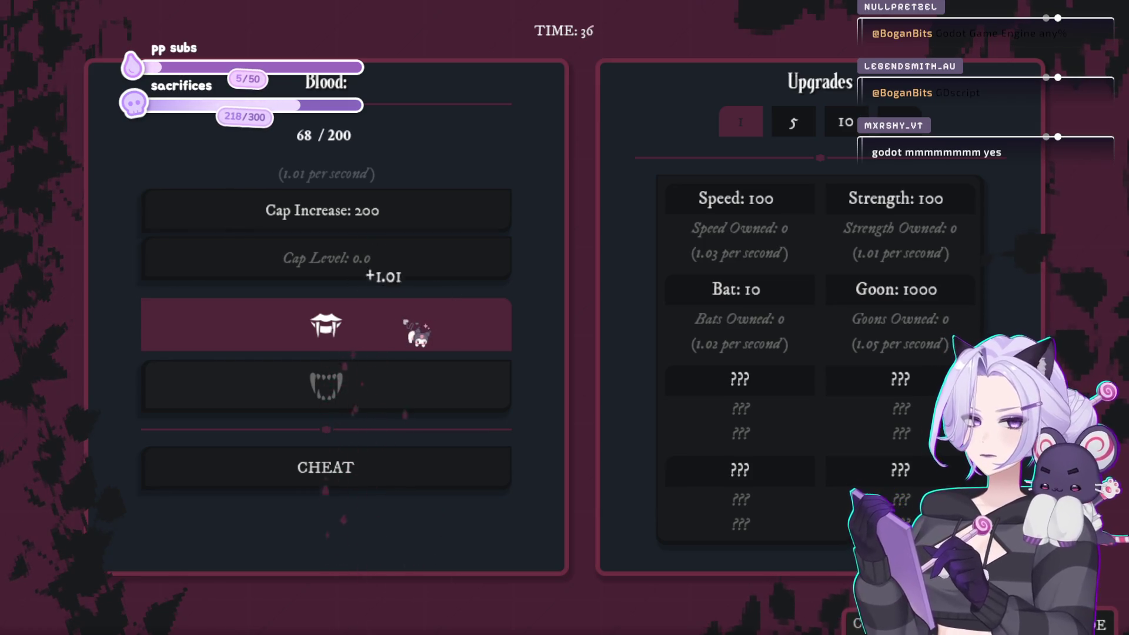
pyautogui.click(416, 334)
pyautogui.click(417, 334)
pyautogui.click(416, 335)
pyautogui.click(417, 335)
pyautogui.click(418, 337)
pyautogui.click(418, 337)
pyautogui.click(419, 338)
pyautogui.click(420, 338)
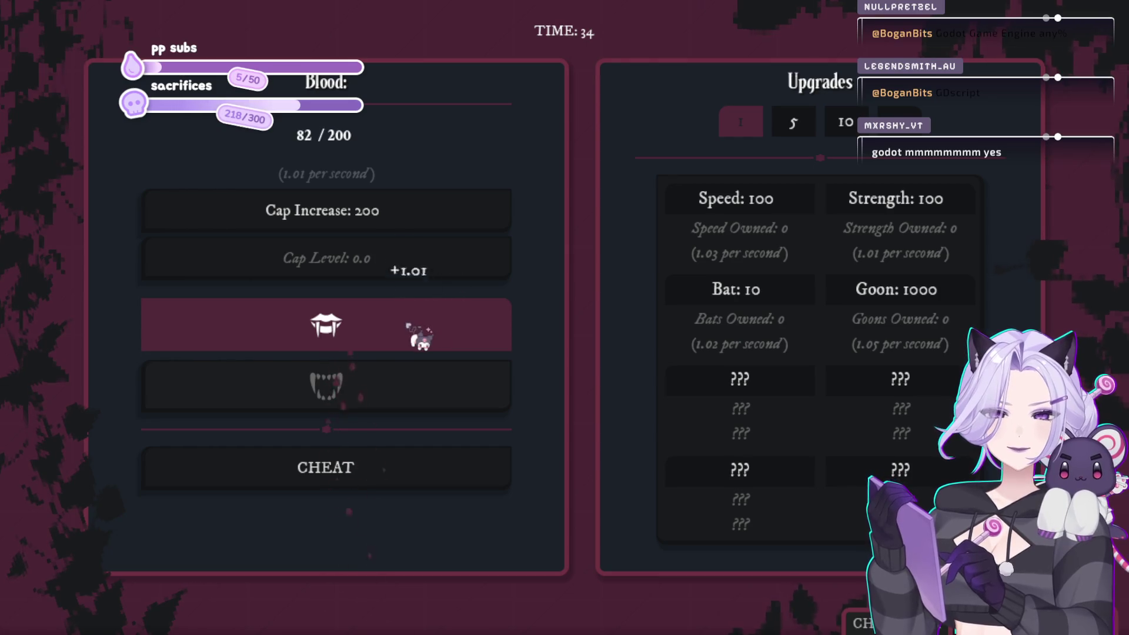
pyautogui.click(796, 300)
pyautogui.click(797, 300)
pyautogui.click(798, 299)
pyautogui.click(799, 299)
pyautogui.click(798, 298)
pyautogui.click(799, 298)
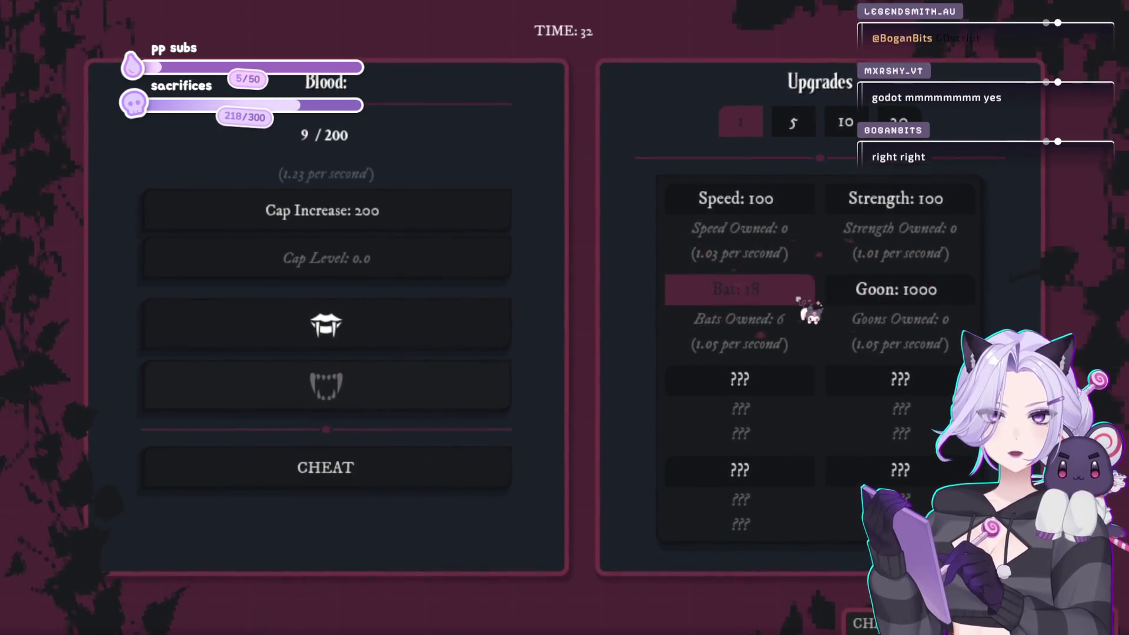
# Collect more blood and buy two more Bats.
pyautogui.click(429, 321)
pyautogui.click(430, 322)
pyautogui.click(430, 322)
pyautogui.click(429, 322)
pyautogui.click(429, 322)
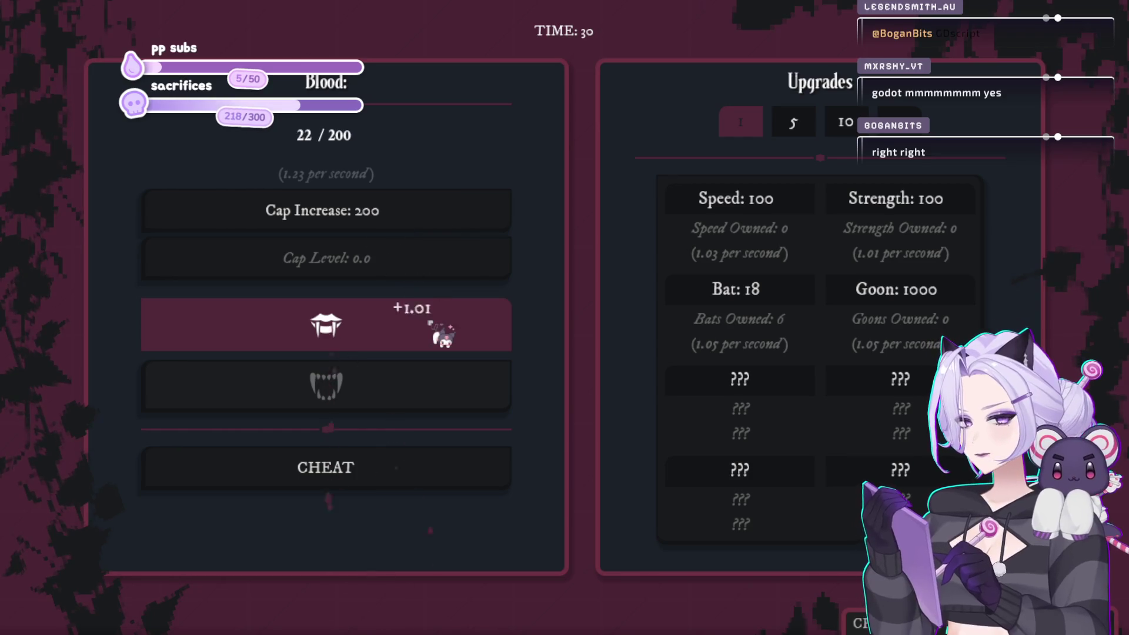
pyautogui.click(429, 322)
pyautogui.click(429, 322)
pyautogui.click(430, 322)
pyautogui.click(429, 322)
pyautogui.click(430, 322)
pyautogui.click(430, 322)
pyautogui.click(430, 322)
pyautogui.click(429, 322)
pyautogui.click(430, 322)
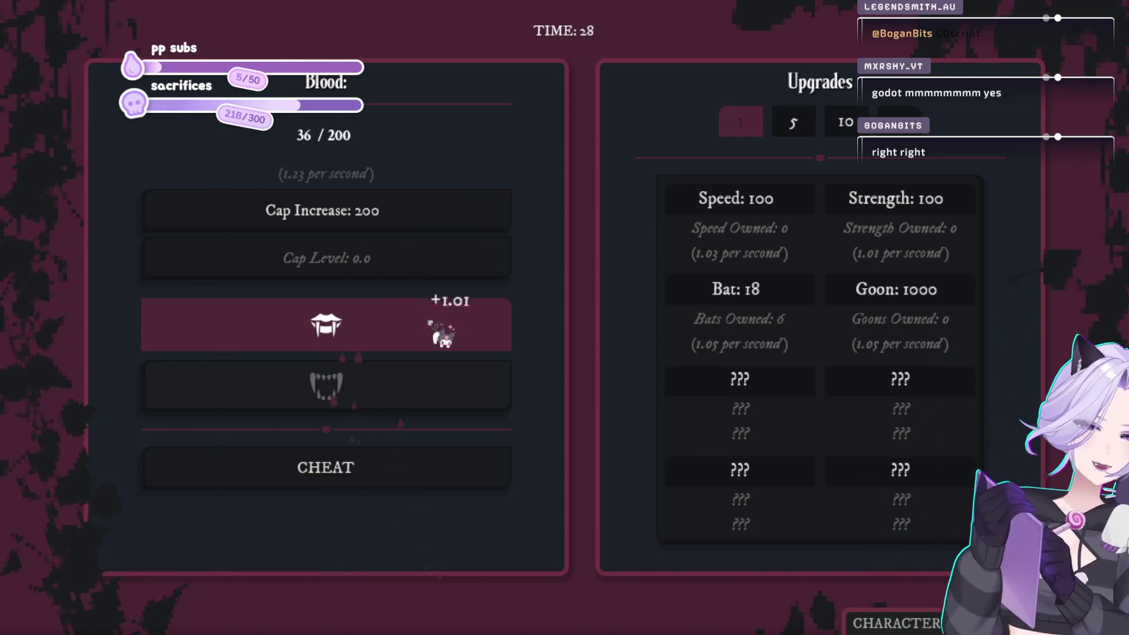
pyautogui.click(717, 303)
pyautogui.click(716, 304)
# Keep gathering blood with the fang button, then buy additional Bats.
pyautogui.click(390, 336)
pyautogui.click(389, 336)
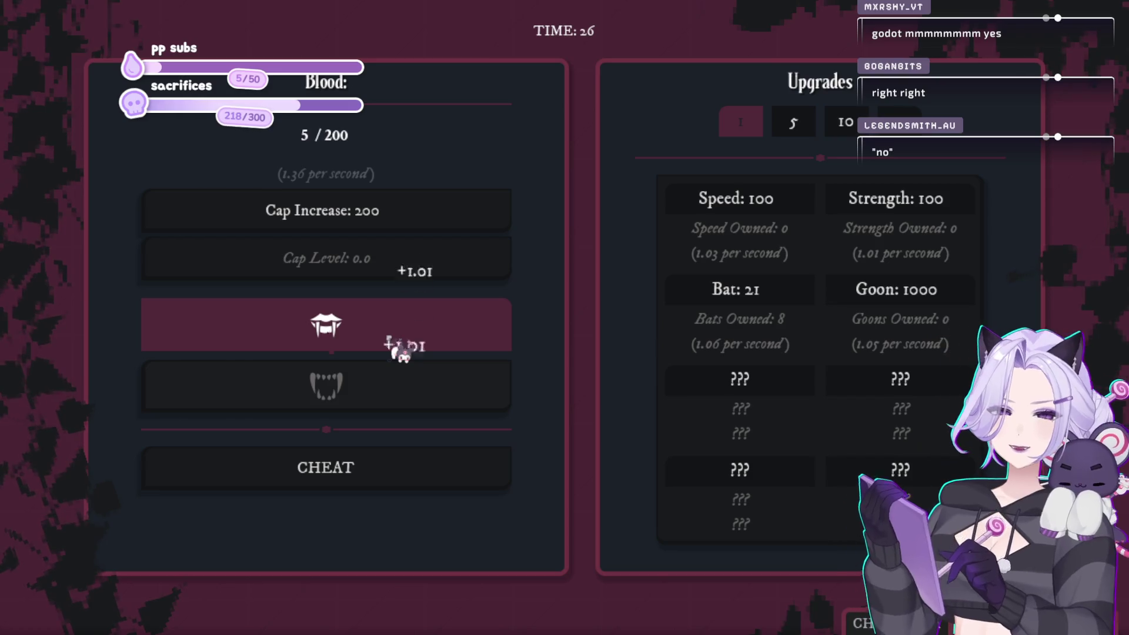
pyautogui.click(389, 336)
pyautogui.click(389, 337)
pyautogui.click(389, 336)
pyautogui.click(389, 336)
pyautogui.click(389, 337)
pyautogui.click(389, 336)
pyautogui.click(389, 337)
pyautogui.click(390, 336)
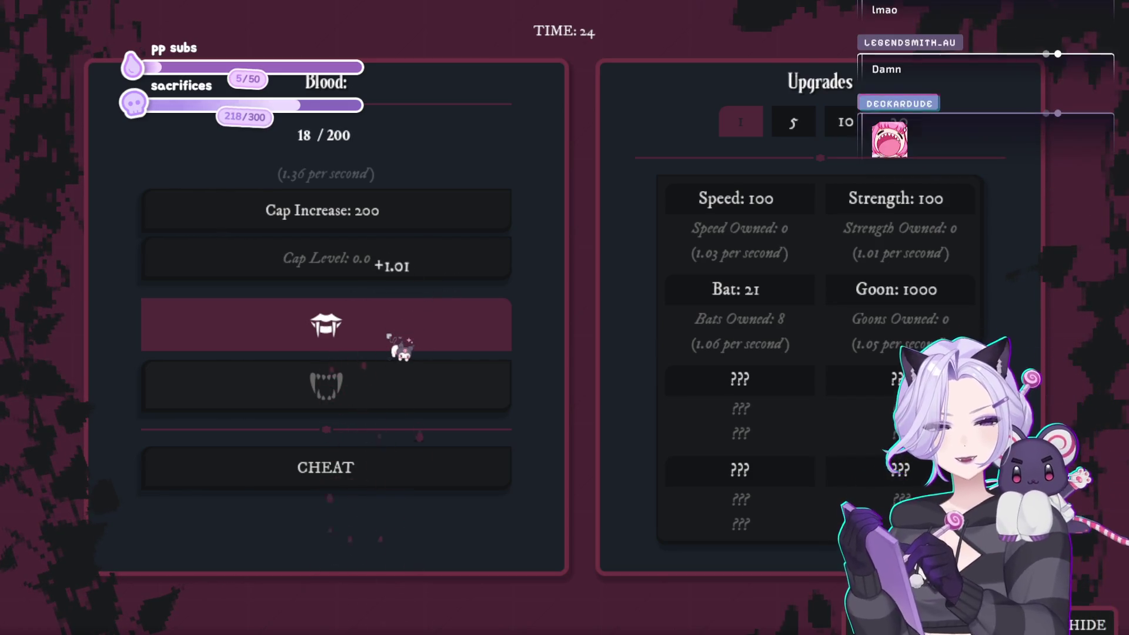
pyautogui.click(389, 336)
pyautogui.click(389, 336)
pyautogui.click(389, 336)
pyautogui.click(389, 336)
pyautogui.click(389, 337)
pyautogui.click(389, 336)
pyautogui.click(389, 336)
pyautogui.click(389, 336)
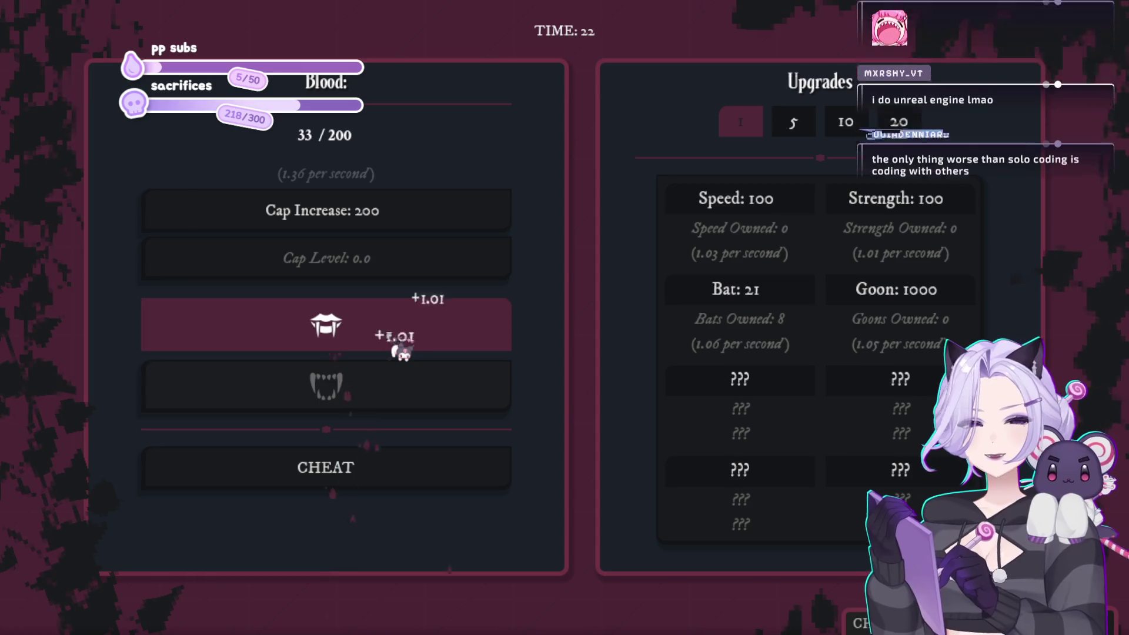
pyautogui.click(389, 336)
pyautogui.click(389, 336)
pyautogui.click(389, 336)
pyautogui.click(390, 336)
pyautogui.click(389, 337)
pyautogui.click(391, 335)
pyautogui.click(400, 332)
pyautogui.click(405, 329)
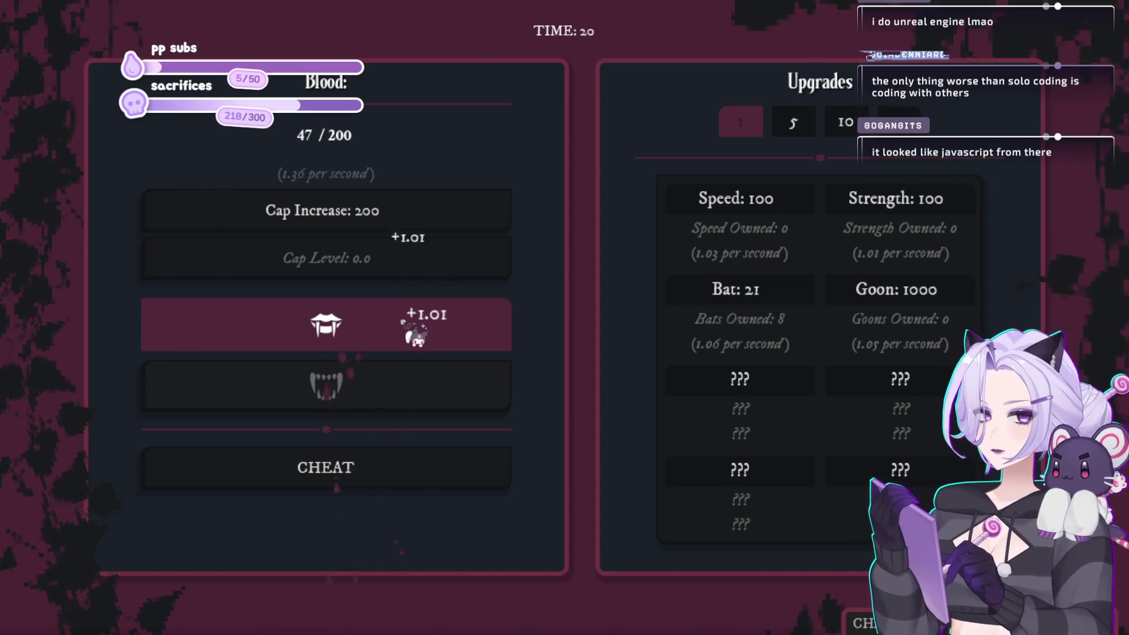
pyautogui.click(414, 326)
pyautogui.click(423, 324)
pyautogui.click(433, 317)
pyautogui.click(438, 314)
pyautogui.click(441, 314)
pyautogui.click(444, 315)
pyautogui.click(447, 316)
pyautogui.click(453, 316)
pyautogui.click(455, 316)
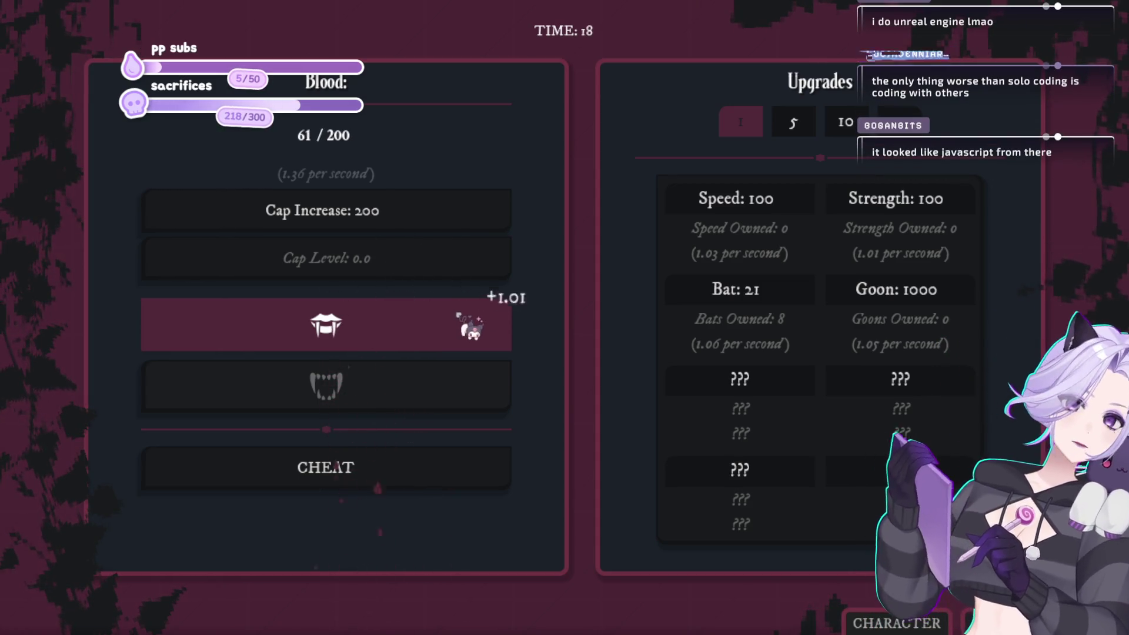
pyautogui.click(457, 315)
pyautogui.click(458, 315)
pyautogui.click(458, 315)
pyautogui.click(459, 314)
pyautogui.click(455, 315)
pyautogui.click(462, 315)
pyautogui.click(467, 315)
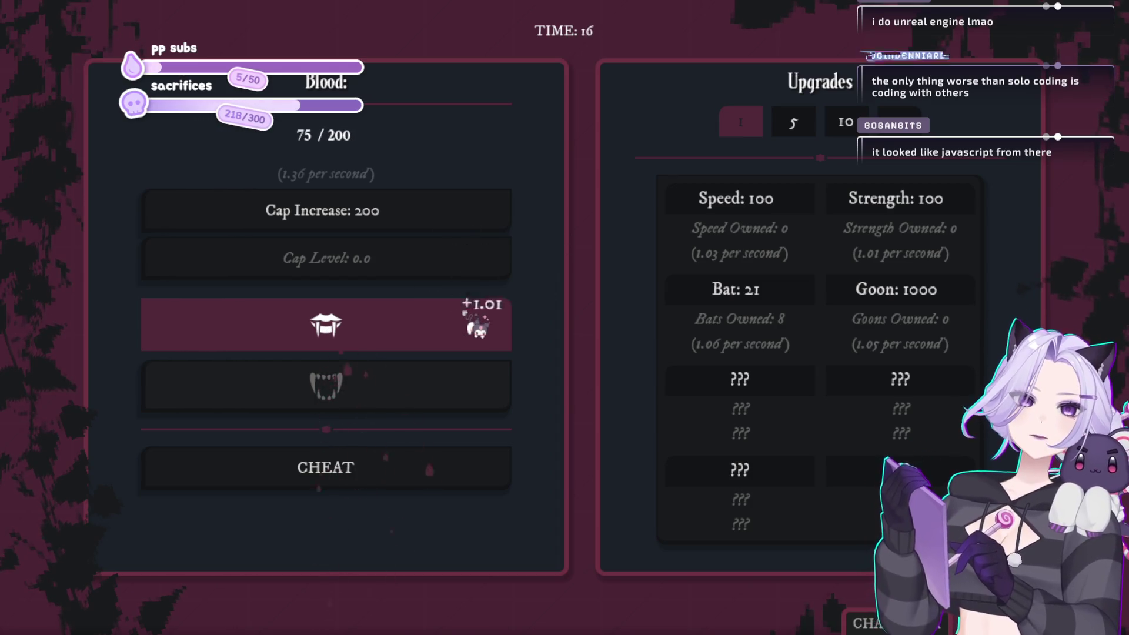
pyautogui.click(463, 311)
pyautogui.click(459, 308)
pyautogui.click(462, 309)
pyautogui.click(466, 312)
pyautogui.click(478, 320)
pyautogui.click(477, 318)
pyautogui.click(475, 316)
pyautogui.click(473, 317)
pyautogui.click(470, 320)
pyautogui.click(469, 322)
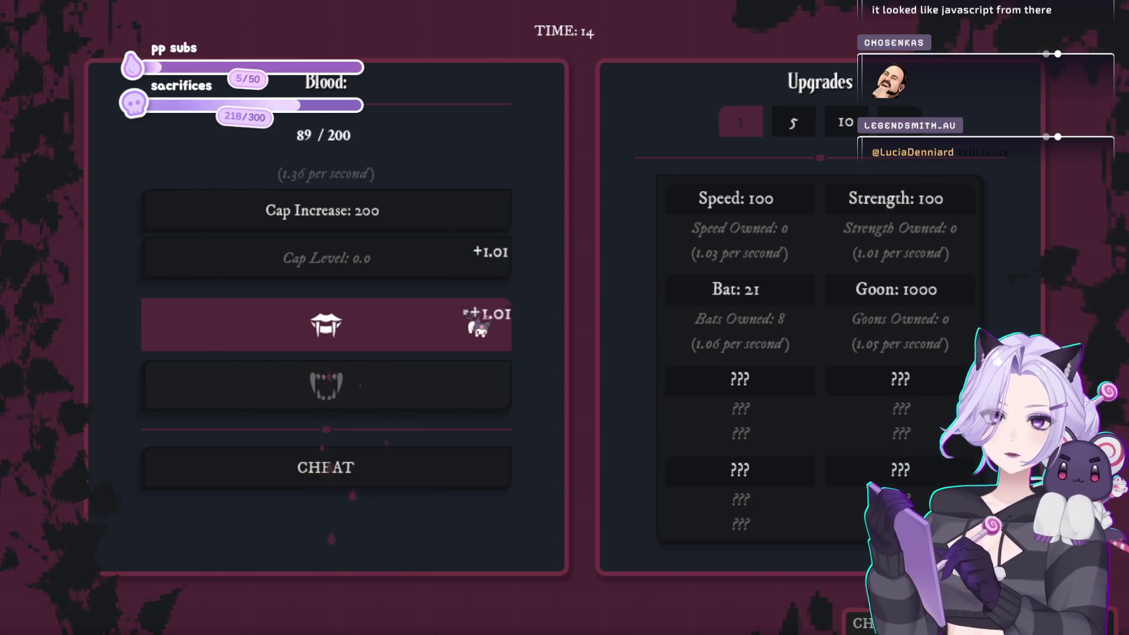
pyautogui.click(470, 322)
pyautogui.click(808, 304)
pyautogui.click(809, 305)
pyautogui.click(810, 305)
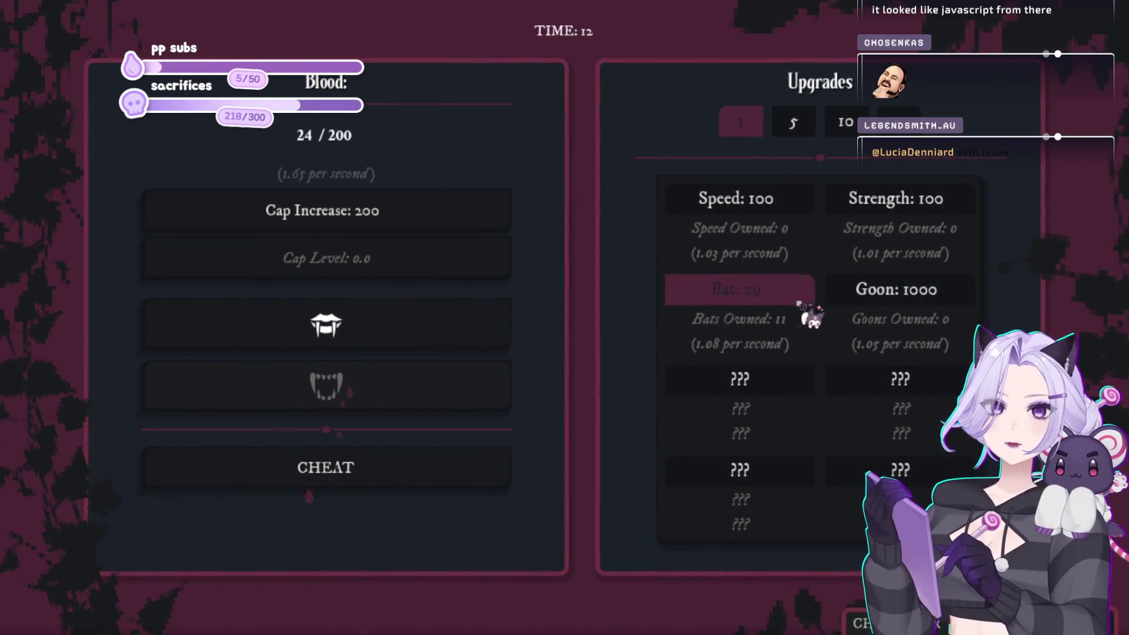
# Keep collecting blood manually until the night's timer runs out.
pyautogui.click(381, 325)
pyautogui.click(380, 325)
pyautogui.click(381, 325)
pyautogui.click(380, 325)
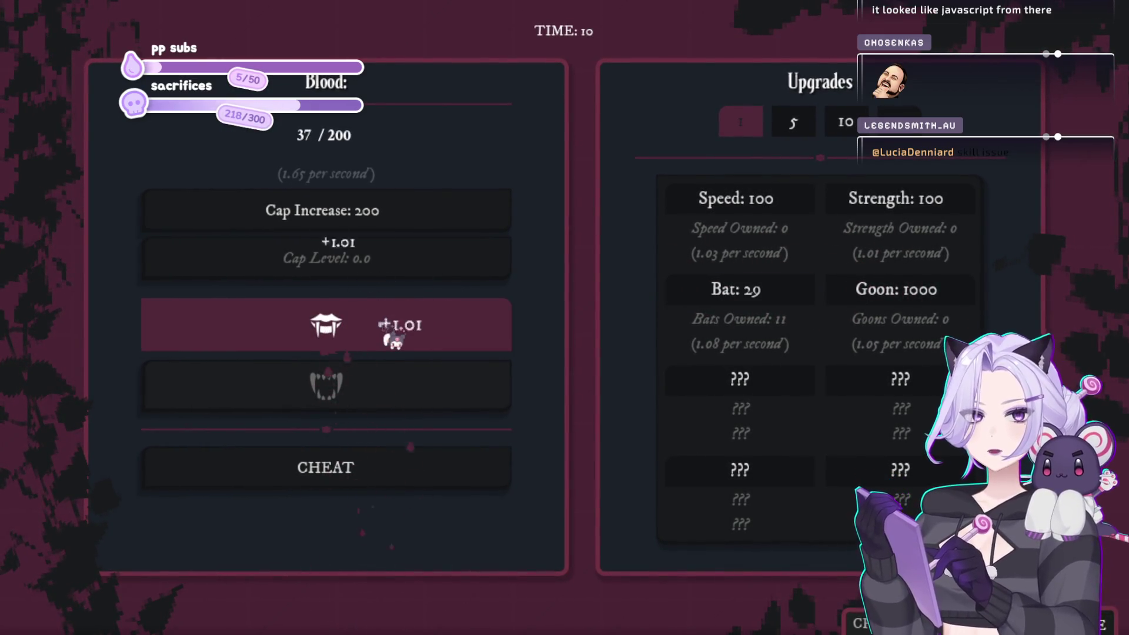
pyautogui.click(382, 326)
pyautogui.click(383, 326)
pyautogui.click(382, 326)
pyautogui.click(382, 326)
pyautogui.click(382, 326)
pyautogui.click(383, 326)
pyautogui.click(382, 326)
pyautogui.click(382, 326)
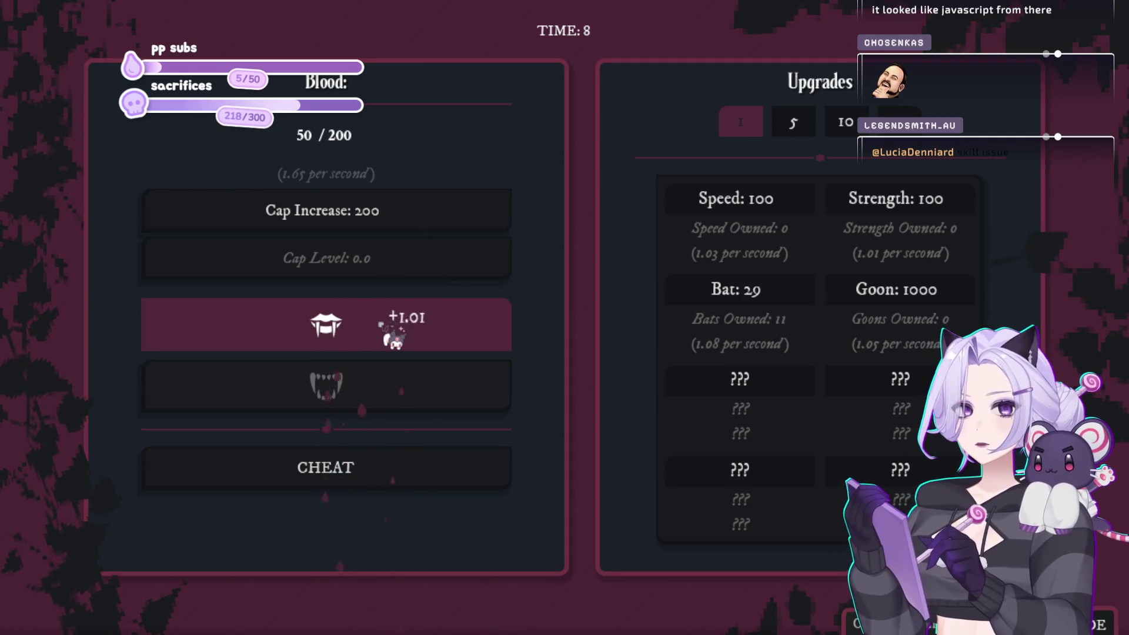
pyautogui.click(382, 326)
pyautogui.click(382, 326)
pyautogui.click(382, 326)
pyautogui.click(382, 326)
pyautogui.click(382, 327)
pyautogui.click(382, 326)
pyautogui.click(382, 326)
pyautogui.click(382, 326)
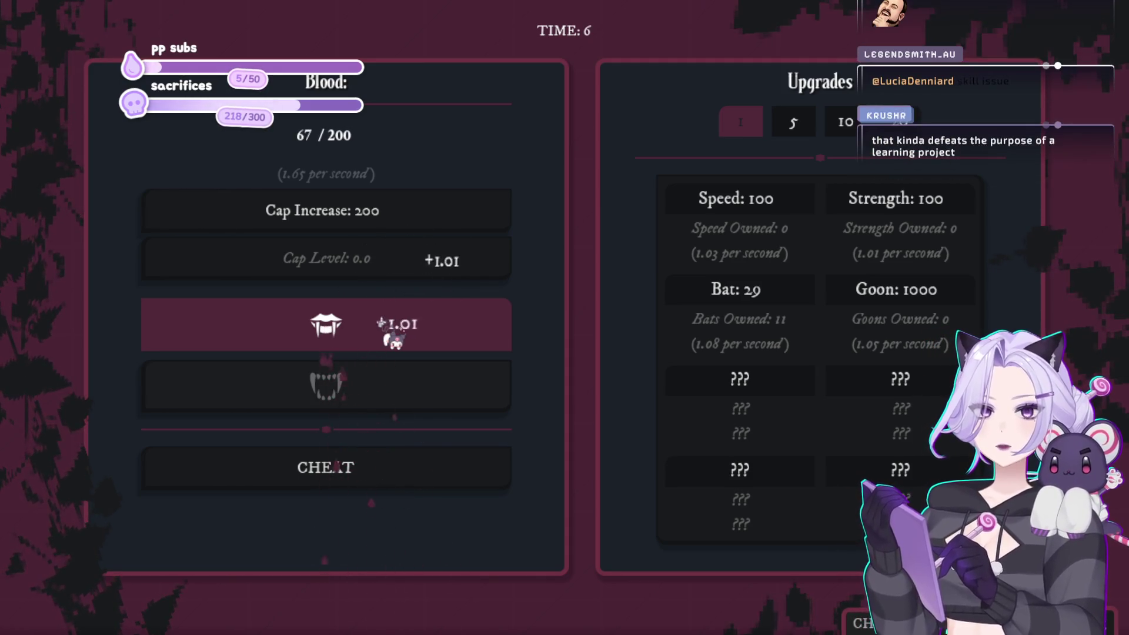
pyautogui.click(391, 338)
pyautogui.click(391, 338)
pyautogui.click(391, 338)
pyautogui.click(391, 338)
pyautogui.click(391, 338)
pyautogui.click(391, 338)
pyautogui.click(391, 338)
pyautogui.click(391, 338)
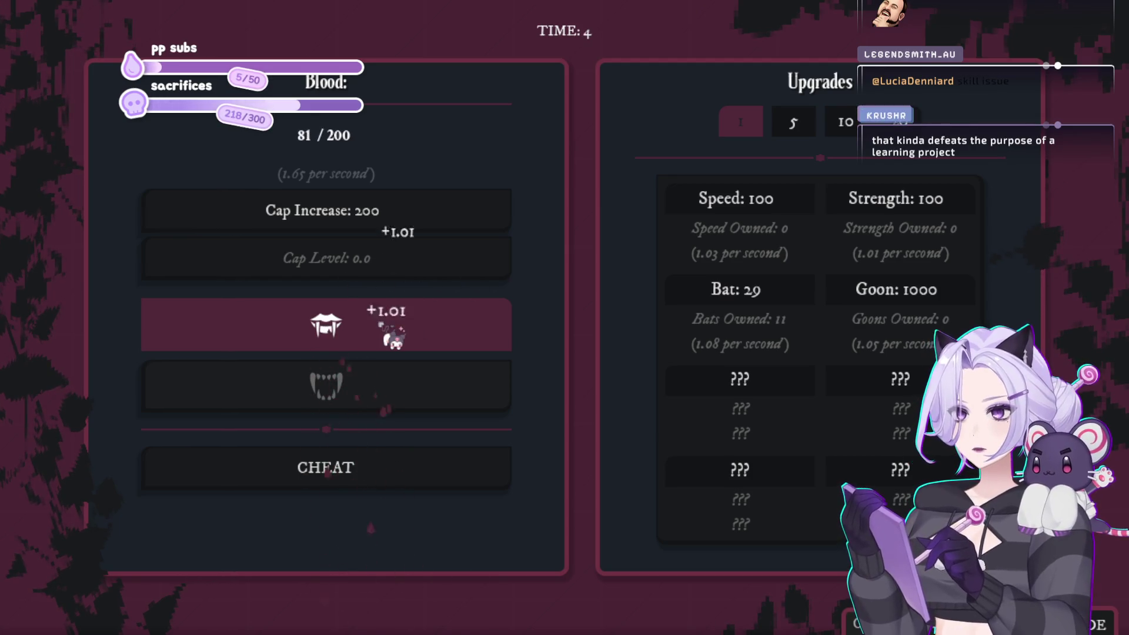
pyautogui.click(391, 338)
pyautogui.click(391, 338)
pyautogui.click(391, 338)
pyautogui.click(390, 338)
pyautogui.click(391, 338)
pyautogui.click(391, 338)
pyautogui.click(391, 338)
pyautogui.click(390, 338)
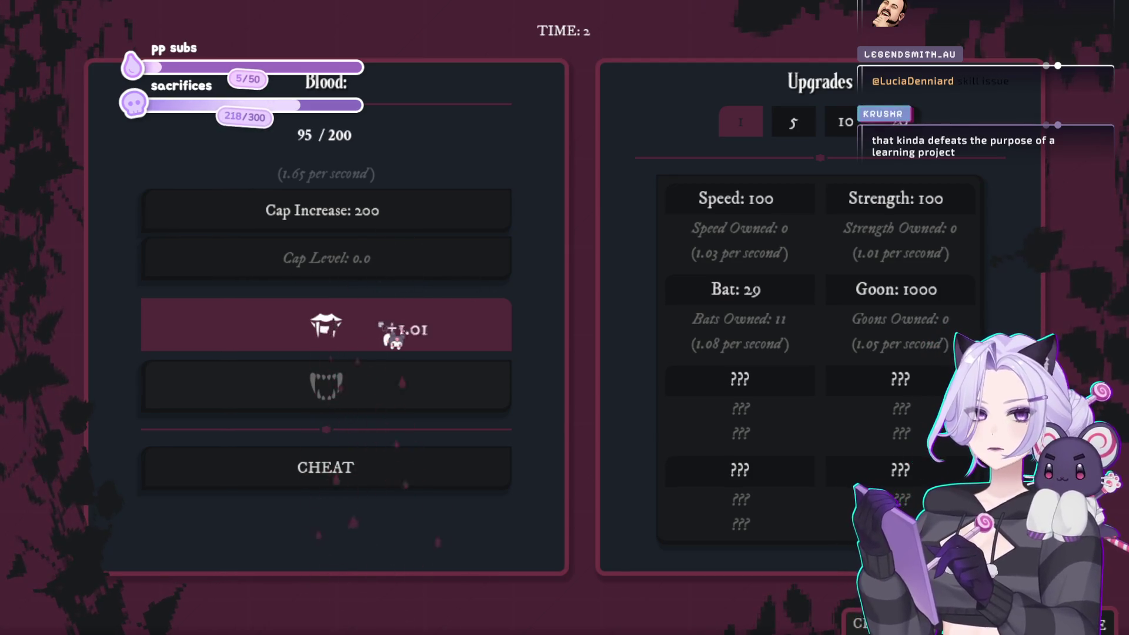
pyautogui.click(391, 338)
pyautogui.click(435, 320)
pyautogui.click(435, 321)
pyautogui.click(435, 321)
pyautogui.click(441, 318)
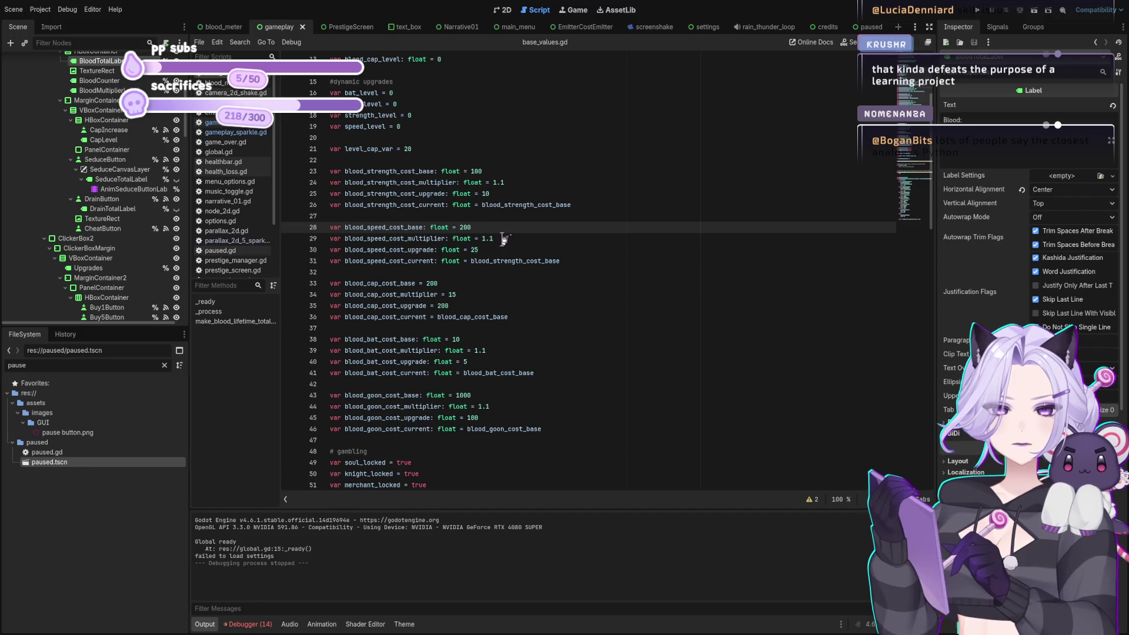
# Change the speed and strength cost multipliers to 1.4.
pyautogui.click(552, 238)
pyautogui.press('BackSpace')
pyautogui.write('4')
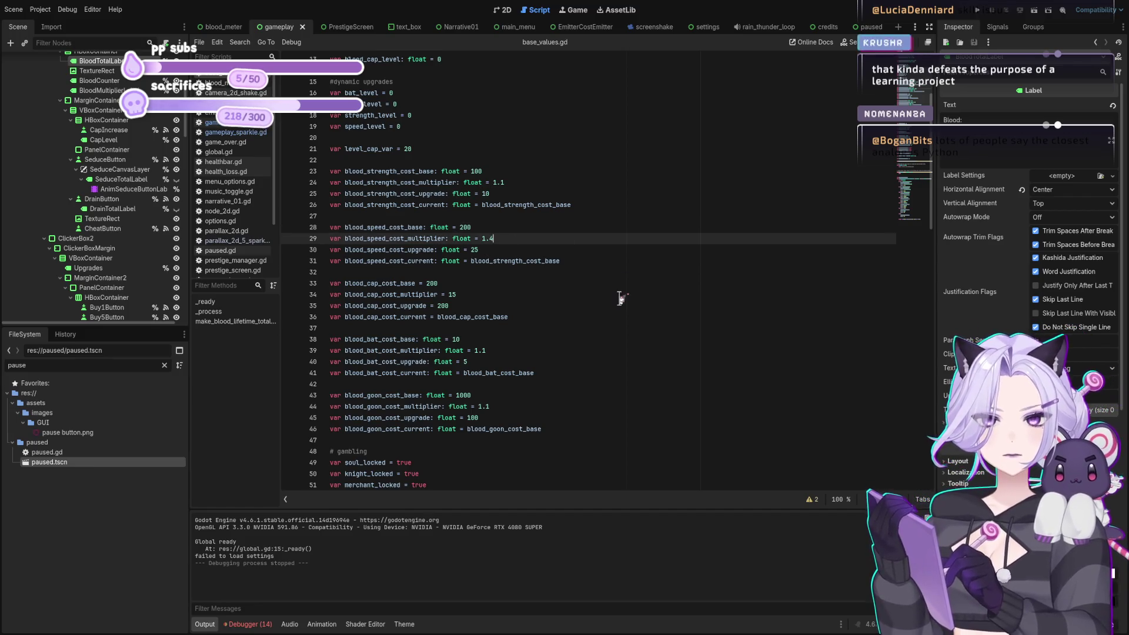
pyautogui.click(520, 183)
pyautogui.press('BackSpace')
pyautogui.write('4')
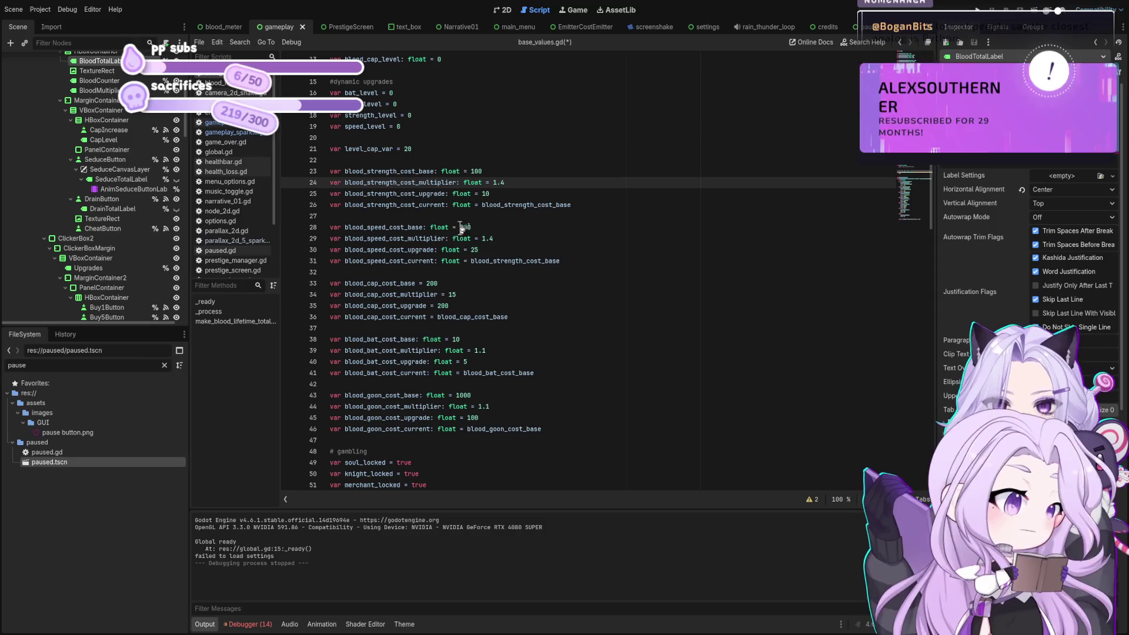
# Set the bat cost multiplier to 1.05, save base_values.gd, and run the game.
pyautogui.click(588, 350)
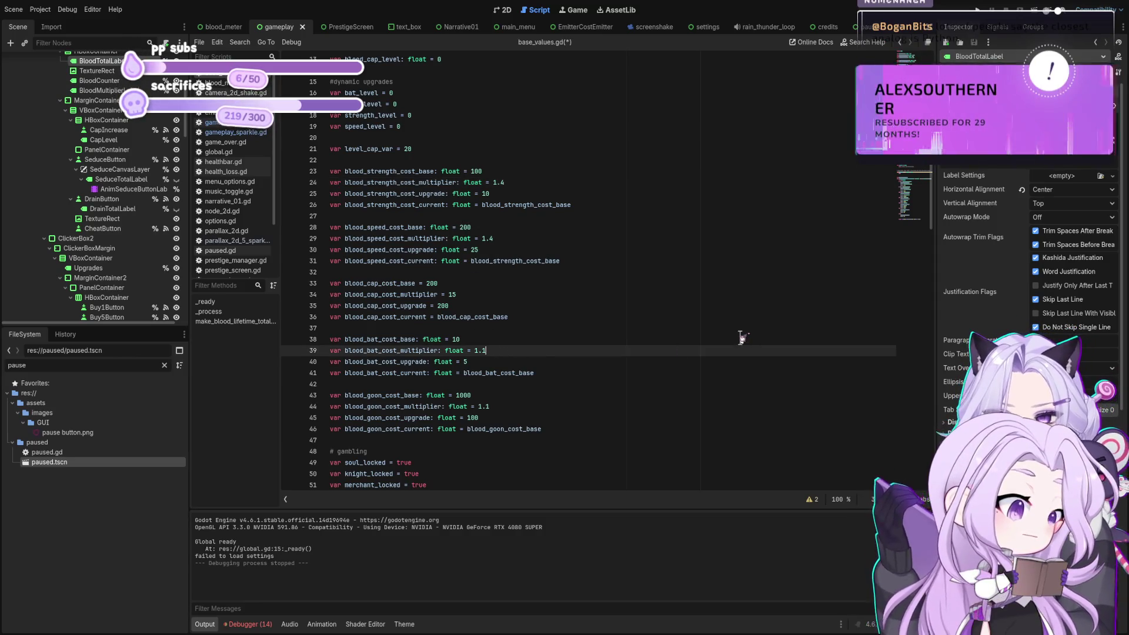
pyautogui.hotkey('ctrl', 's')
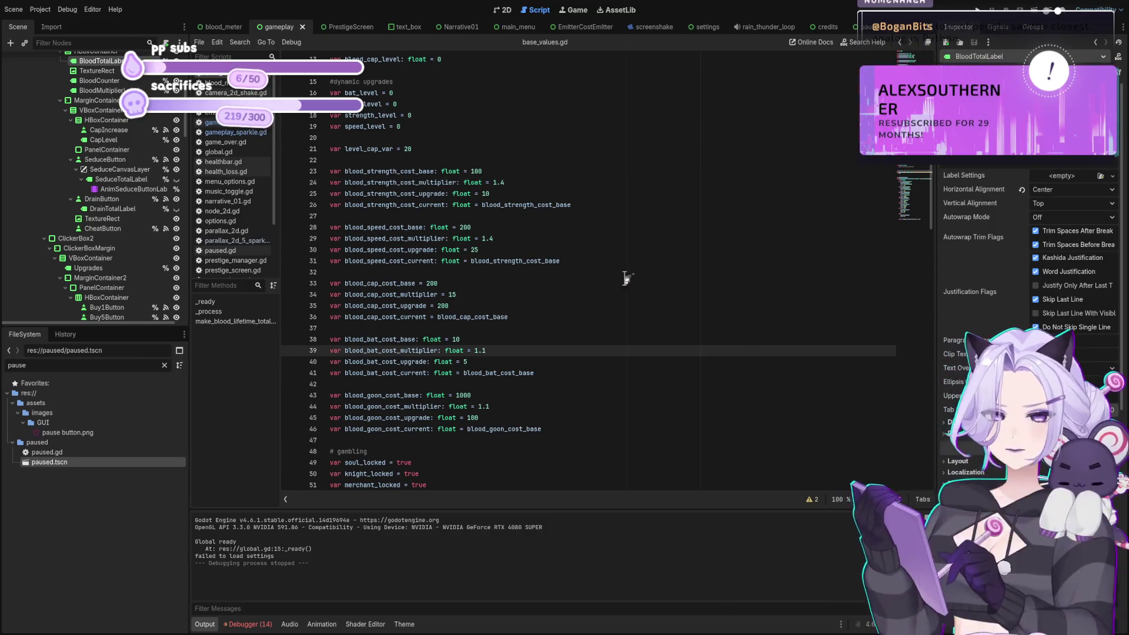
pyautogui.press('BackSpace')
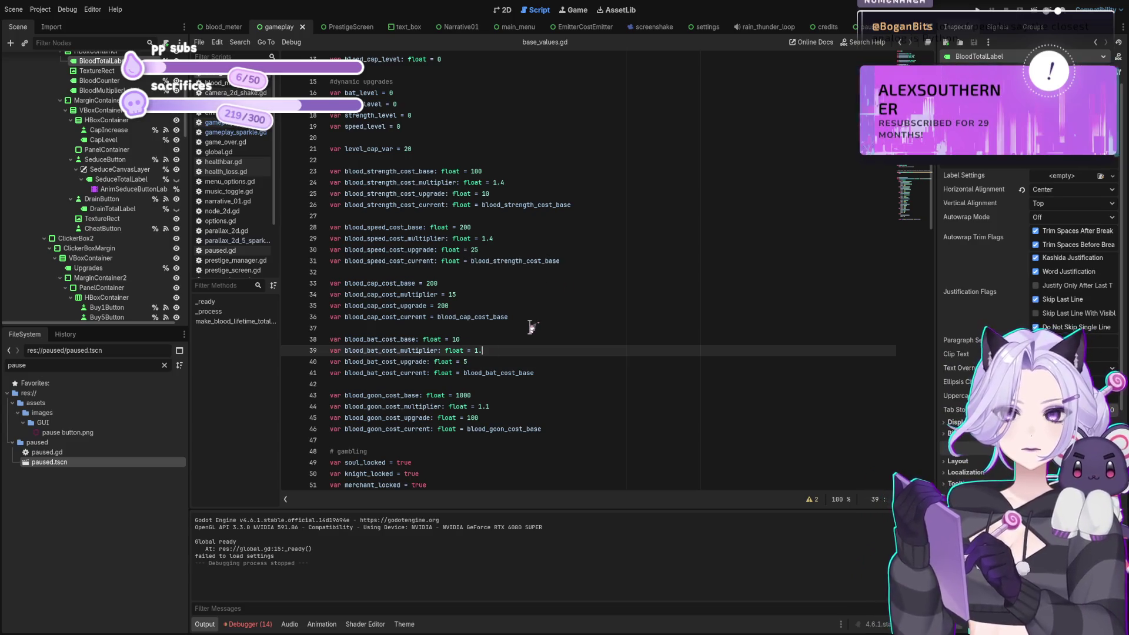
pyautogui.write('05')
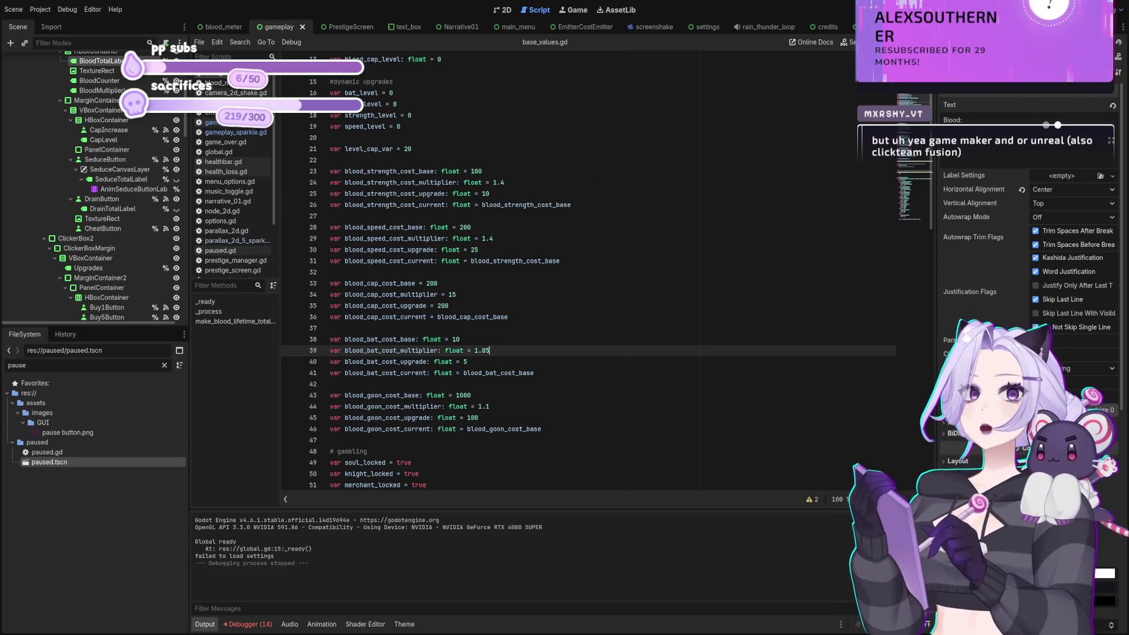
pyautogui.press('F5')
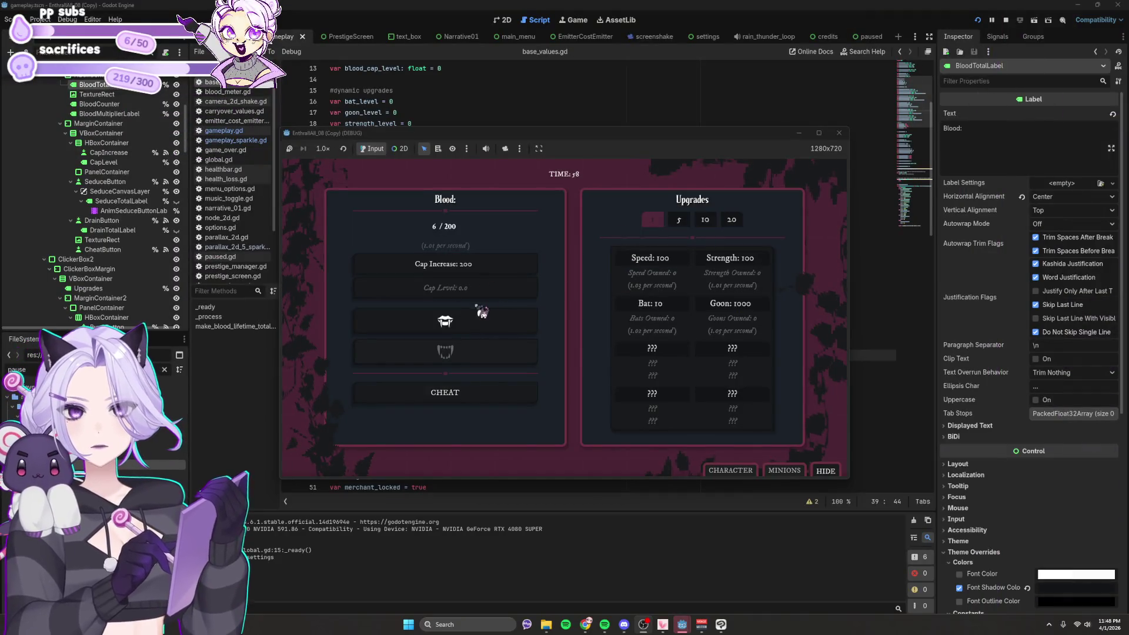
# Collect blood, buy five Bats at once with the 5x multiplier, then return to 1x.
pyautogui.click(476, 333)
pyautogui.click(476, 332)
pyautogui.click(477, 333)
pyautogui.click(477, 334)
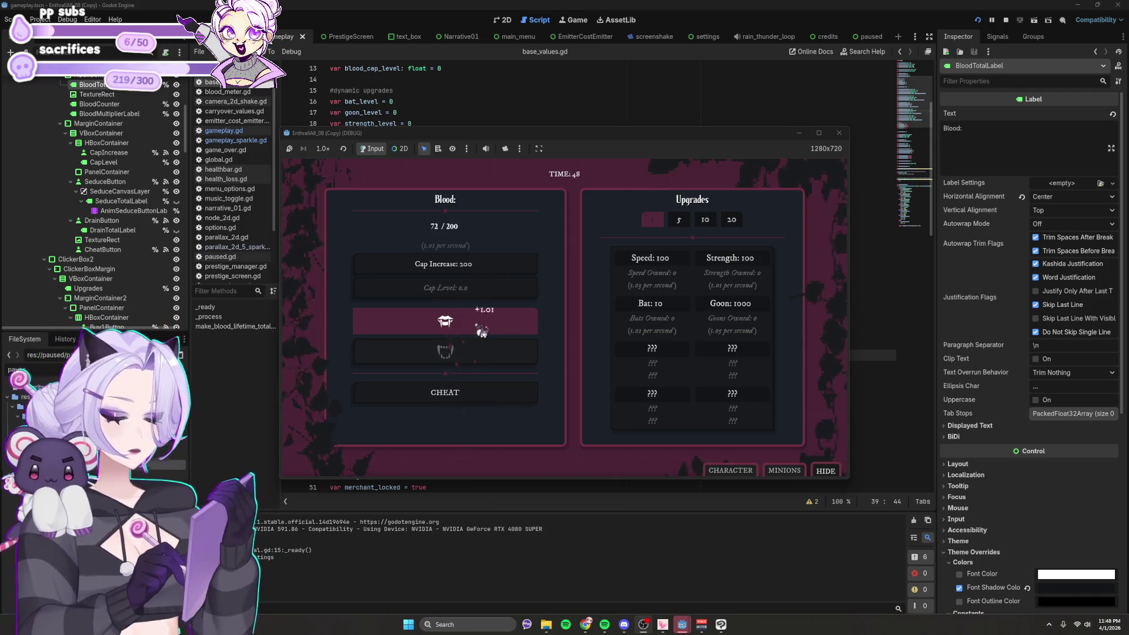
pyautogui.click(679, 219)
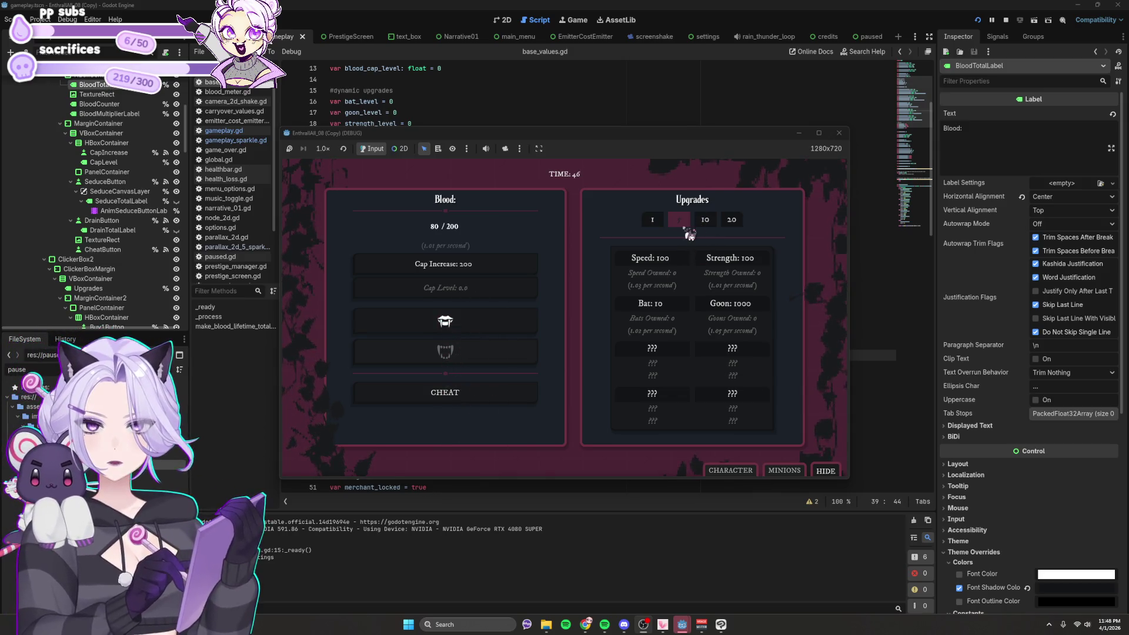
pyautogui.click(666, 312)
pyautogui.click(657, 221)
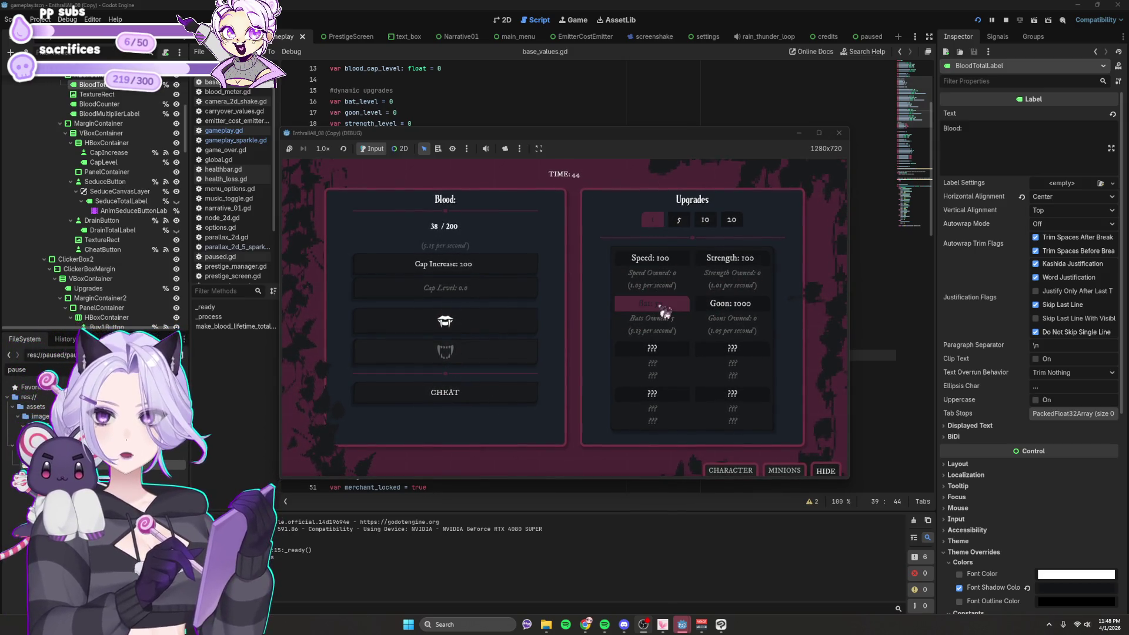
# Gather more blood, buy further Bats, and raise the blood cap to 2.00 K.
pyautogui.click(492, 317)
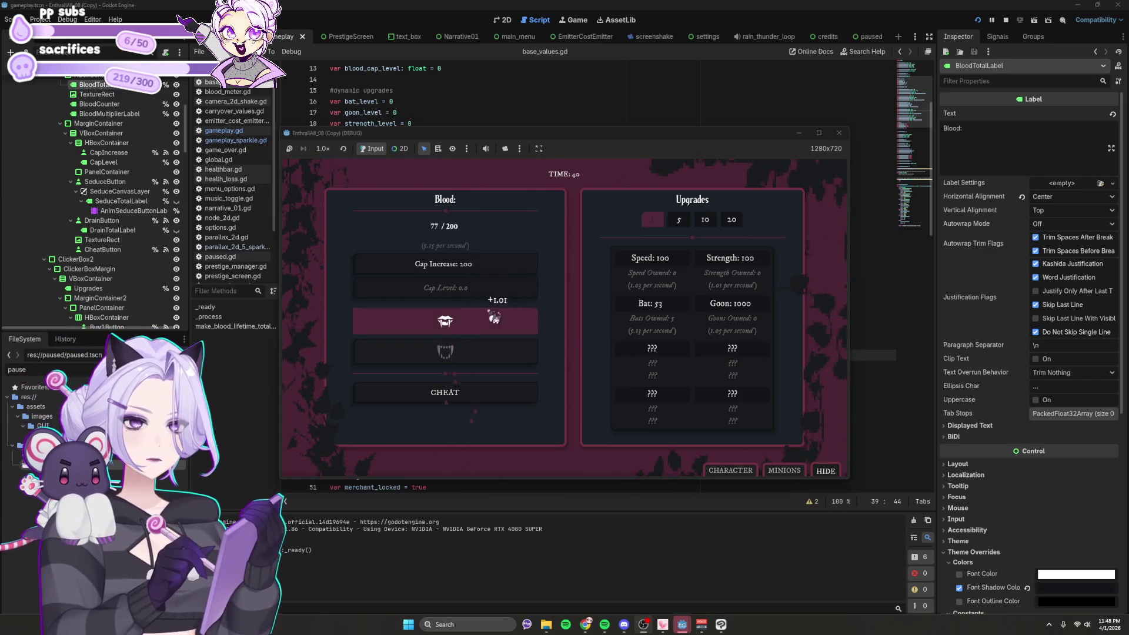
pyautogui.click(663, 313)
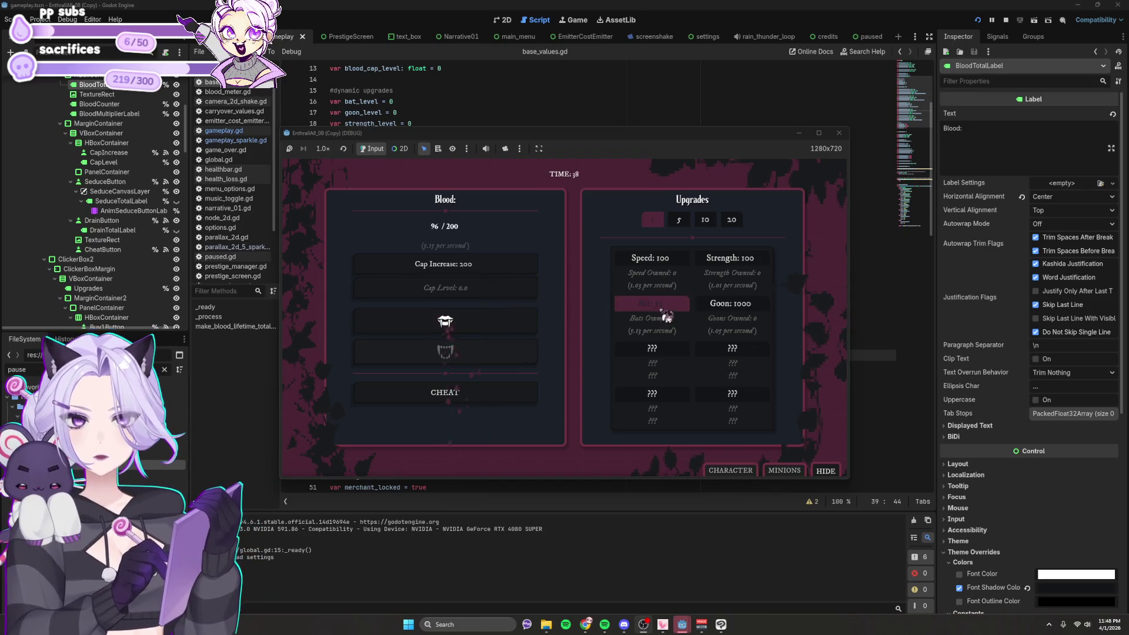
pyautogui.click(445, 320)
pyautogui.click(477, 336)
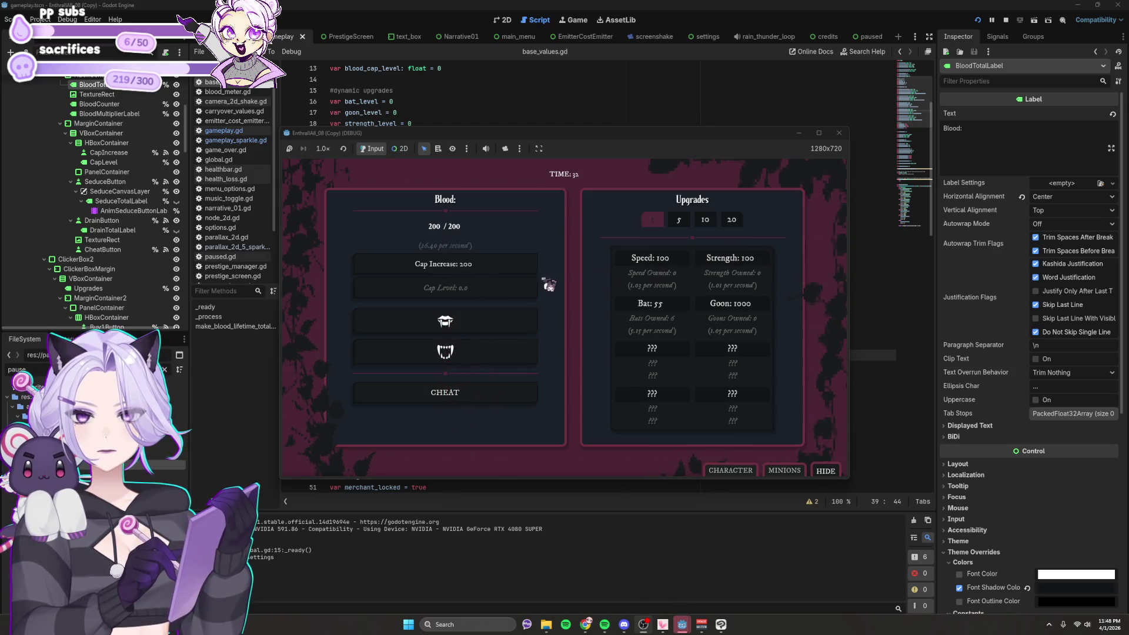
pyautogui.click(465, 265)
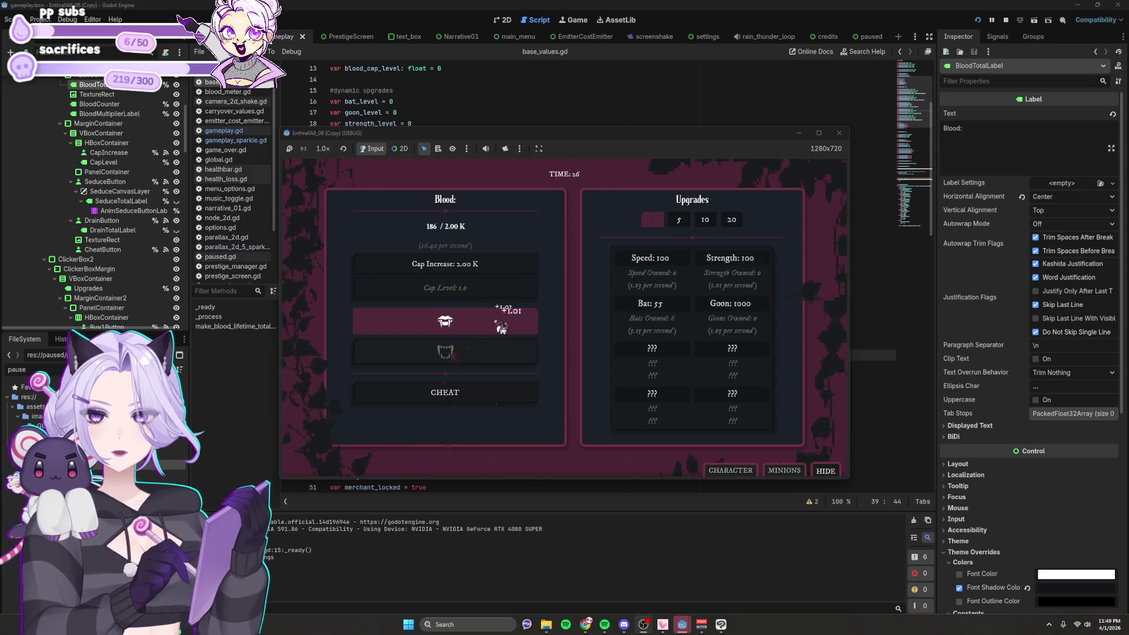
# Buy the first Speed upgrade and buy Bats until they are capped.
pyautogui.click(651, 263)
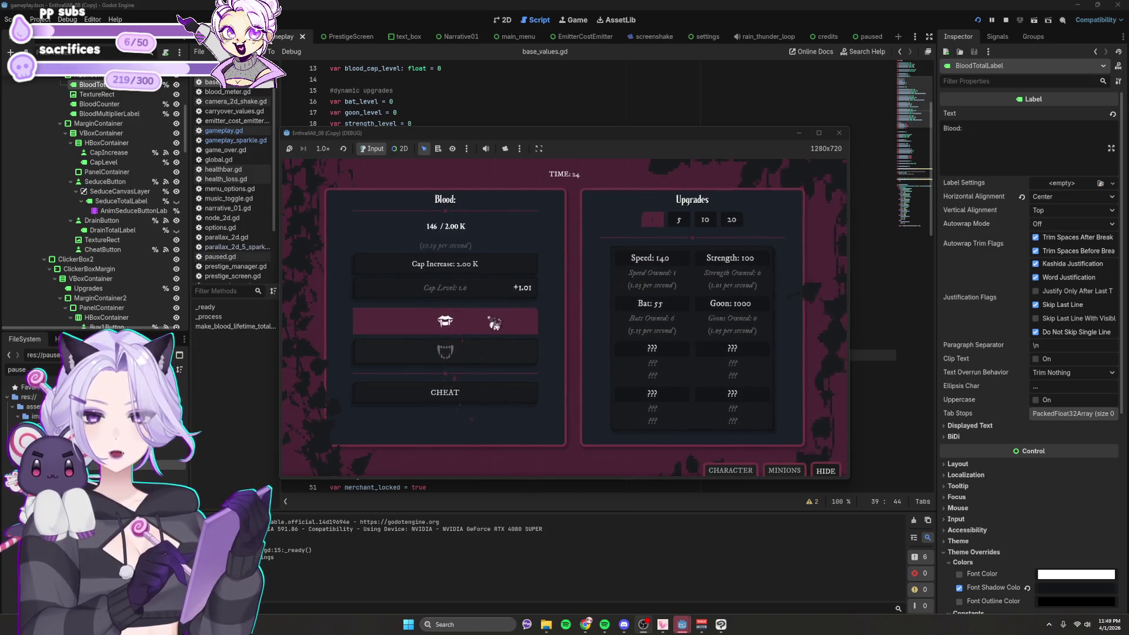
pyautogui.click(655, 312)
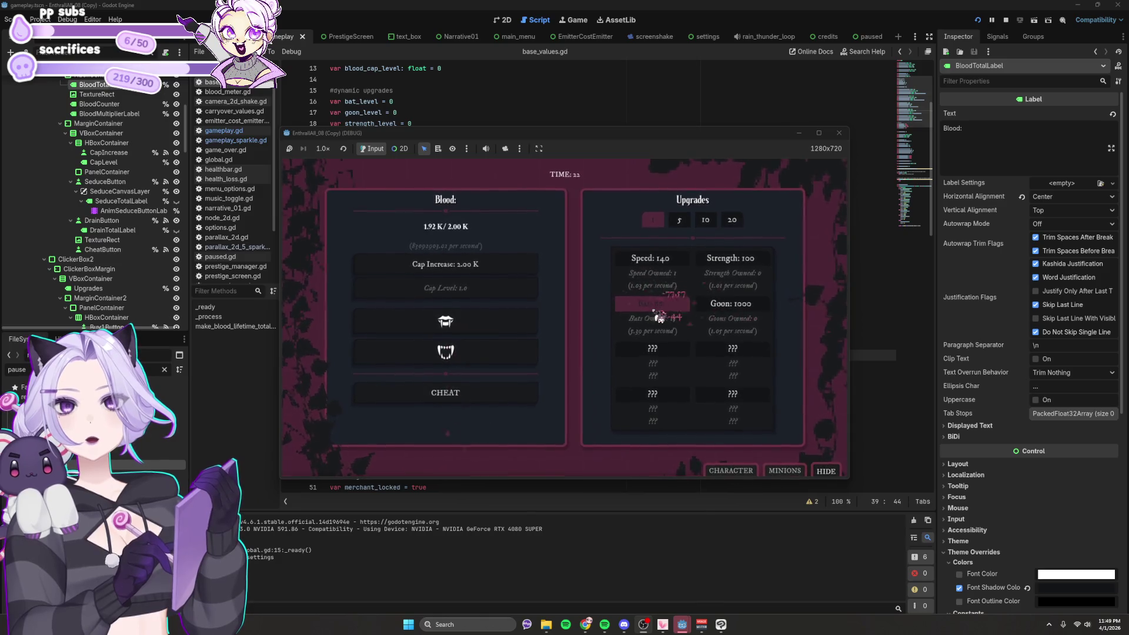
pyautogui.click(660, 317)
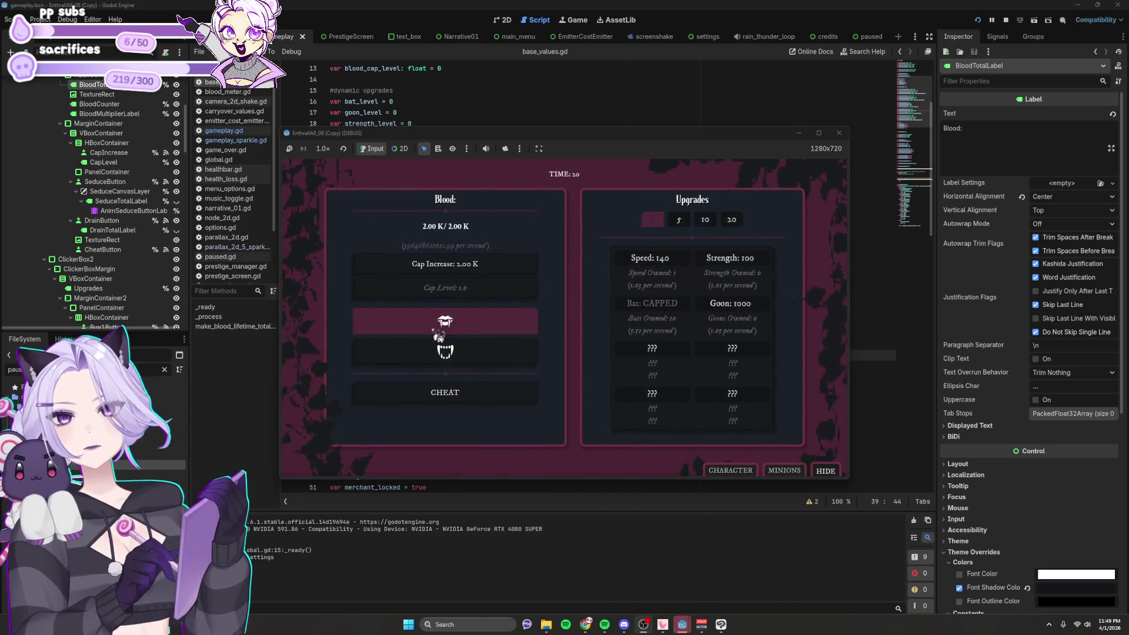
# Raise the blood cap repeatedly to 2.00 Tril, then close the game and return to blood_cap_cost_base.
pyautogui.click(456, 267)
pyautogui.click(458, 269)
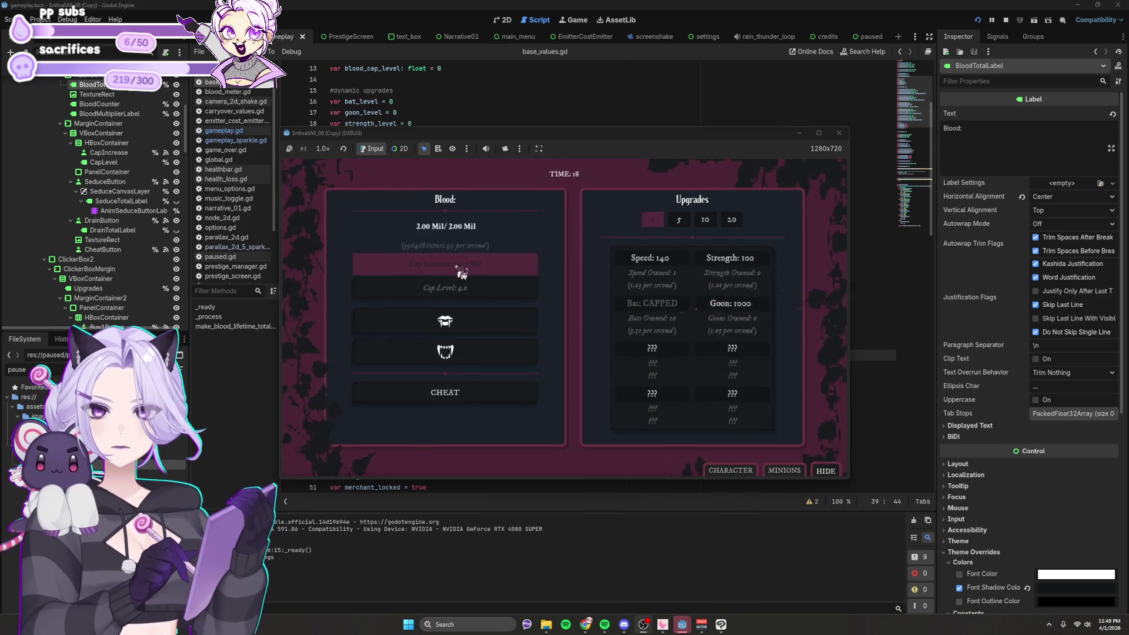
pyautogui.click(457, 270)
pyautogui.click(453, 271)
pyautogui.click(450, 272)
pyautogui.click(450, 273)
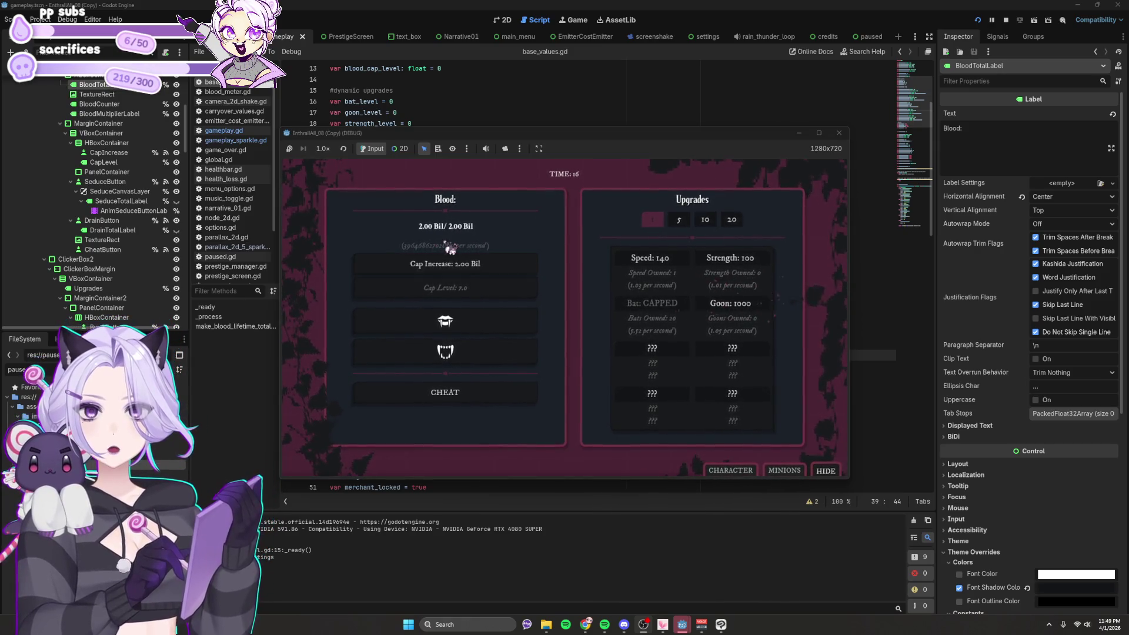
pyautogui.click(469, 272)
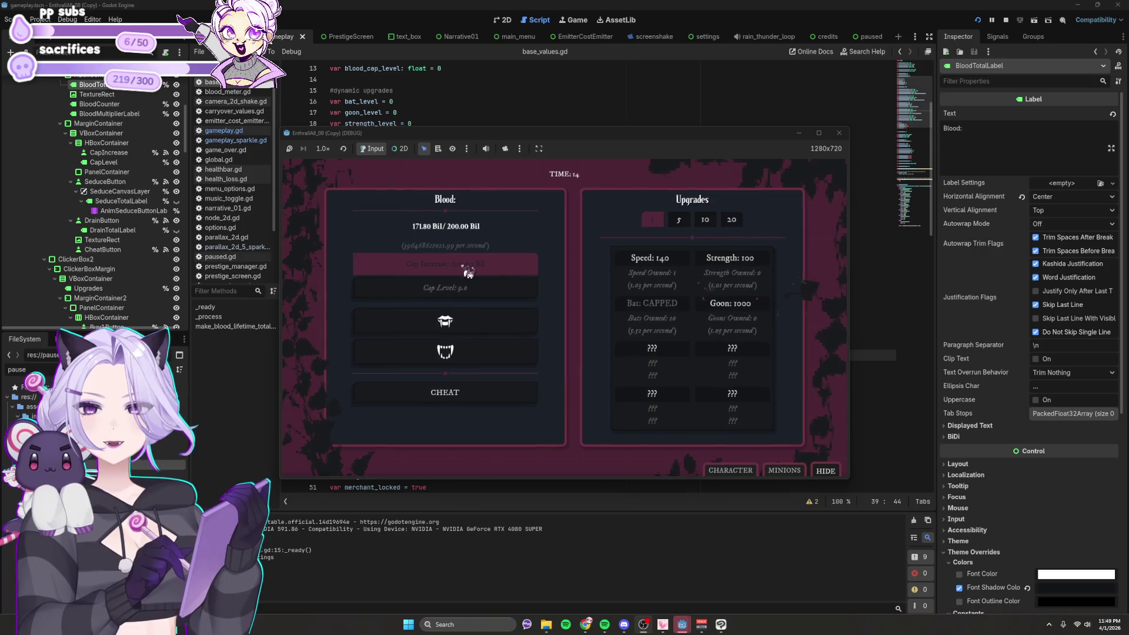
pyautogui.click(468, 271)
pyautogui.click(469, 268)
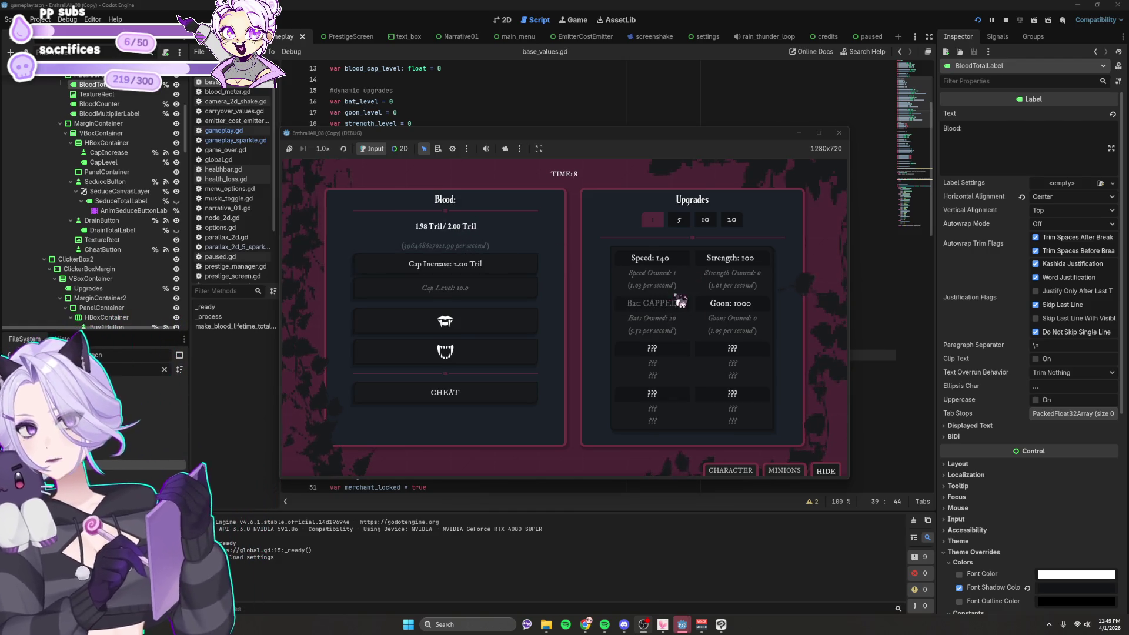
pyautogui.click(838, 133)
pyautogui.click(548, 287)
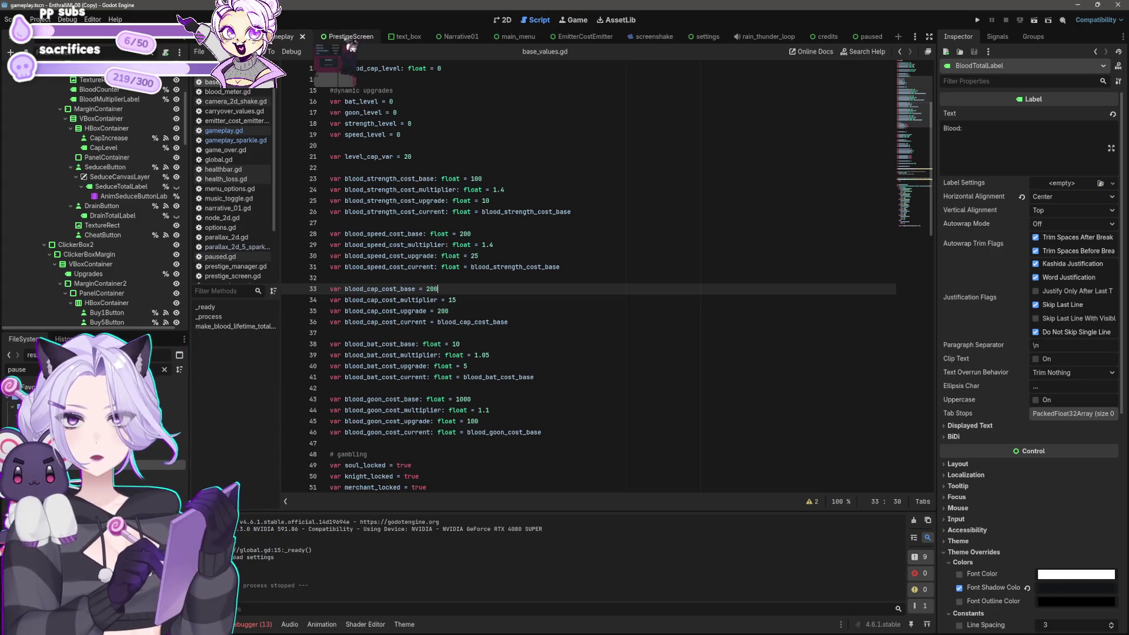
# Open gameplay.gd and step through lines 589, 600 and 601 of _on_bat_purchase_pressed.
pyautogui.click(238, 130)
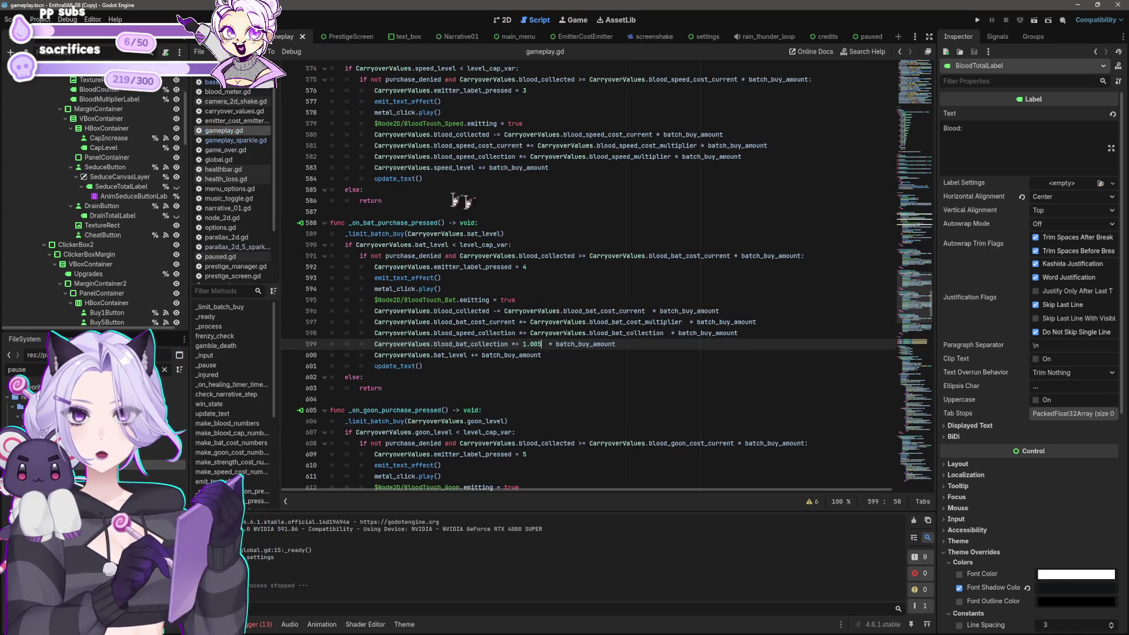
pyautogui.click(542, 213)
pyautogui.click(536, 233)
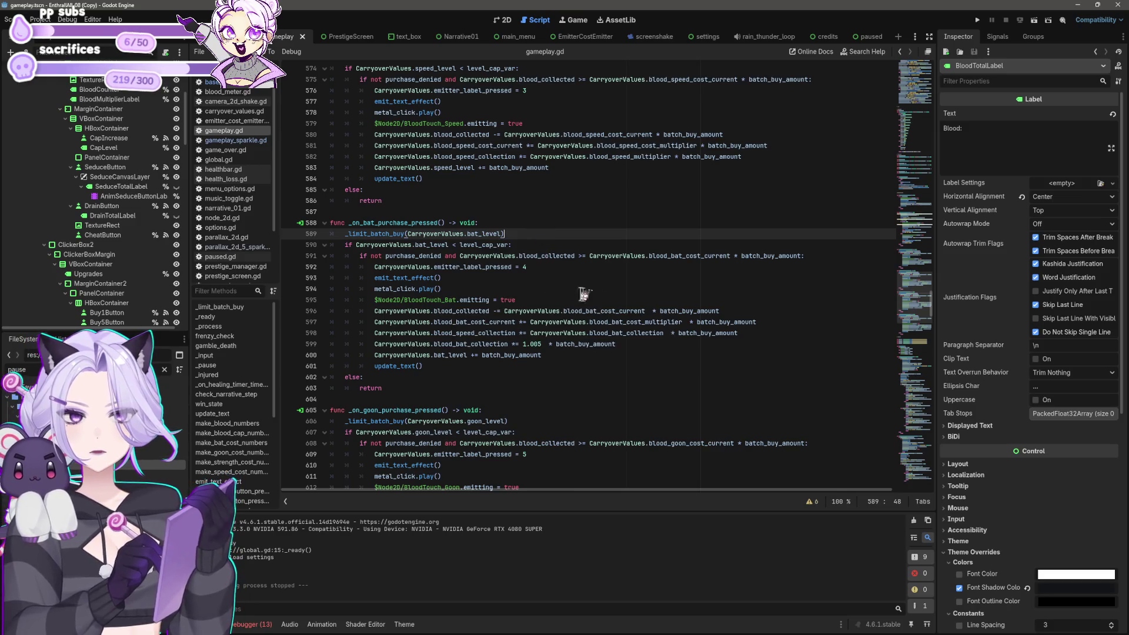
pyautogui.scroll(-1, 665, 298)
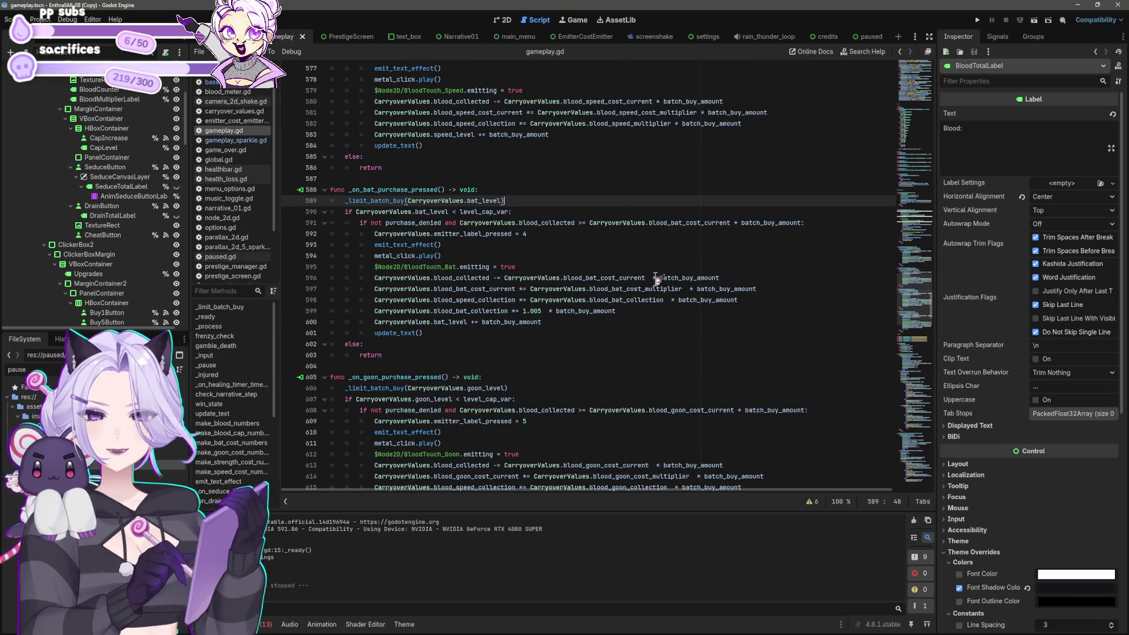
pyautogui.click(549, 320)
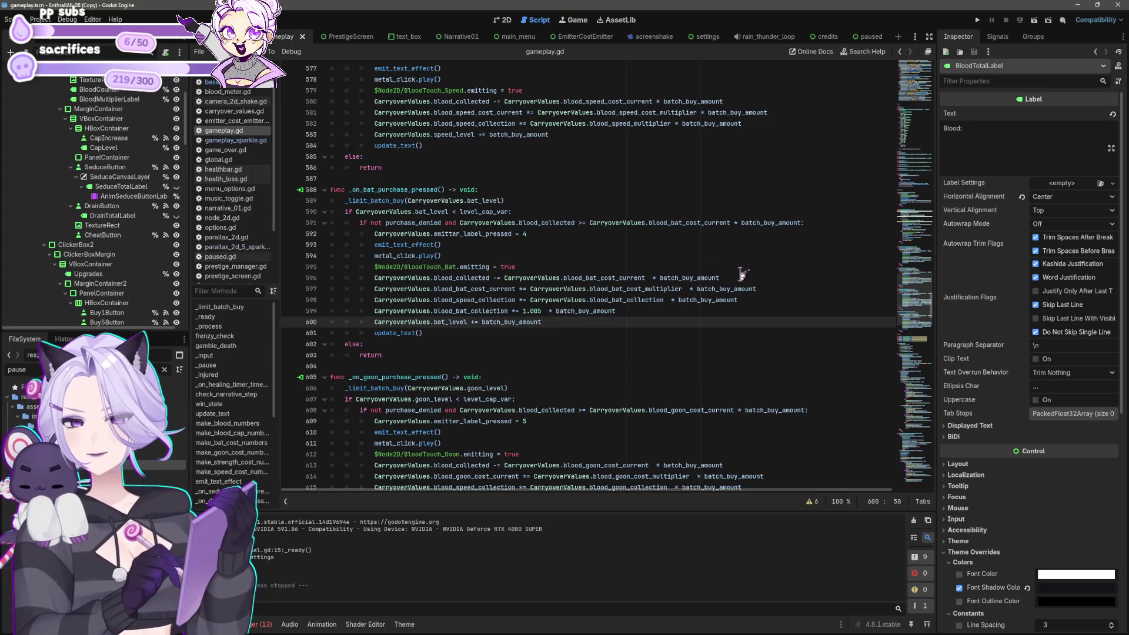
pyautogui.click(432, 333)
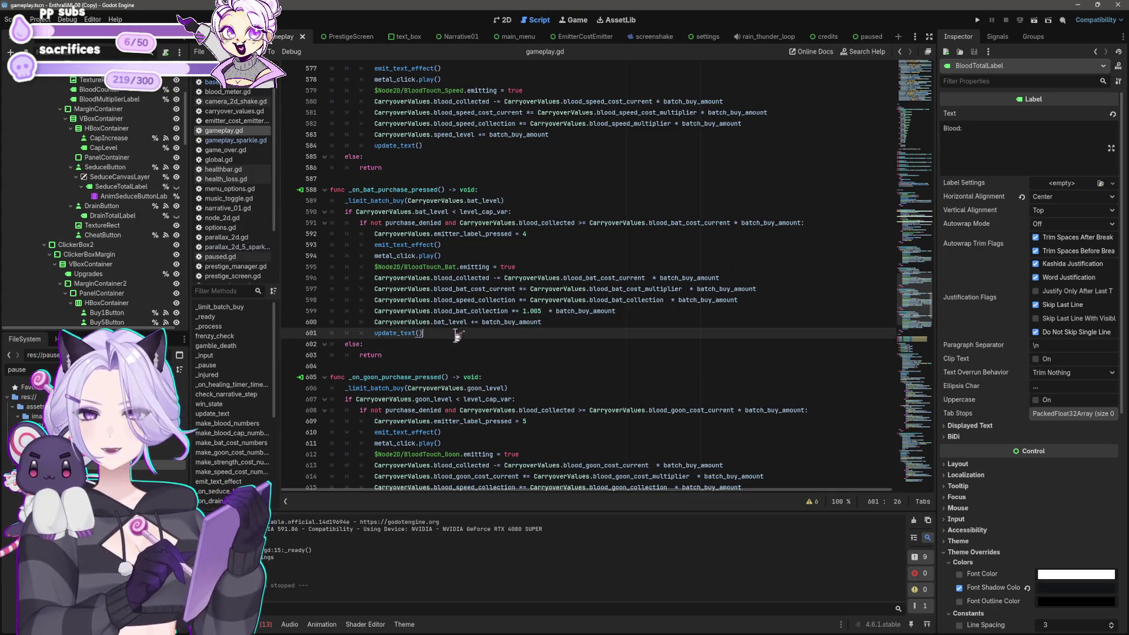
pyautogui.moveTo(665, 227)
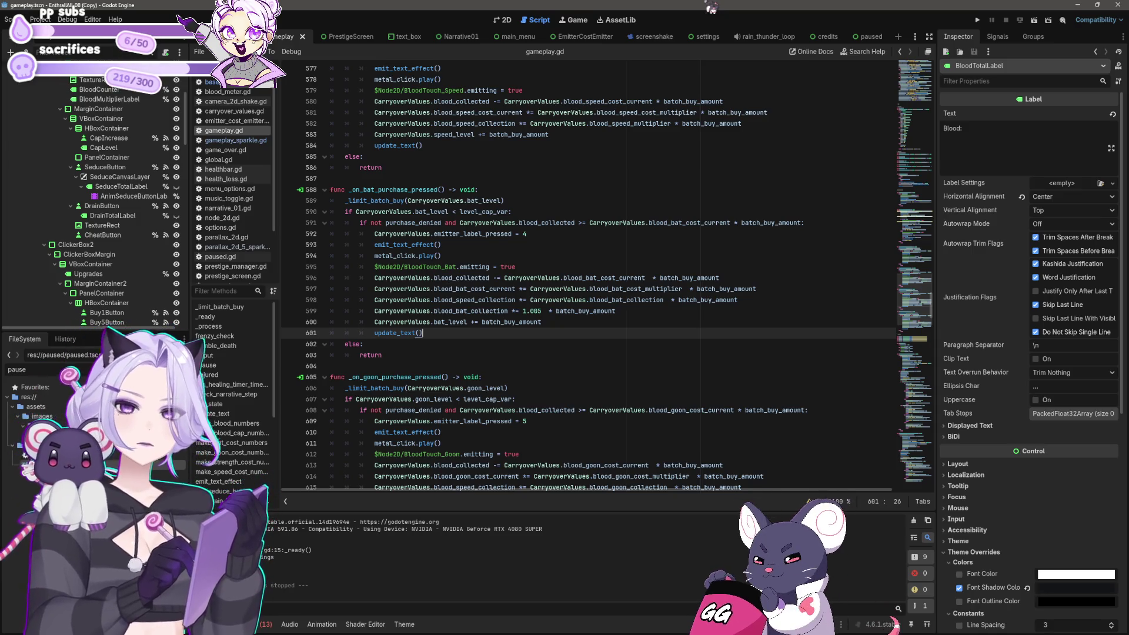
# Run the project, start the game, and buy two Bats while collecting blood.
pyautogui.click(977, 20)
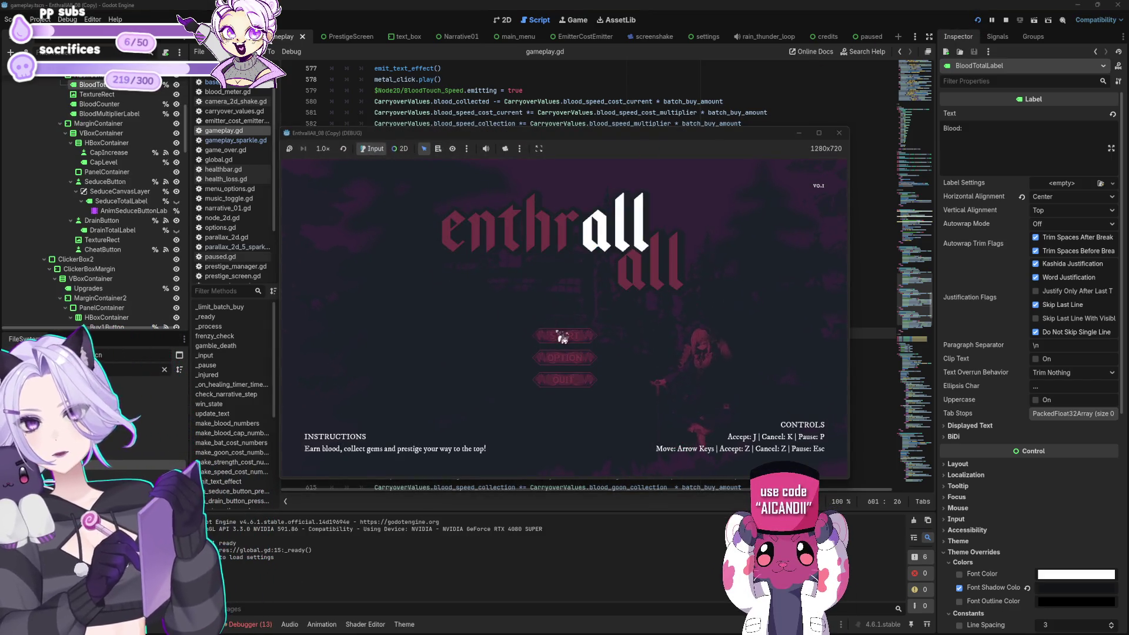
pyautogui.click(566, 330)
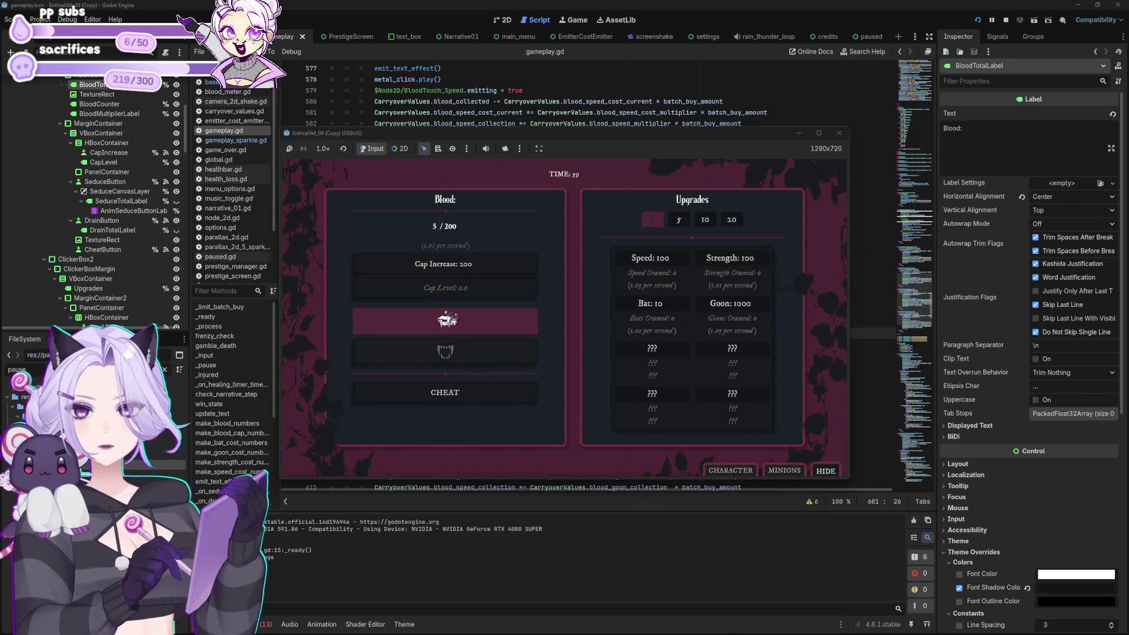
pyautogui.click(445, 322)
pyautogui.click(679, 310)
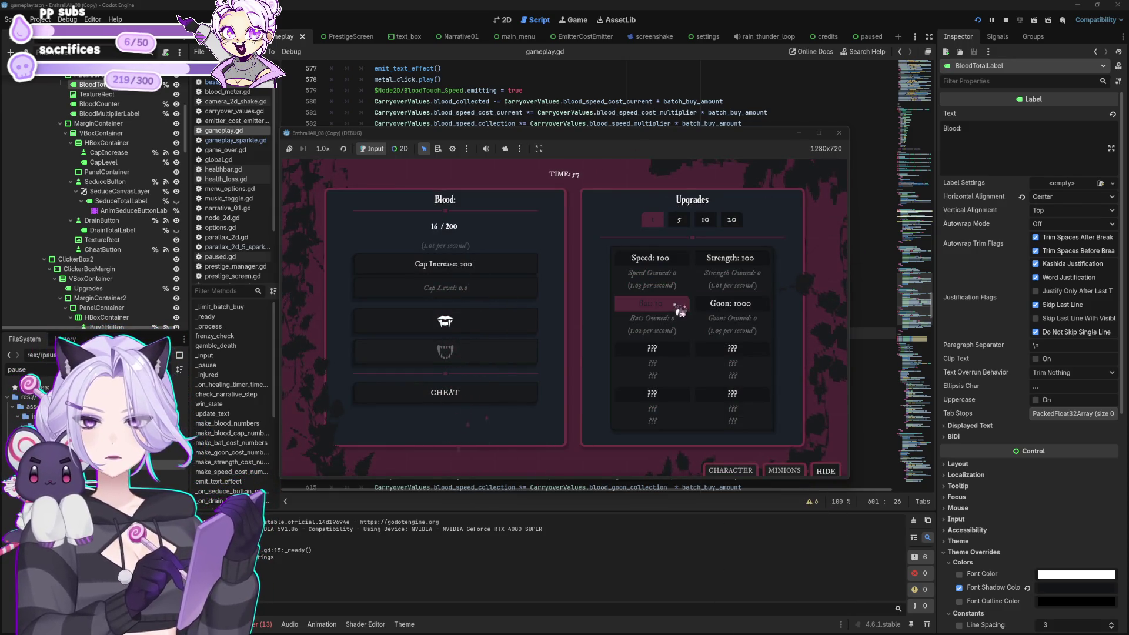
pyautogui.click(447, 321)
pyautogui.click(447, 321)
pyautogui.click(446, 321)
pyautogui.click(447, 320)
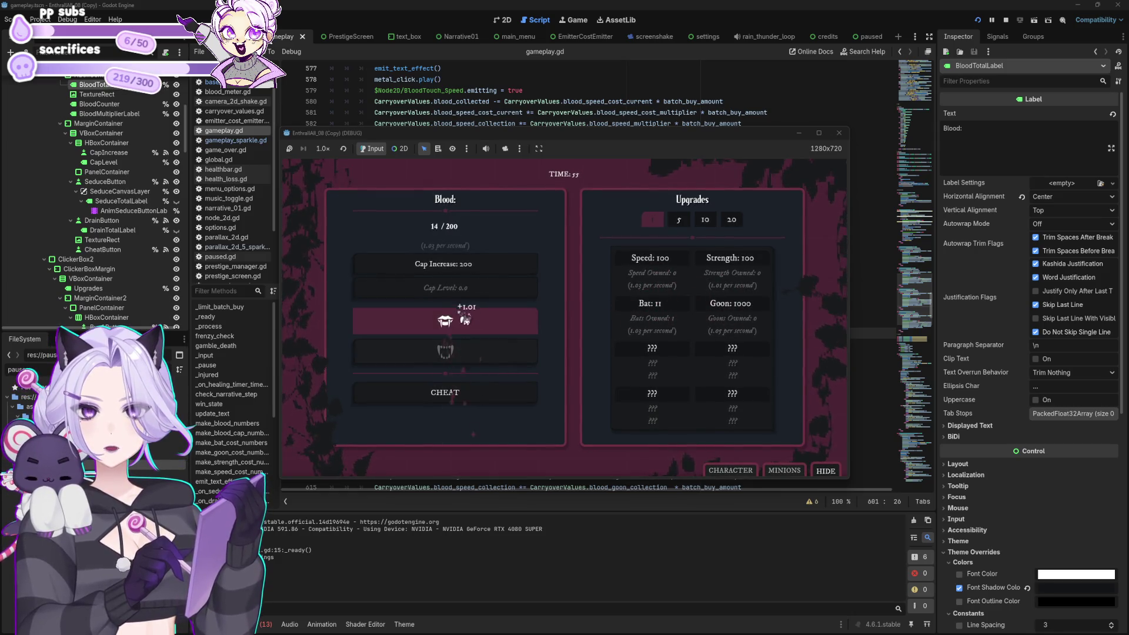
pyautogui.click(446, 320)
pyautogui.click(446, 321)
pyautogui.click(623, 304)
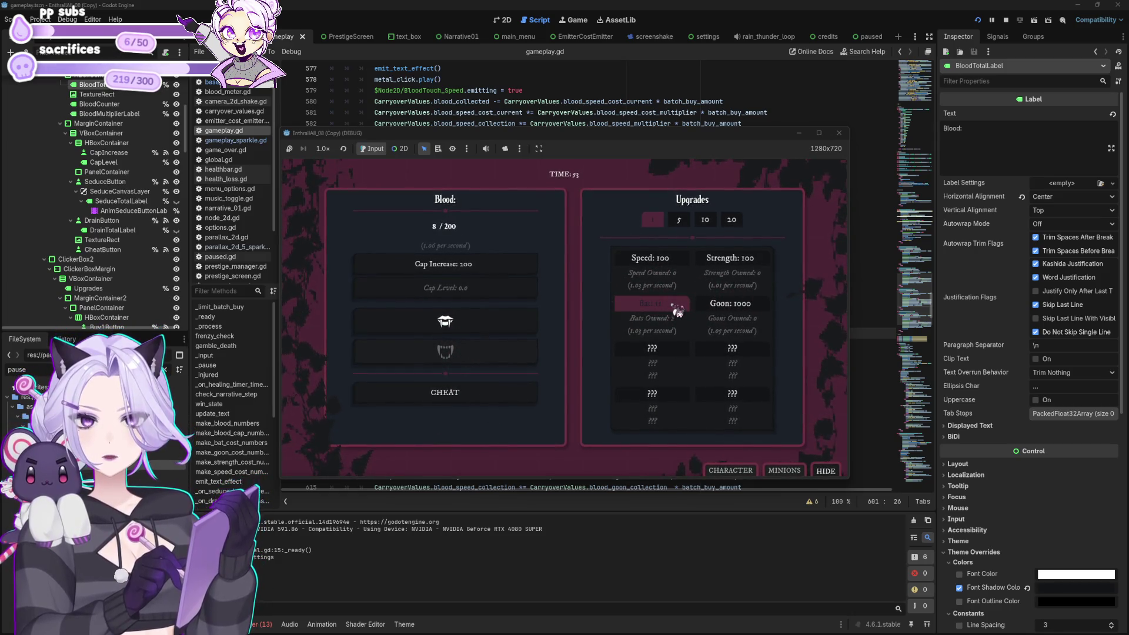
pyautogui.click(499, 319)
pyautogui.click(499, 319)
pyautogui.click(505, 315)
pyautogui.click(506, 314)
pyautogui.click(505, 317)
pyautogui.click(505, 318)
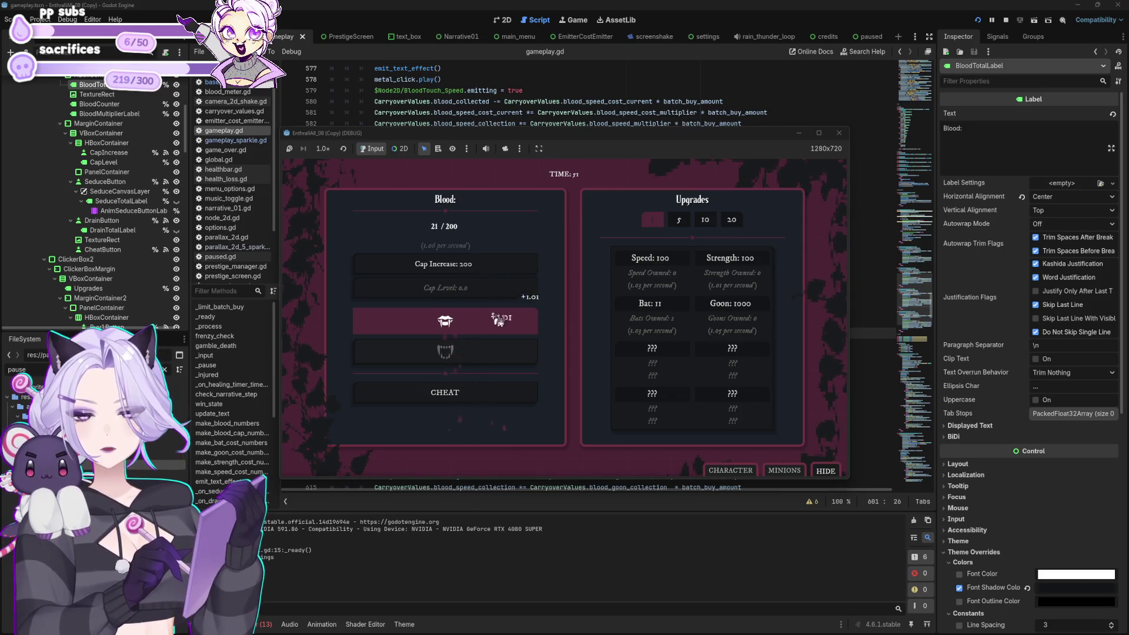
pyautogui.click(505, 318)
# Switch batch buying to 5 and buy five more Bats after collecting blood.
pyautogui.click(679, 220)
pyautogui.click(504, 320)
pyautogui.click(504, 320)
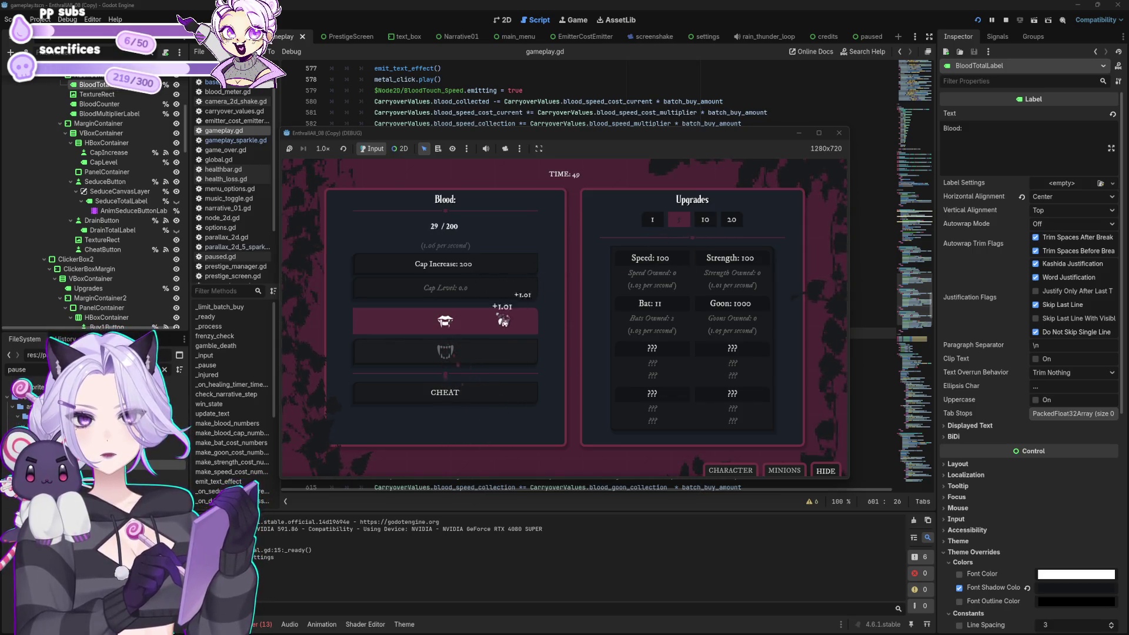
pyautogui.click(504, 320)
pyautogui.click(504, 320)
pyautogui.click(504, 320)
pyautogui.click(504, 320)
pyautogui.click(504, 320)
pyautogui.click(504, 320)
pyautogui.click(504, 320)
pyautogui.click(504, 320)
pyautogui.click(504, 321)
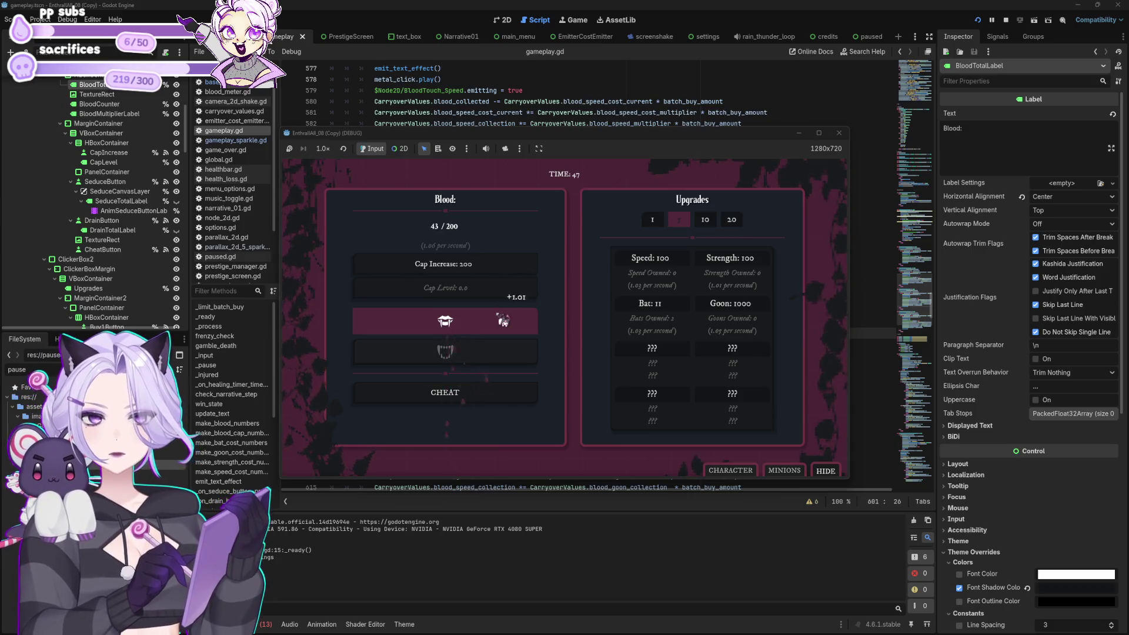
pyautogui.click(504, 320)
pyautogui.click(504, 320)
pyautogui.click(504, 320)
pyautogui.click(504, 320)
pyautogui.click(504, 321)
pyautogui.click(504, 321)
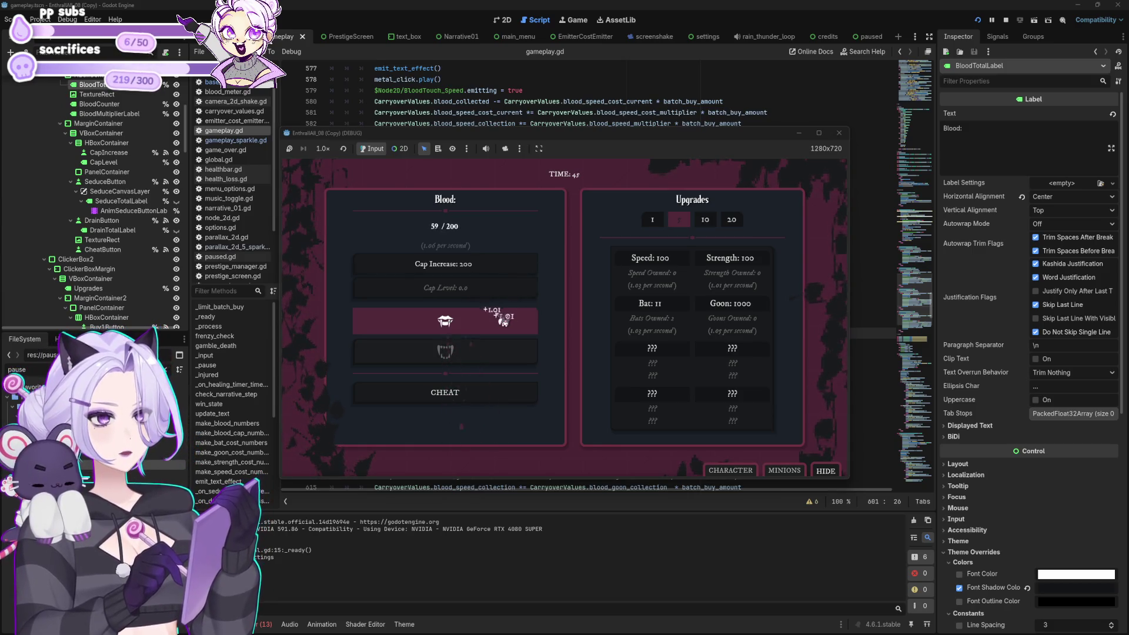
pyautogui.click(504, 320)
pyautogui.click(504, 320)
pyautogui.click(504, 320)
pyautogui.click(504, 320)
pyautogui.click(504, 321)
pyautogui.click(504, 320)
pyautogui.click(503, 320)
pyautogui.click(504, 320)
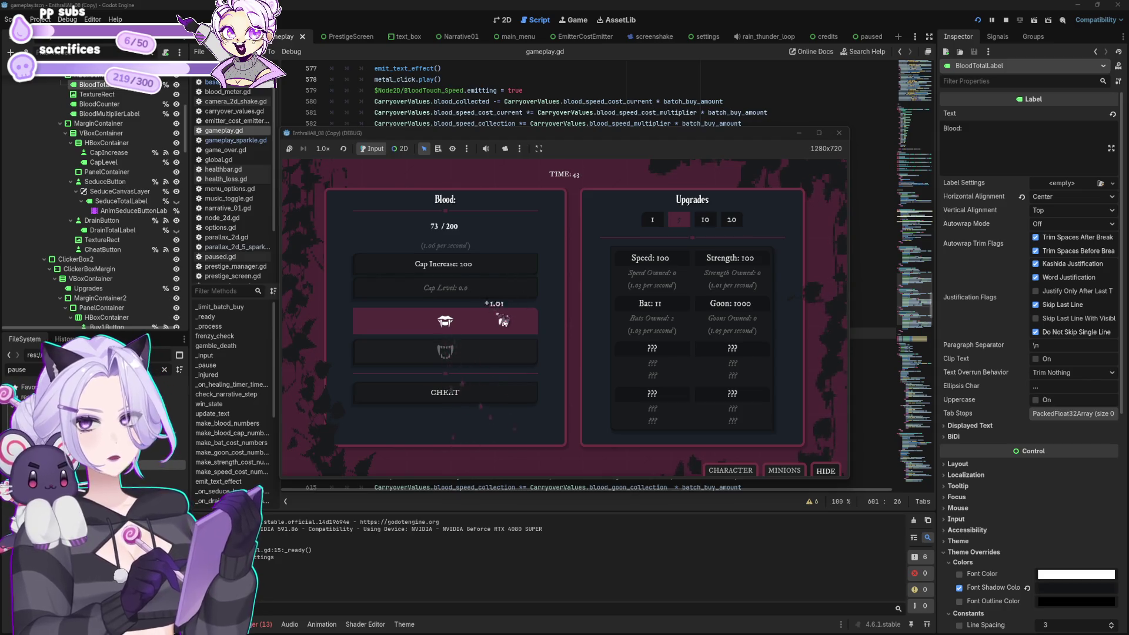
pyautogui.click(504, 320)
pyautogui.click(503, 320)
pyautogui.click(503, 320)
pyautogui.click(503, 321)
pyautogui.click(671, 305)
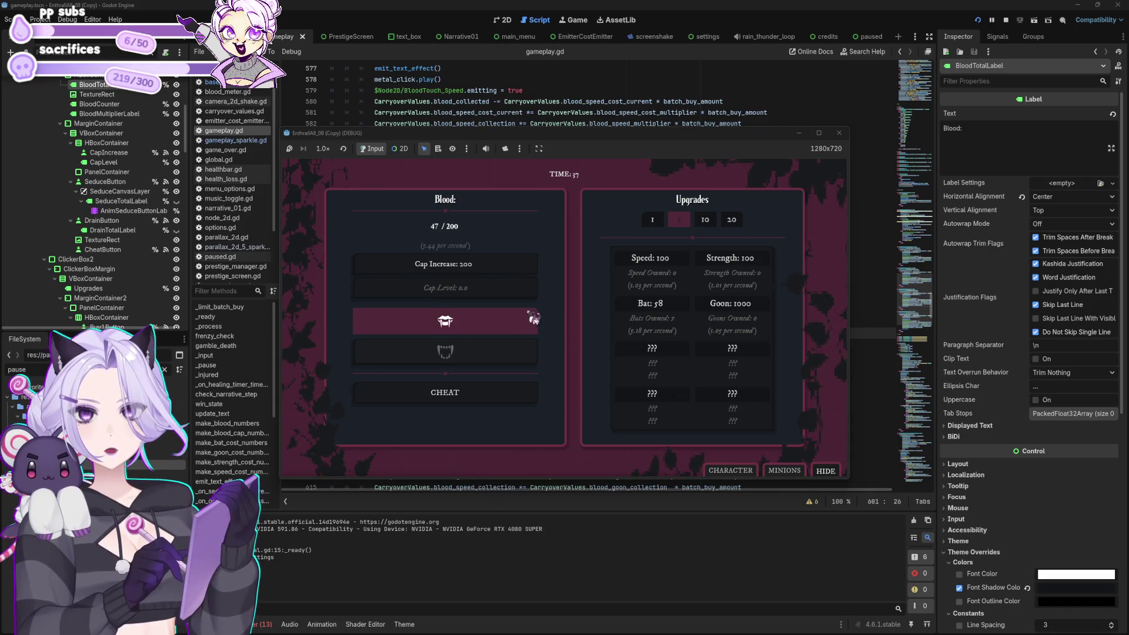
# Collect more blood and raise the blood cap to 2.00K.
pyautogui.click(521, 320)
pyautogui.click(521, 320)
pyautogui.click(511, 329)
pyautogui.click(511, 329)
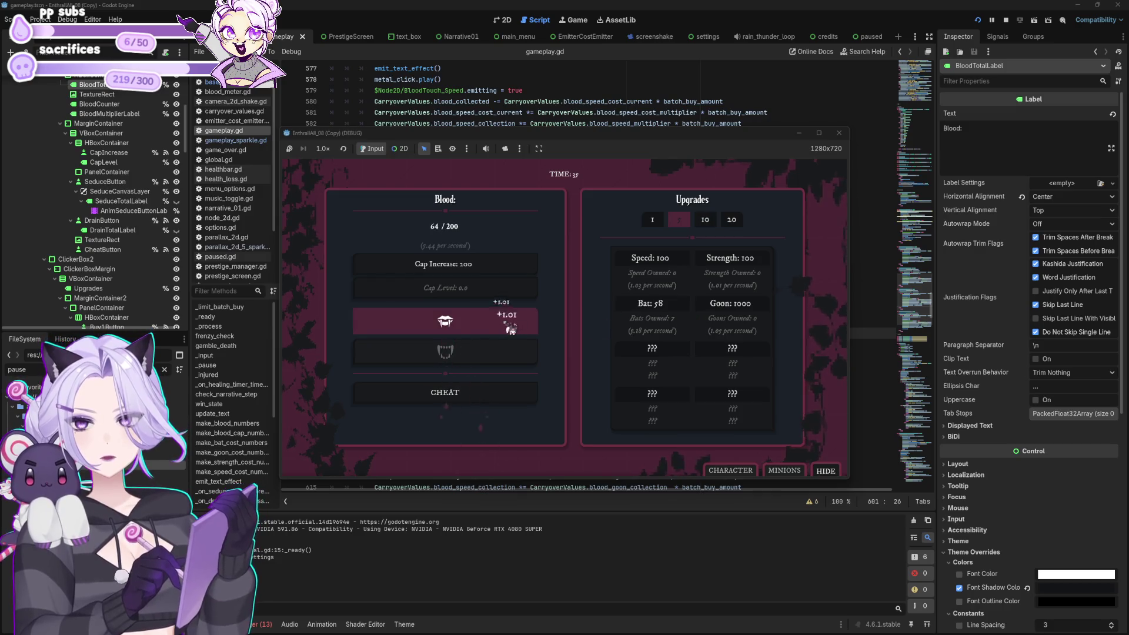
pyautogui.click(468, 322)
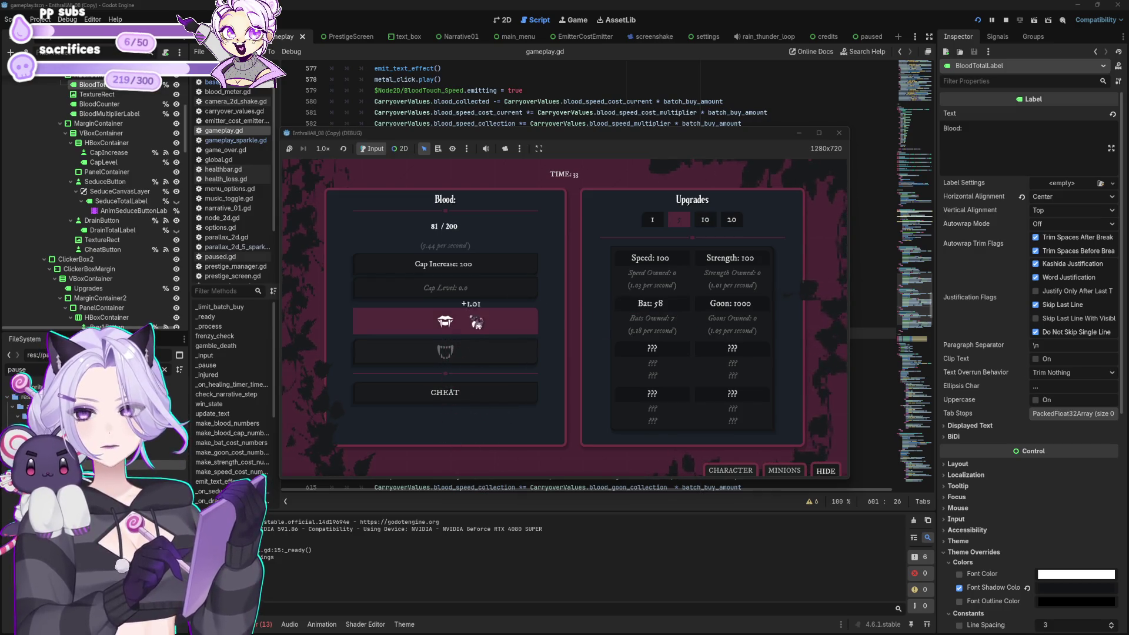
pyautogui.click(476, 323)
pyautogui.click(477, 321)
pyautogui.click(478, 321)
pyautogui.click(479, 318)
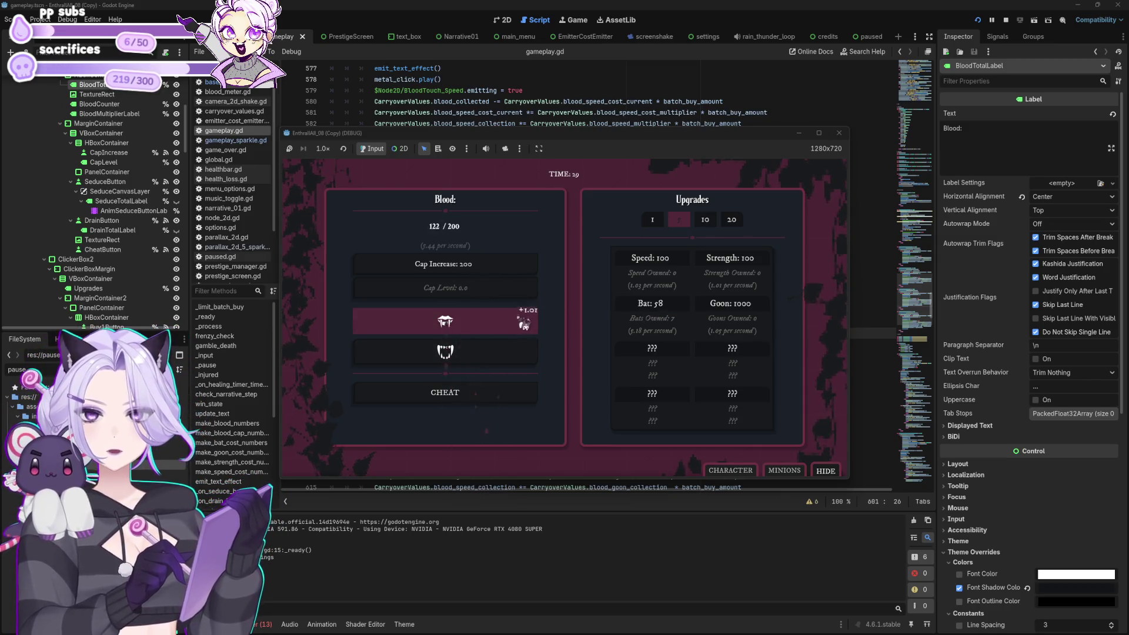
pyautogui.click(524, 324)
pyautogui.click(525, 324)
pyautogui.click(526, 323)
pyautogui.click(526, 324)
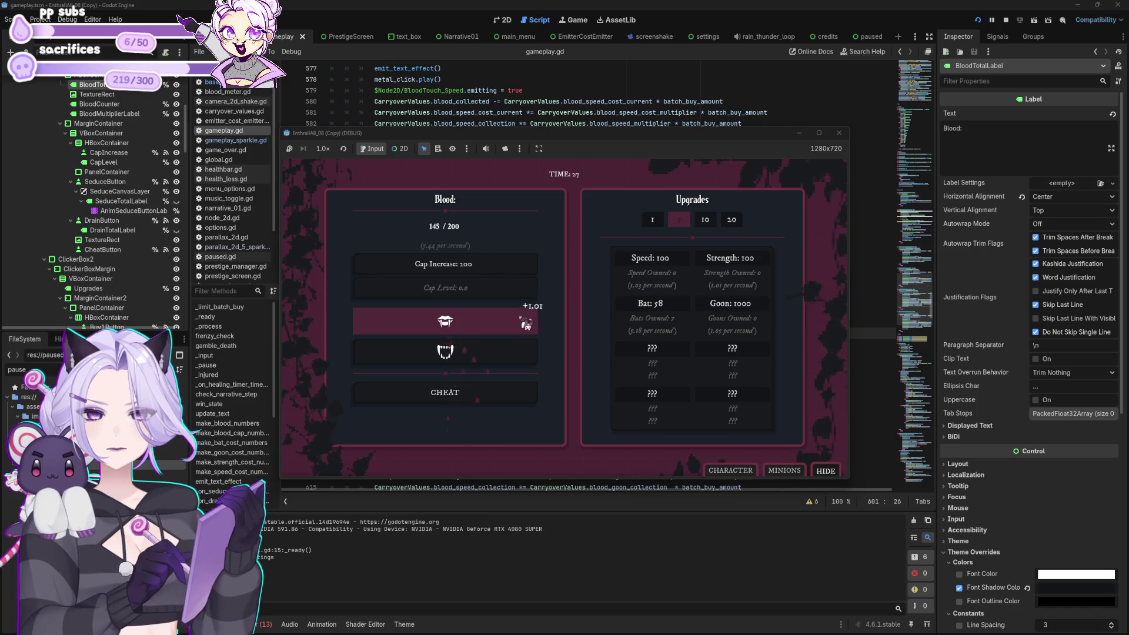
pyautogui.click(527, 324)
pyautogui.click(527, 323)
pyautogui.click(526, 323)
pyautogui.click(527, 324)
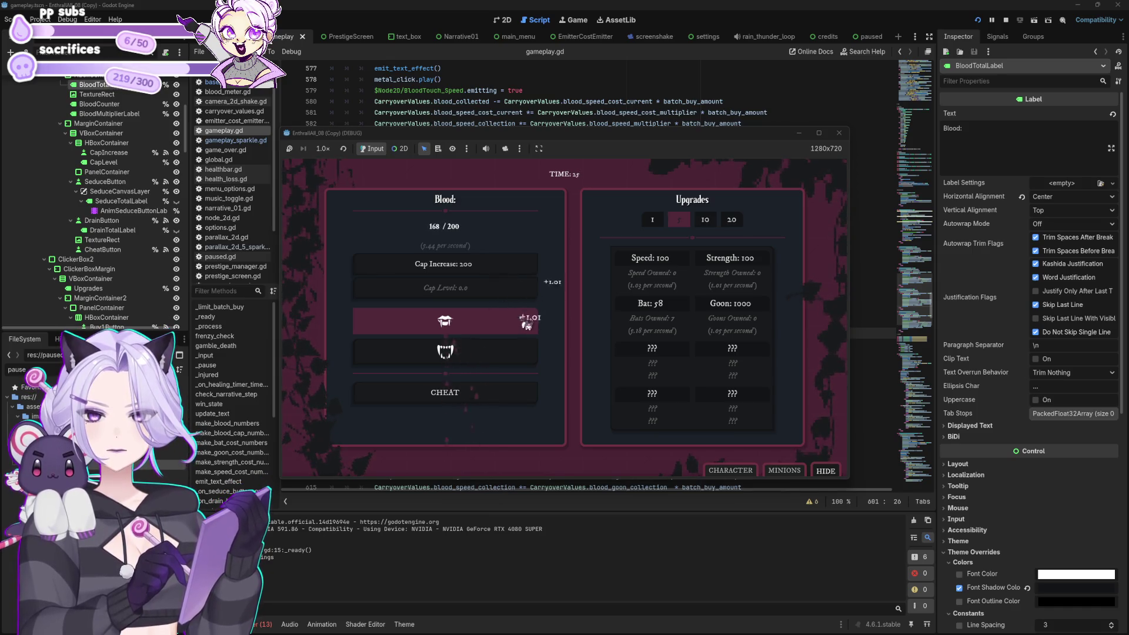
pyautogui.click(527, 324)
pyautogui.click(473, 319)
pyautogui.click(473, 319)
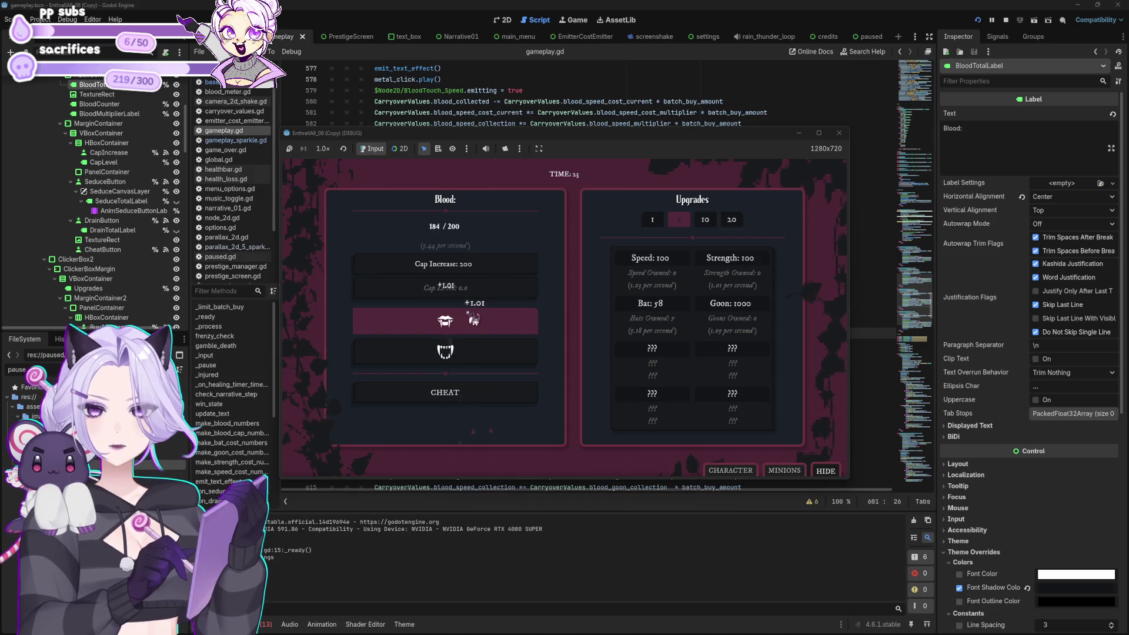
pyautogui.click(479, 271)
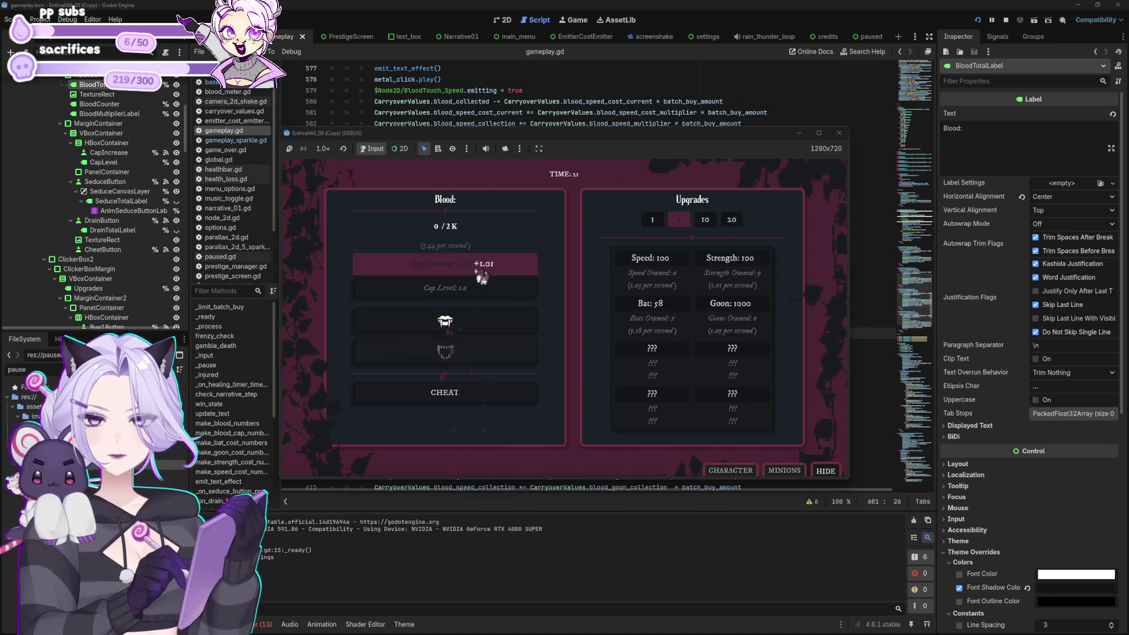
# Collect blood, buy one more Bat, then stop the running game.
pyautogui.click(491, 325)
pyautogui.click(492, 325)
pyautogui.click(494, 323)
pyautogui.click(494, 323)
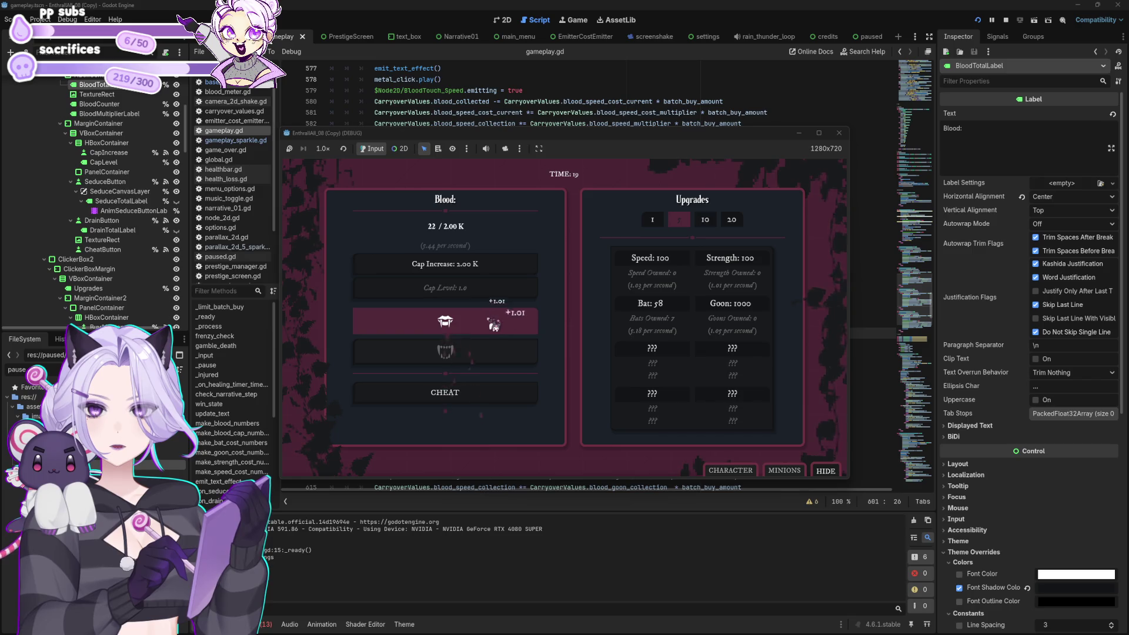
pyautogui.click(494, 323)
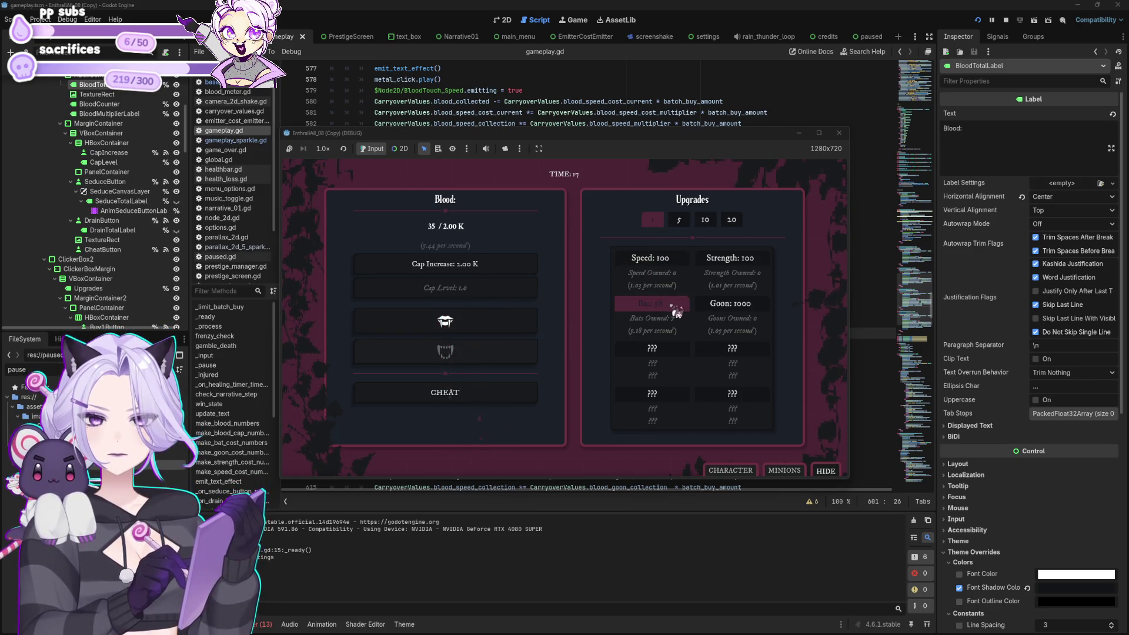
pyautogui.click(501, 321)
pyautogui.click(499, 321)
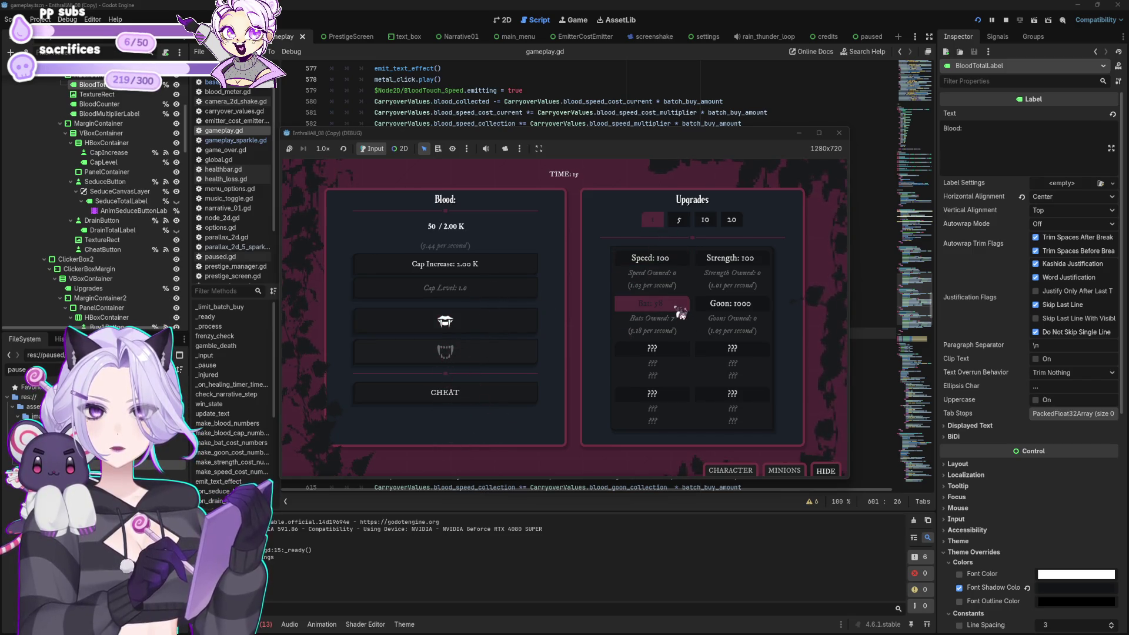
pyautogui.click(445, 321)
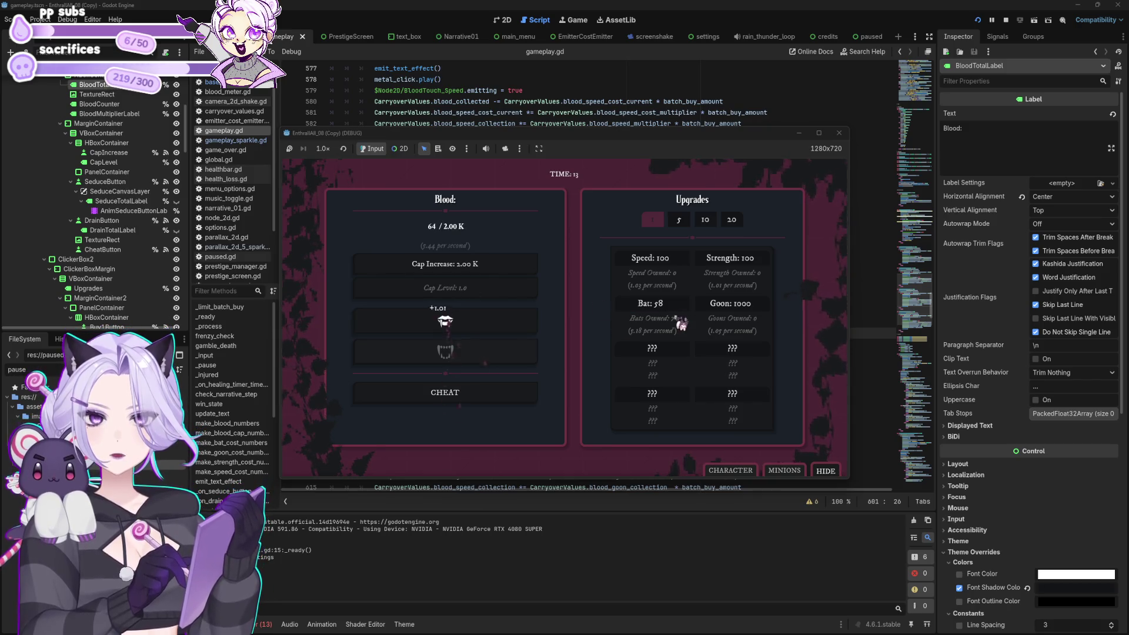
pyautogui.click(678, 304)
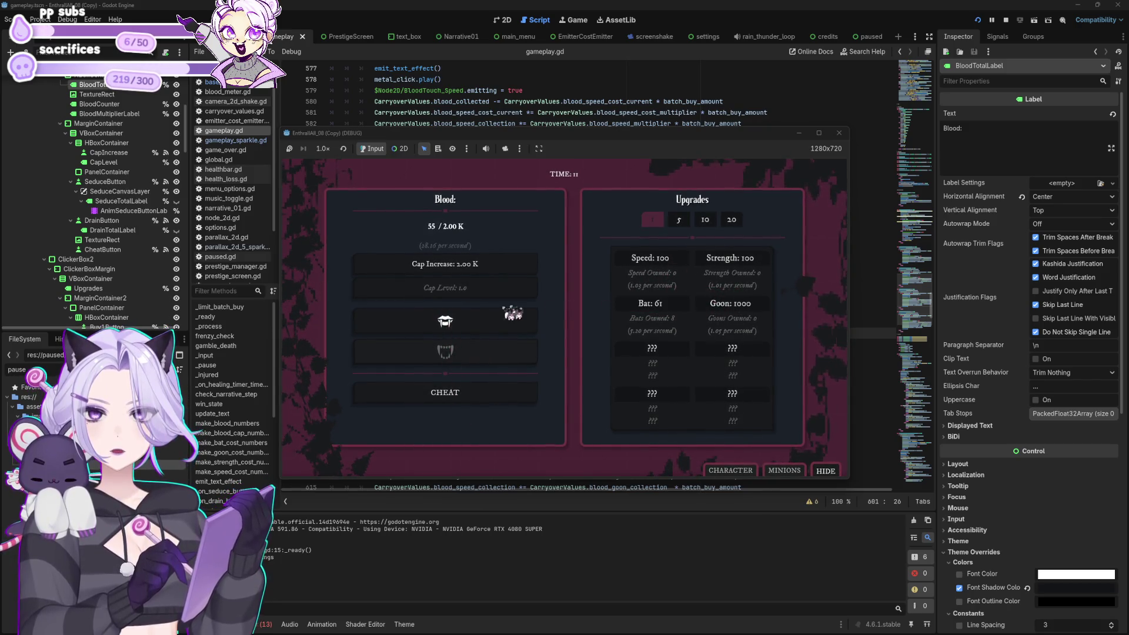
pyautogui.click(497, 322)
pyautogui.click(491, 327)
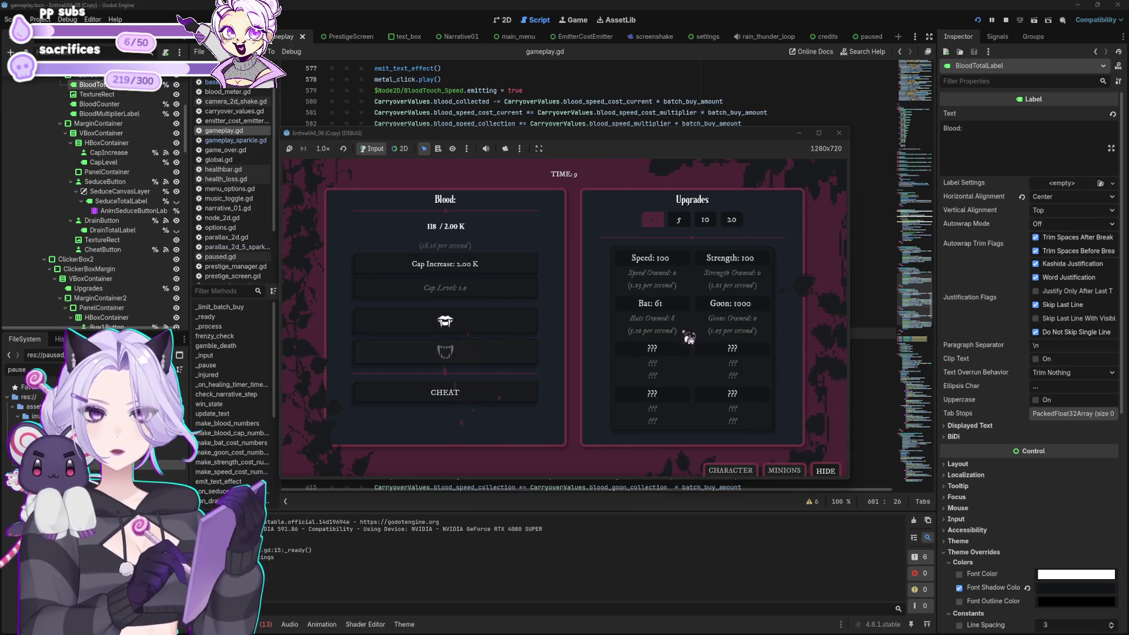
pyautogui.click(841, 136)
# Comment out line 598, which adds blood_bat_collection to blood_speed_collection, with a leading #.
pyautogui.click(601, 278)
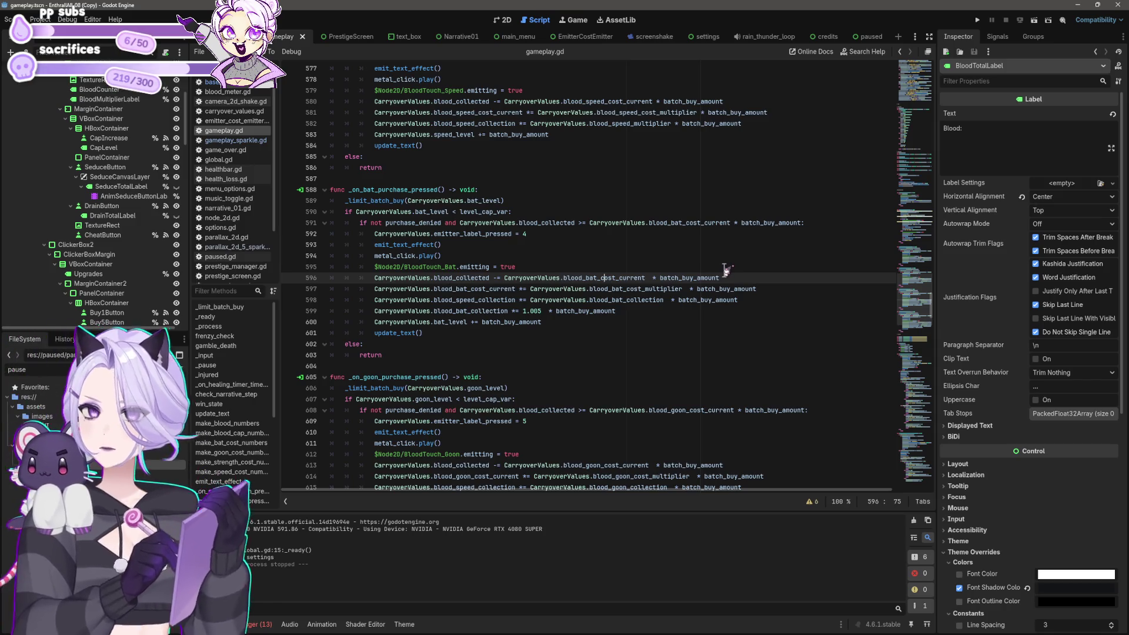
pyautogui.click(750, 300)
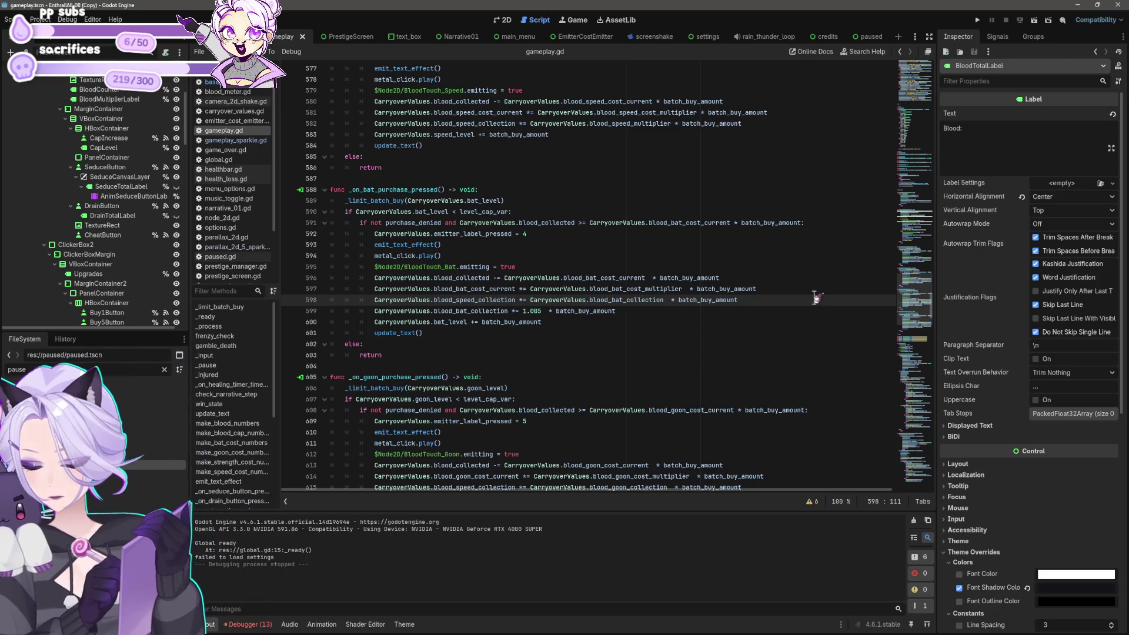
pyautogui.press('Home')
pyautogui.write('#')
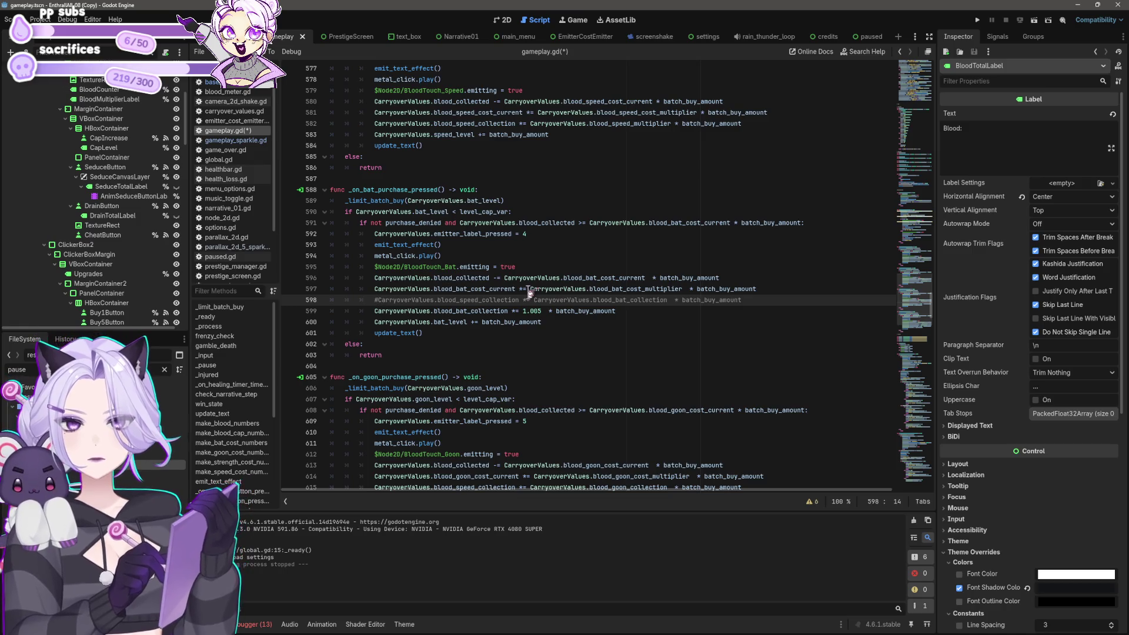
pyautogui.click(712, 298)
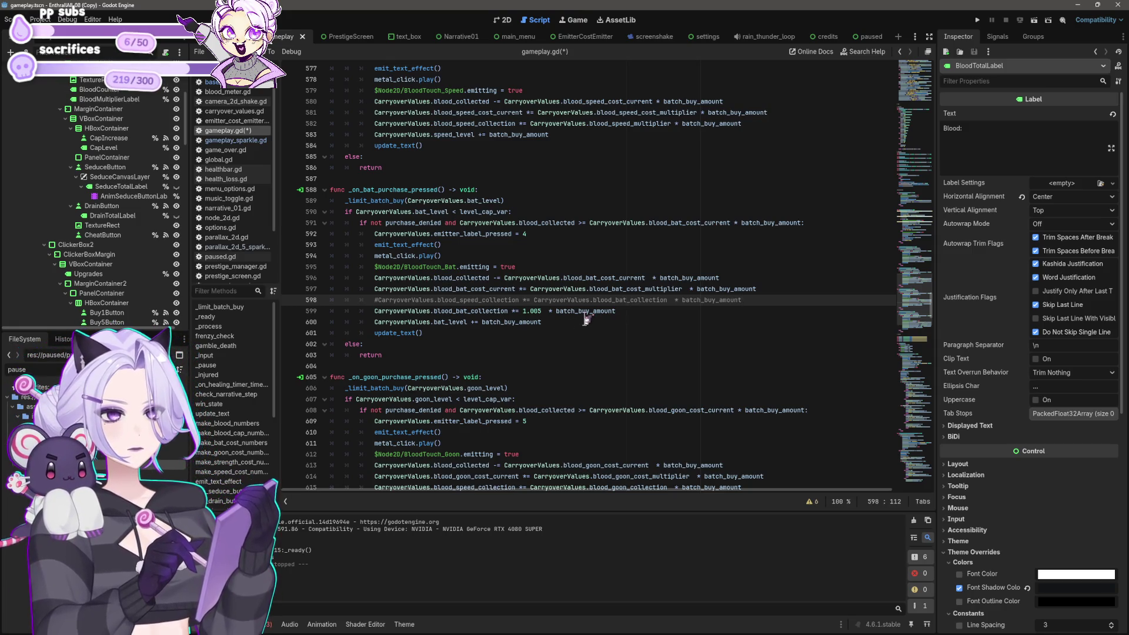
# Relaunch the game, start a new run, and set batch buying to 5 while collecting blood.
pyautogui.click(977, 20)
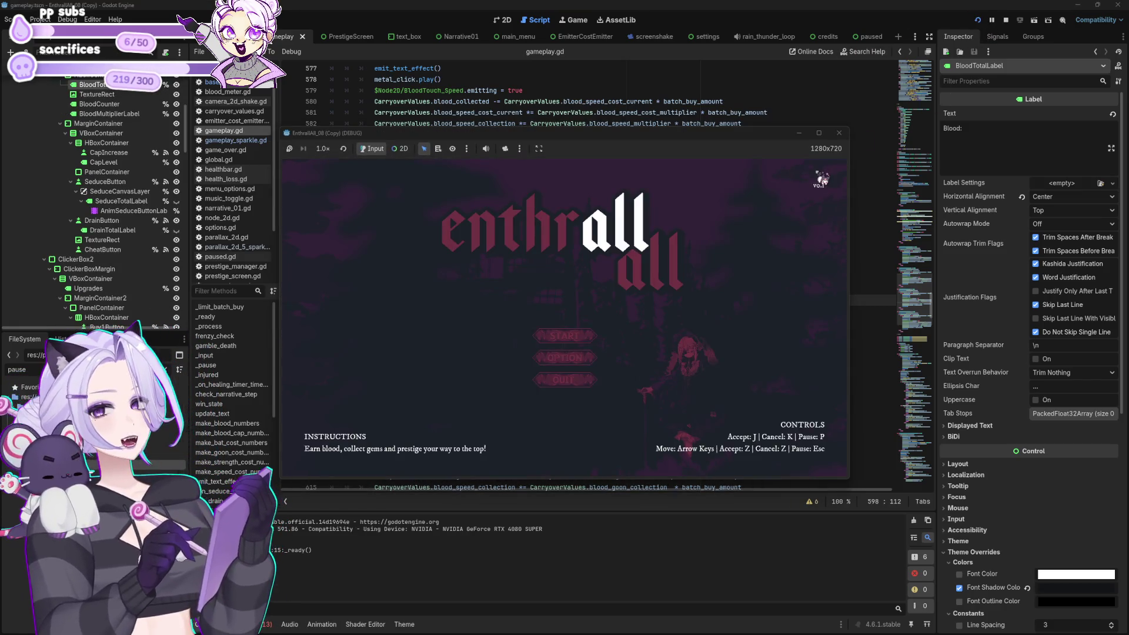
pyautogui.click(581, 336)
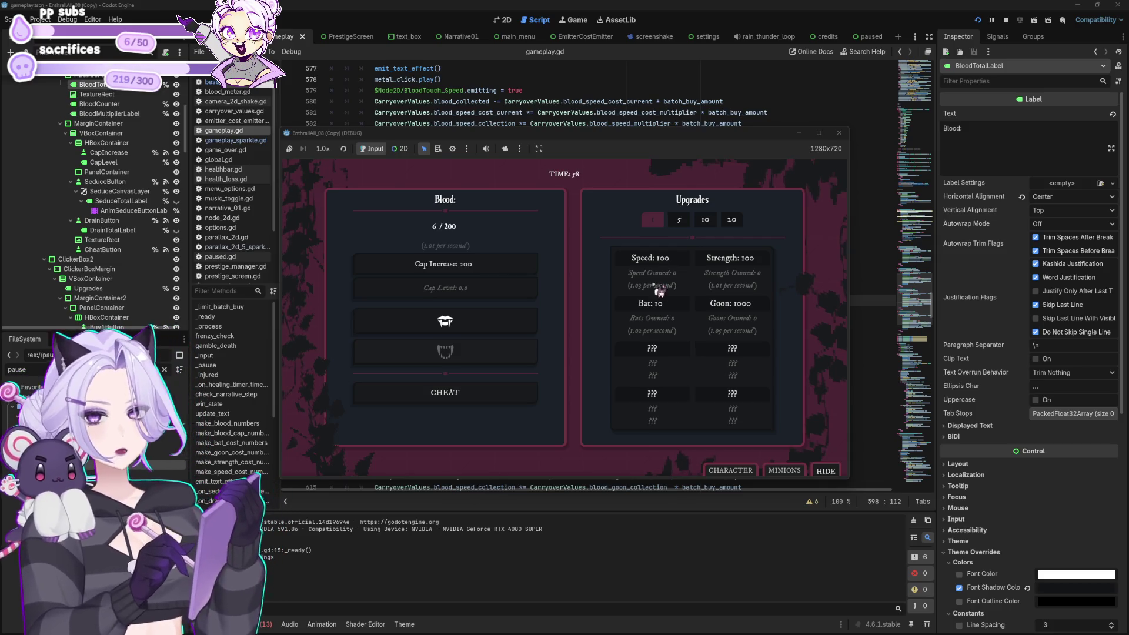
pyautogui.click(459, 322)
pyautogui.click(458, 322)
pyautogui.click(459, 322)
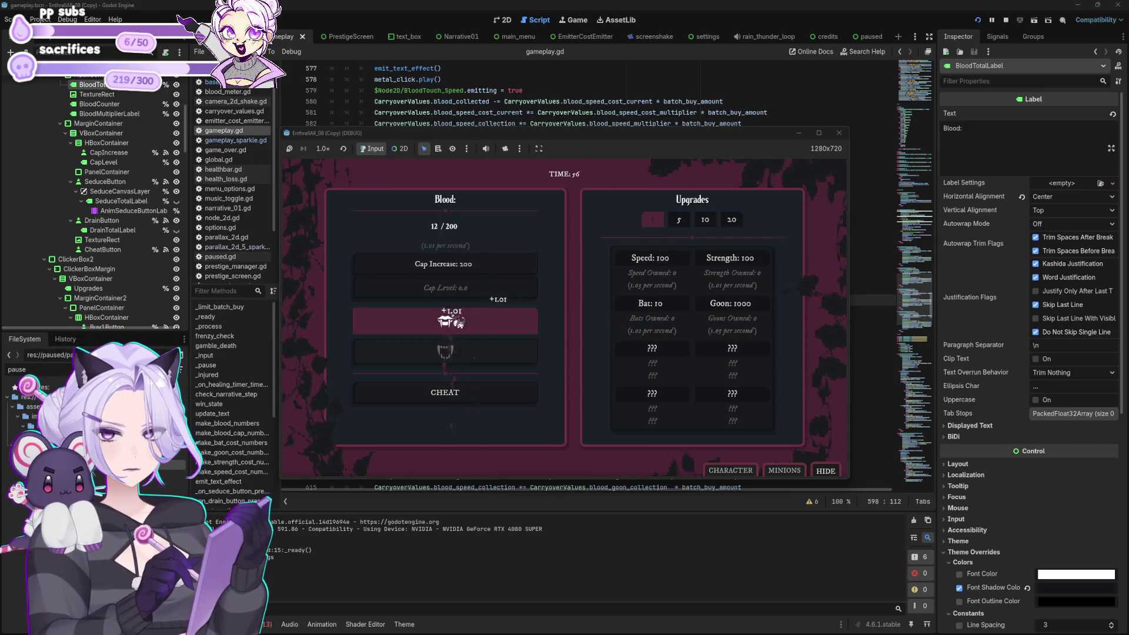
pyautogui.click(458, 322)
pyautogui.click(458, 322)
pyautogui.click(458, 322)
pyautogui.click(458, 322)
pyautogui.click(683, 224)
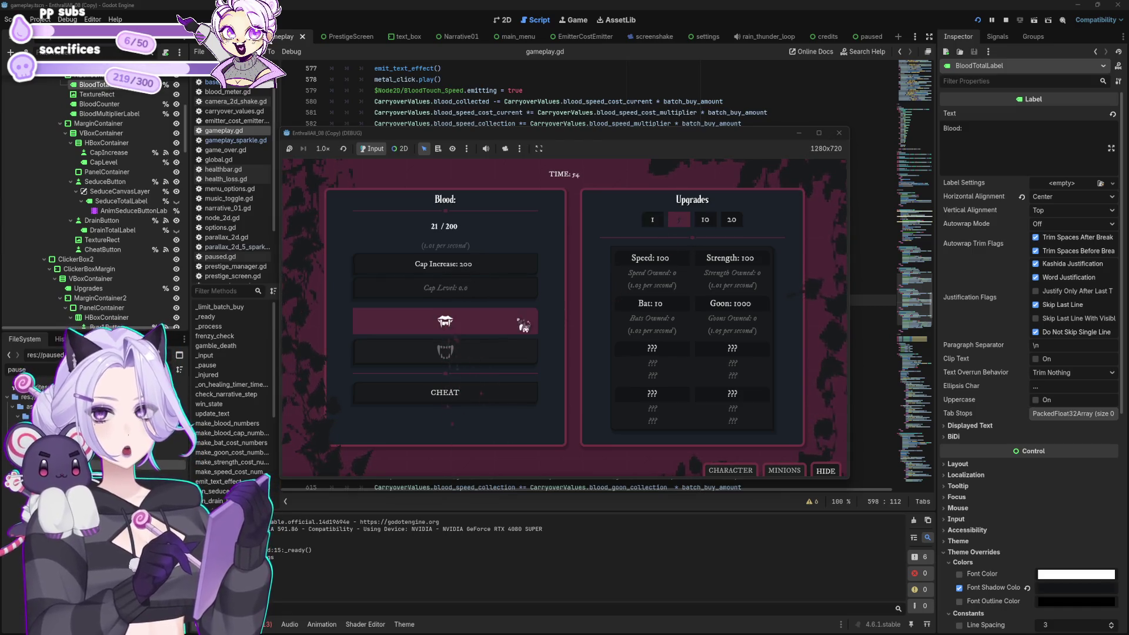
pyautogui.click(520, 325)
pyautogui.click(520, 325)
pyautogui.click(508, 340)
pyautogui.click(508, 339)
pyautogui.click(508, 339)
pyautogui.click(508, 339)
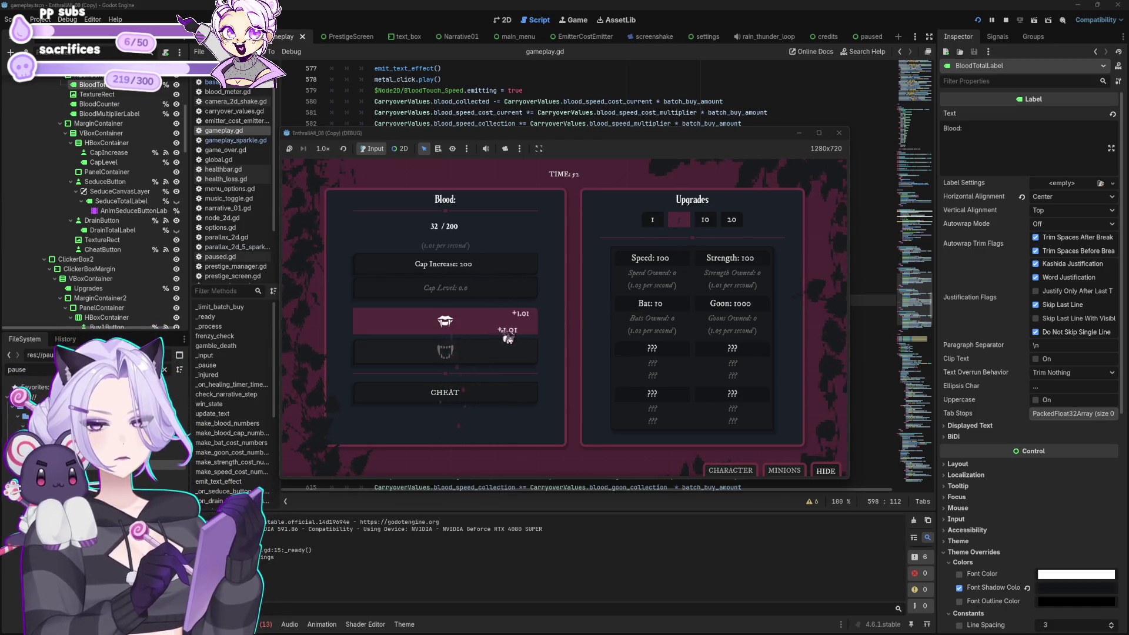
pyautogui.click(508, 339)
pyautogui.click(508, 339)
pyautogui.click(508, 339)
pyautogui.click(508, 339)
pyautogui.click(508, 339)
pyautogui.click(508, 339)
pyautogui.click(508, 340)
pyautogui.click(508, 339)
pyautogui.click(508, 339)
pyautogui.click(507, 339)
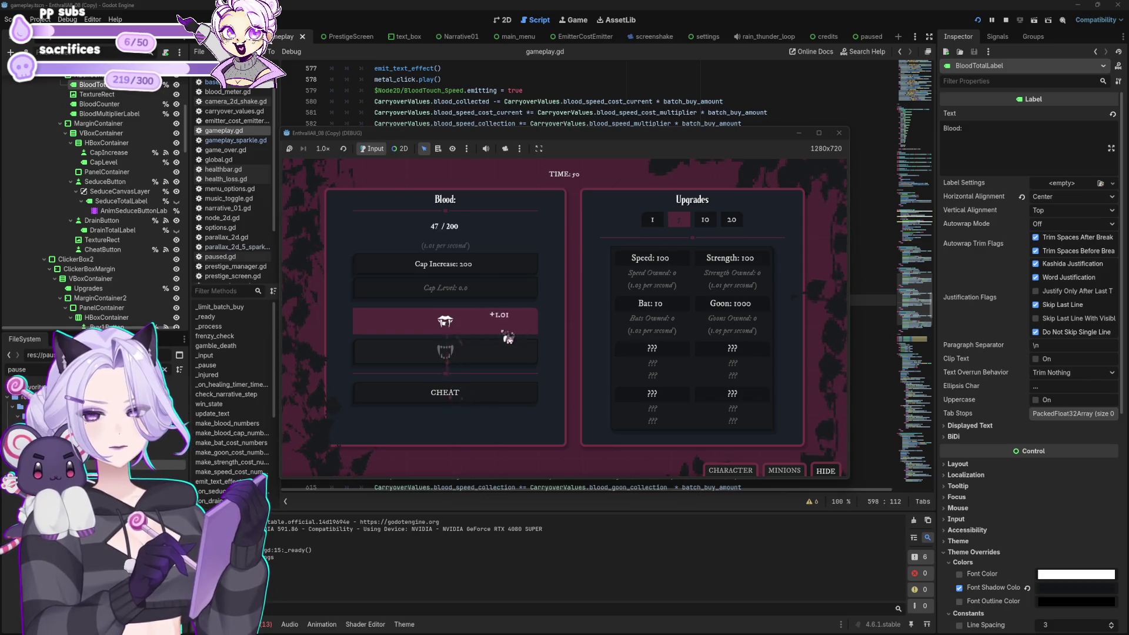
# Switch the batch size to 20 and collect blood from the fang.
pyautogui.click(731, 221)
pyautogui.click(480, 330)
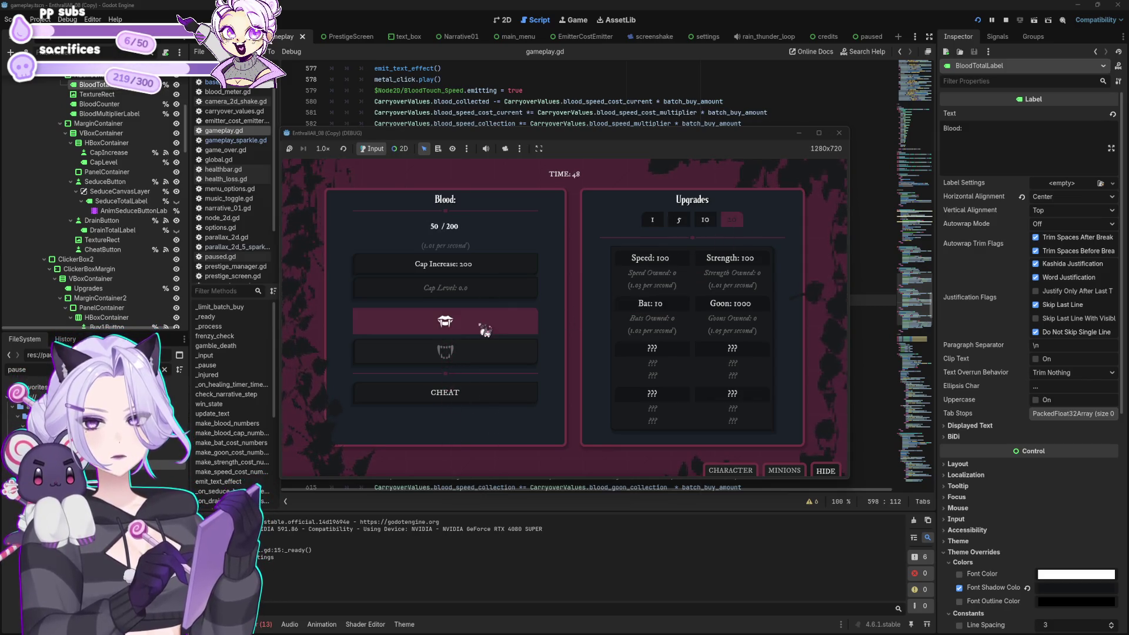
pyautogui.click(482, 330)
pyautogui.click(482, 330)
pyautogui.click(483, 331)
pyautogui.click(483, 330)
pyautogui.click(485, 331)
pyautogui.click(485, 331)
pyautogui.click(485, 331)
pyautogui.click(485, 331)
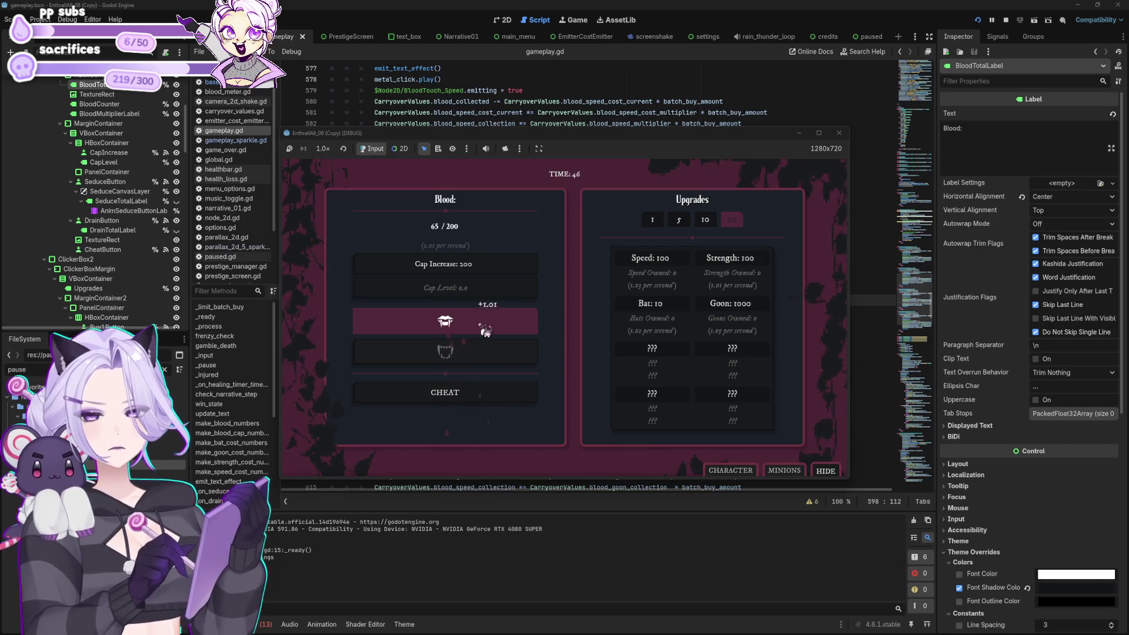
pyautogui.click(485, 331)
pyautogui.click(486, 331)
pyautogui.click(485, 331)
pyautogui.click(486, 331)
pyautogui.click(485, 331)
pyautogui.click(485, 332)
pyautogui.click(486, 331)
pyautogui.click(486, 332)
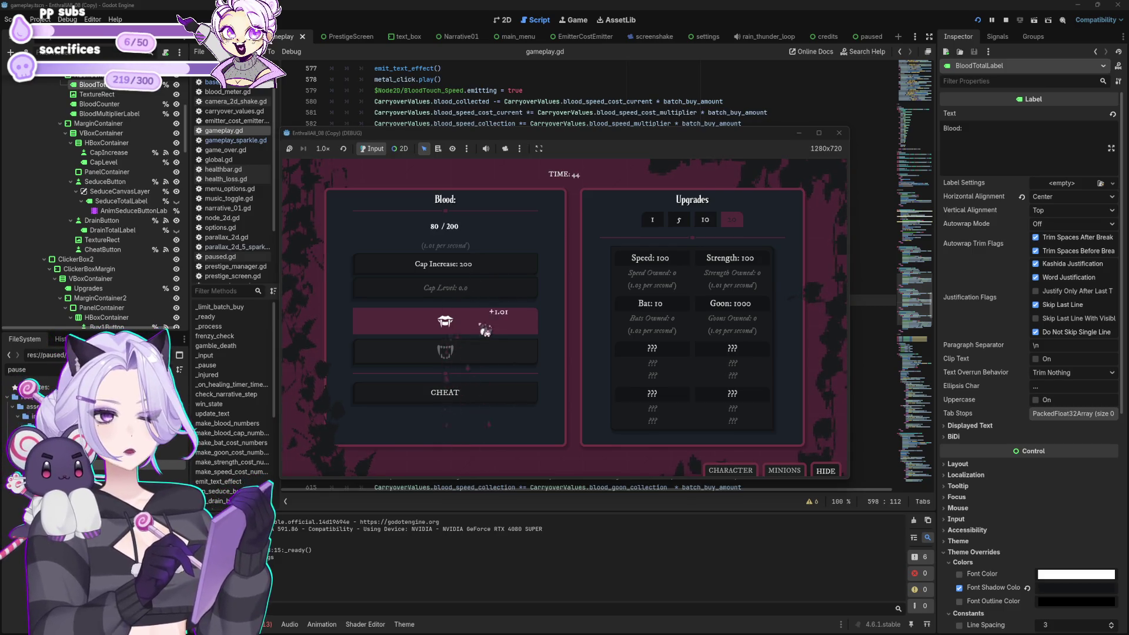
pyautogui.click(486, 332)
pyautogui.click(485, 332)
pyautogui.click(486, 332)
pyautogui.click(485, 331)
pyautogui.click(485, 332)
pyautogui.click(485, 332)
pyautogui.click(486, 332)
pyautogui.click(486, 332)
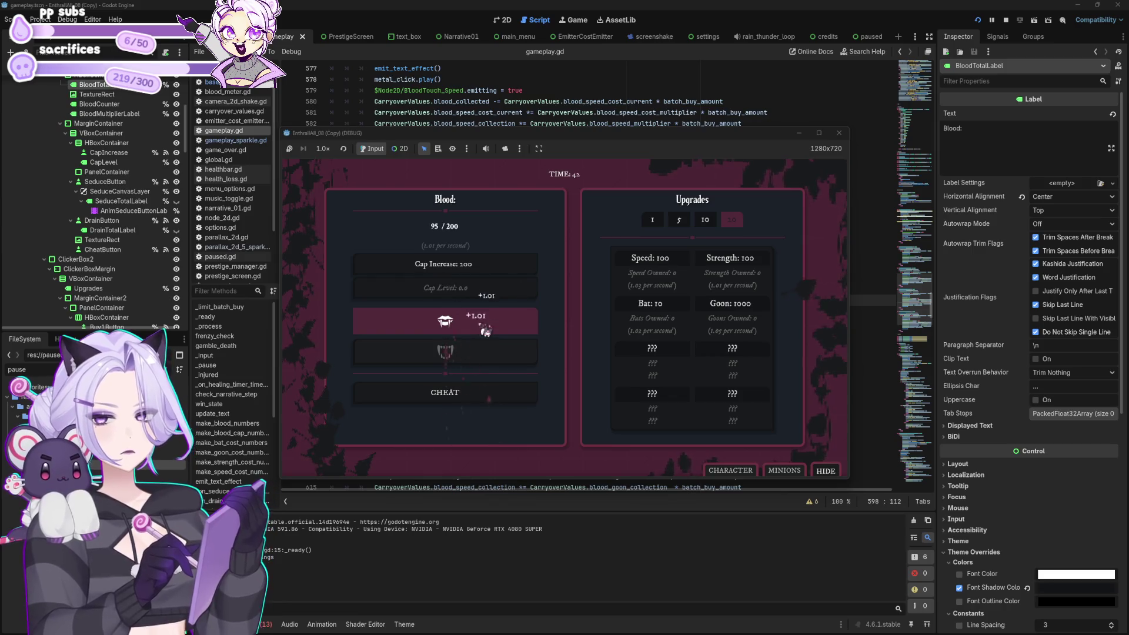
pyautogui.click(486, 332)
pyautogui.click(486, 332)
pyautogui.click(485, 332)
pyautogui.click(486, 332)
pyautogui.click(486, 332)
pyautogui.click(486, 332)
# Set the batch size to 10, buy ten Bats at once, then close the game.
pyautogui.click(705, 219)
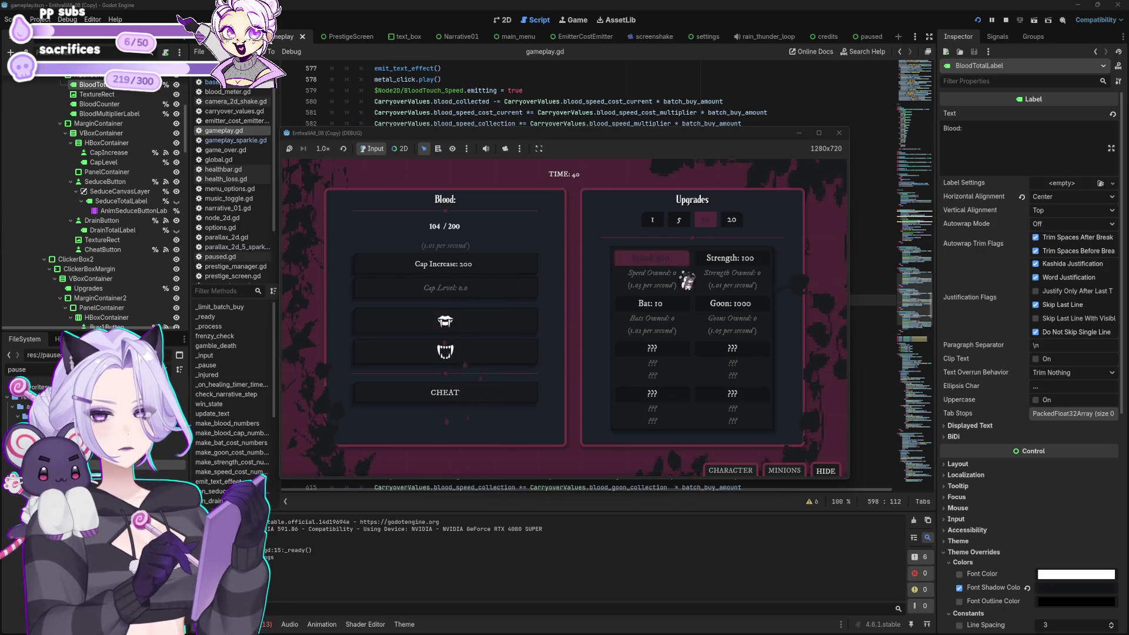
pyautogui.click(650, 304)
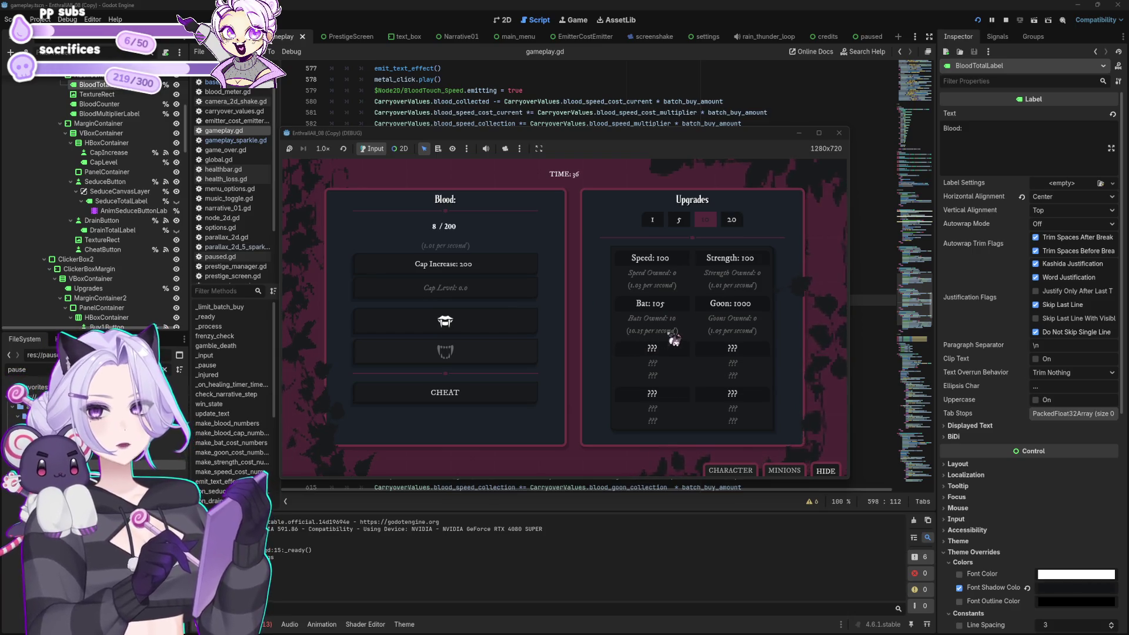
pyautogui.click(467, 320)
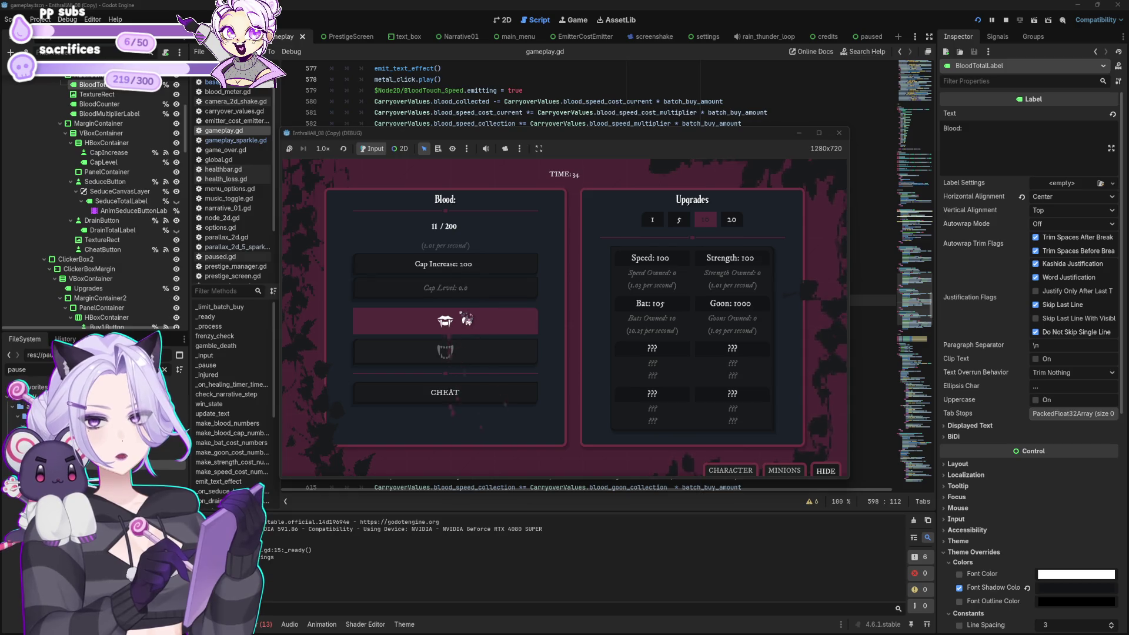
pyautogui.click(467, 320)
pyautogui.click(467, 321)
pyautogui.click(466, 320)
pyautogui.click(466, 320)
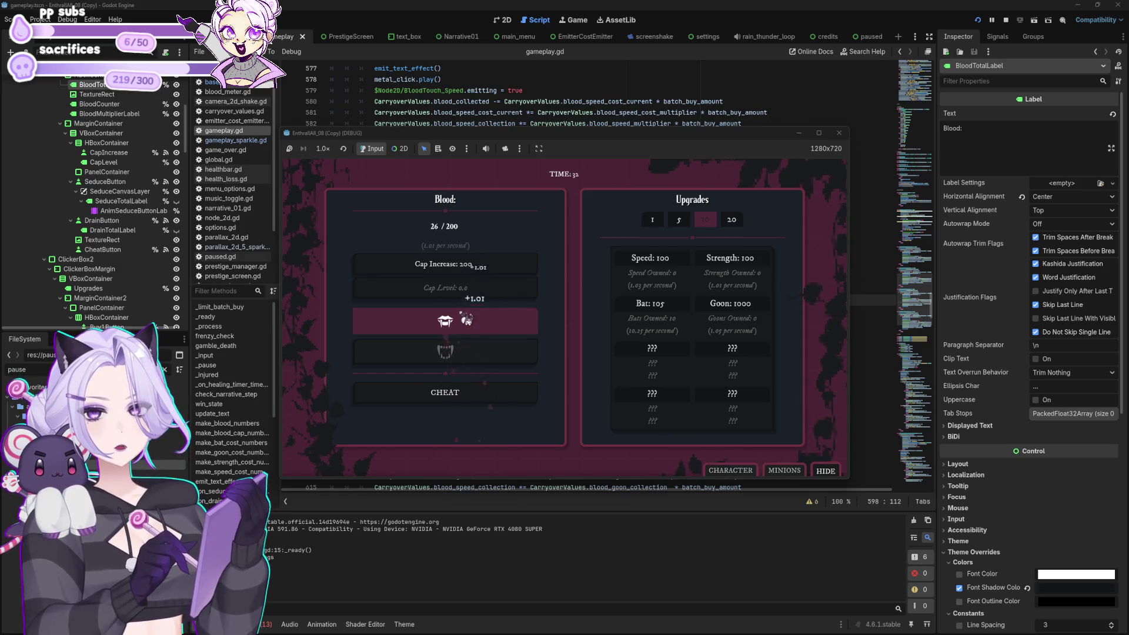
pyautogui.click(466, 320)
pyautogui.click(467, 320)
pyautogui.click(467, 320)
pyautogui.click(467, 321)
pyautogui.click(466, 320)
pyautogui.click(467, 320)
pyautogui.click(467, 321)
pyautogui.click(467, 321)
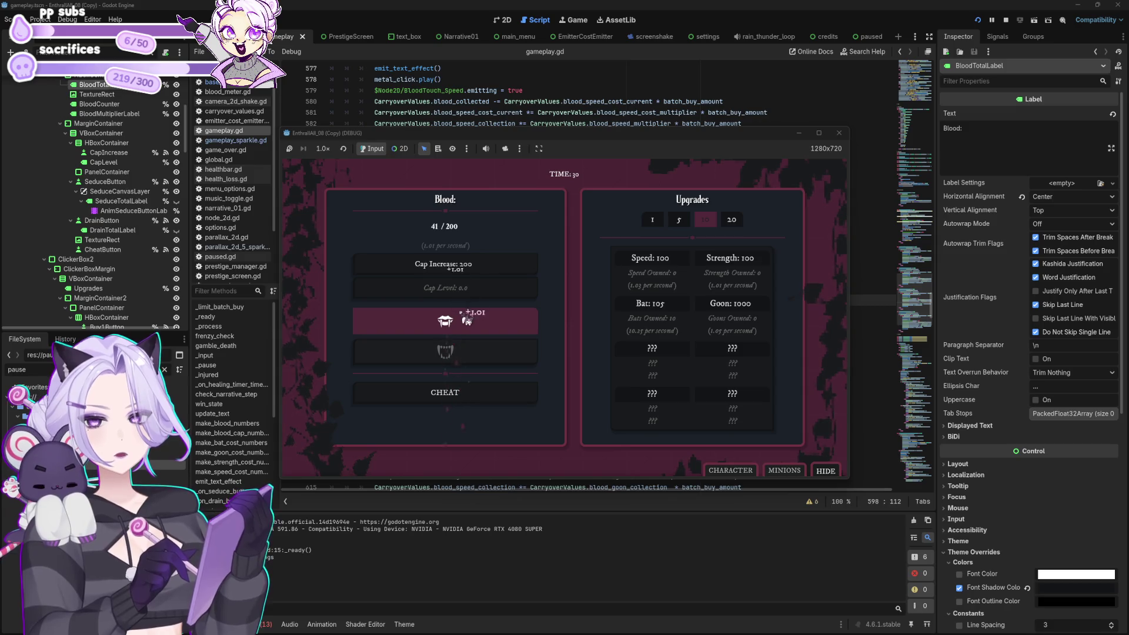
pyautogui.click(466, 321)
pyautogui.click(467, 321)
pyautogui.click(467, 320)
pyautogui.click(466, 320)
pyautogui.click(467, 320)
pyautogui.click(467, 320)
pyautogui.click(467, 321)
pyautogui.click(467, 320)
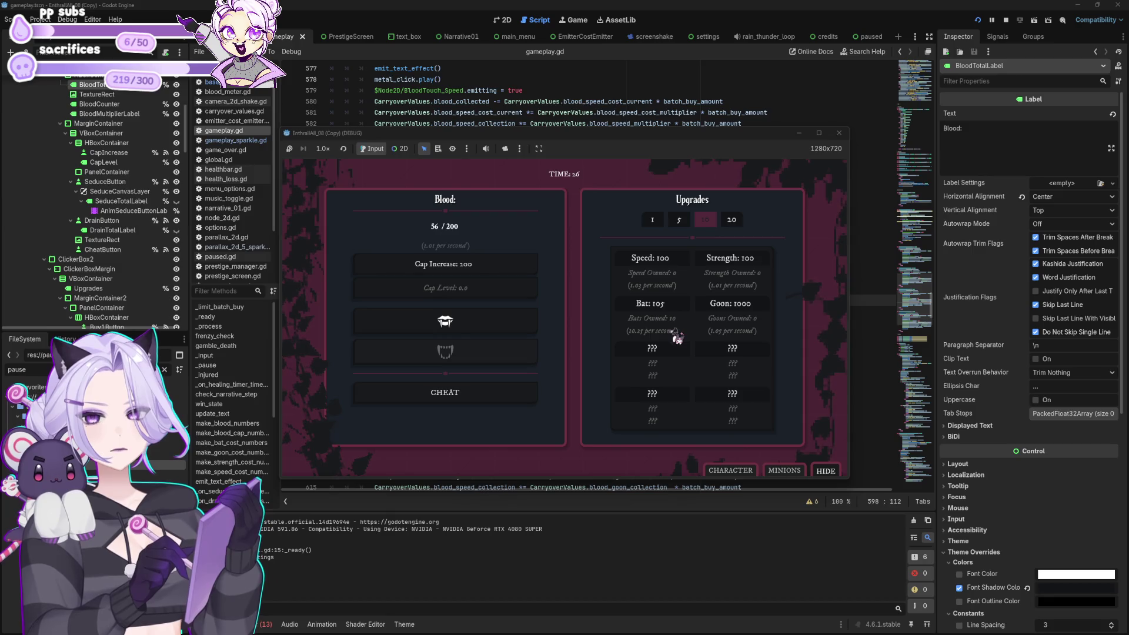
pyautogui.click(844, 134)
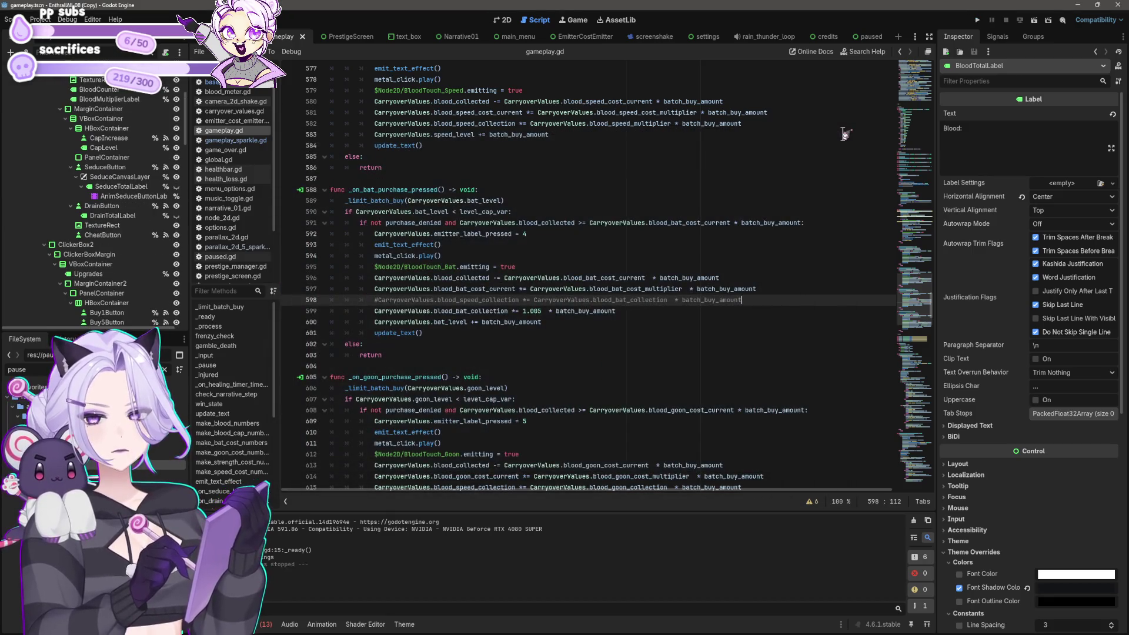
# Change line 597's '*=' to '= CarryoverValues.blood_bat_cost_current *' and save gameplay.gd.
pyautogui.click(684, 311)
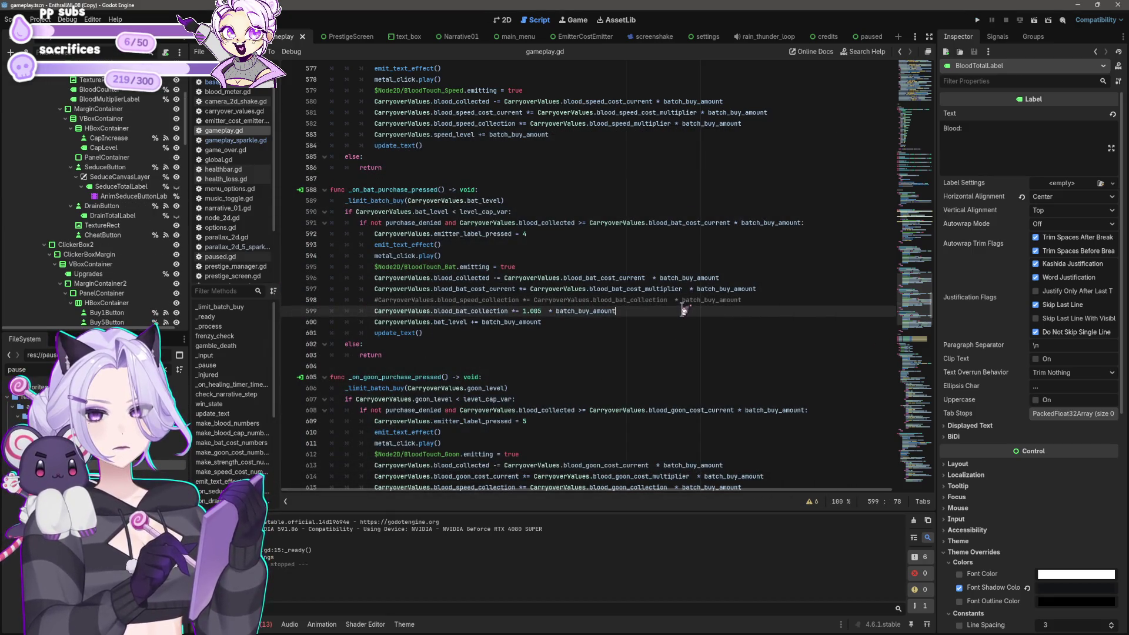
pyautogui.click(526, 289)
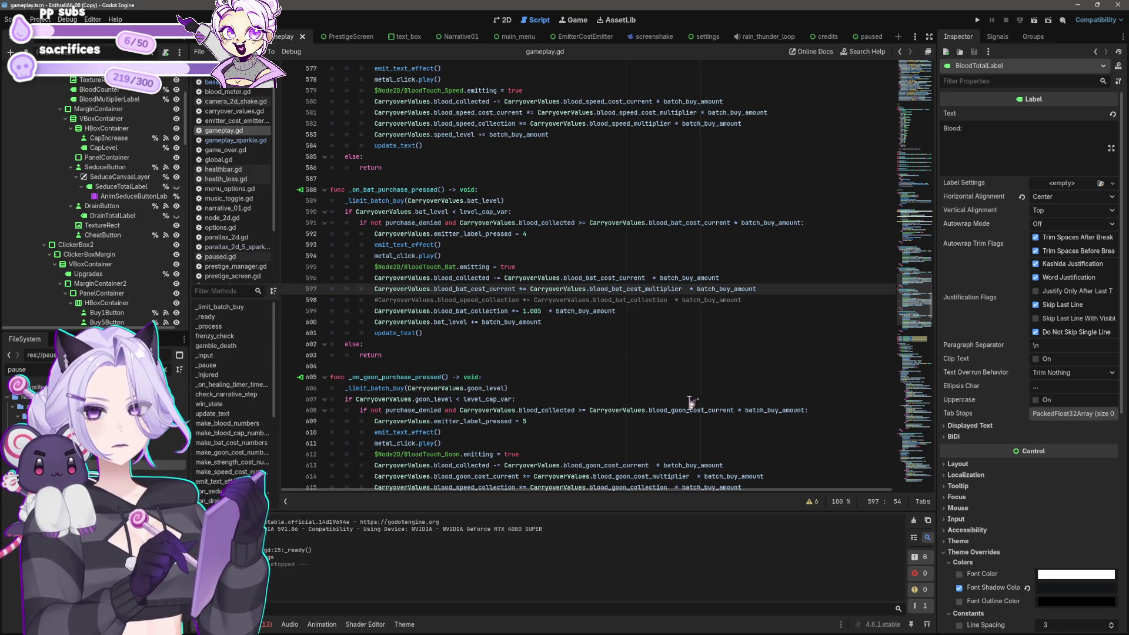
pyautogui.press('BackSpace')
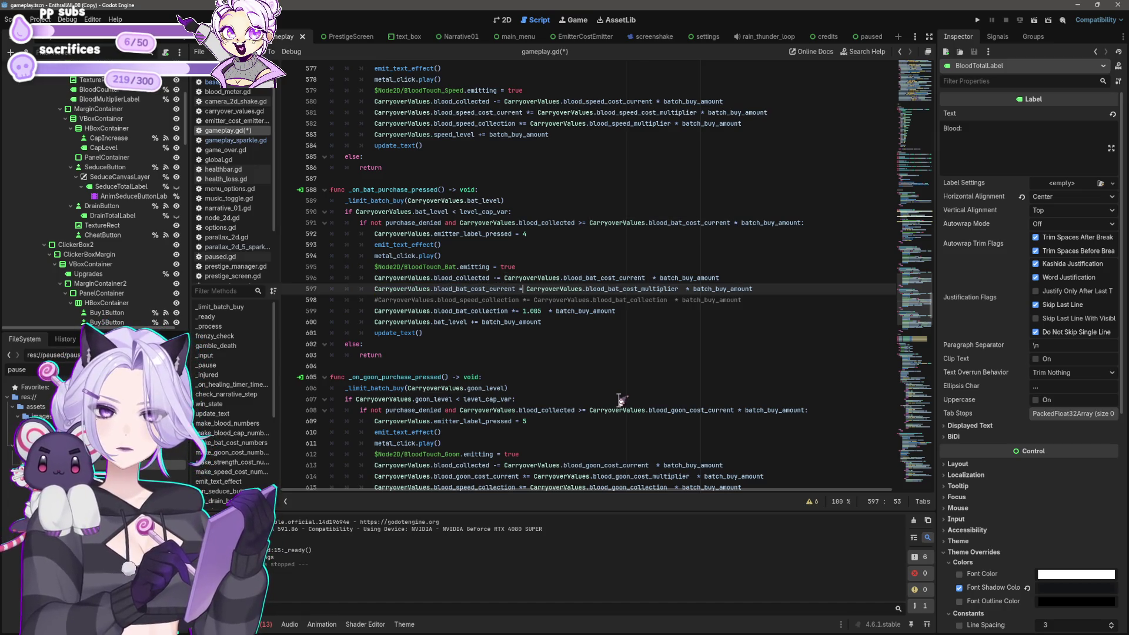
pyautogui.write('*')
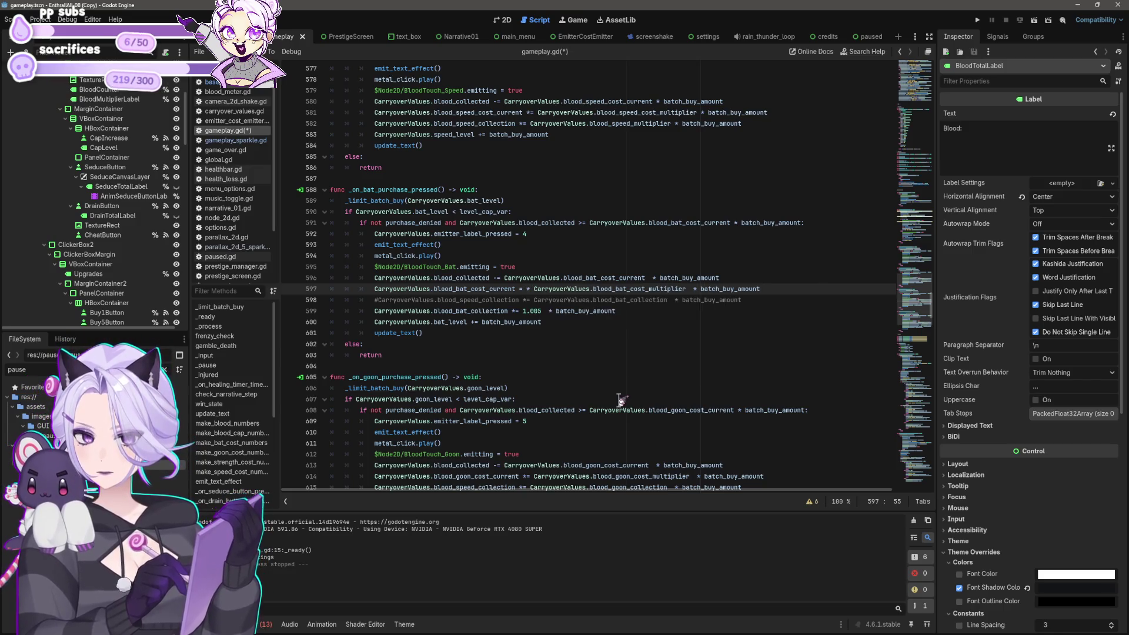
pyautogui.write('CarryoverValues.blood_bat_cost_current')
pyautogui.hotkey('ctrl', 's')
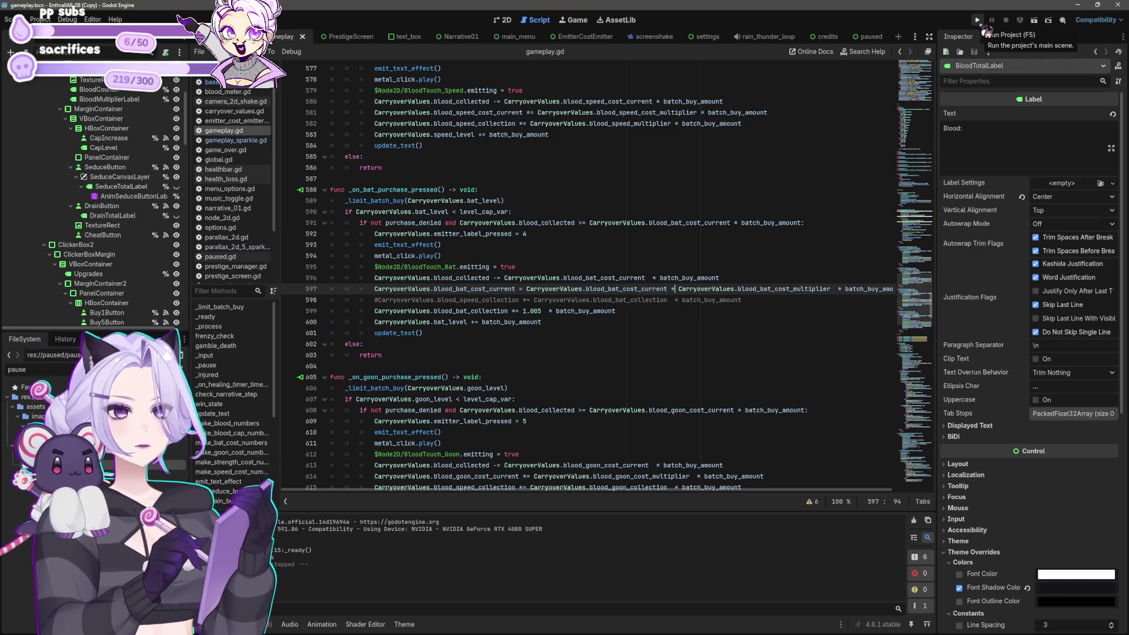
pyautogui.click(986, 33)
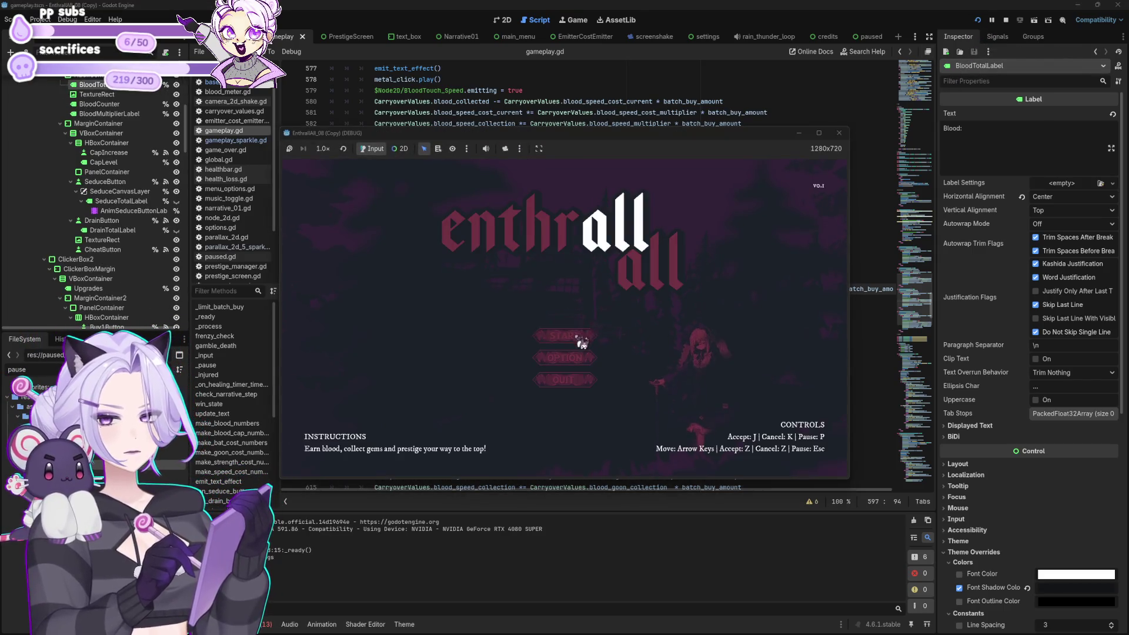
pyautogui.click(581, 342)
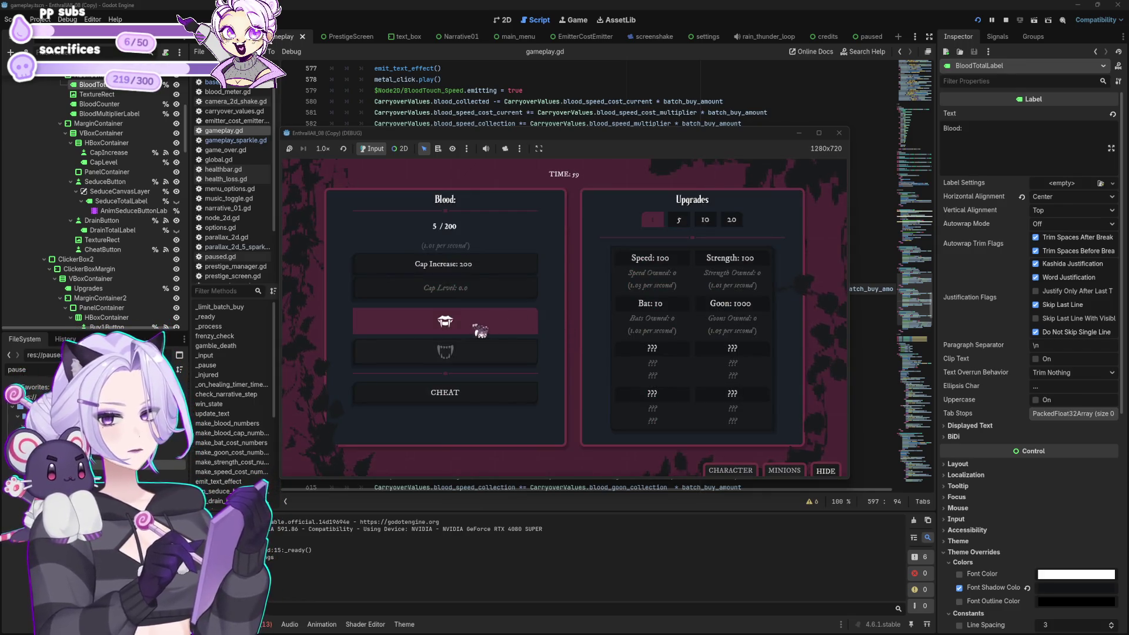
pyautogui.click(463, 333)
pyautogui.click(466, 333)
pyautogui.click(466, 332)
pyautogui.click(467, 333)
pyautogui.click(467, 332)
pyautogui.click(469, 332)
pyautogui.click(469, 331)
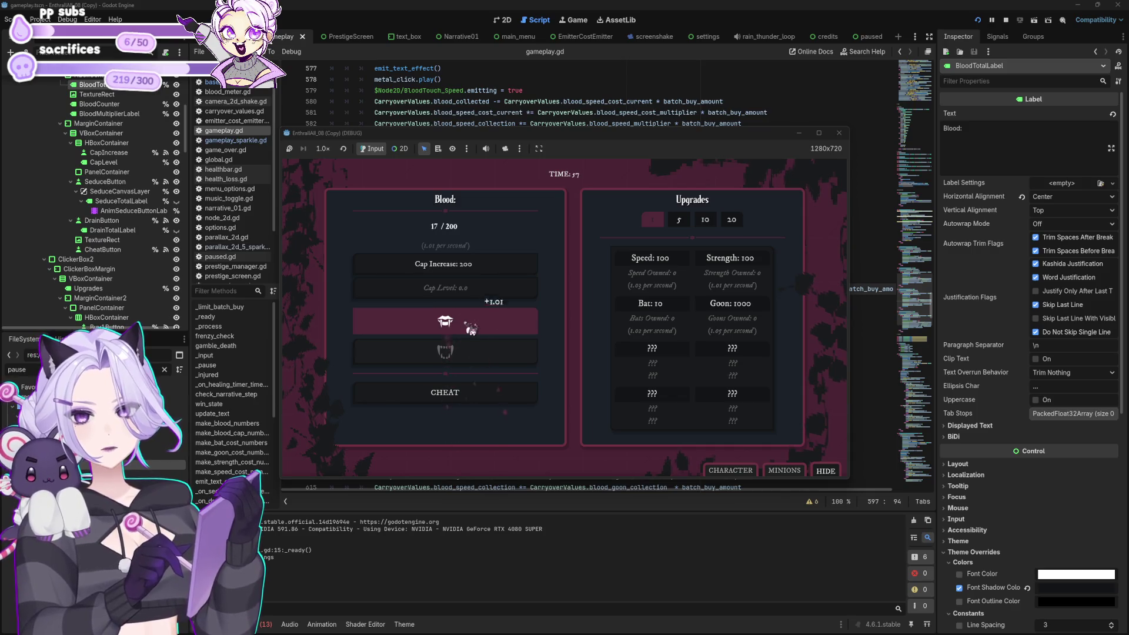
pyautogui.click(470, 330)
pyautogui.click(470, 329)
pyautogui.click(471, 329)
pyautogui.click(471, 330)
pyautogui.click(471, 330)
pyautogui.click(472, 331)
pyautogui.click(472, 331)
pyautogui.click(472, 332)
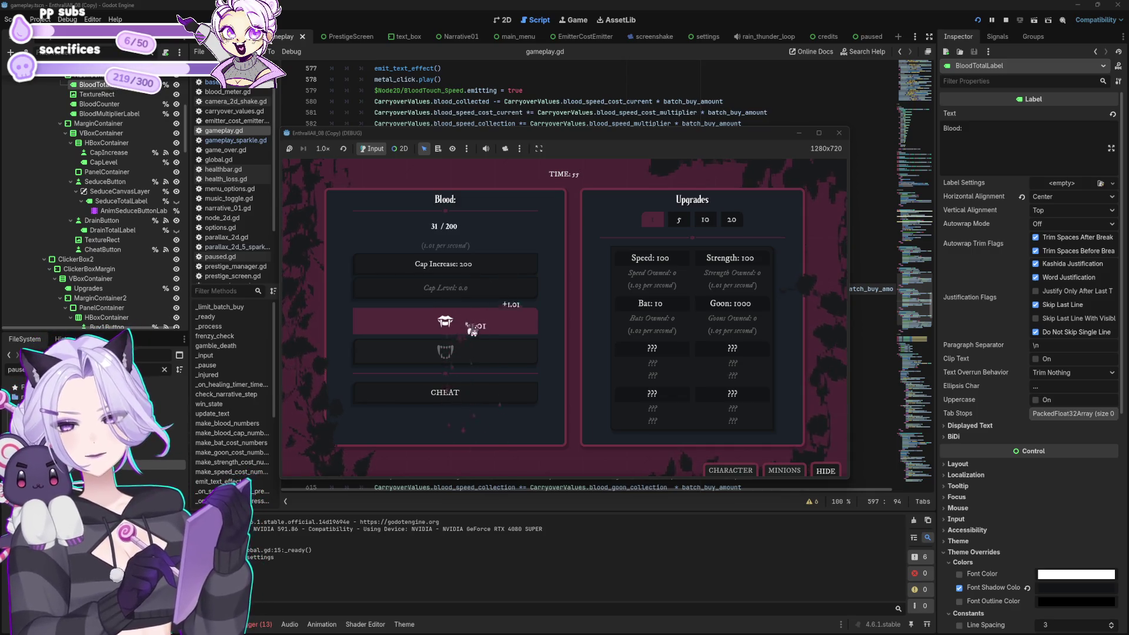
pyautogui.click(473, 331)
pyautogui.click(473, 332)
pyautogui.click(473, 332)
pyautogui.click(470, 331)
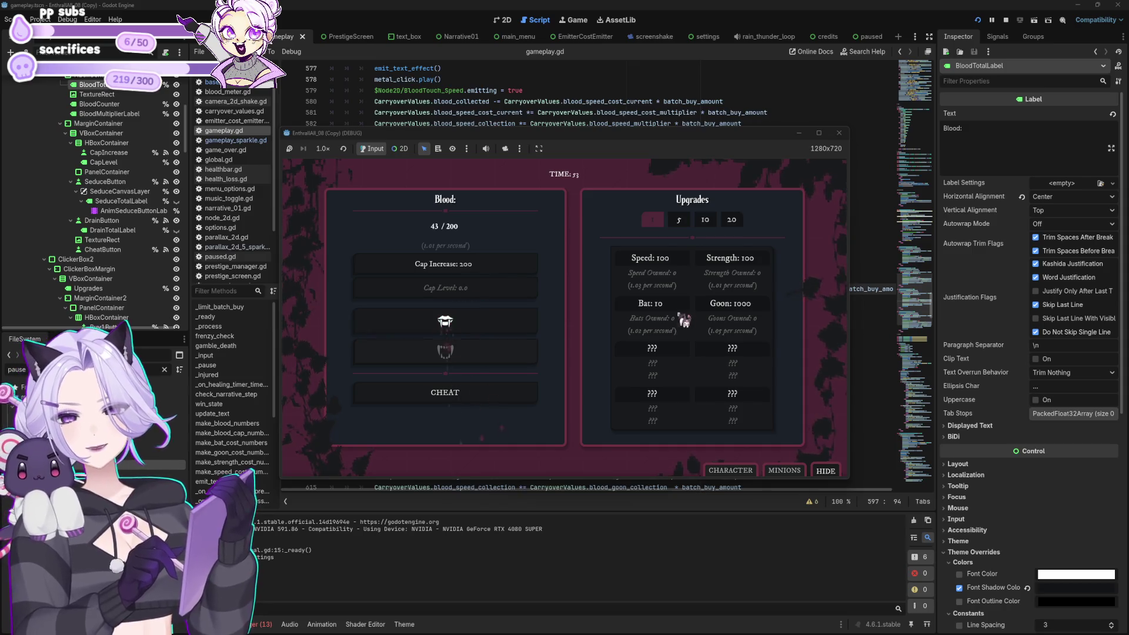
pyautogui.click(653, 312)
pyautogui.click(513, 328)
pyautogui.click(511, 327)
pyautogui.click(511, 328)
pyautogui.click(512, 328)
pyautogui.click(513, 329)
pyautogui.click(514, 330)
pyautogui.click(516, 330)
pyautogui.click(517, 331)
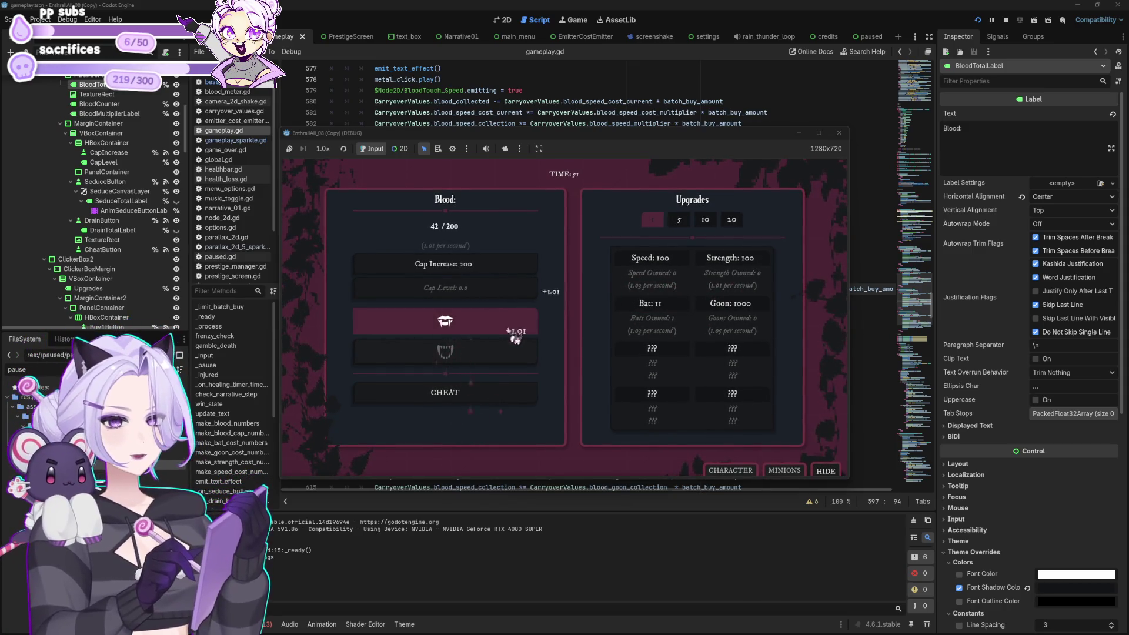
pyautogui.click(655, 312)
pyautogui.click(656, 312)
pyautogui.click(657, 313)
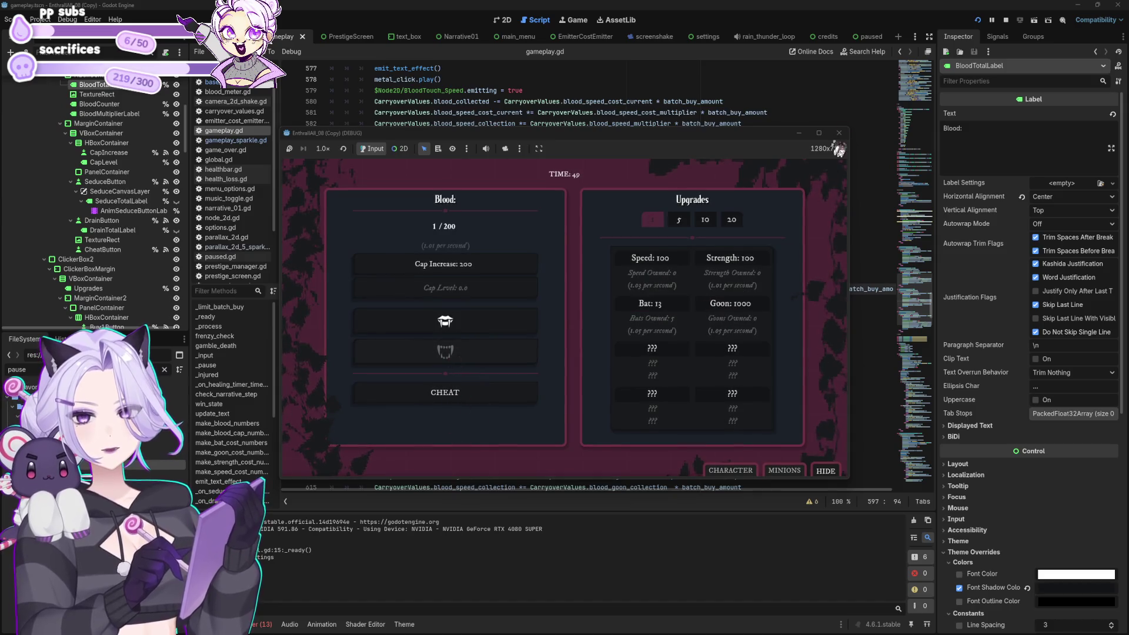
pyautogui.click(838, 133)
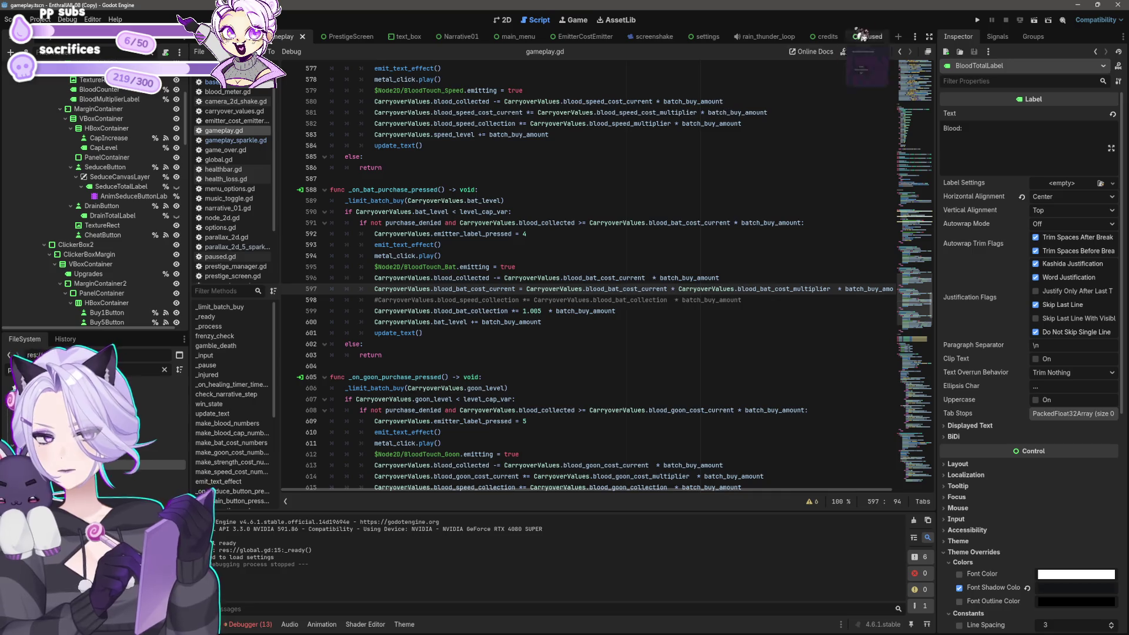
# Run the game again, start a new game and collect blood from the fang.
pyautogui.click(978, 20)
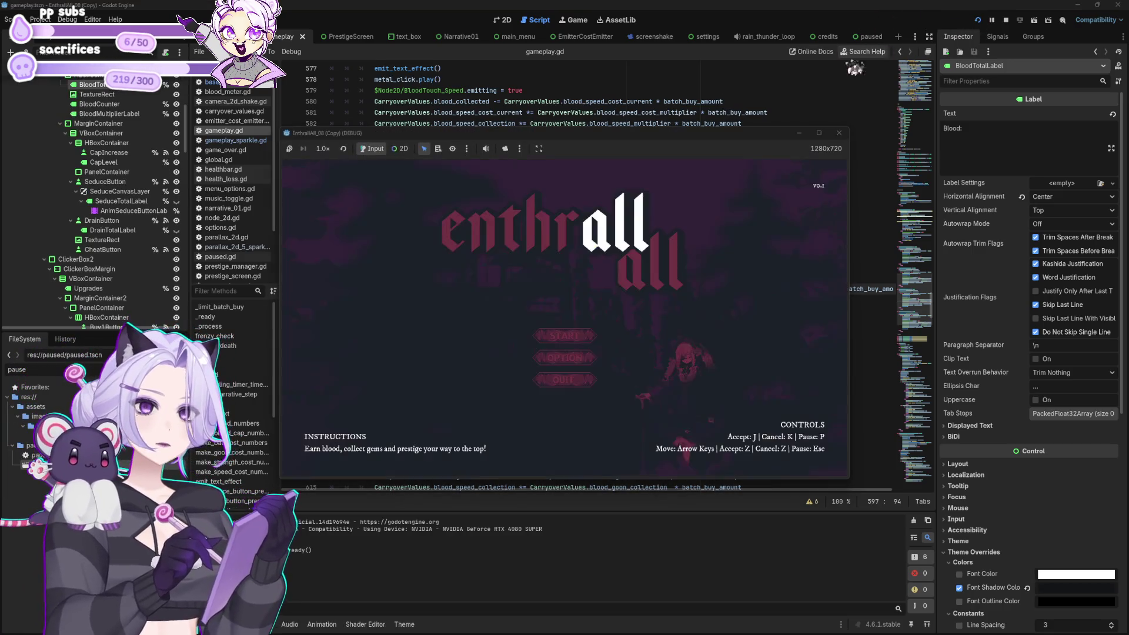
pyautogui.click(593, 337)
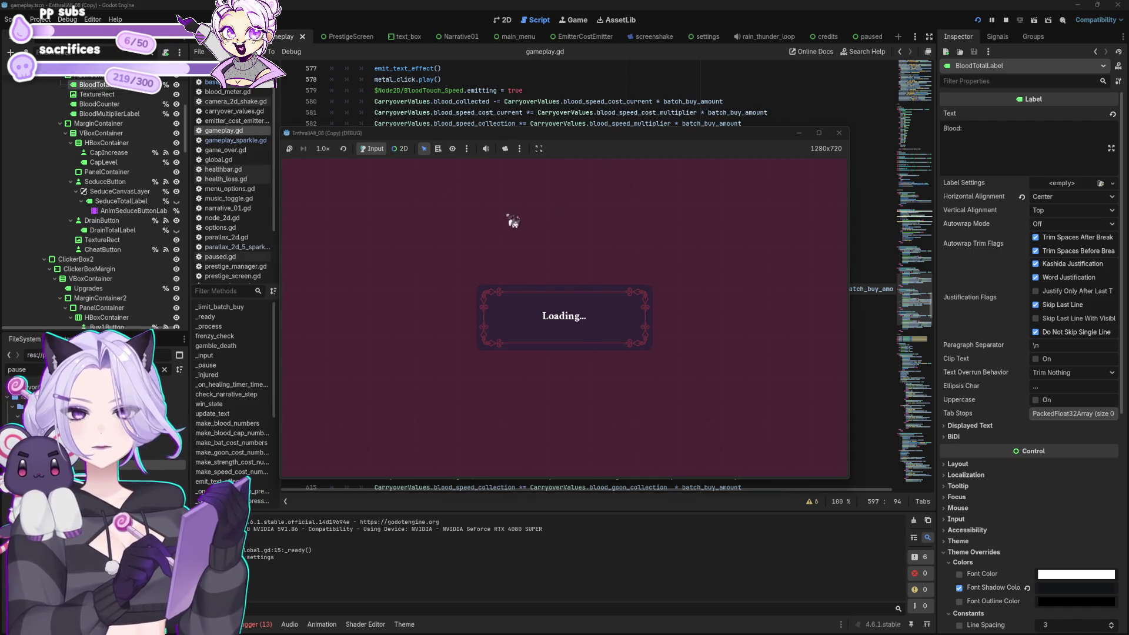
pyautogui.click(460, 327)
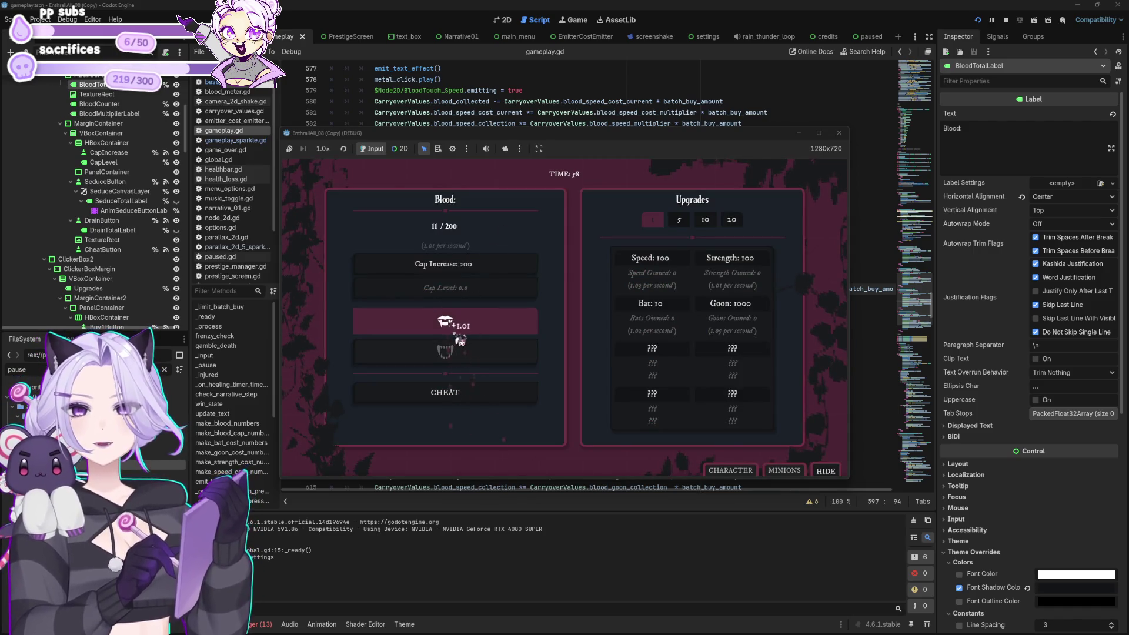
pyautogui.click(460, 339)
pyautogui.click(461, 339)
pyautogui.click(461, 339)
pyautogui.click(462, 339)
pyautogui.click(462, 339)
pyautogui.click(463, 340)
pyautogui.click(463, 340)
pyautogui.click(465, 339)
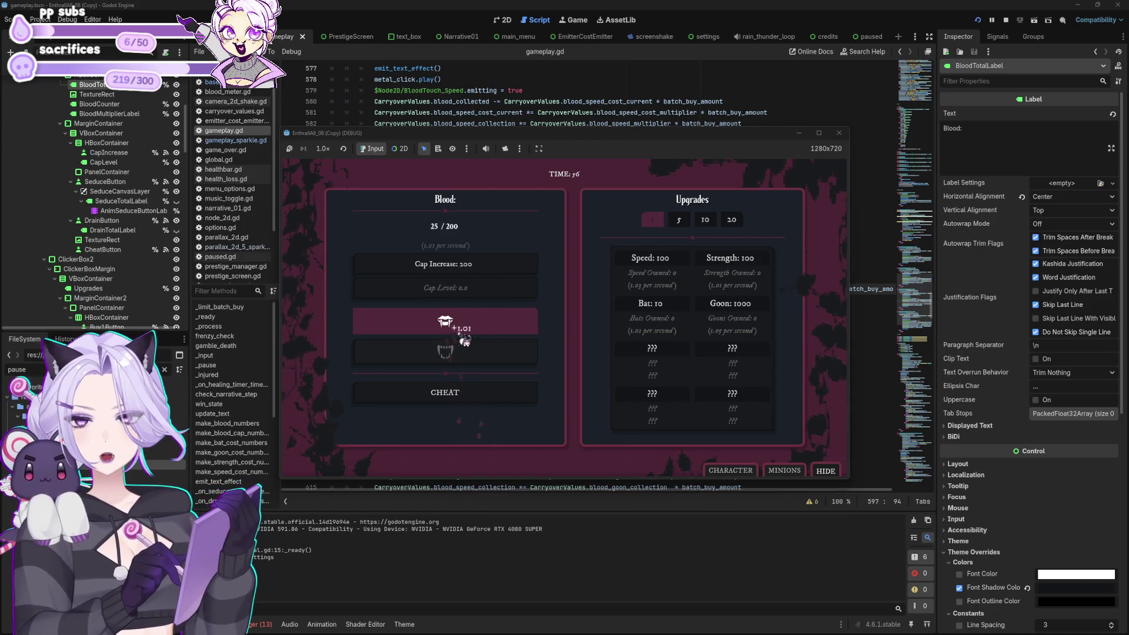
# Buy several Bat upgrades and gather more blood to check the rising bat cost.
pyautogui.click(645, 307)
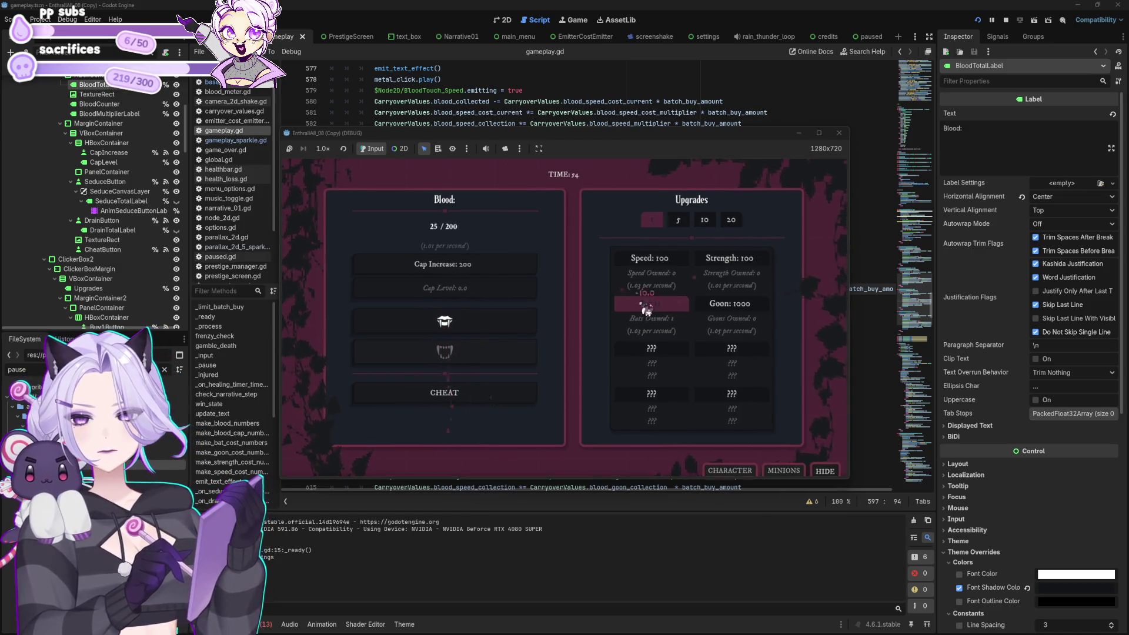
pyautogui.click(645, 307)
pyautogui.click(646, 307)
pyautogui.click(523, 327)
pyautogui.click(523, 327)
pyautogui.click(523, 327)
pyautogui.click(523, 326)
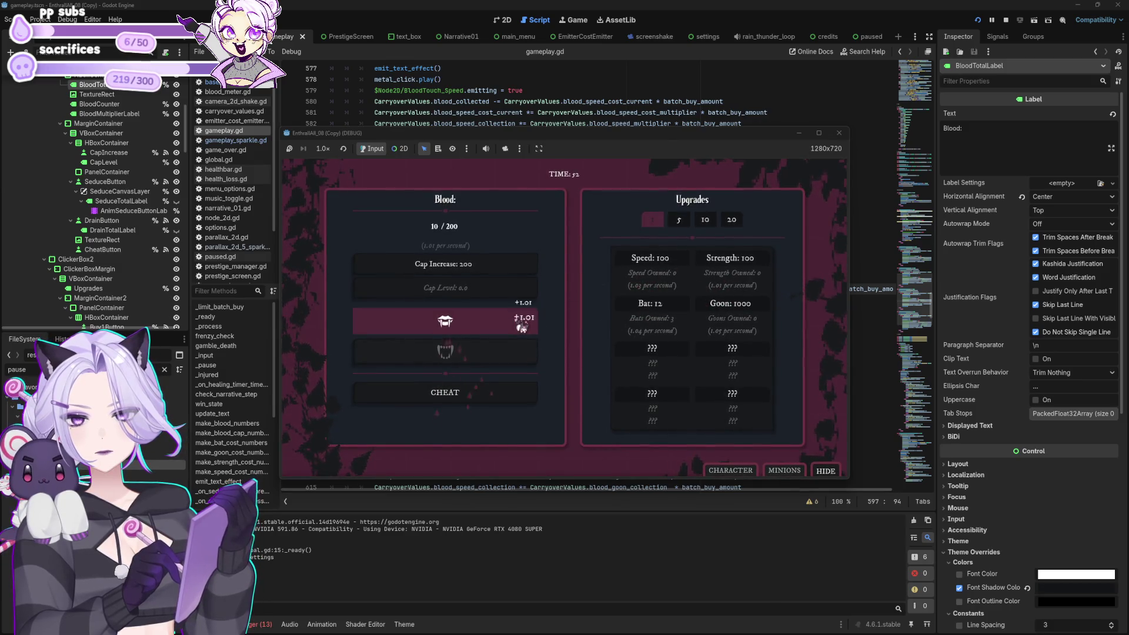
pyautogui.click(522, 326)
pyautogui.click(522, 326)
pyautogui.click(521, 326)
pyautogui.click(521, 325)
pyautogui.click(520, 325)
pyautogui.click(521, 325)
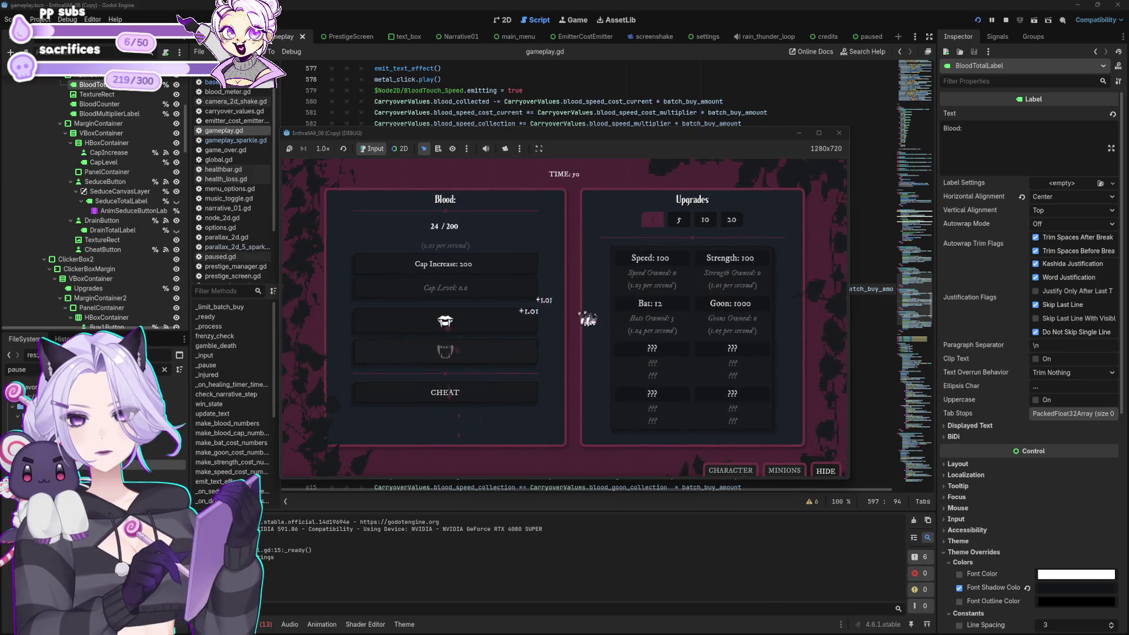
pyautogui.click(644, 308)
pyautogui.click(638, 311)
pyautogui.click(468, 334)
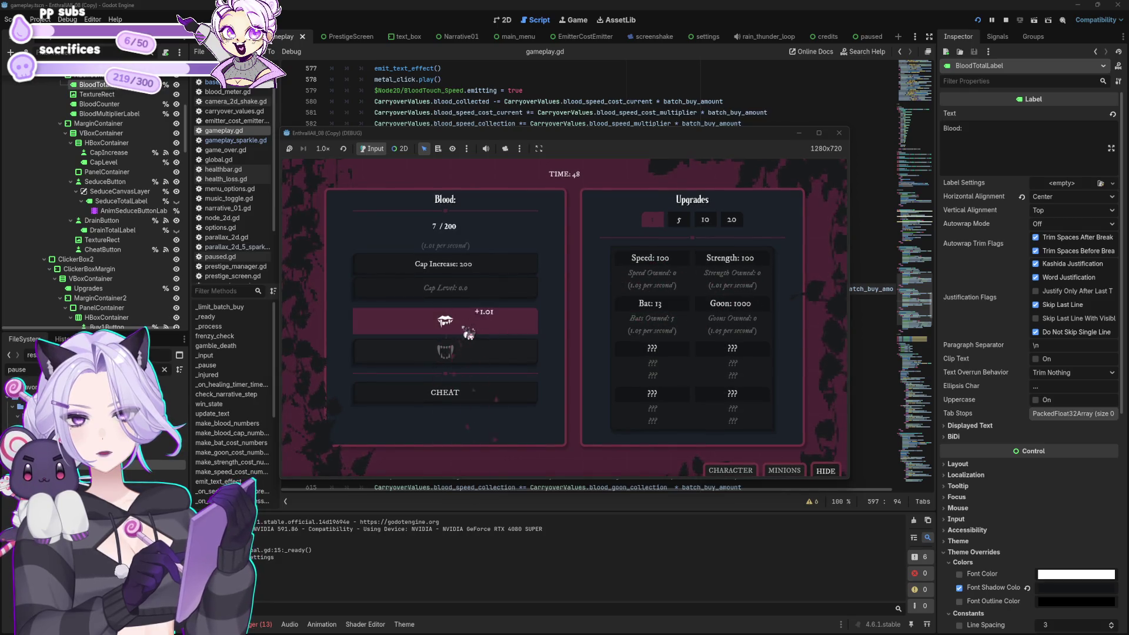
pyautogui.click(469, 332)
pyautogui.click(469, 332)
pyautogui.click(469, 332)
pyautogui.click(469, 332)
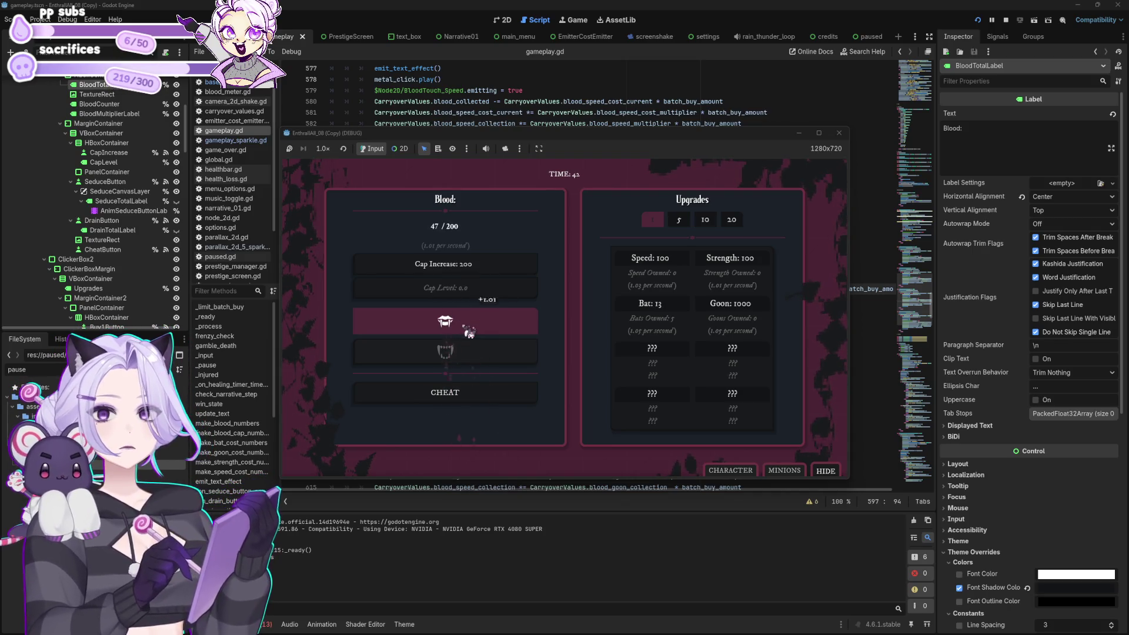
# Keep alternating blood gathering and Bat purchases until reaching 11 Bats at a cost of 18.
pyautogui.click(642, 302)
pyautogui.click(658, 302)
pyautogui.click(676, 302)
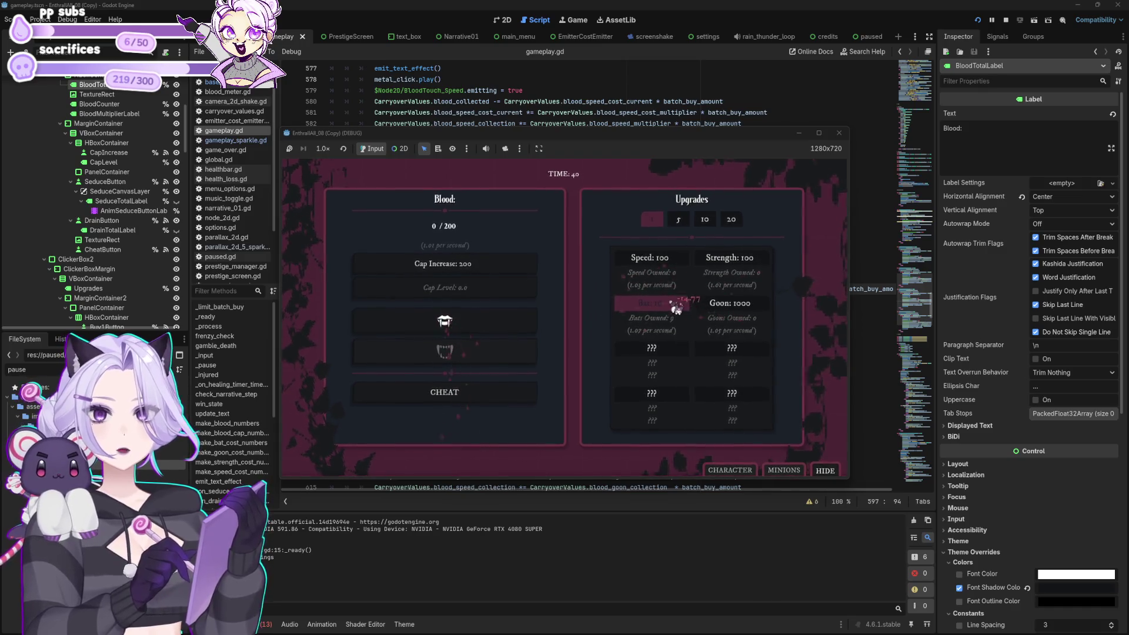
pyautogui.click(647, 305)
pyautogui.click(444, 322)
pyautogui.click(444, 321)
pyautogui.click(443, 321)
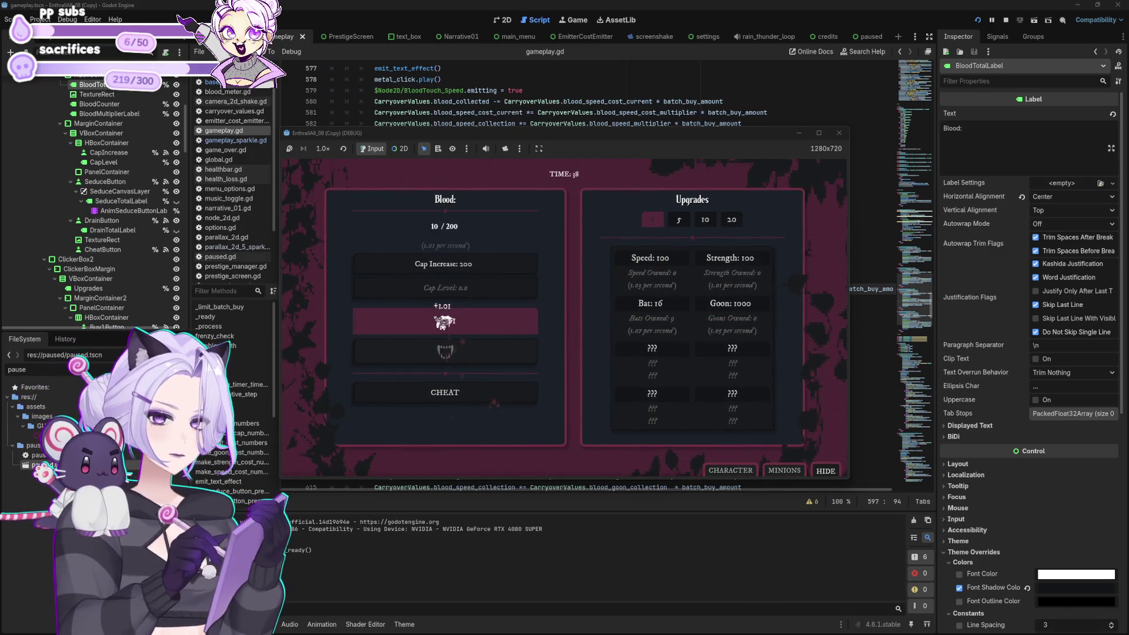
pyautogui.click(443, 321)
pyautogui.click(444, 322)
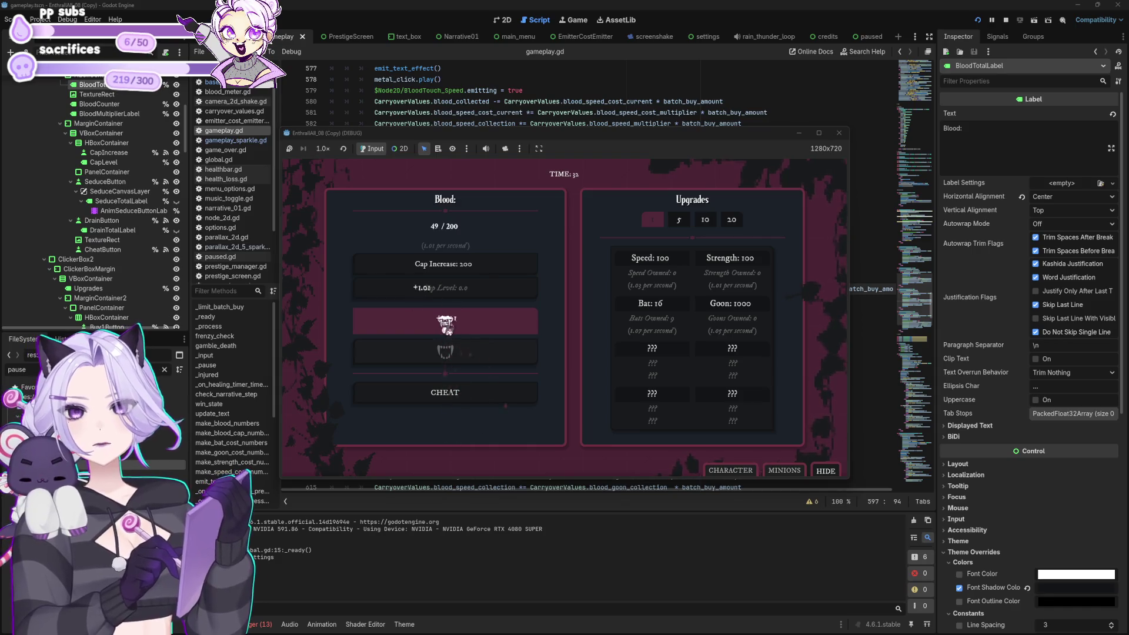
pyautogui.click(676, 310)
pyautogui.click(686, 312)
pyautogui.click(685, 312)
pyautogui.click(502, 322)
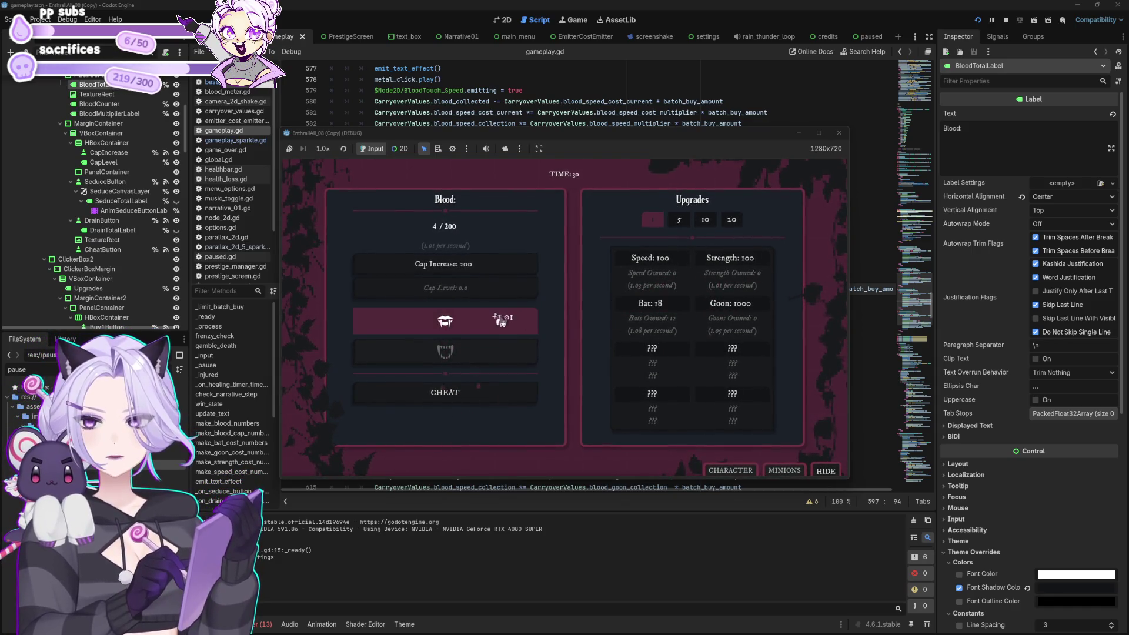
pyautogui.click(500, 321)
pyautogui.click(500, 320)
pyautogui.click(499, 320)
pyautogui.click(499, 321)
pyautogui.click(498, 320)
pyautogui.click(499, 320)
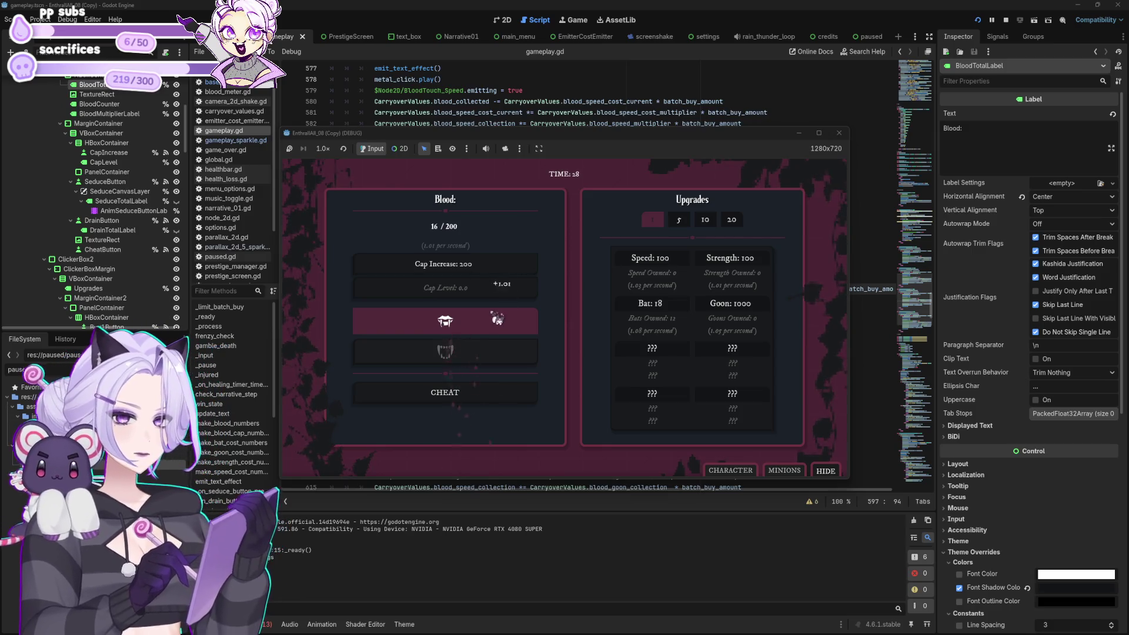
pyautogui.click(497, 319)
pyautogui.click(497, 319)
pyautogui.click(497, 319)
pyautogui.click(498, 319)
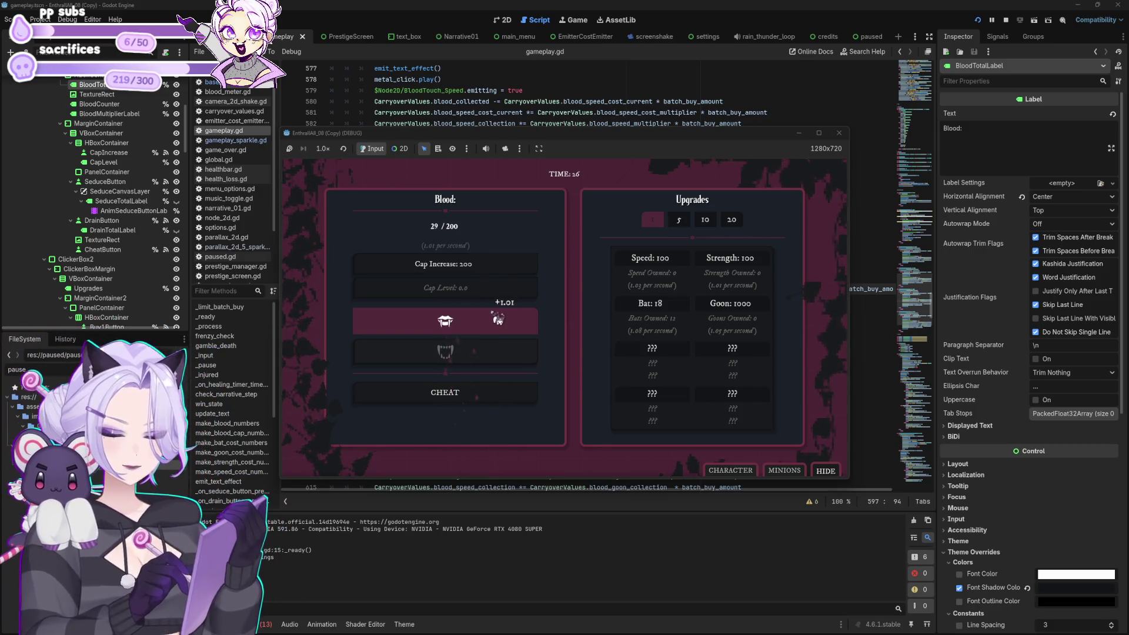
pyautogui.click(498, 319)
pyautogui.click(497, 319)
pyautogui.click(664, 312)
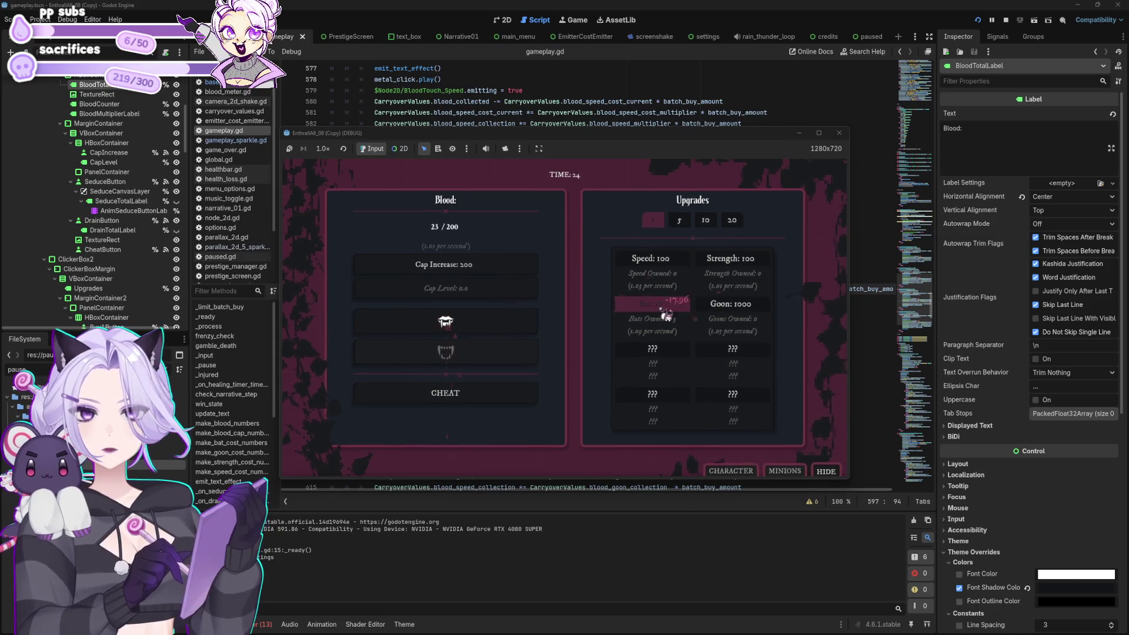
pyautogui.click(665, 314)
pyautogui.click(839, 133)
pyautogui.click(613, 233)
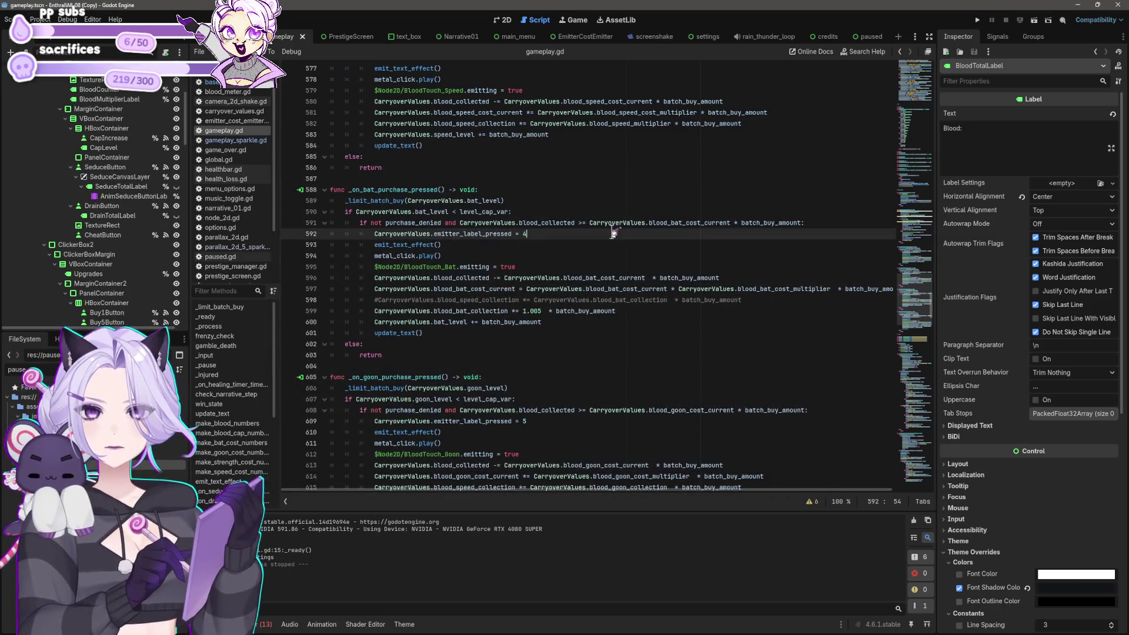
pyautogui.scroll(6, 597, 328)
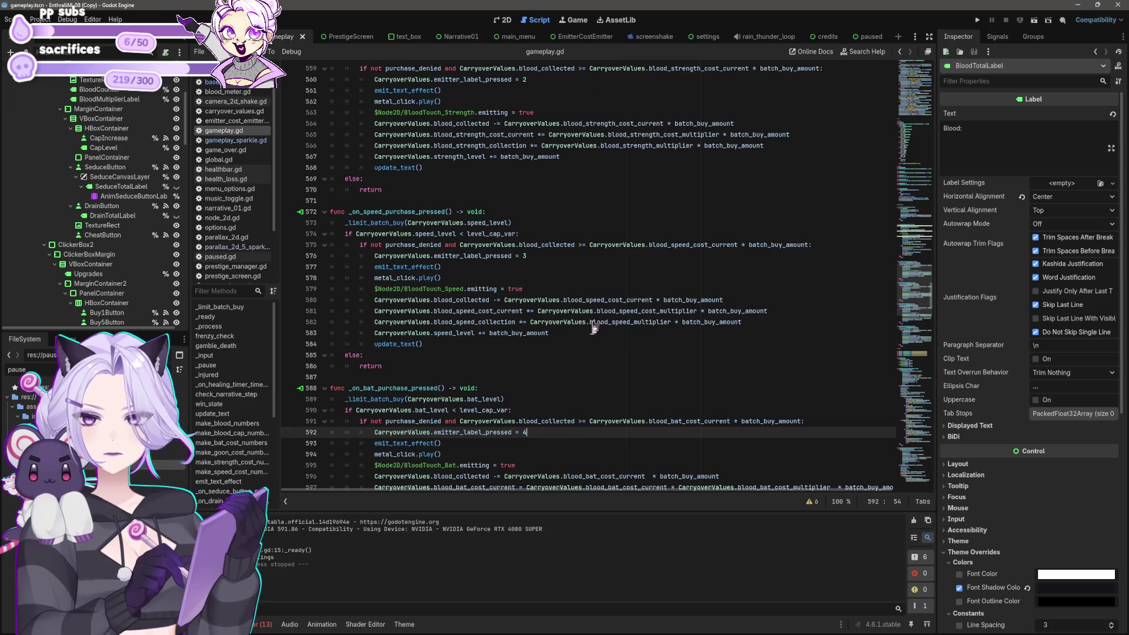
pyautogui.scroll(20, 594, 328)
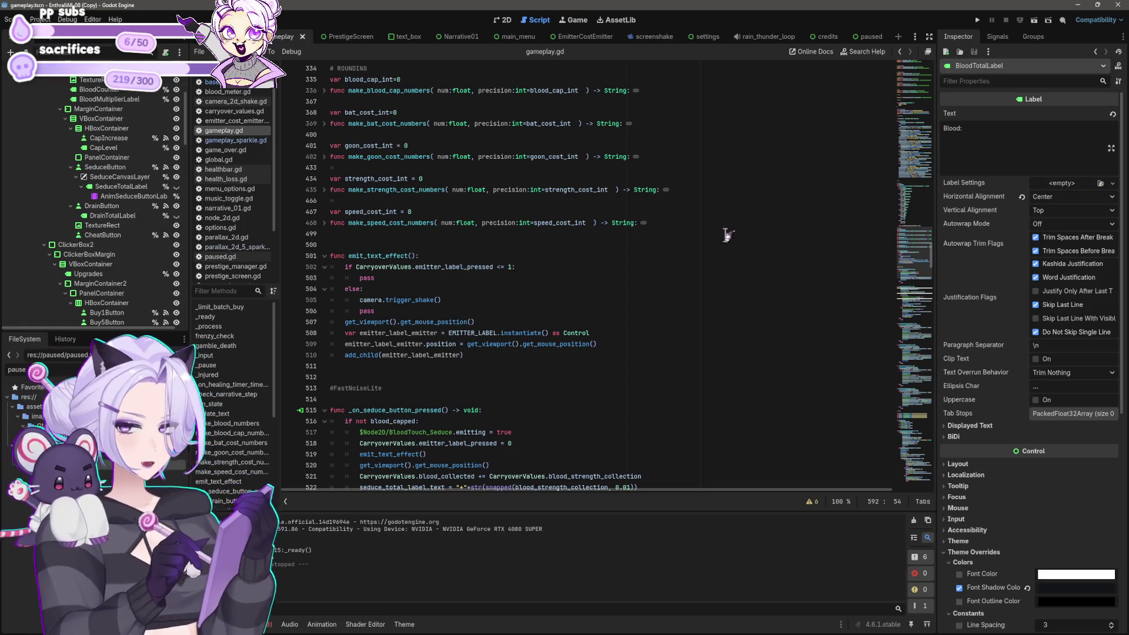
pyautogui.scroll(-15, 729, 352)
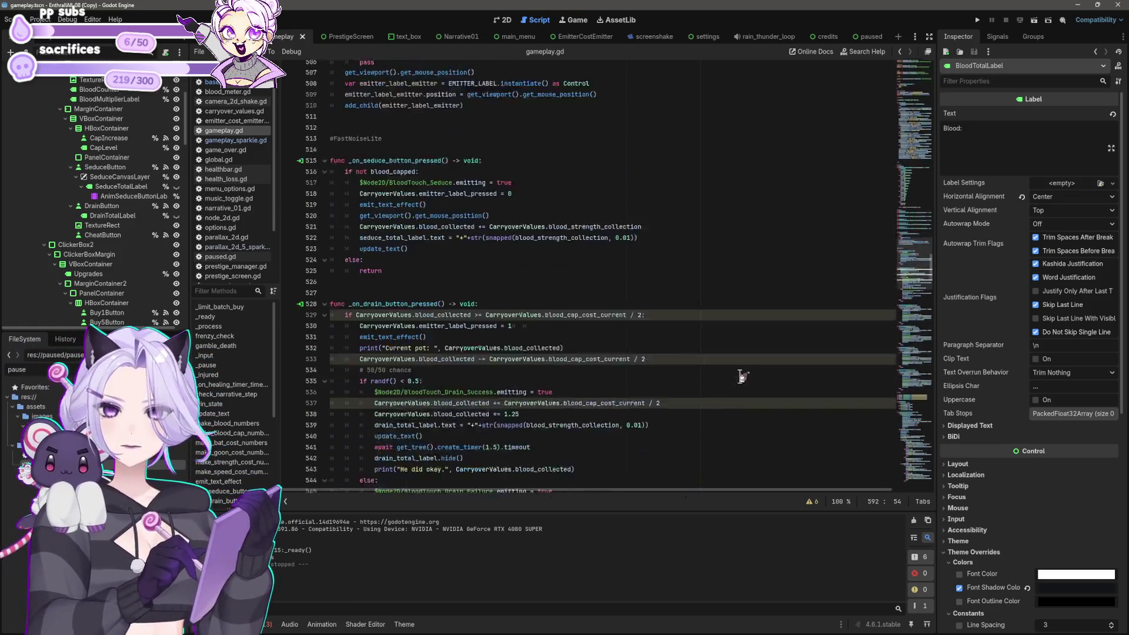
# Search the script for 'goon' and select the whole _on_goon_purchase_pressed function.
pyautogui.hotkey('ctrl', 'f')
pyautogui.write('goon')
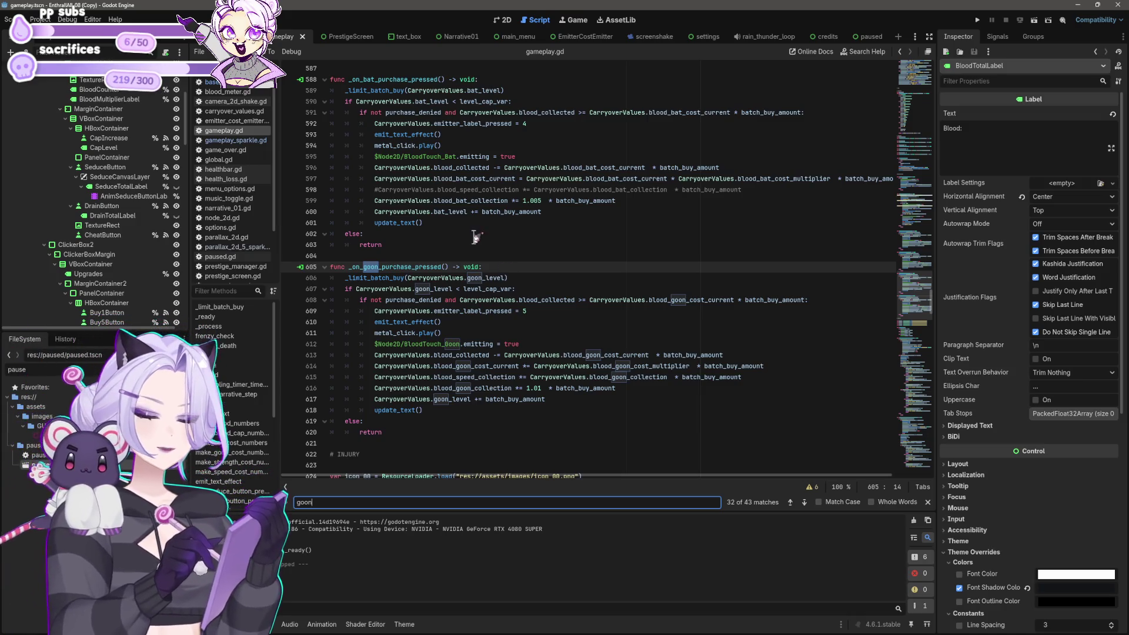
pyautogui.click(676, 421)
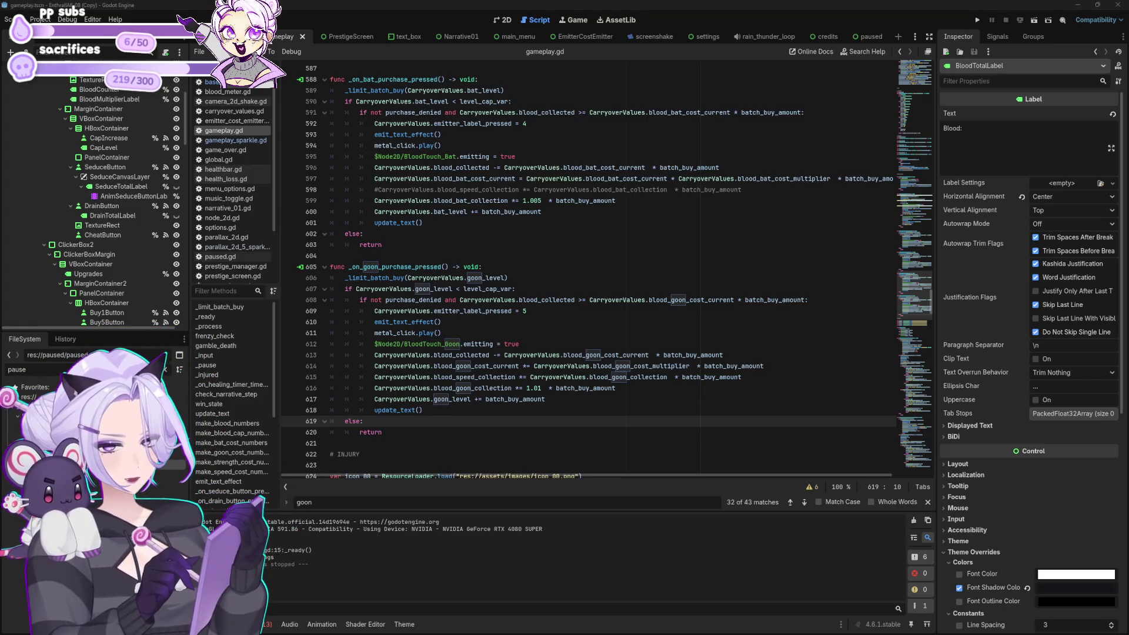
pyautogui.click(728, 287)
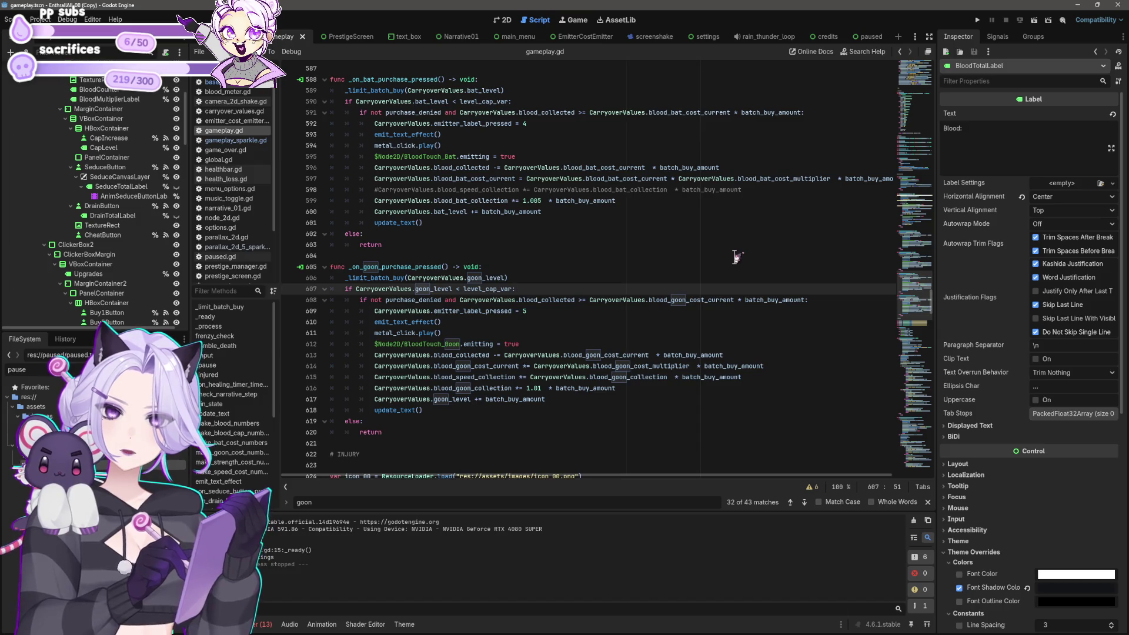
pyautogui.scroll(-6, 711, 258)
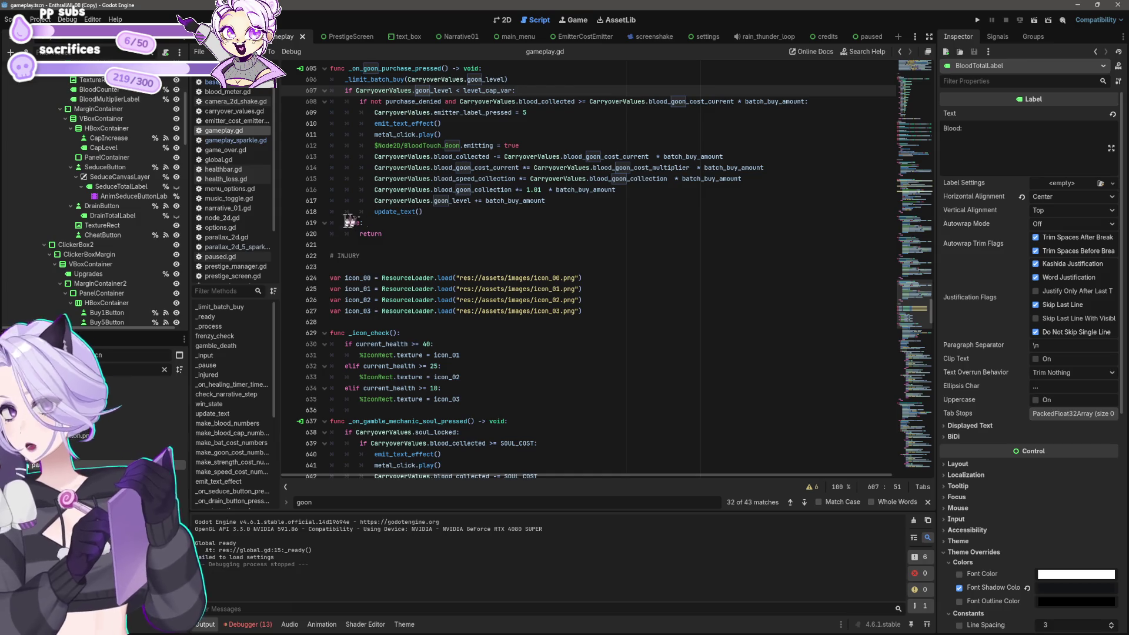
pyautogui.click(385, 234)
pyautogui.scroll(2, 417, 222)
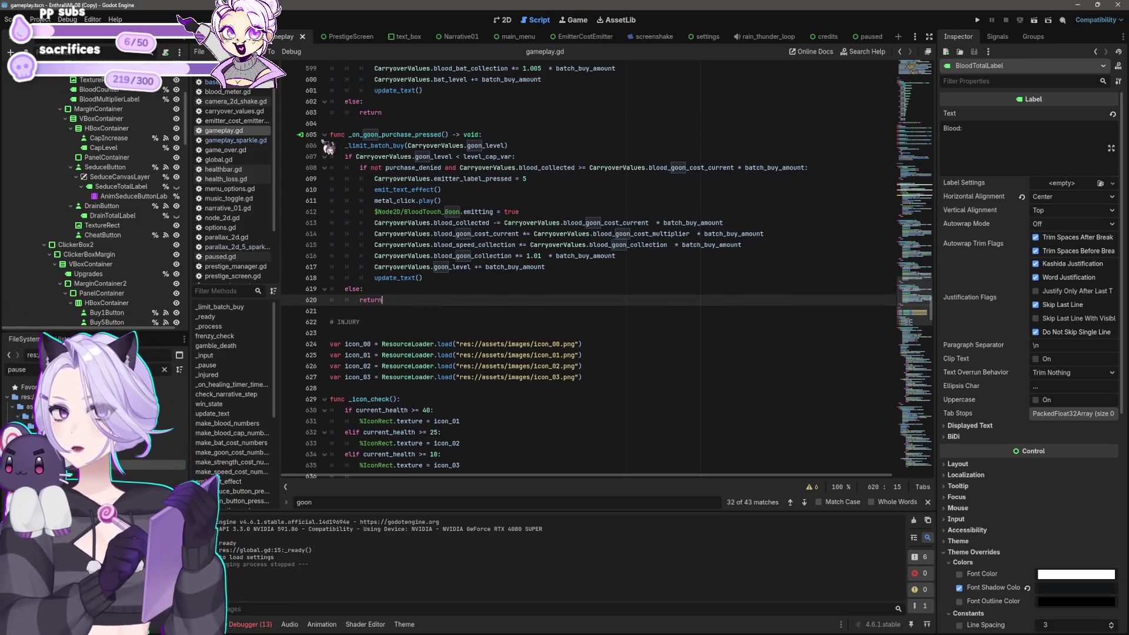
pyautogui.moveTo(332, 135); pyautogui.dragTo(374, 309)
pyautogui.hotkey('ctrl', 'c')
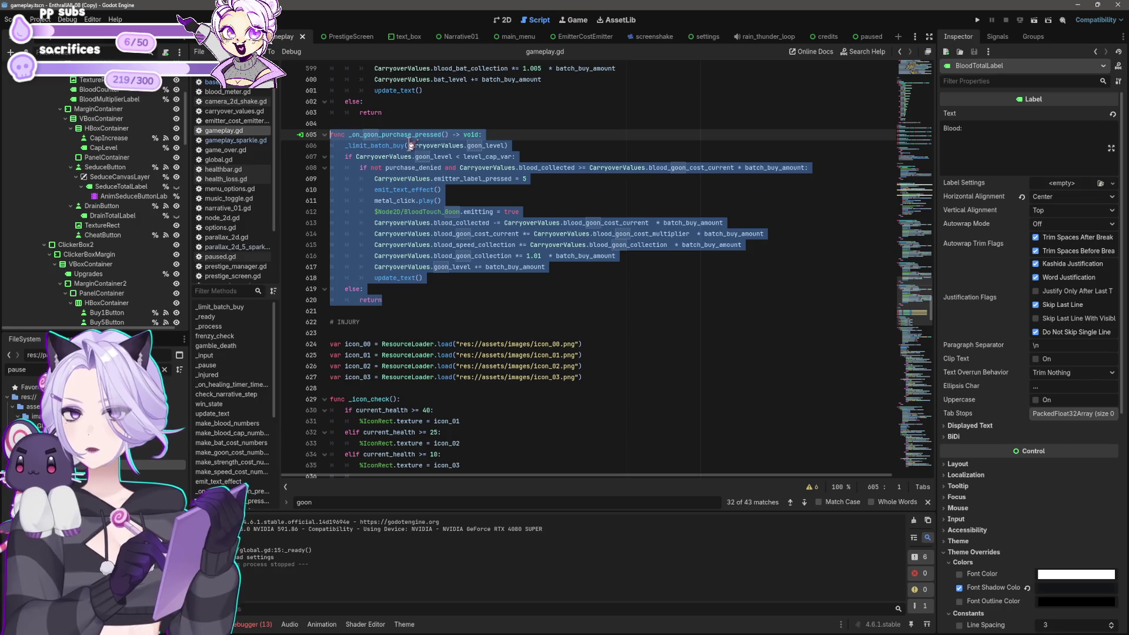
# Paste a copy below the function and rename it _on_thrall_purchase_pressed.
pyautogui.click(375, 309)
pyautogui.press('Return')
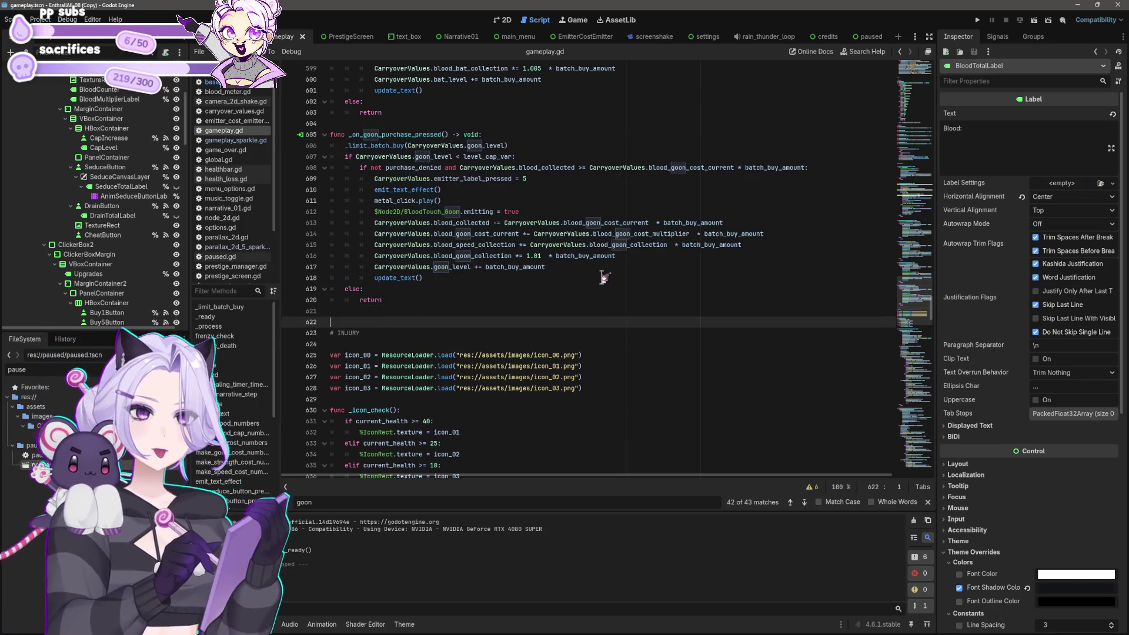
pyautogui.hotkey('ctrl', 'v')
pyautogui.scroll(-2, 613, 257)
pyautogui.click(378, 166)
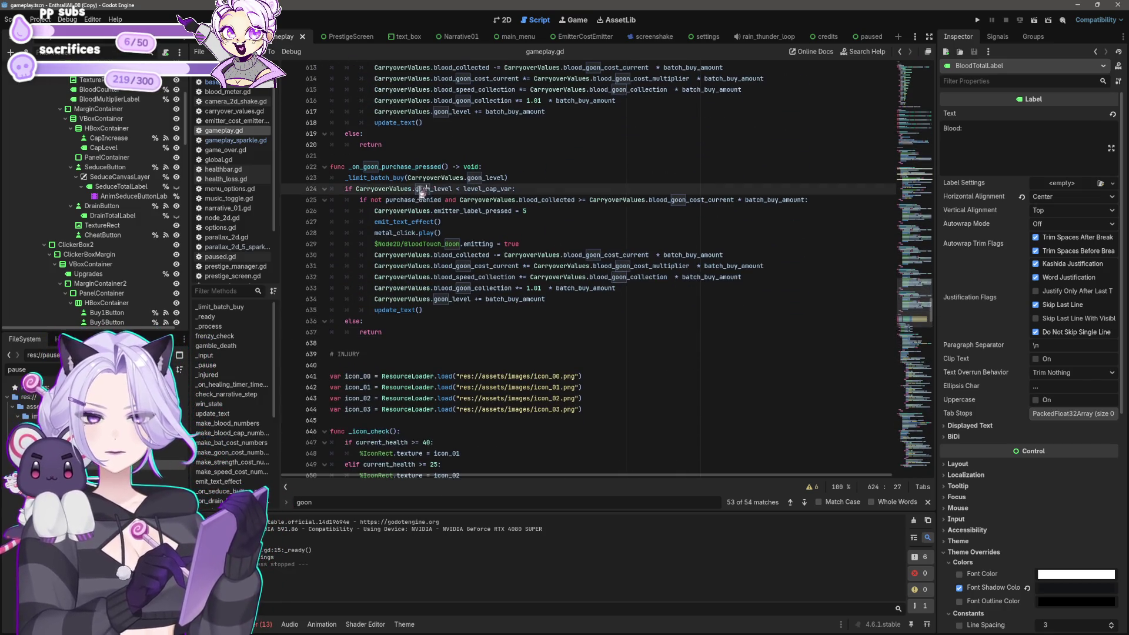
pyautogui.press('BackSpace')
pyautogui.press('BackSpace')
pyautogui.press('BackSpace')
pyautogui.press('BackSpace')
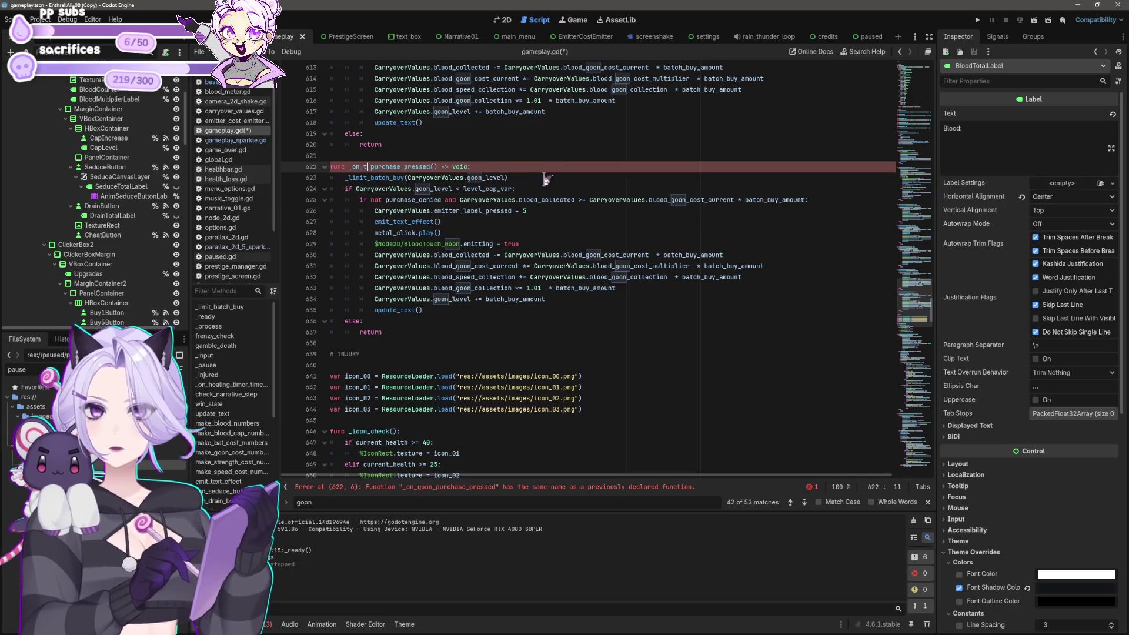
pyautogui.write('thrall')
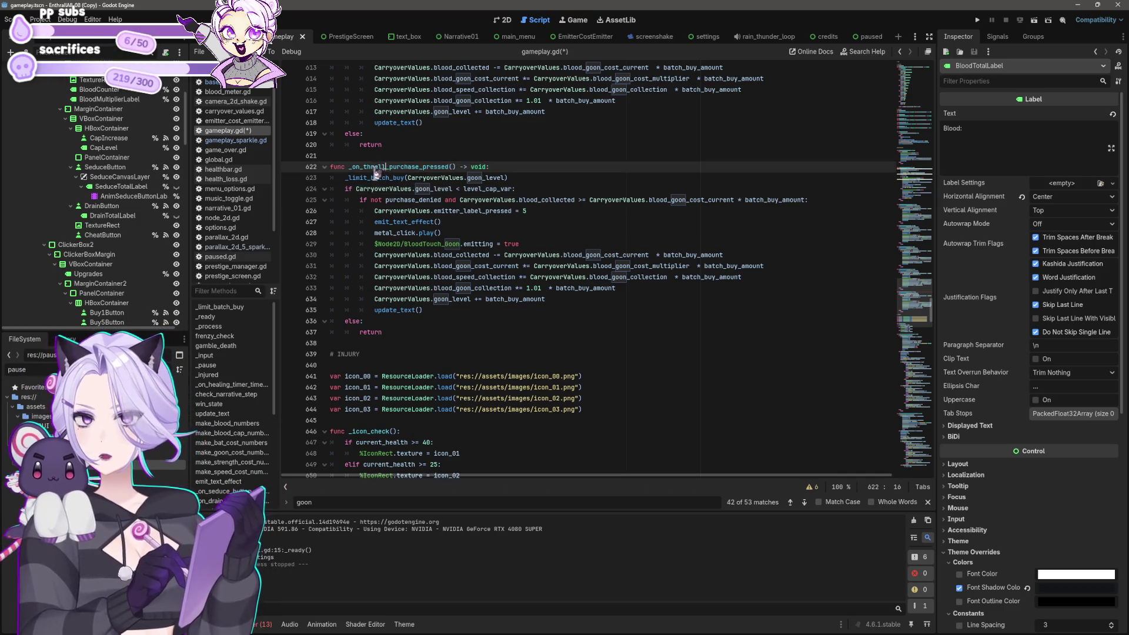
pyautogui.keyDown('shift'); pyautogui.click(364, 166); pyautogui.keyUp('shift')
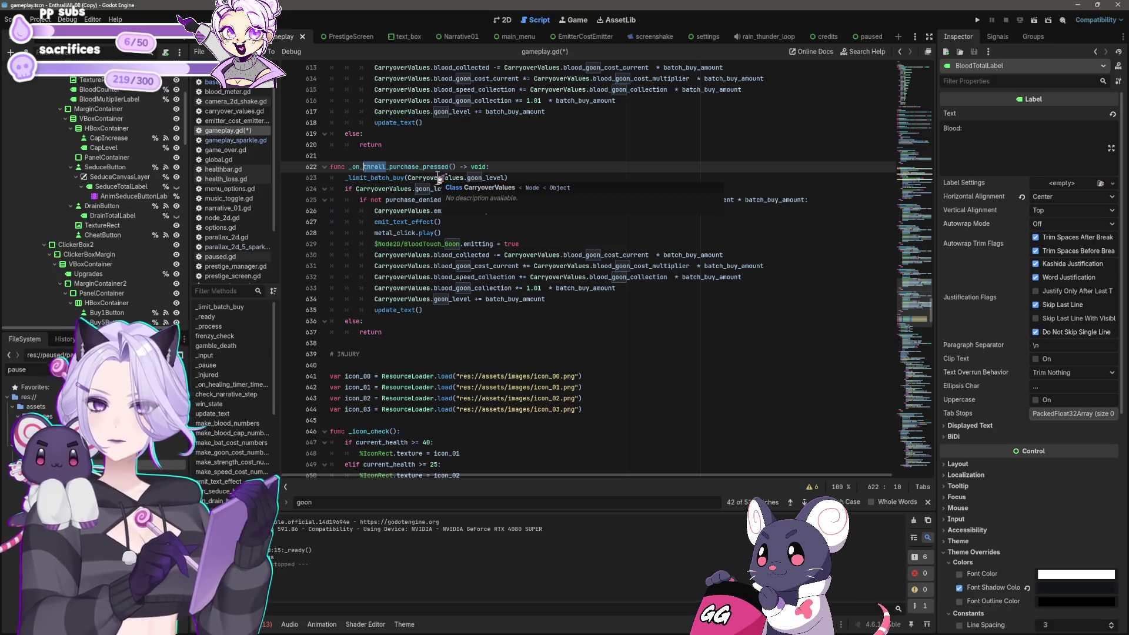
# Set the empty upgrade button's label below Bat to 'Thrall: ???'.
pyautogui.hotkey('ctrl', 'F1')
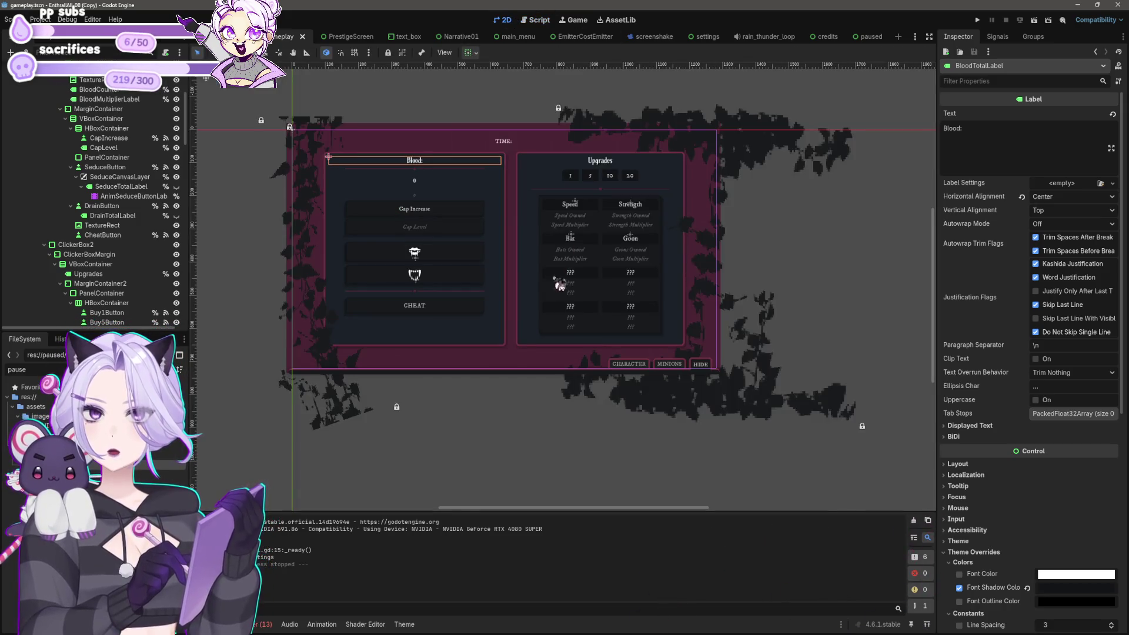
pyautogui.click(574, 259)
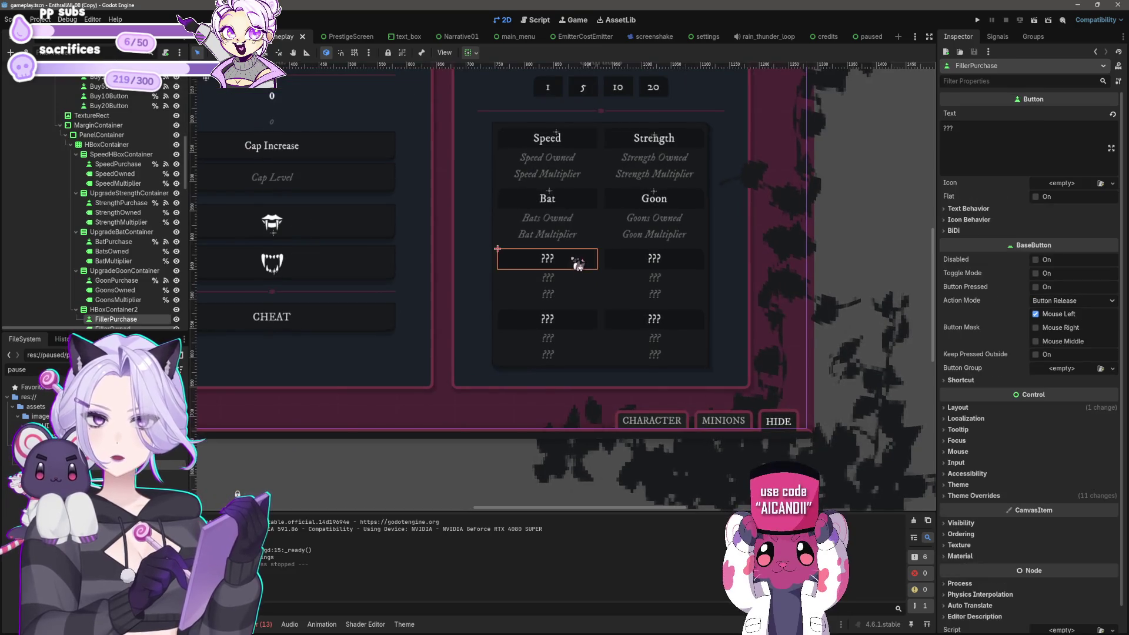
pyautogui.doubleClick(987, 147)
pyautogui.write('Thralls')
pyautogui.hotkey('ctrl', 'a')
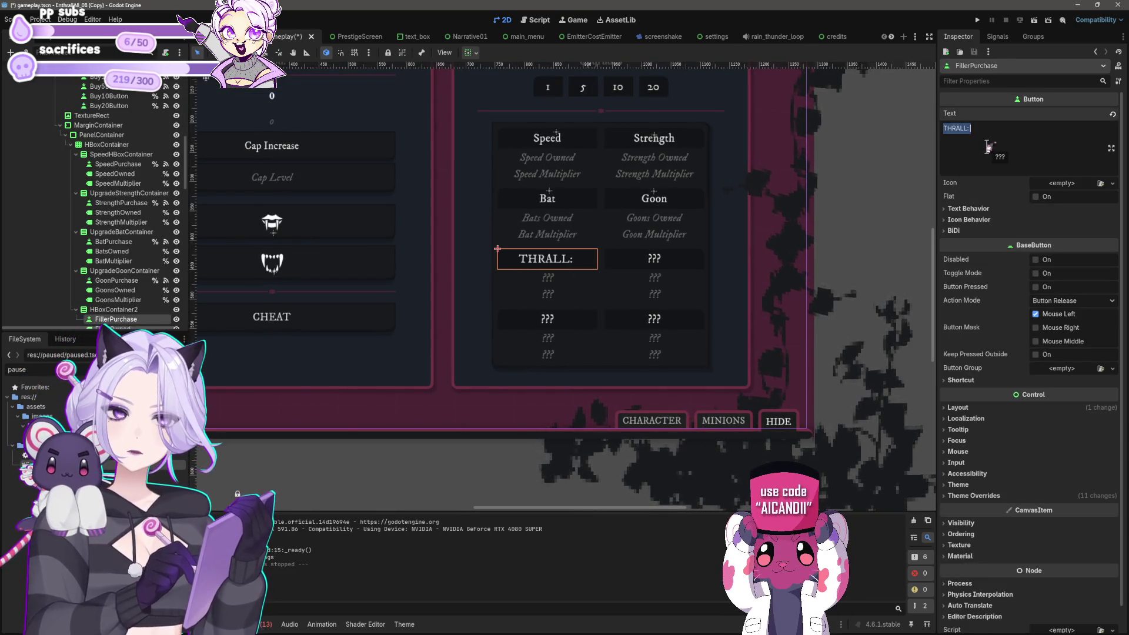
pyautogui.write('h')
pyautogui.press('BackSpace')
pyautogui.write('Thrall: ')
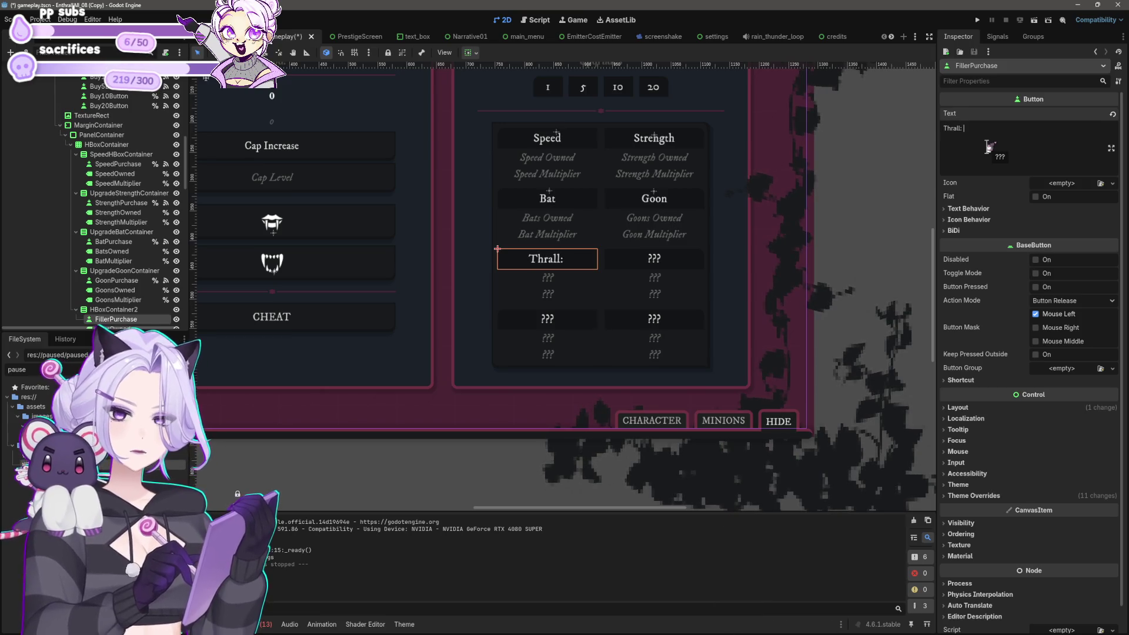
pyautogui.write('???')
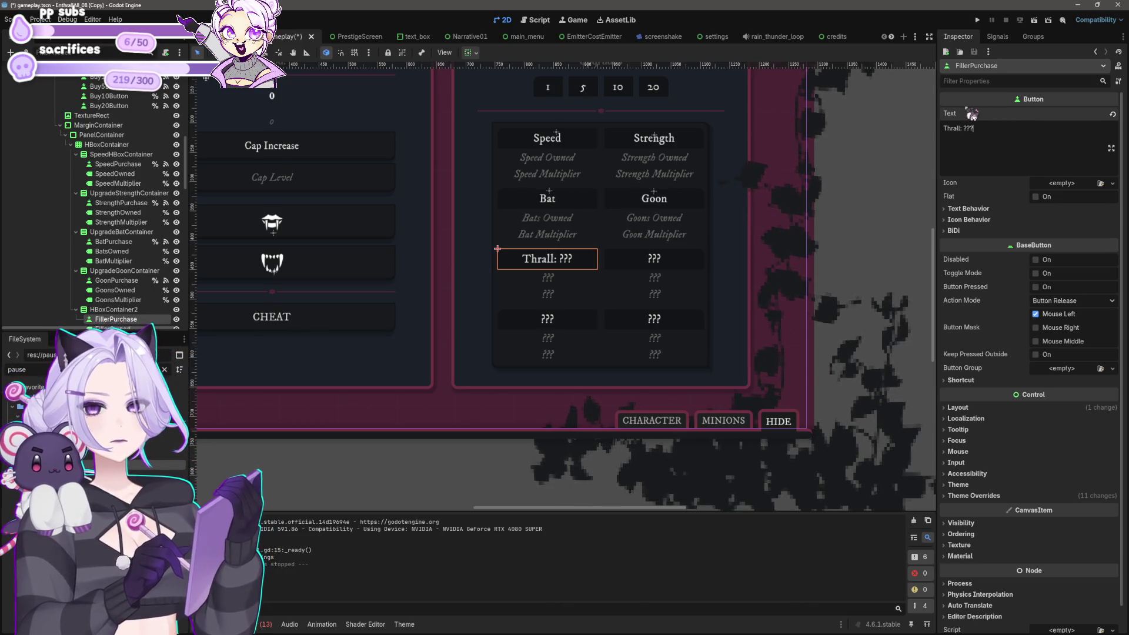
# Rename the FillerPurchase and FillerOwned nodes to ThrallPurchase and ThrallOwned.
pyautogui.click(997, 36)
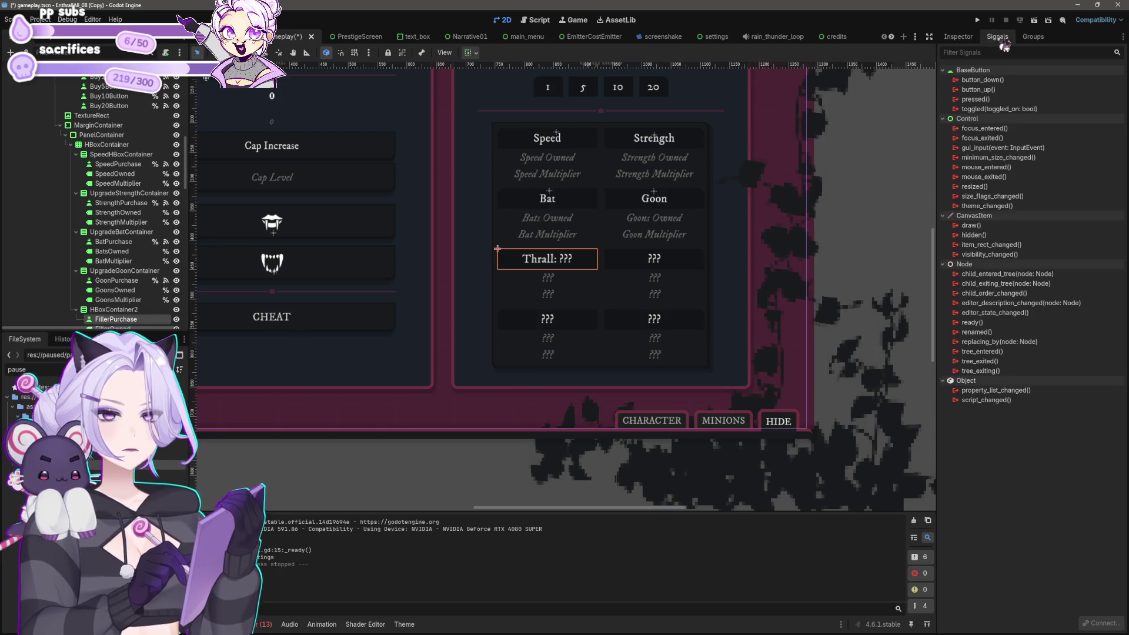
pyautogui.click(958, 36)
pyautogui.scroll(-3, 118, 235)
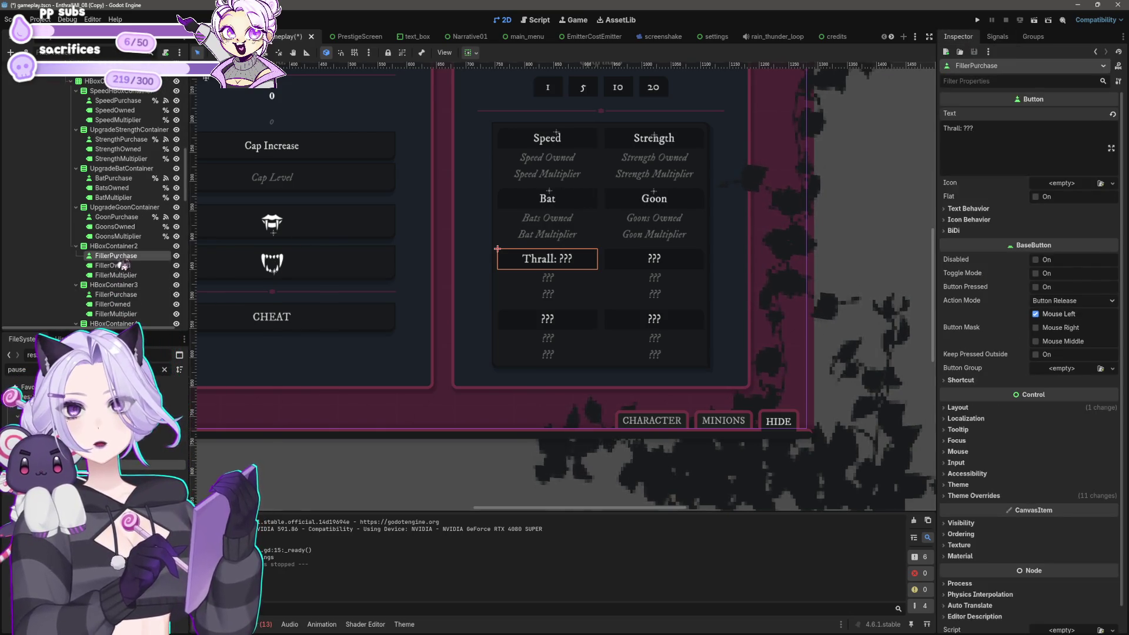
pyautogui.rightClick(118, 257)
pyautogui.click(112, 265)
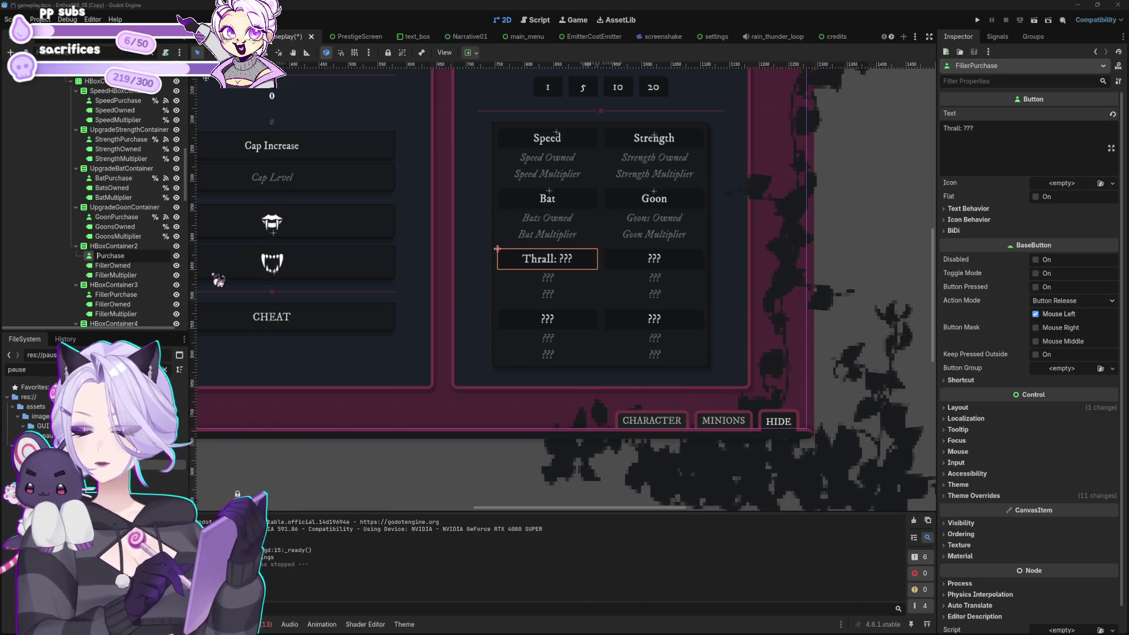
pyautogui.write('Thrall')
pyautogui.press('Return')
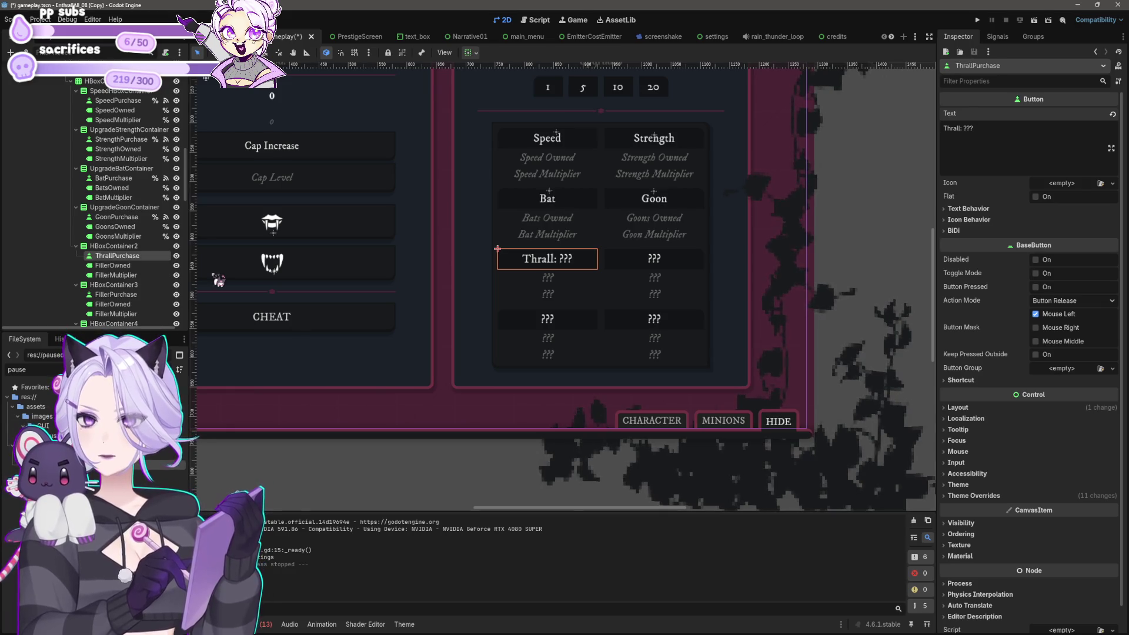
pyautogui.press('Down')
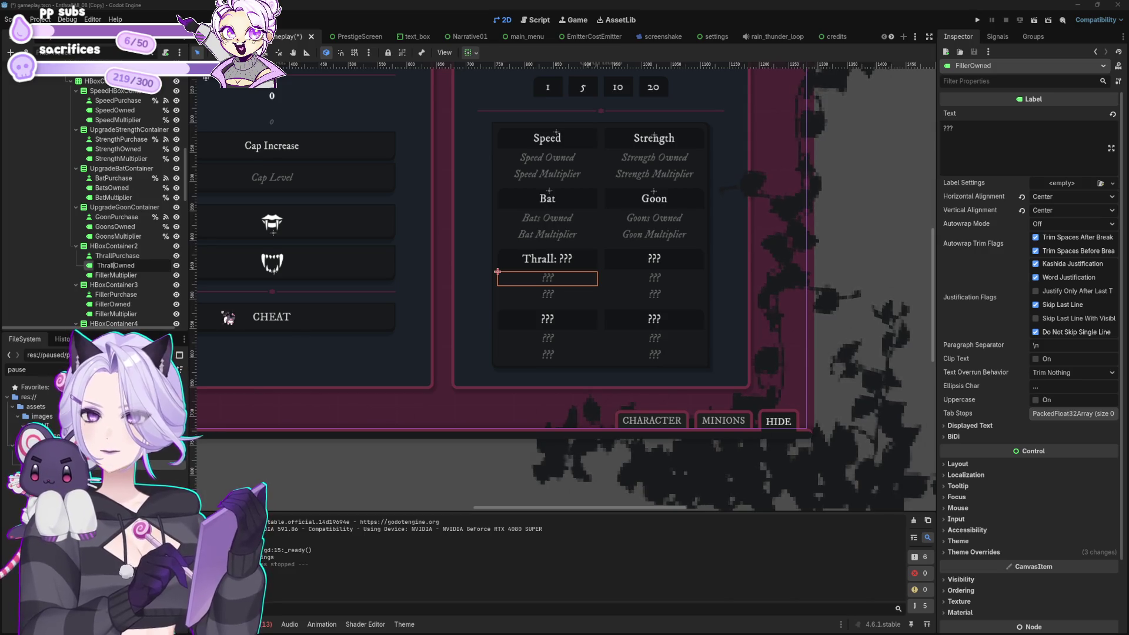
pyautogui.press('Return')
# Rename FillerMultiplier to ThrallMultiplier and HBoxContainer2 to ThrallHBoxContainer.
pyautogui.press('Down')
pyautogui.press('F2')
pyautogui.press('Home')
pyautogui.press('Delete')
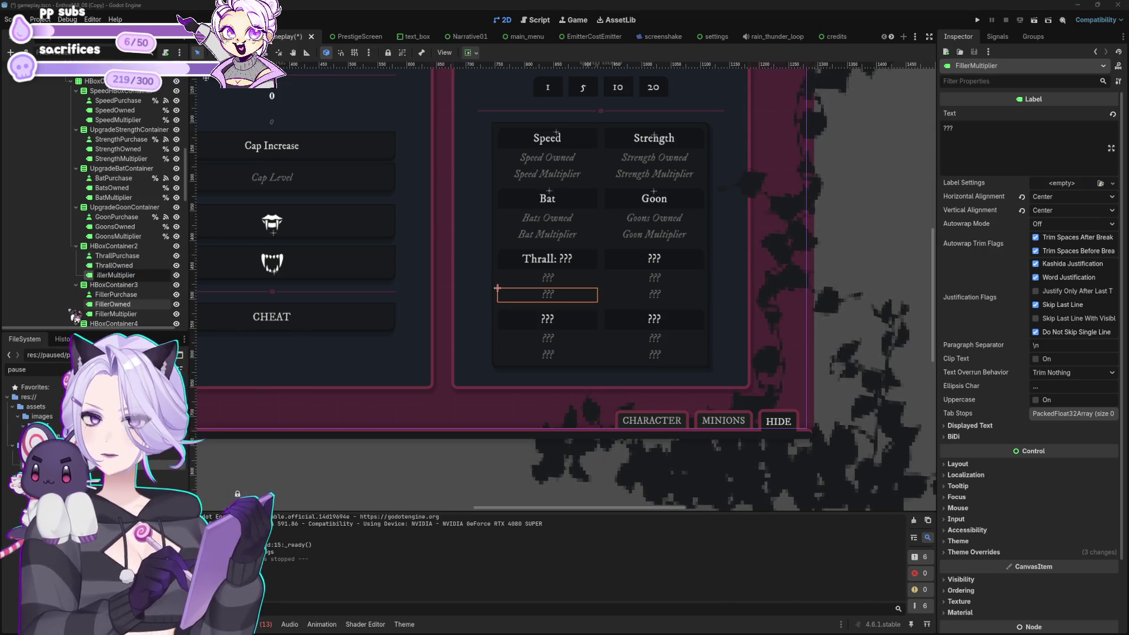
pyautogui.write('Thrall')
pyautogui.press('Return')
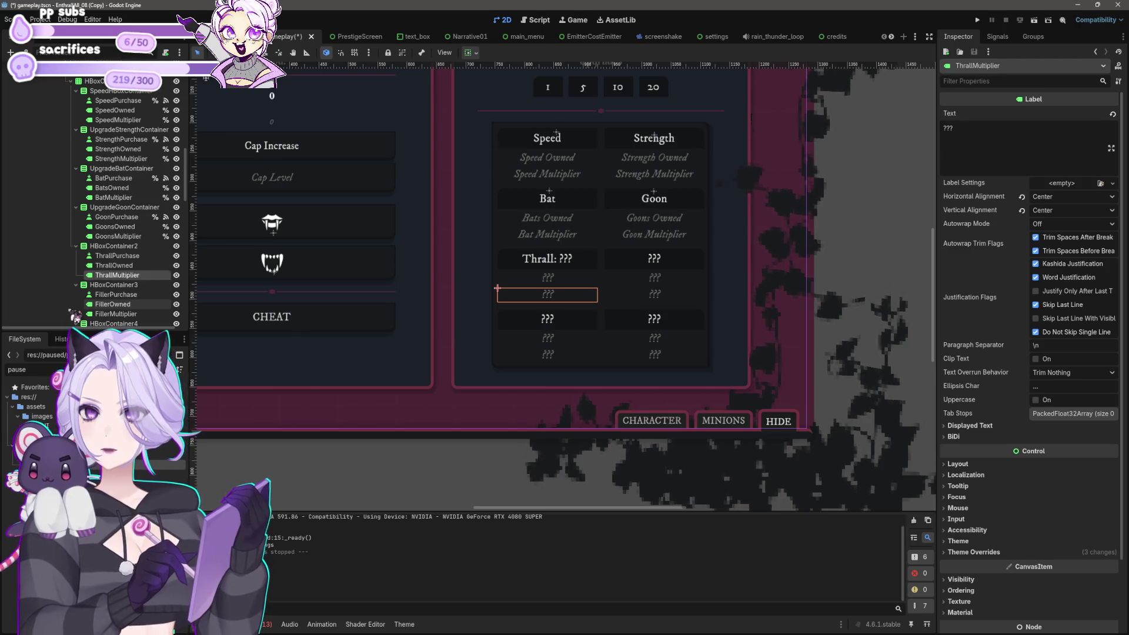
pyautogui.click(140, 245)
pyautogui.press('F2')
pyautogui.press('Home')
pyautogui.write('T')
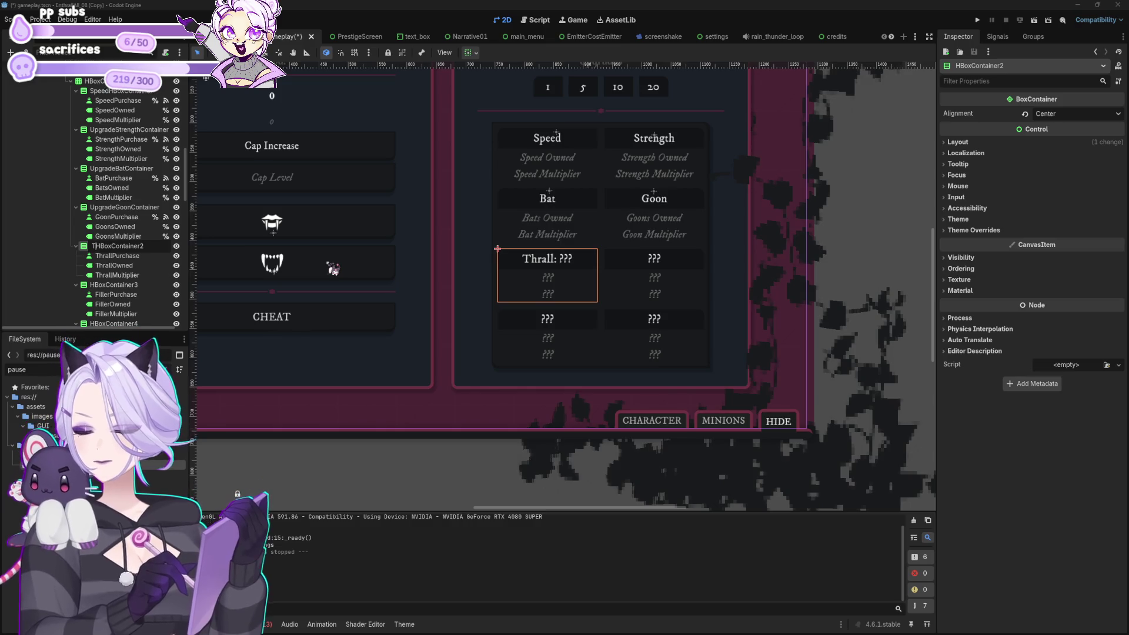
pyautogui.write('hrall')
pyautogui.press('Return')
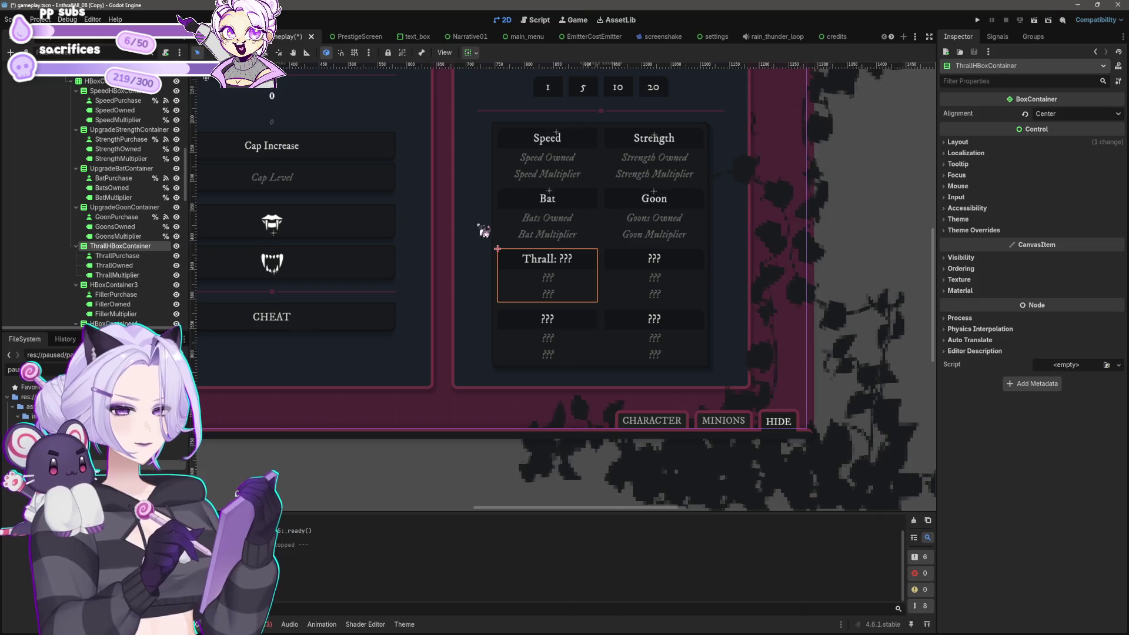
pyautogui.scroll(1, 567, 283)
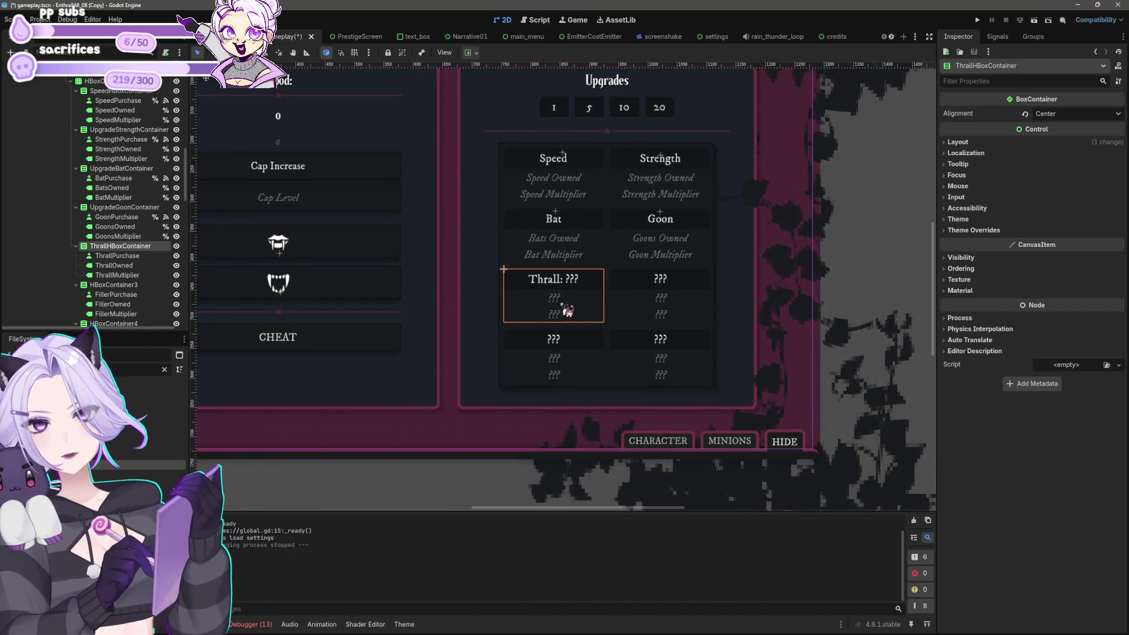
pyautogui.rightClick(567, 310)
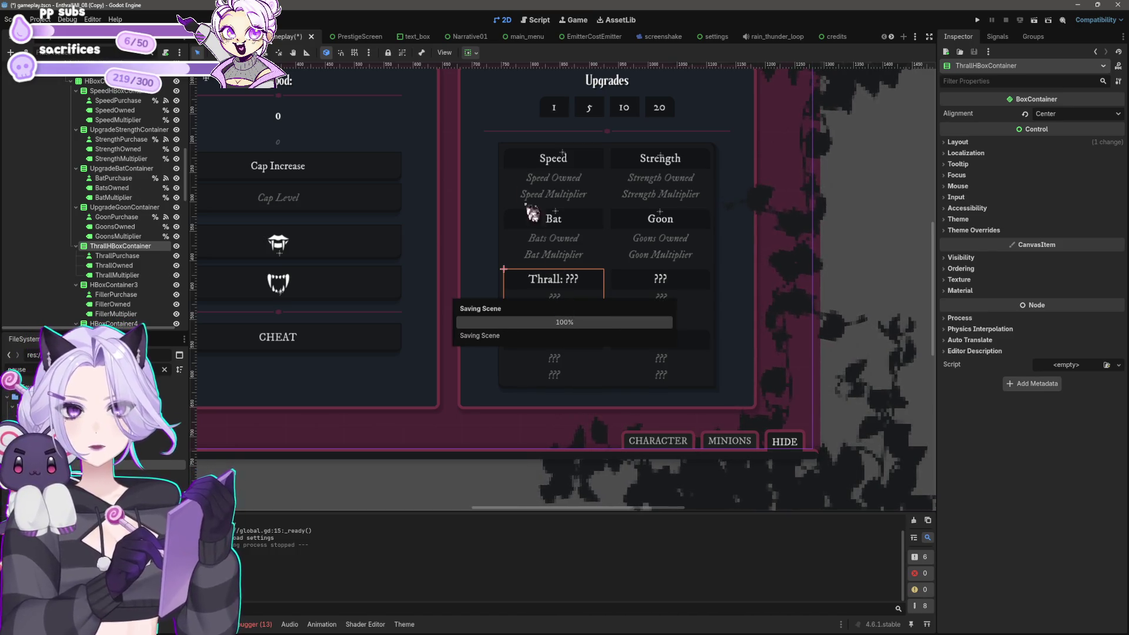
# Replace goon with thrall in the level checks on lines 623–624.
pyautogui.click(534, 21)
pyautogui.doubleClick(476, 178)
pyautogui.write('thrall')
pyautogui.doubleClick(423, 189)
pyautogui.write('thrall')
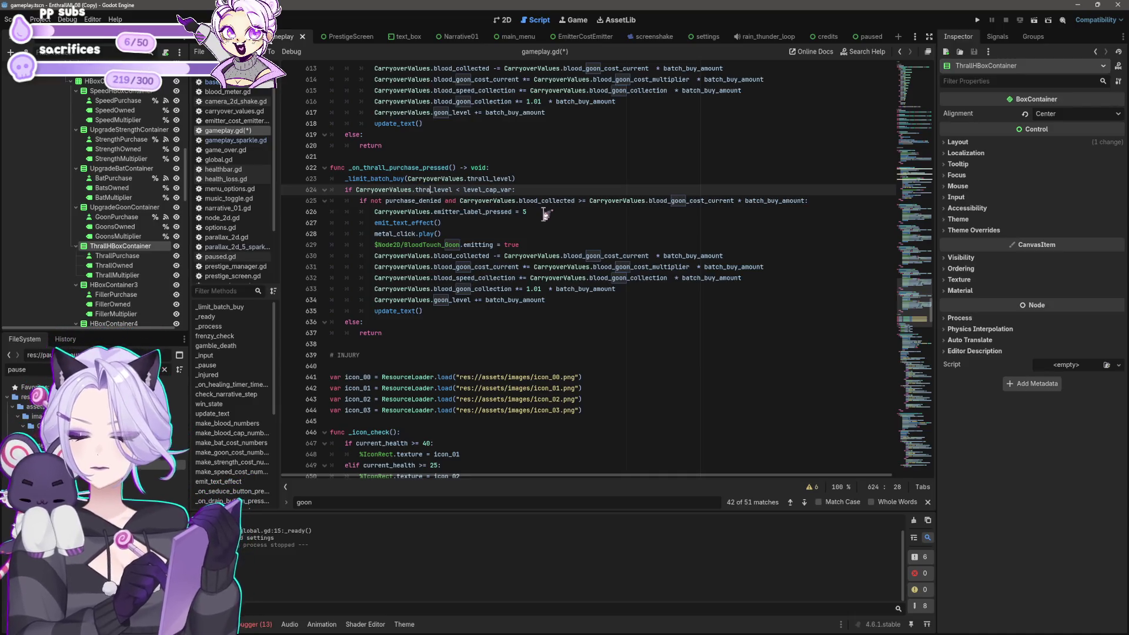
# Delete the copied goon stat-update lines 630–634.
pyautogui.moveTo(422, 311)
pyautogui.mouseDown()
pyautogui.moveTo(329, 252)
pyautogui.moveTo(307, 194)
pyautogui.mouseUp()
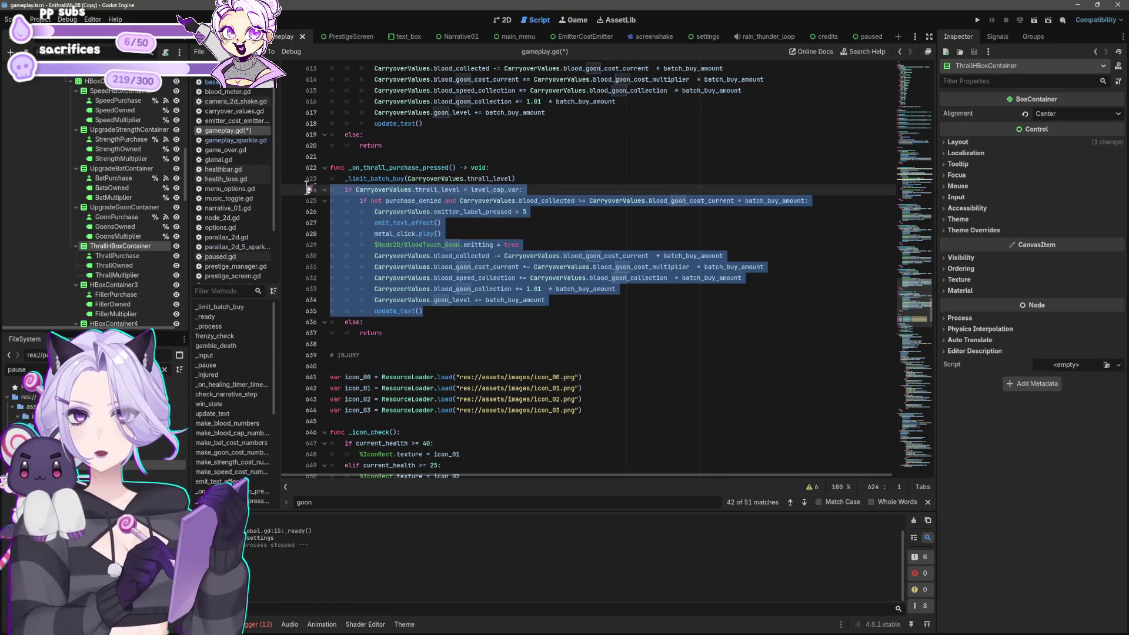
pyautogui.press('Down')
pyautogui.press('Down')
pyautogui.press('Down')
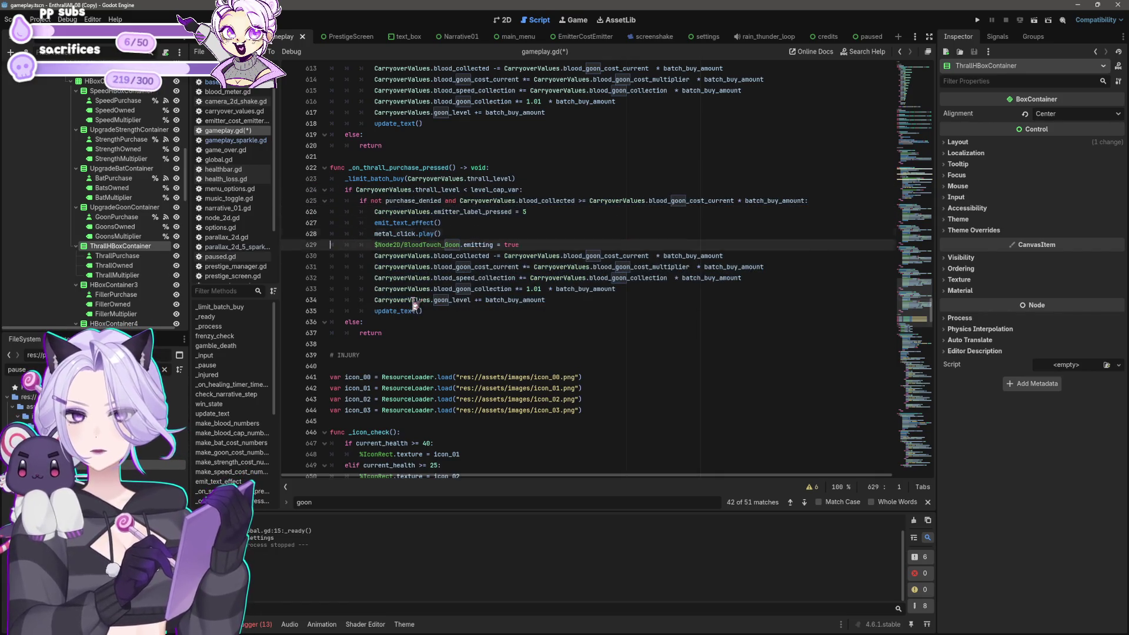
pyautogui.press('Up')
pyautogui.press('Up')
pyautogui.hotkey('shift', 'Up')
pyautogui.hotkey('shift', 'Up')
pyautogui.hotkey('shift', 'Up')
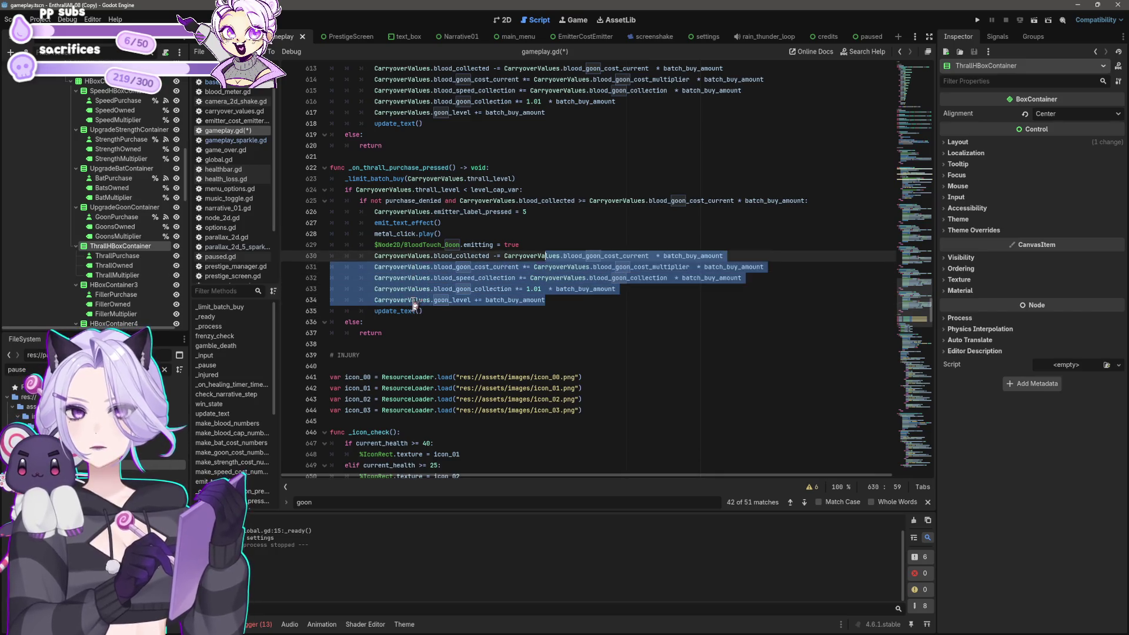
pyautogui.hotkey('shift', 'End')
pyautogui.hotkey('shift', 'Right')
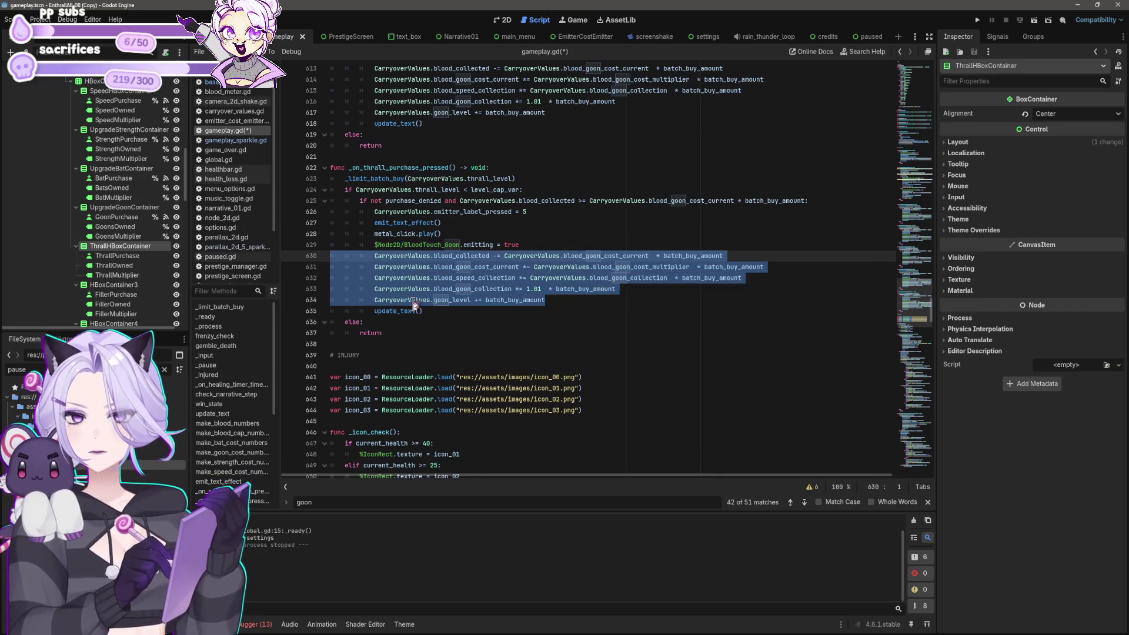
pyautogui.press('BackSpace')
# Comment out the BloodTouch_Boom boon line with #.
pyautogui.hotkey('shift', 'Up')
pyautogui.hotkey('shift', 'Up')
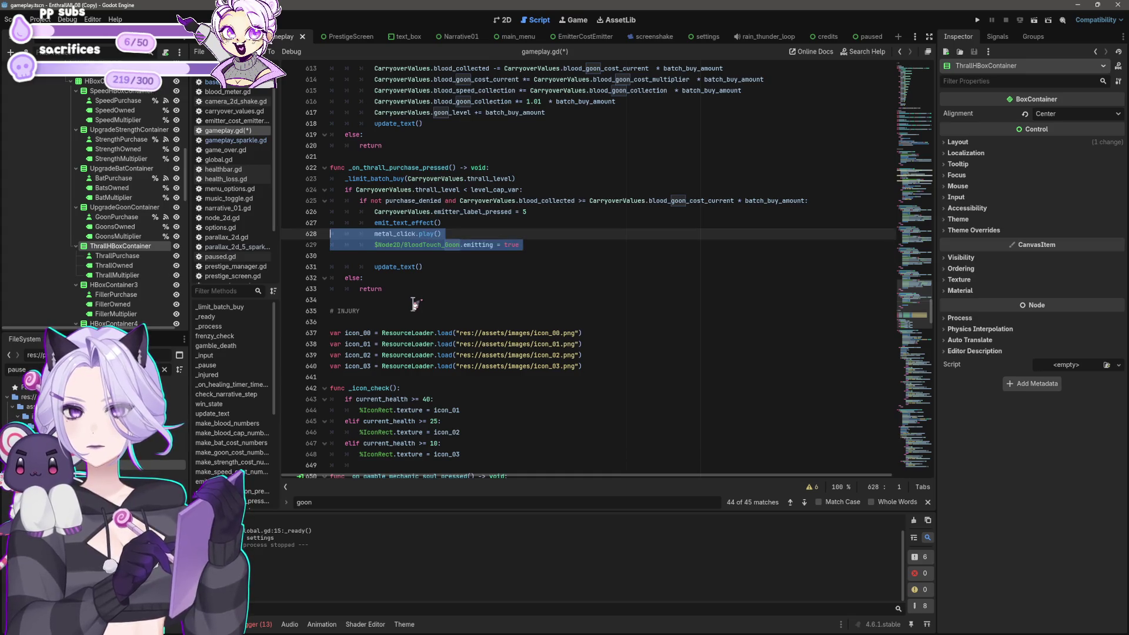
pyautogui.hotkey('shift', 'Up')
pyautogui.hotkey('shift', 'Down')
pyautogui.hotkey('shift', 'Down')
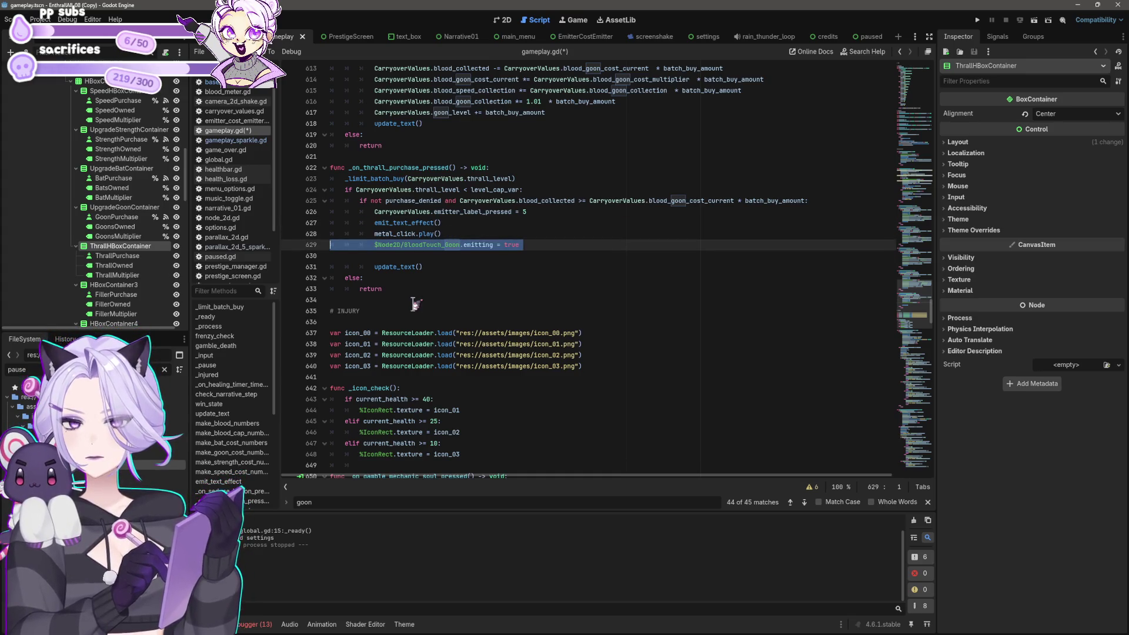
pyautogui.press('Left')
pyautogui.write('#')
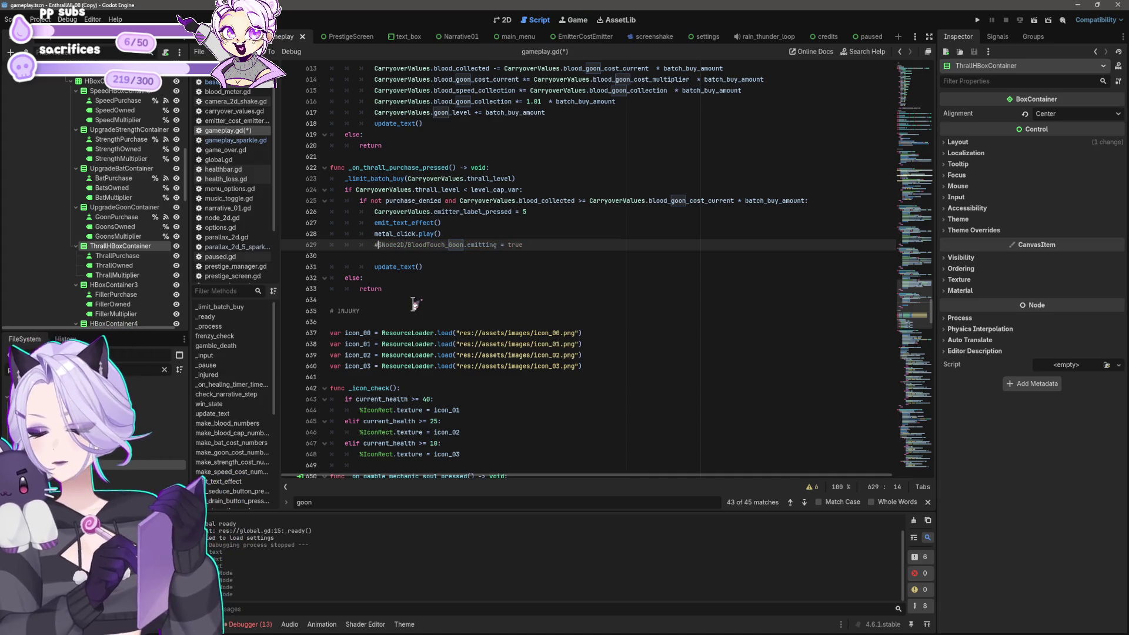
pyautogui.press('Up')
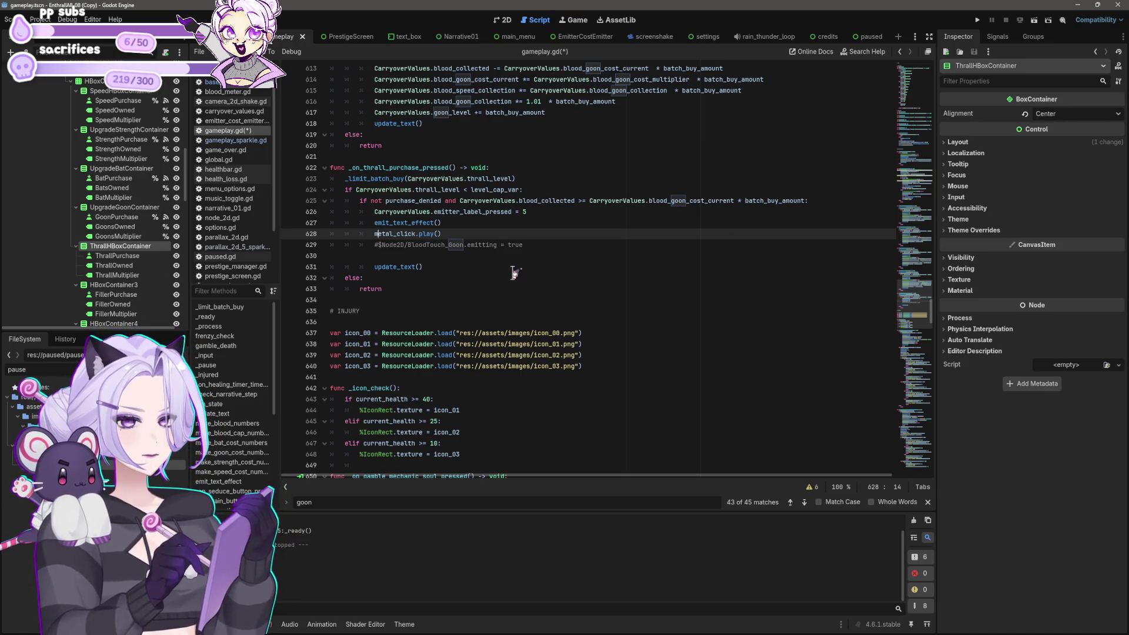
pyautogui.click(536, 212)
pyautogui.write('6')
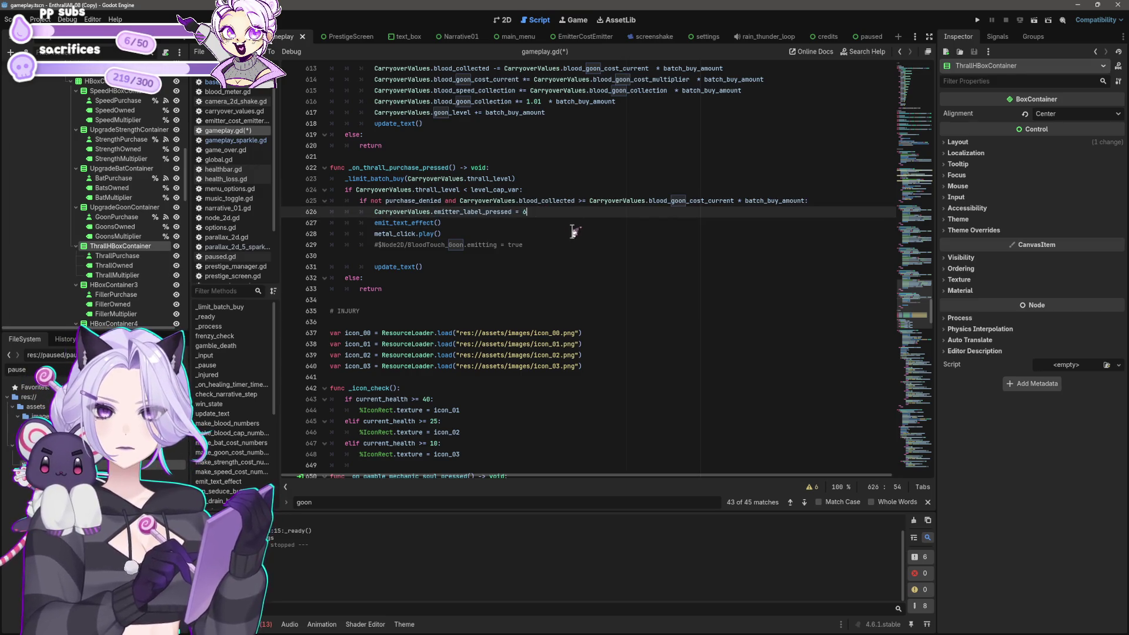
# Change blood_goon_cost_current to blood_thrall_cost_current in the line 625 cost check.
pyautogui.scroll(2, 574, 230)
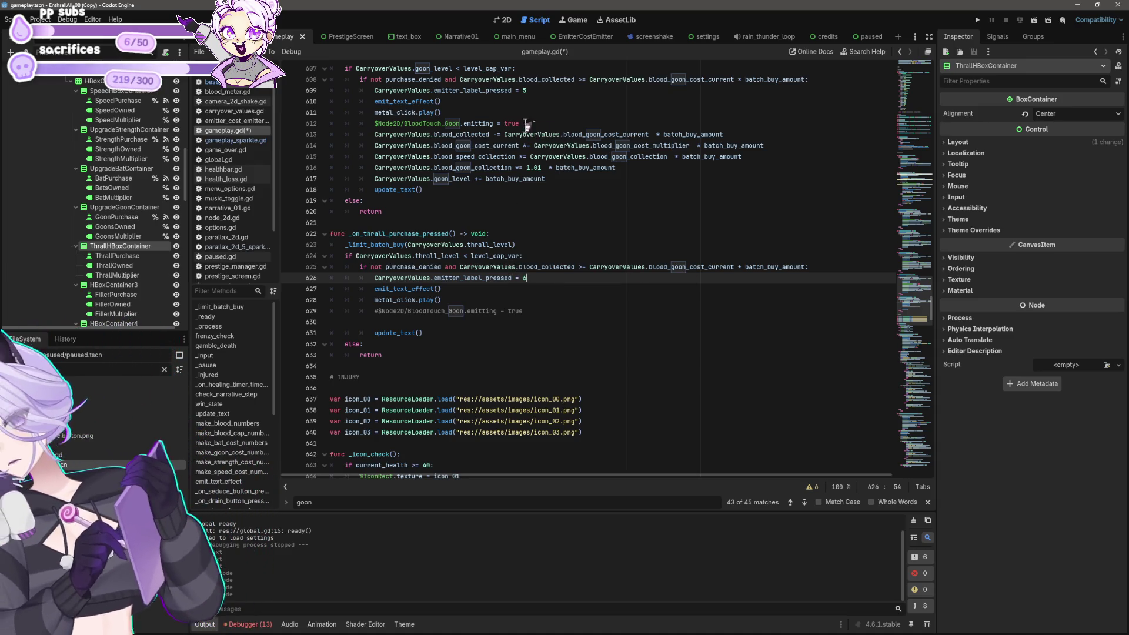
pyautogui.doubleClick(678, 266)
pyautogui.write('thrall')
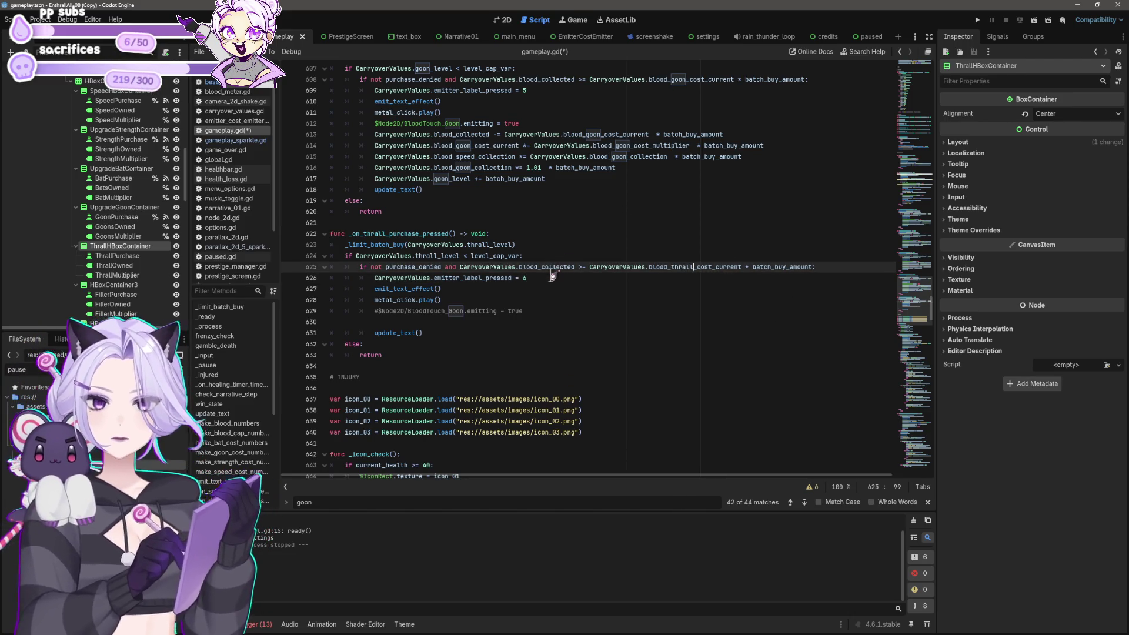
pyautogui.click(553, 276)
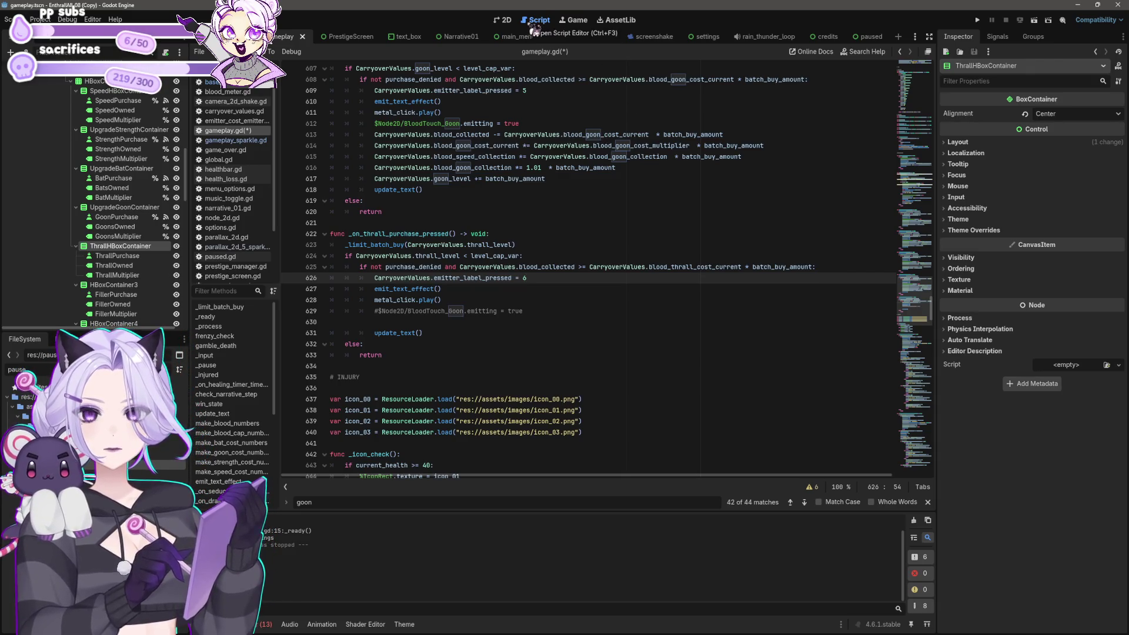
pyautogui.click(563, 289)
pyautogui.click(554, 311)
pyautogui.click(536, 331)
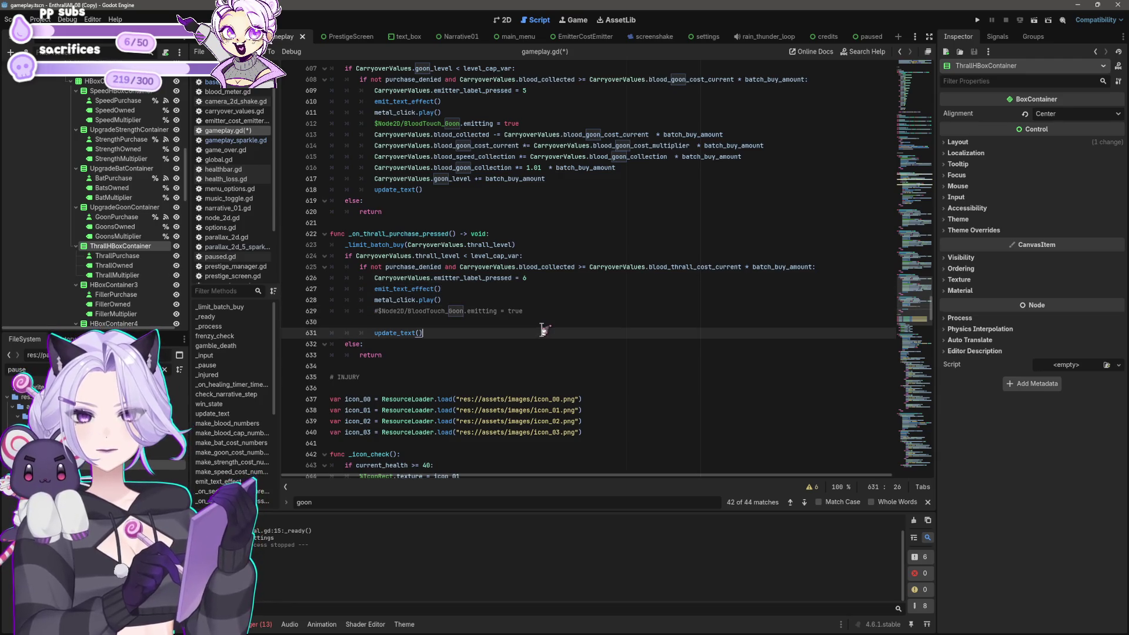
pyautogui.click(536, 324)
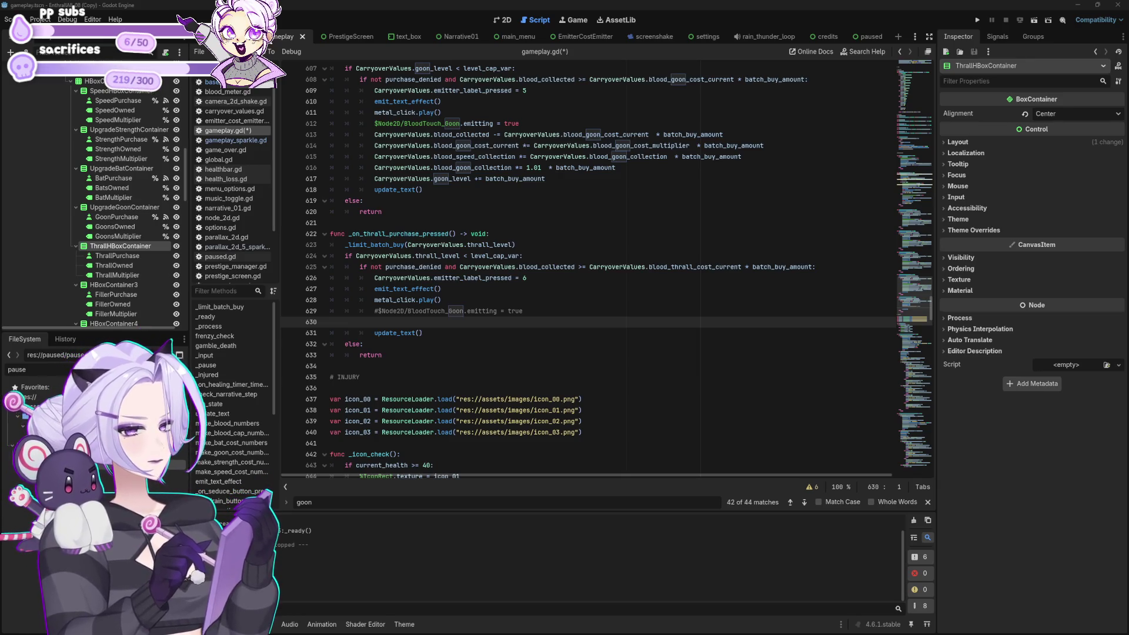
# Glance at the 2D scene layout, then save gameplay.gd with Ctrl+S.
pyautogui.moveTo(777, 267)
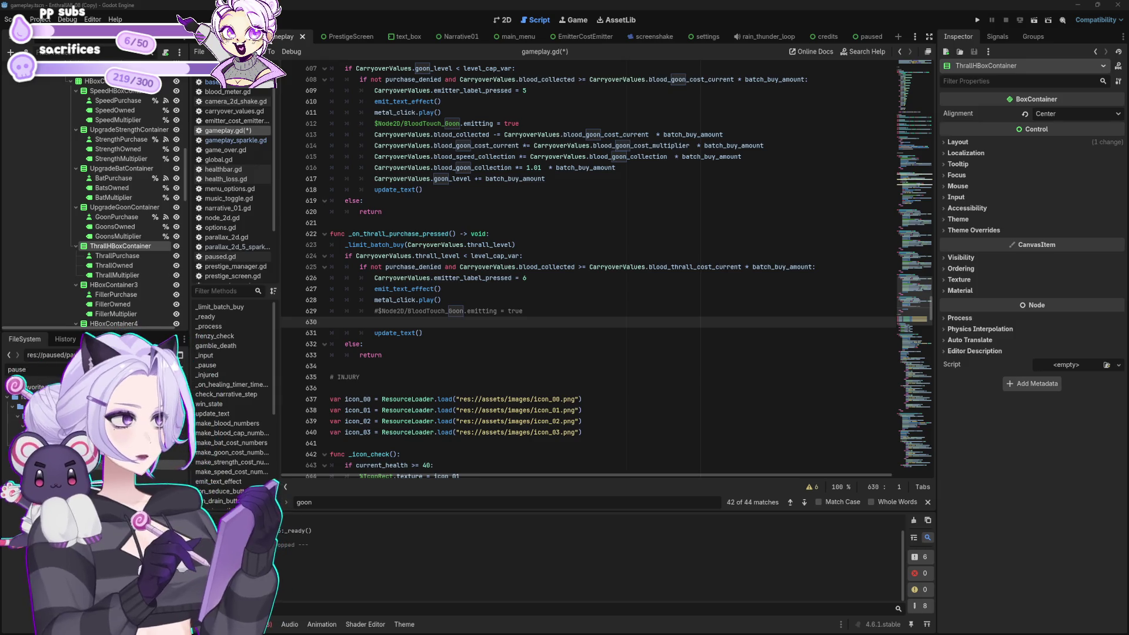
pyautogui.click(463, 310)
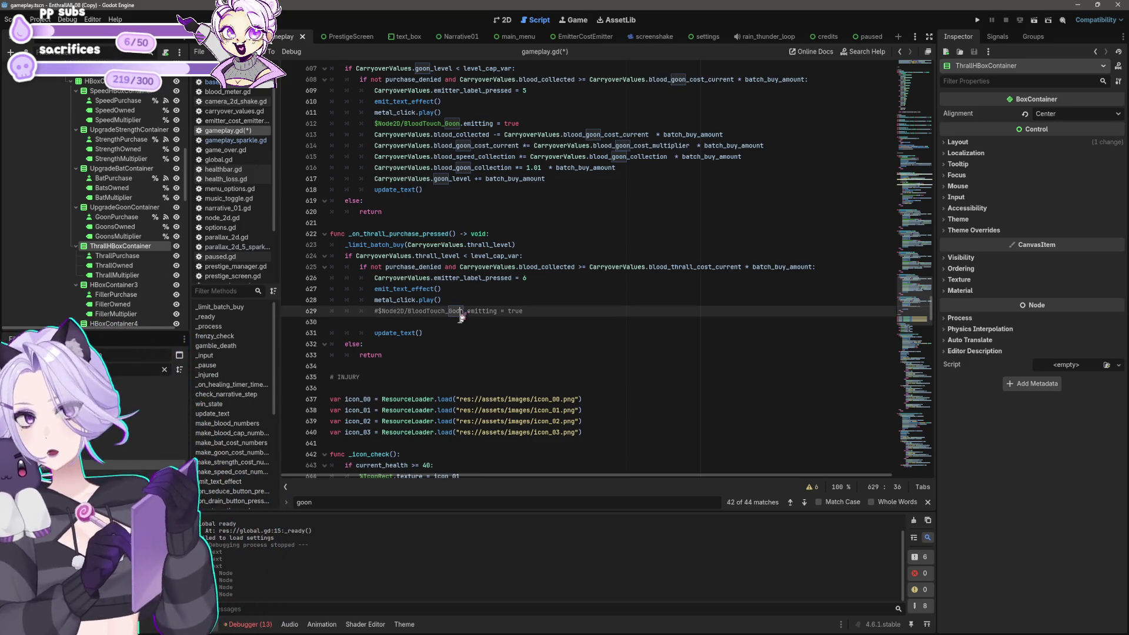
pyautogui.hotkey('ctrl', 'F1')
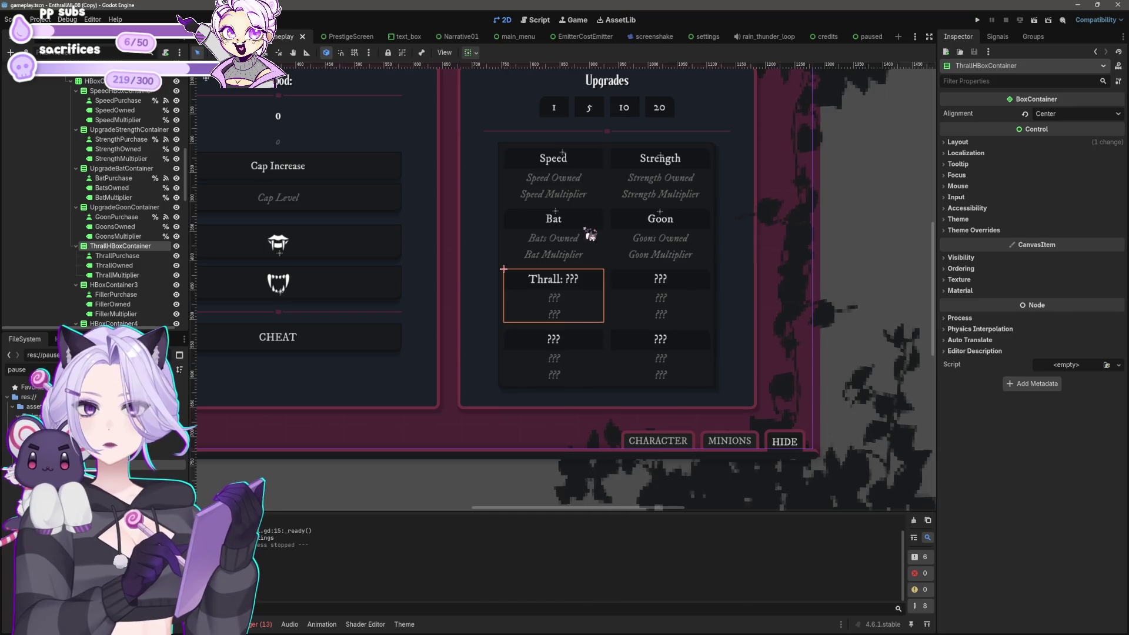
pyautogui.click(531, 21)
pyautogui.click(364, 201)
pyautogui.hotkey('ctrl', 's')
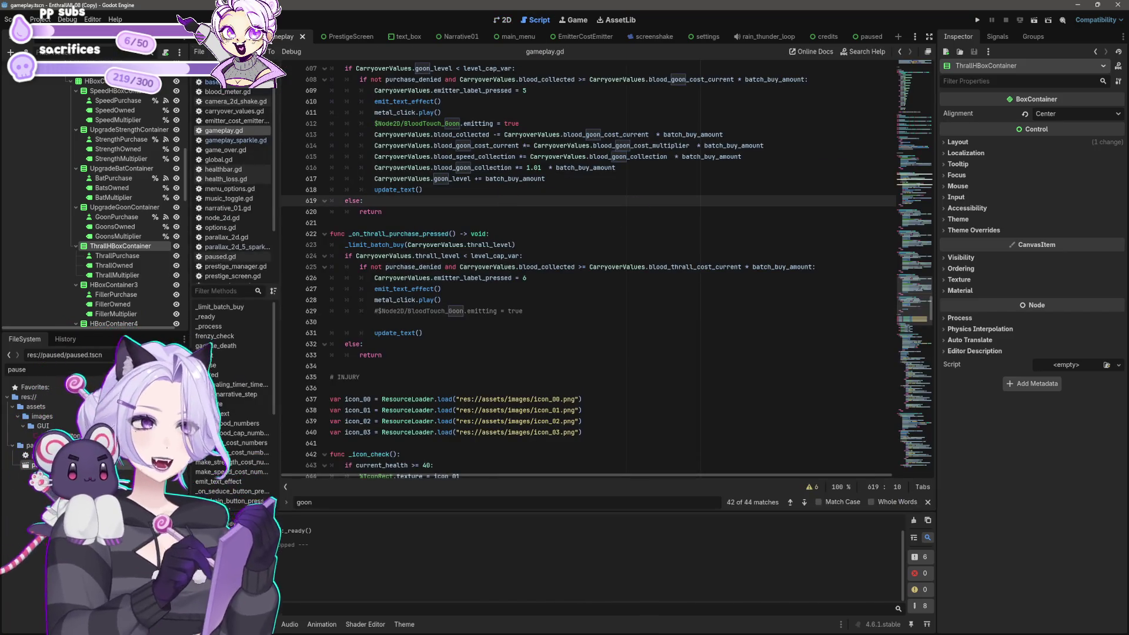
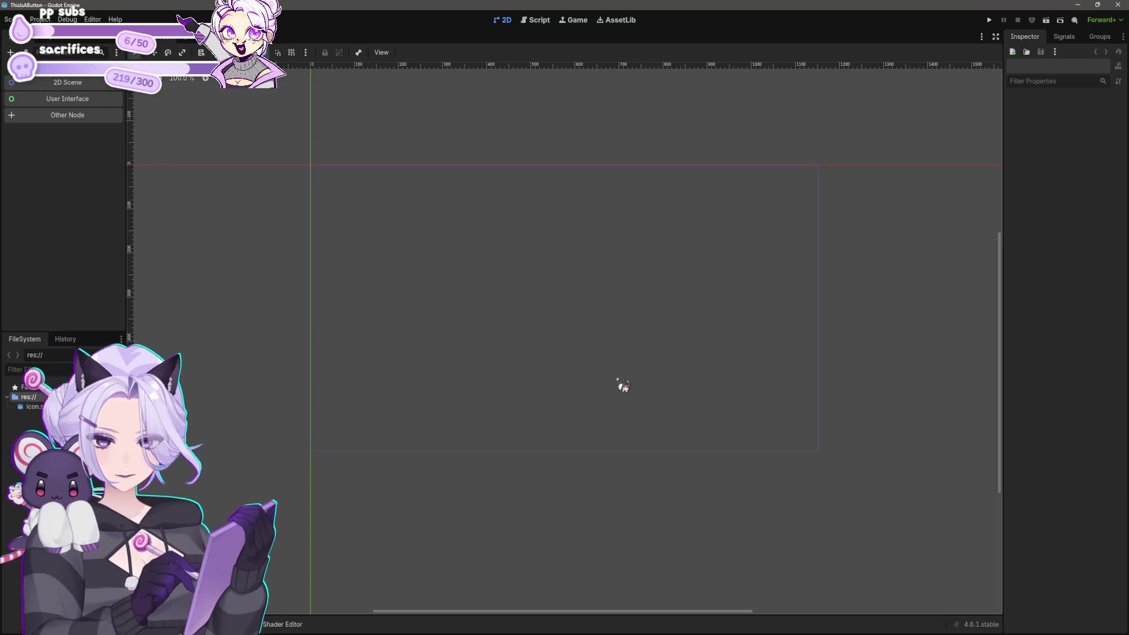
# Create a Control root node and add a MarginContainer child found by searching 'margin'.
pyautogui.click(71, 100)
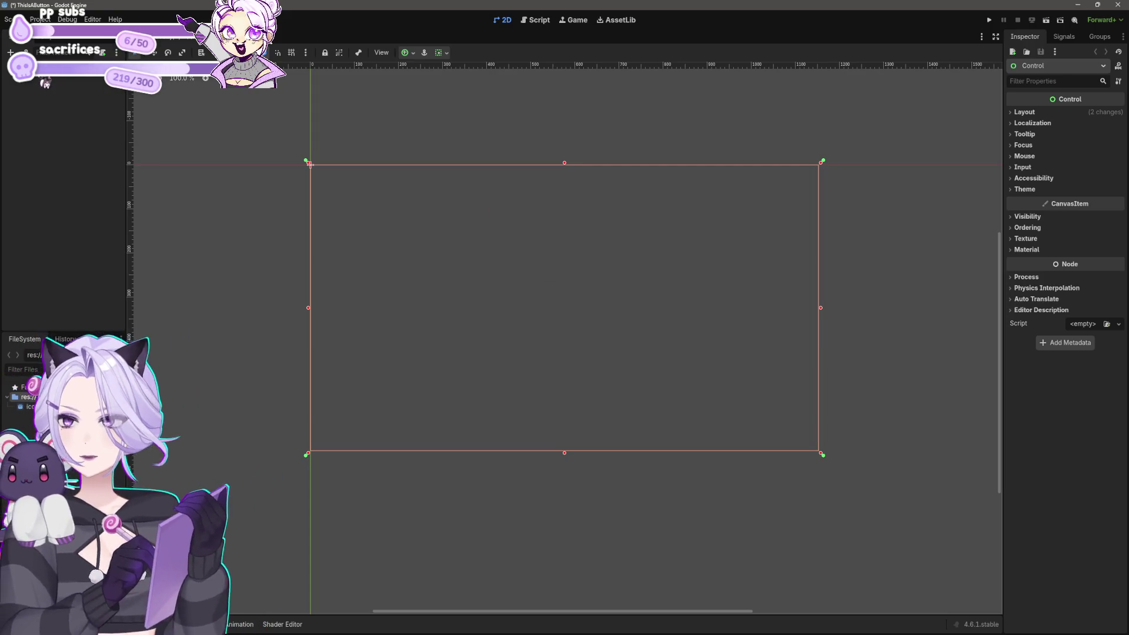
pyautogui.rightClick(42, 81)
pyautogui.click(52, 85)
pyautogui.write('margin')
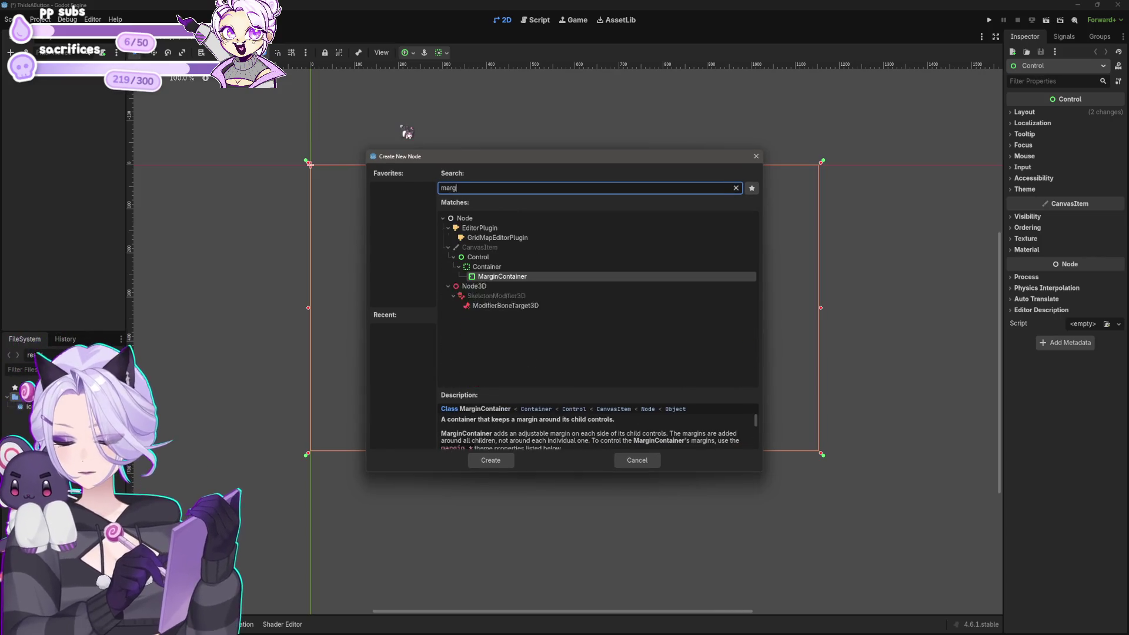
pyautogui.press('Return')
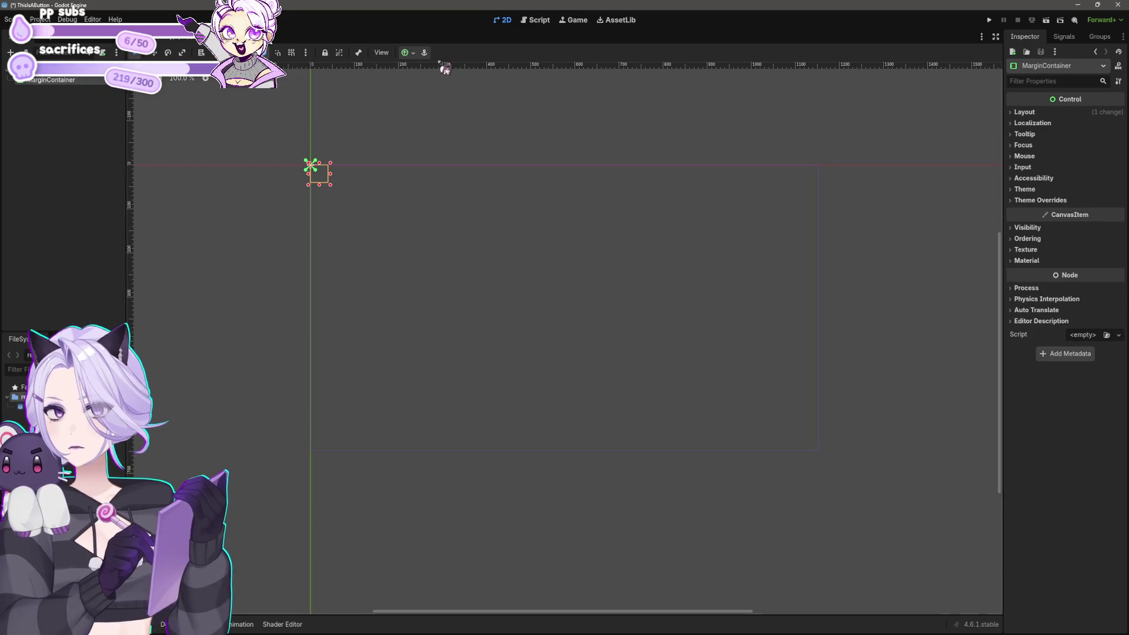
# Apply the Full Rect anchor preset to the MarginContainer and expand its Theme Override constants.
pyautogui.click(406, 53)
pyautogui.click(462, 136)
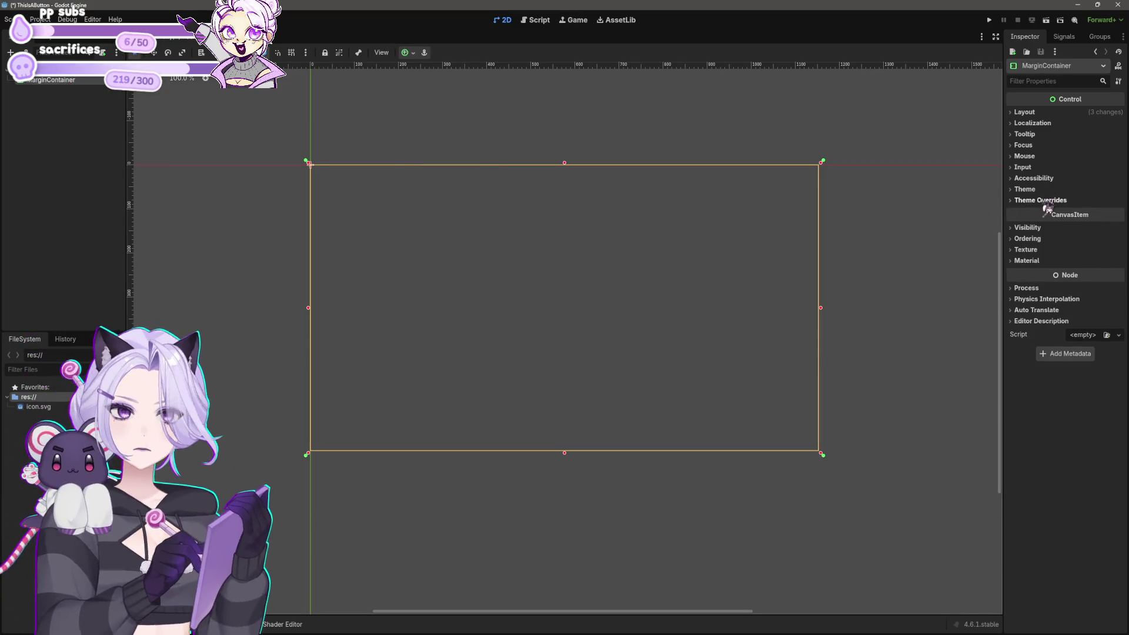
pyautogui.click(1046, 201)
pyautogui.click(1034, 210)
# Set the left, top, right and bottom margin constants all to 20.
pyautogui.click(1081, 222)
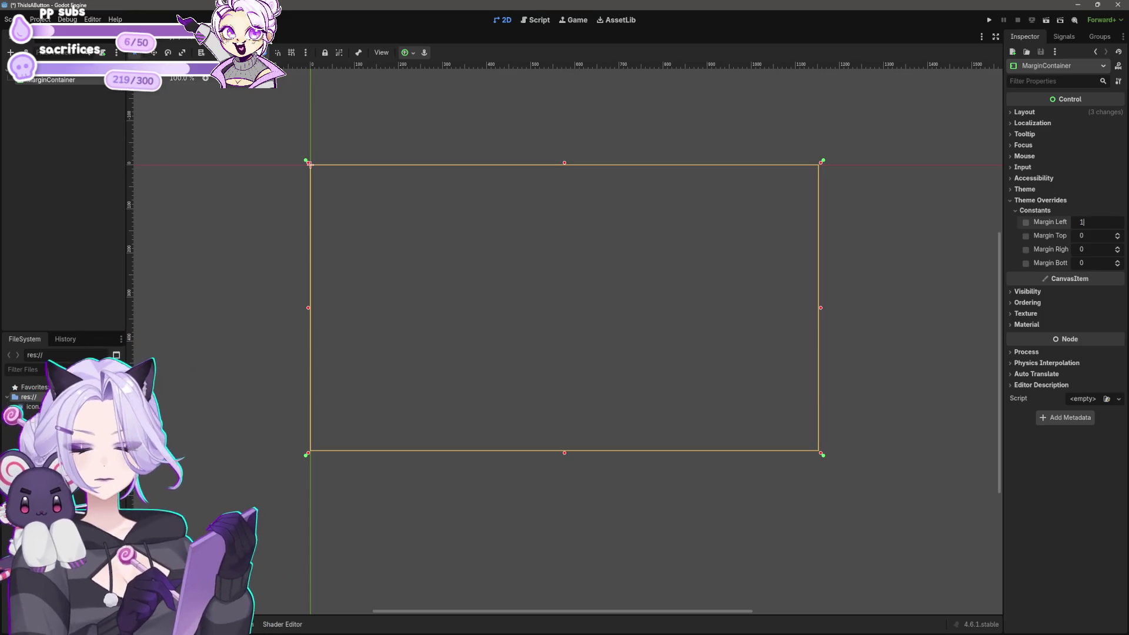
pyautogui.write('0')
pyautogui.press('Tab')
pyautogui.write('10')
pyautogui.press('Tab')
pyautogui.write('1')
pyautogui.press('Tab')
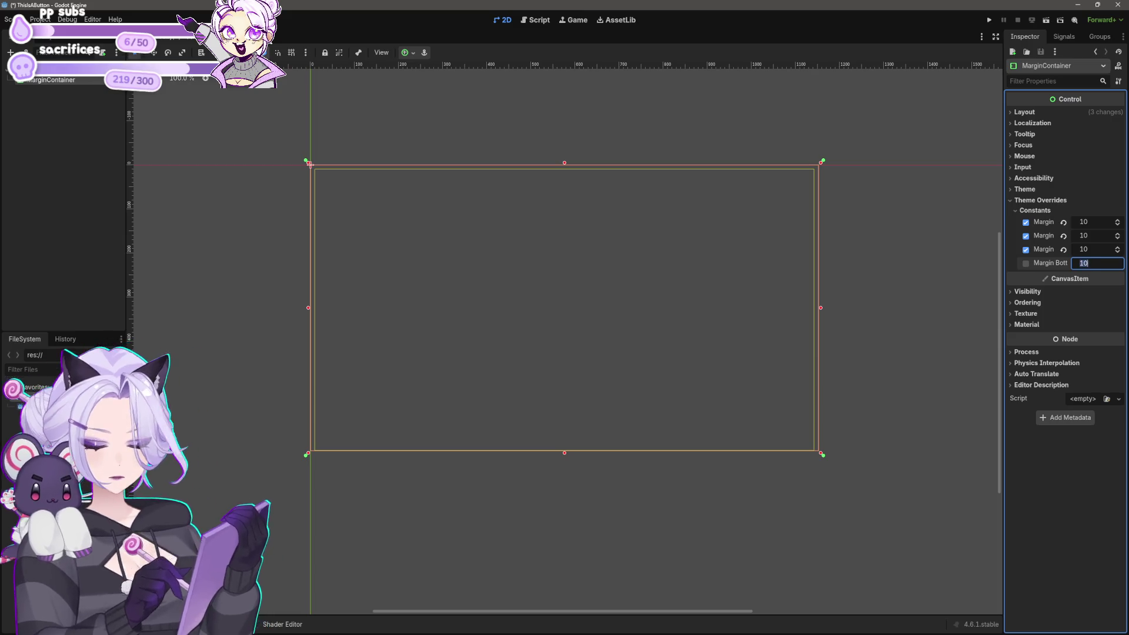
pyautogui.press('Return')
pyautogui.moveTo(1101, 249); pyautogui.dragTo(1107, 244)
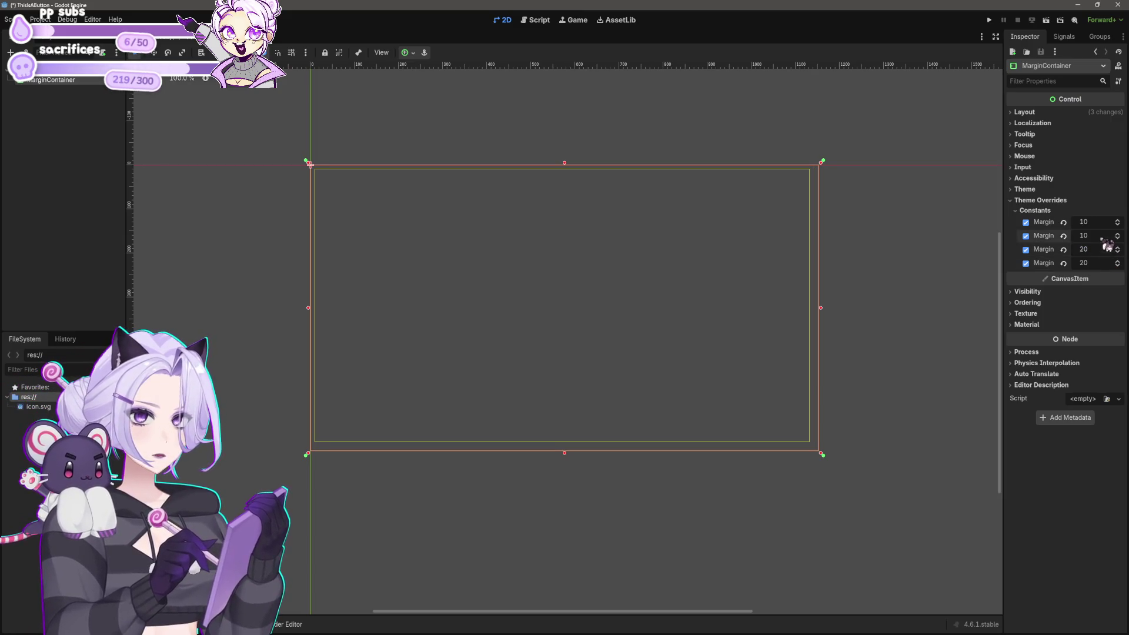
pyautogui.click(1098, 221)
pyautogui.write('20')
pyautogui.press('Return')
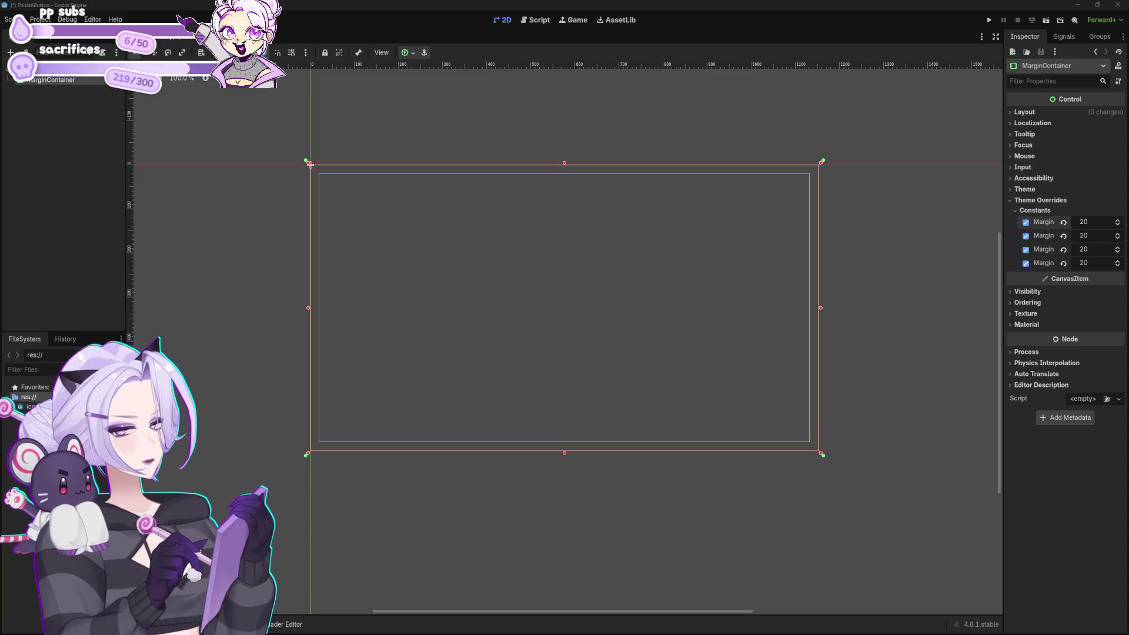
pyautogui.click(864, 393)
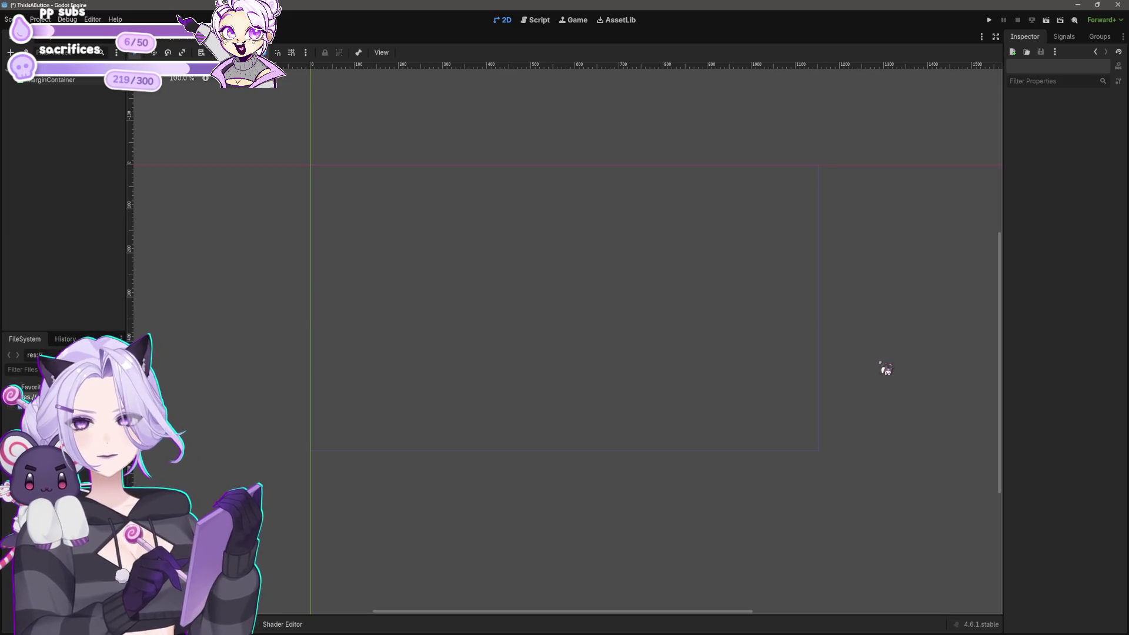
# Add a ColorRect as a child of the MarginContainer.
pyautogui.click(513, 274)
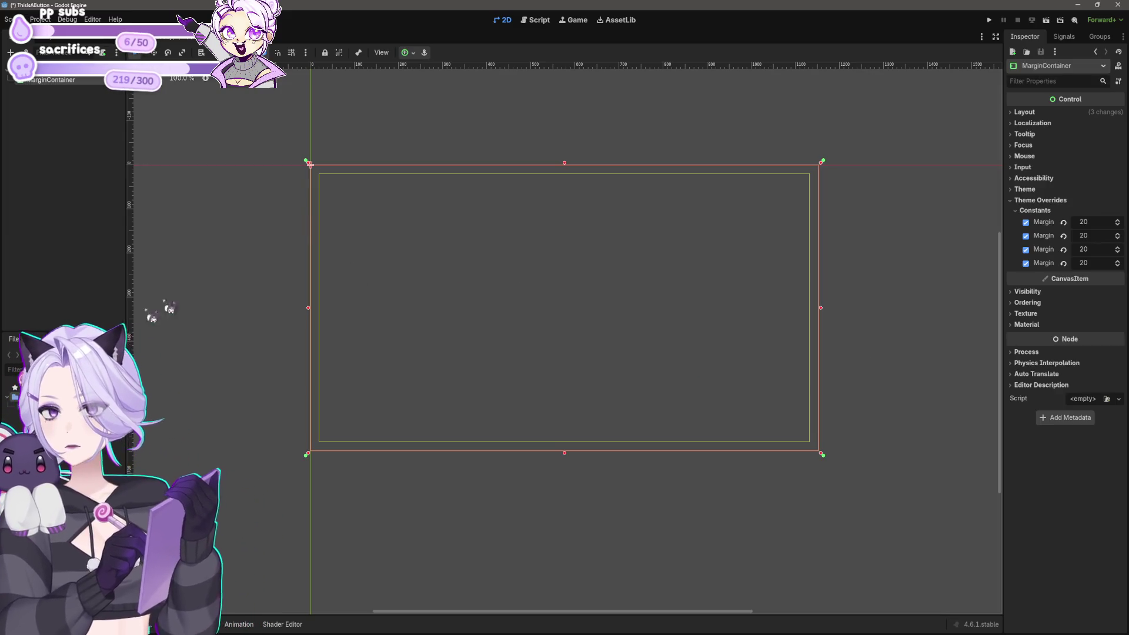
pyautogui.rightClick(59, 82)
pyautogui.click(94, 88)
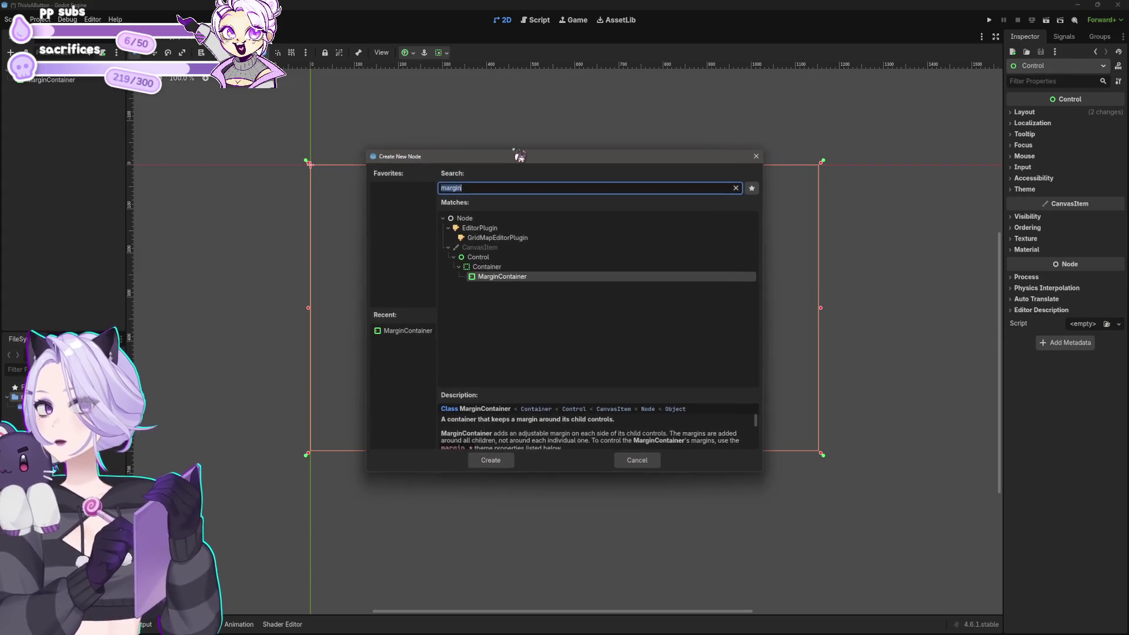
pyautogui.write('color')
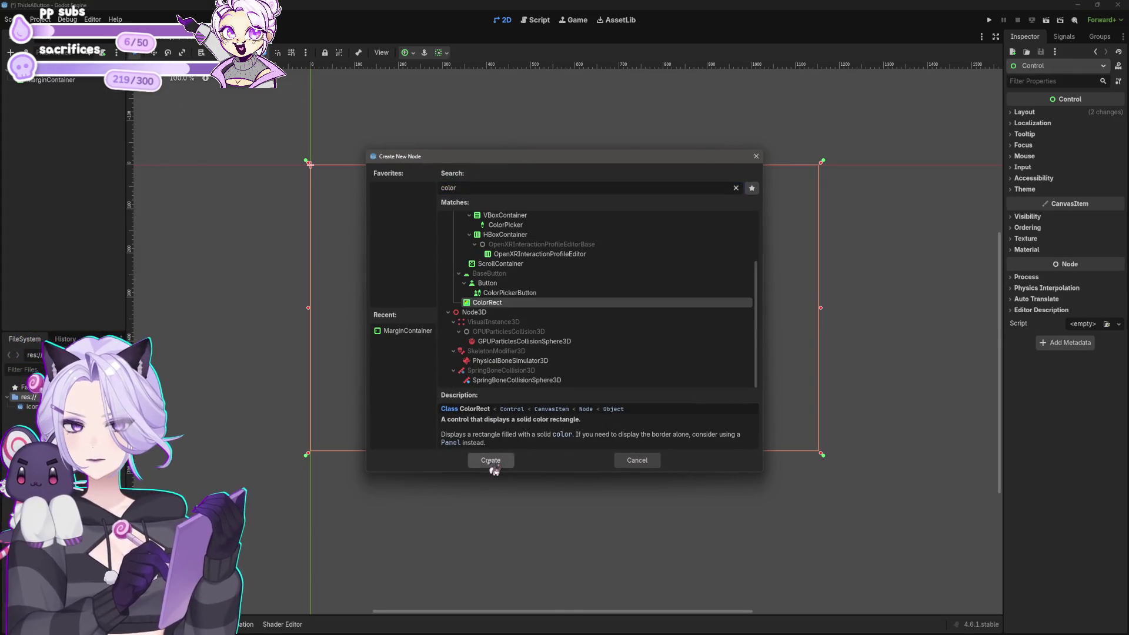
pyautogui.click(484, 461)
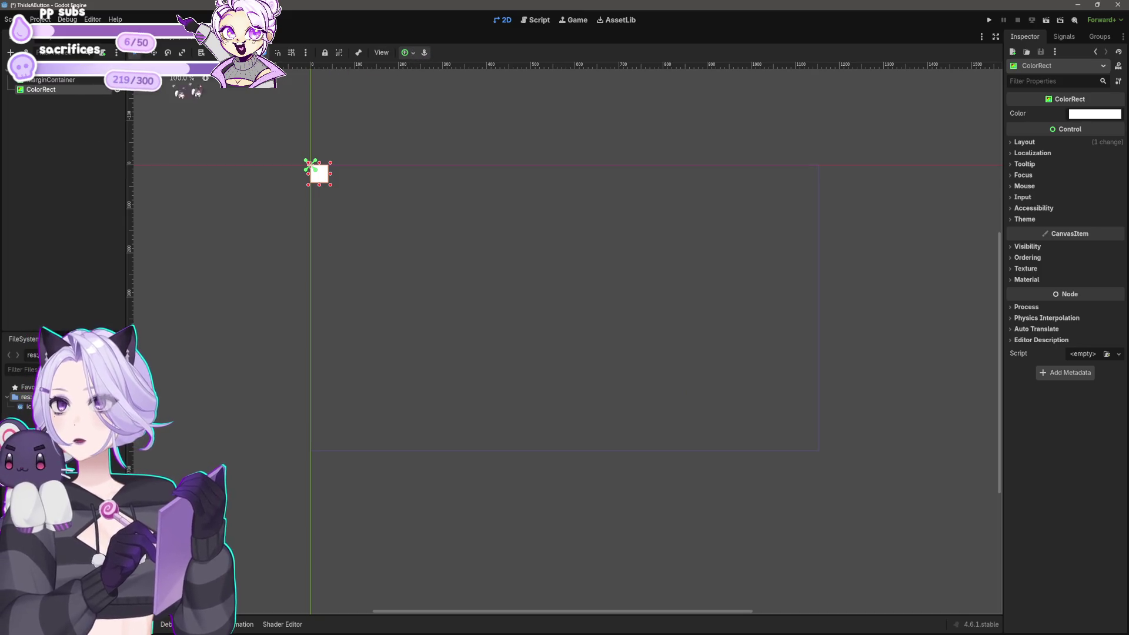
# Make the ColorRect fill its container with Full Rect anchors and review its Color.
pyautogui.click(408, 52)
pyautogui.click(459, 134)
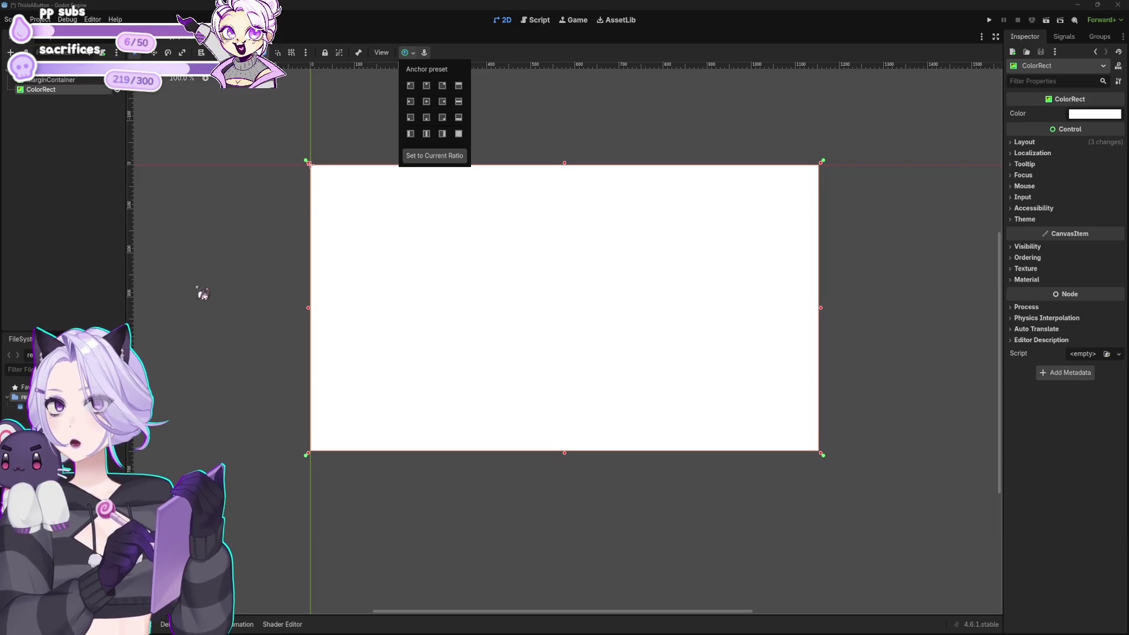
pyautogui.click(228, 410)
pyautogui.click(1092, 114)
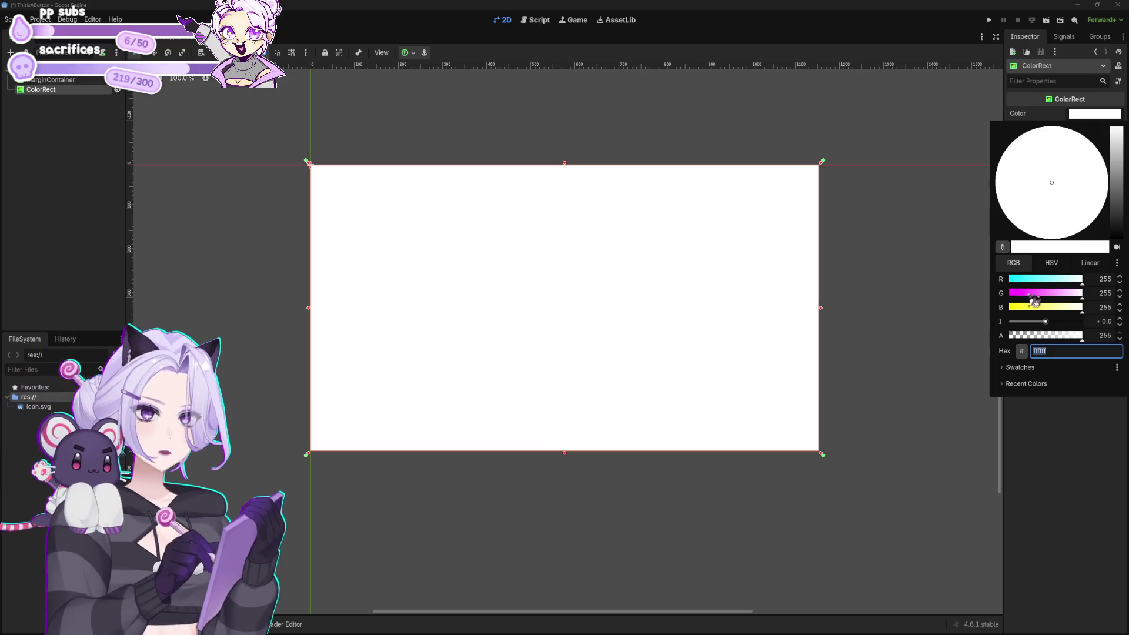
pyautogui.click(1122, 581)
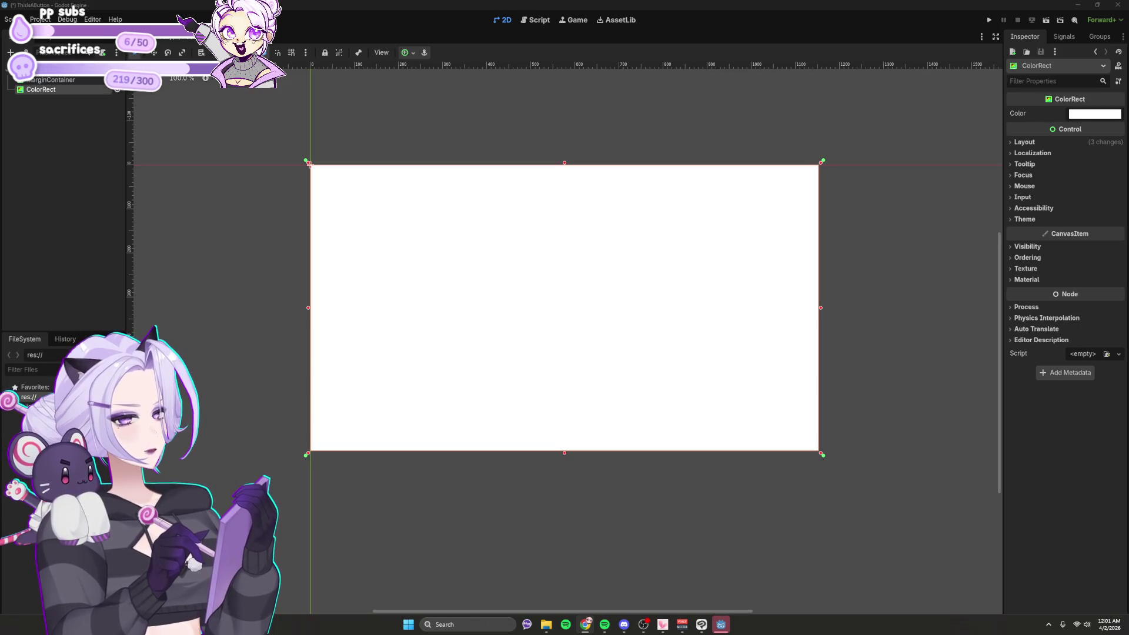
pyautogui.press('super+shift+s')
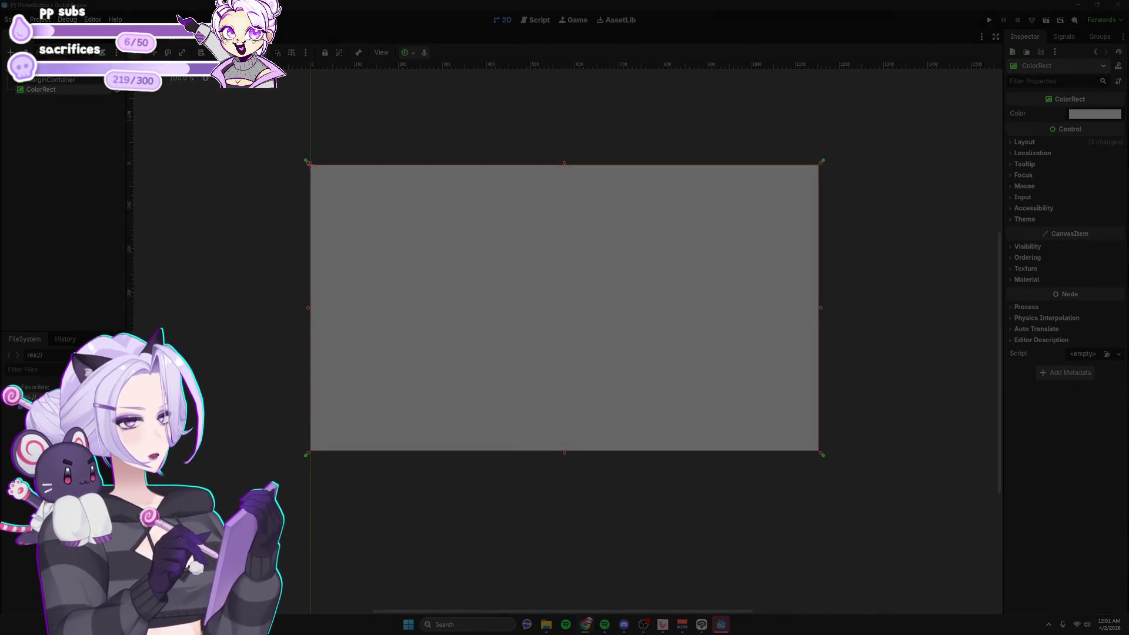
pyautogui.press('Escape')
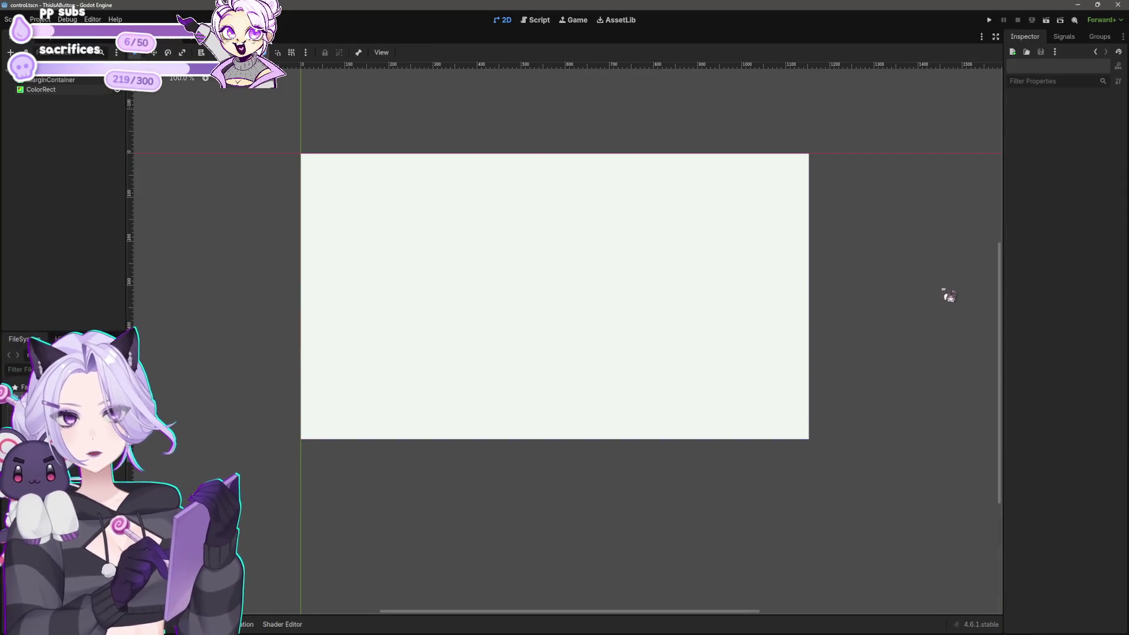
# Add a PanelContainer under the root Control, anchored as a full-height centre column.
pyautogui.click(34, 71)
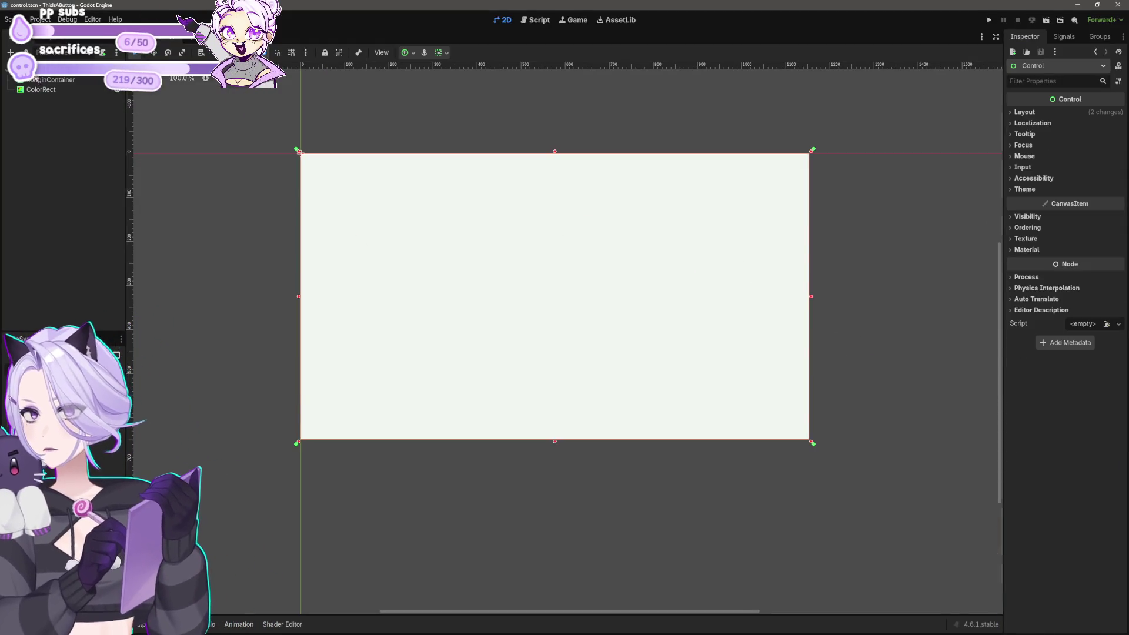
pyautogui.rightClick(34, 76)
pyautogui.click(47, 84)
pyautogui.write('pa')
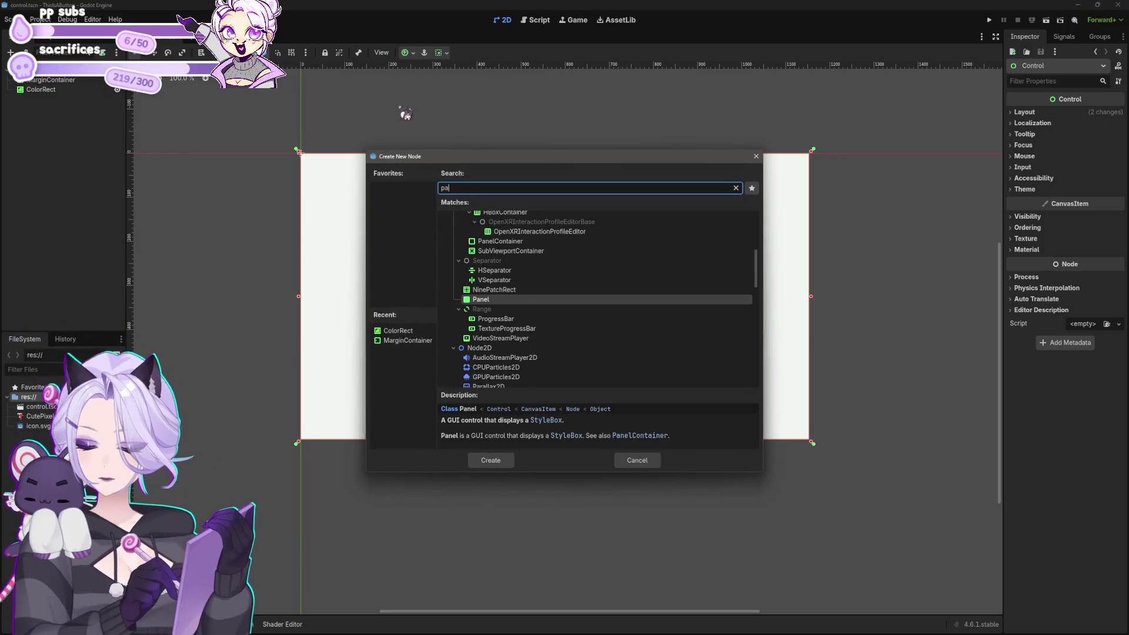
pyautogui.write('nelcon')
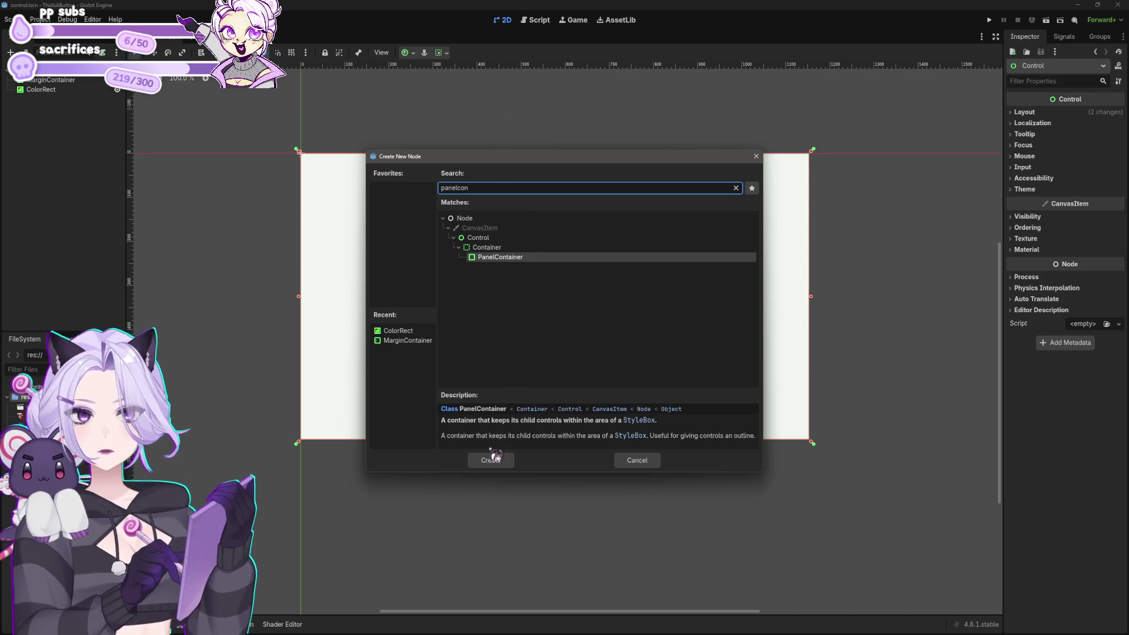
pyautogui.click(490, 460)
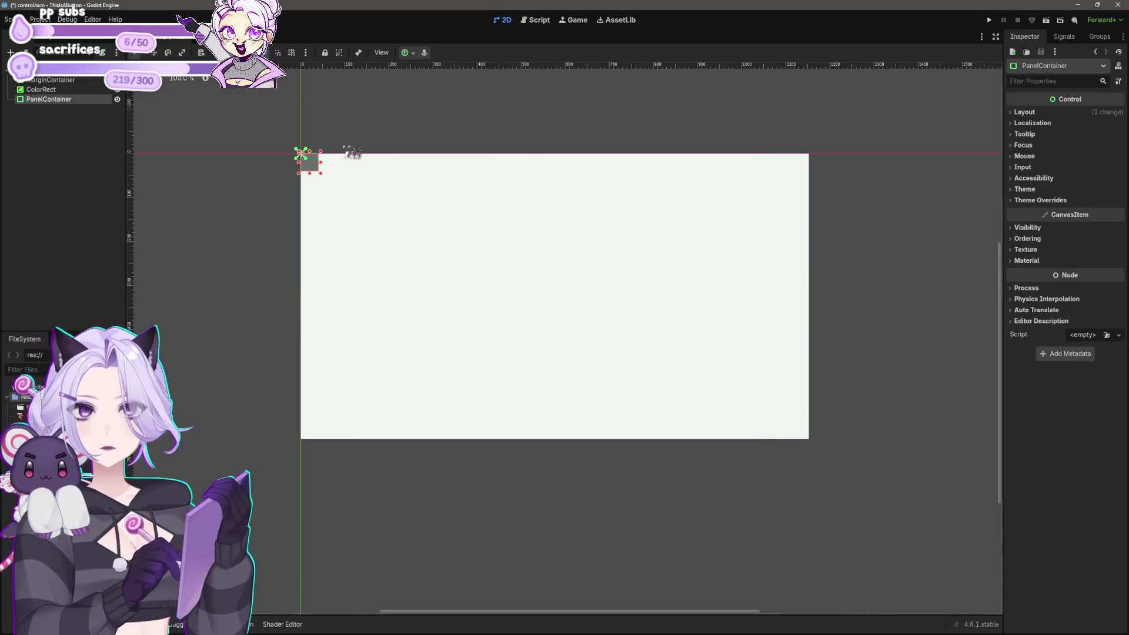
pyautogui.click(408, 52)
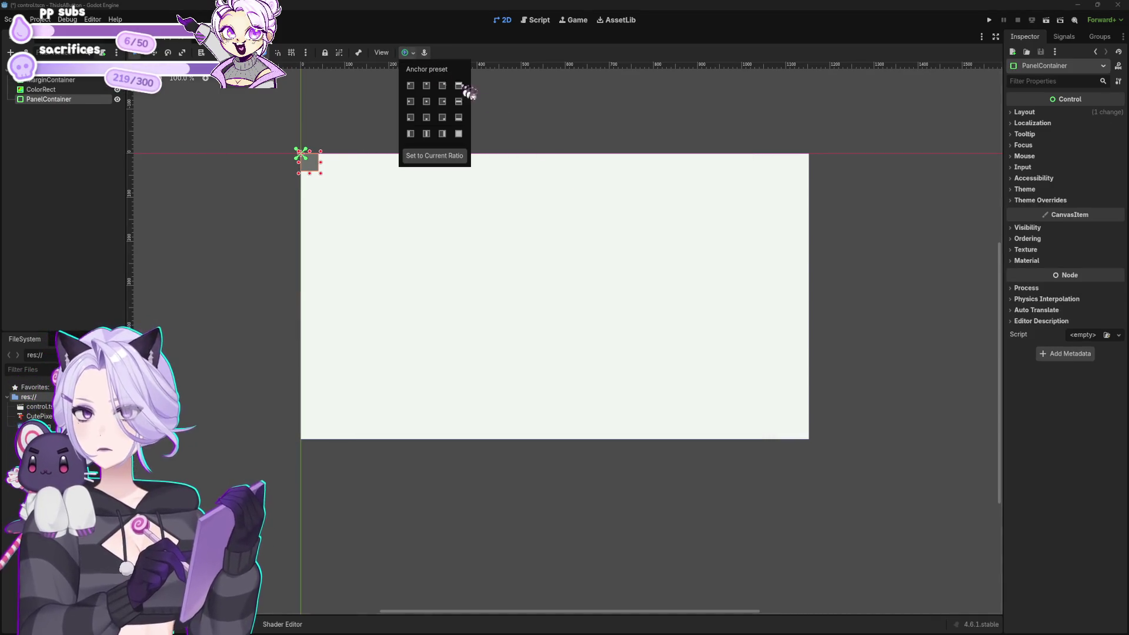
pyautogui.click(426, 133)
pyautogui.click(114, 286)
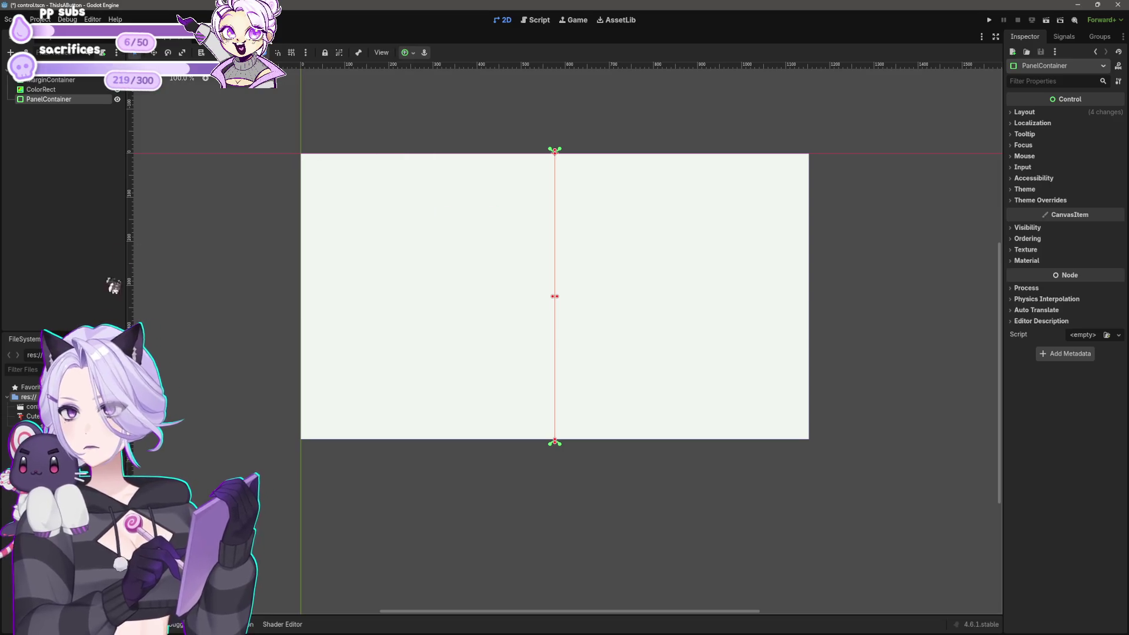
# Add a Button inside the PanelContainer labelled 'This Is The Button'.
pyautogui.rightClick(56, 104)
pyautogui.click(77, 109)
pyautogui.write('button')
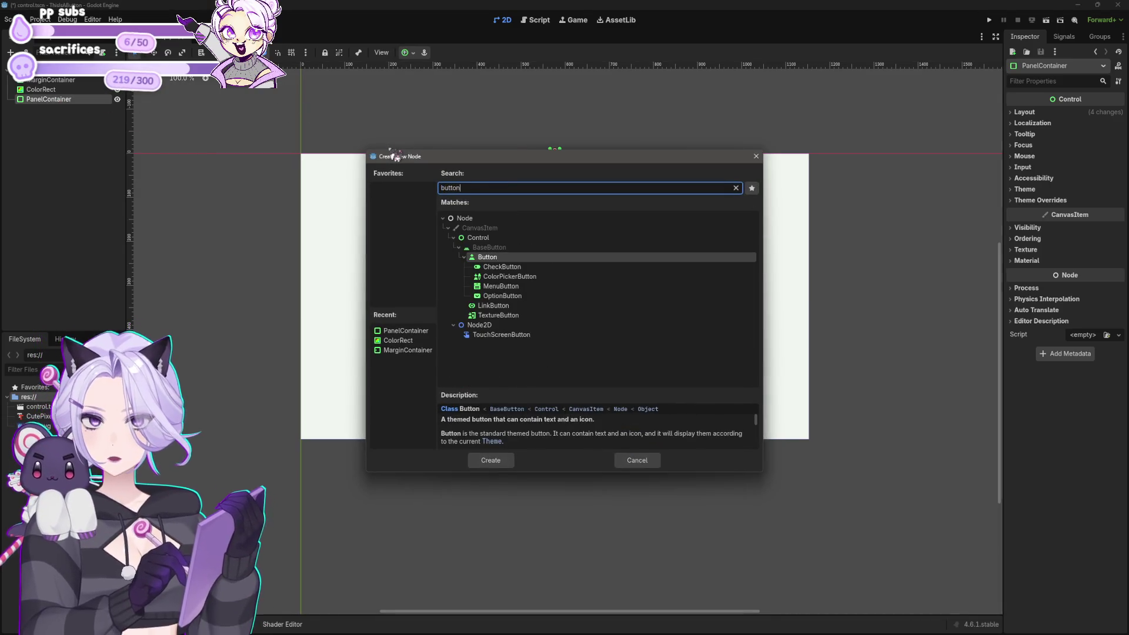
pyautogui.click(503, 466)
pyautogui.scroll(4, 566, 378)
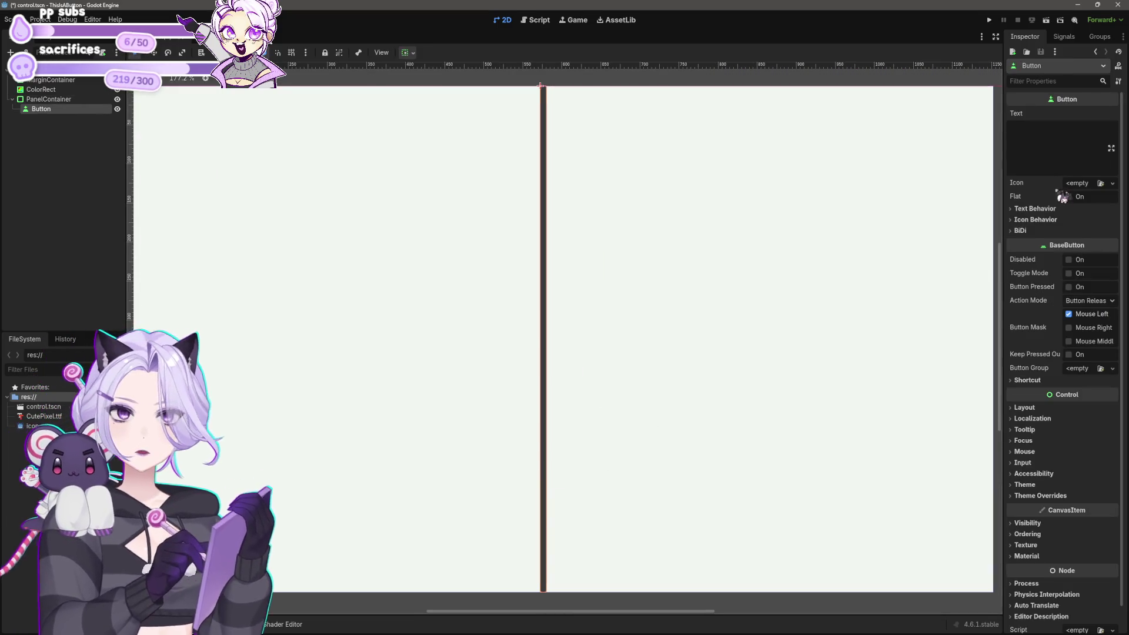
pyautogui.click(1047, 141)
pyautogui.write('This Is')
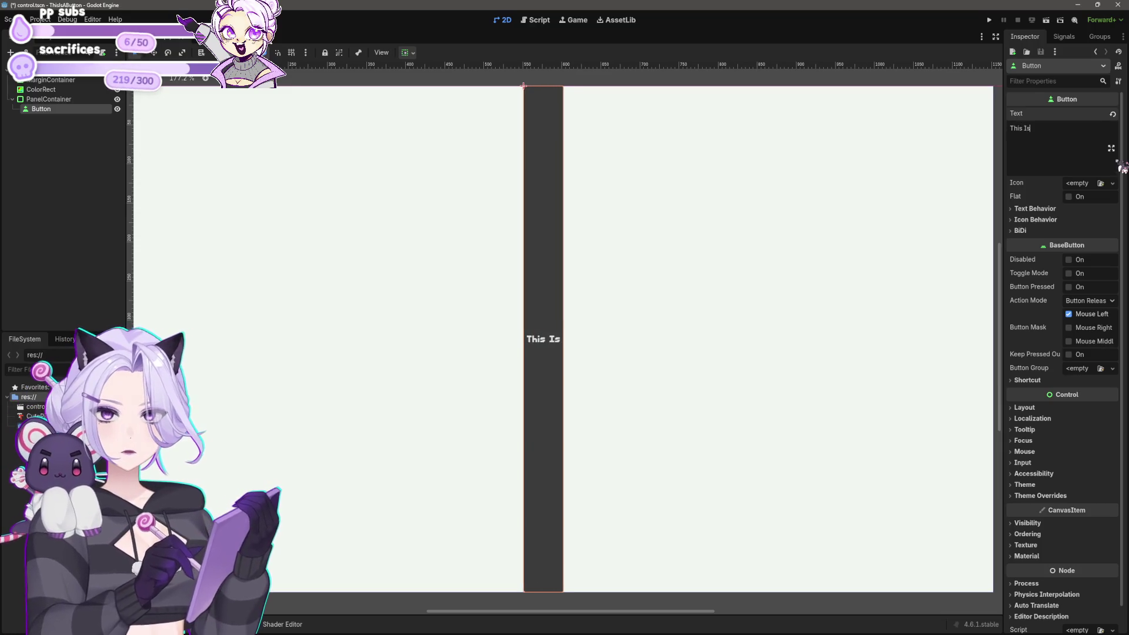
pyautogui.write(' The Button')
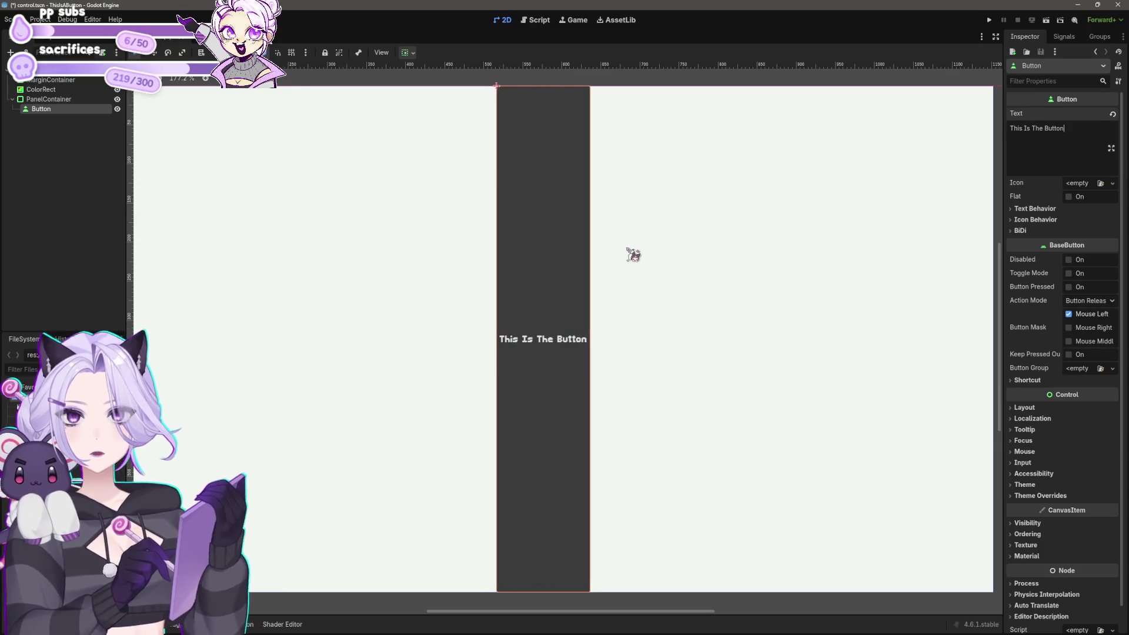
pyautogui.scroll(-4, 633, 252)
pyautogui.click(678, 468)
# Centre the button in its container and the PanelContainer in the middle of the screen.
pyautogui.click(567, 335)
pyautogui.scroll(3, 582, 212)
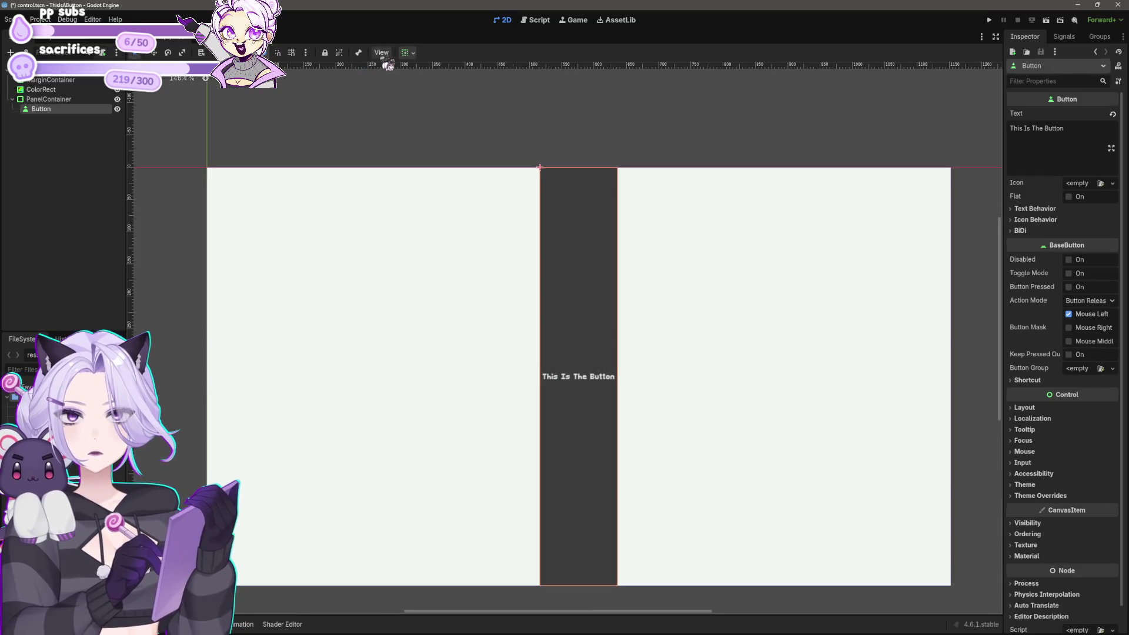
pyautogui.click(408, 52)
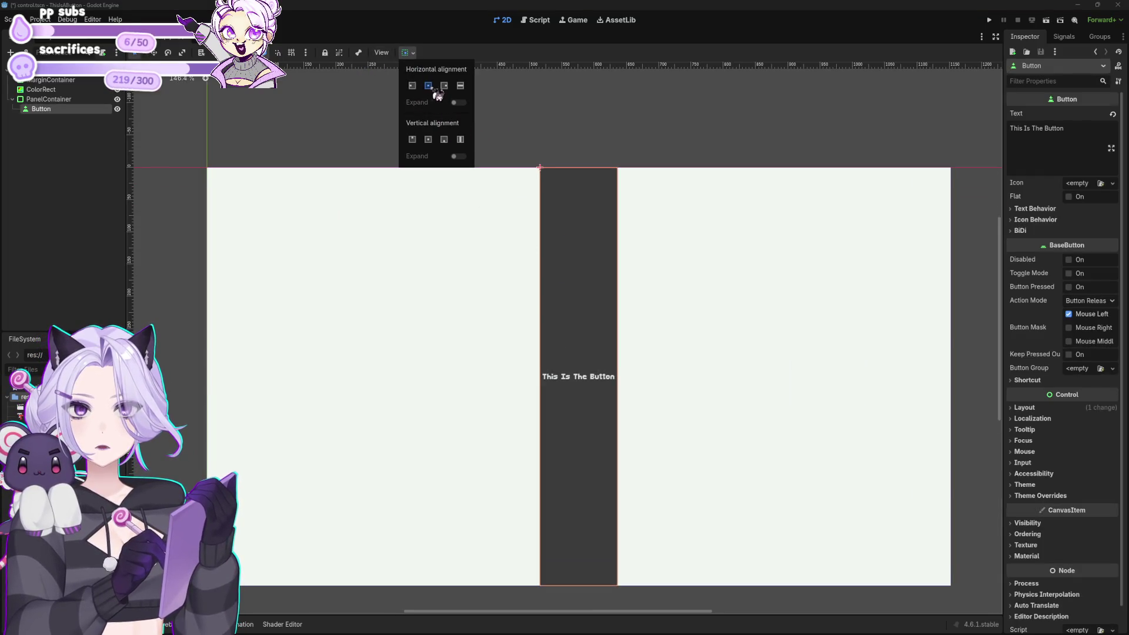
pyautogui.click(437, 88)
pyautogui.click(60, 110)
pyautogui.click(50, 99)
pyautogui.click(407, 53)
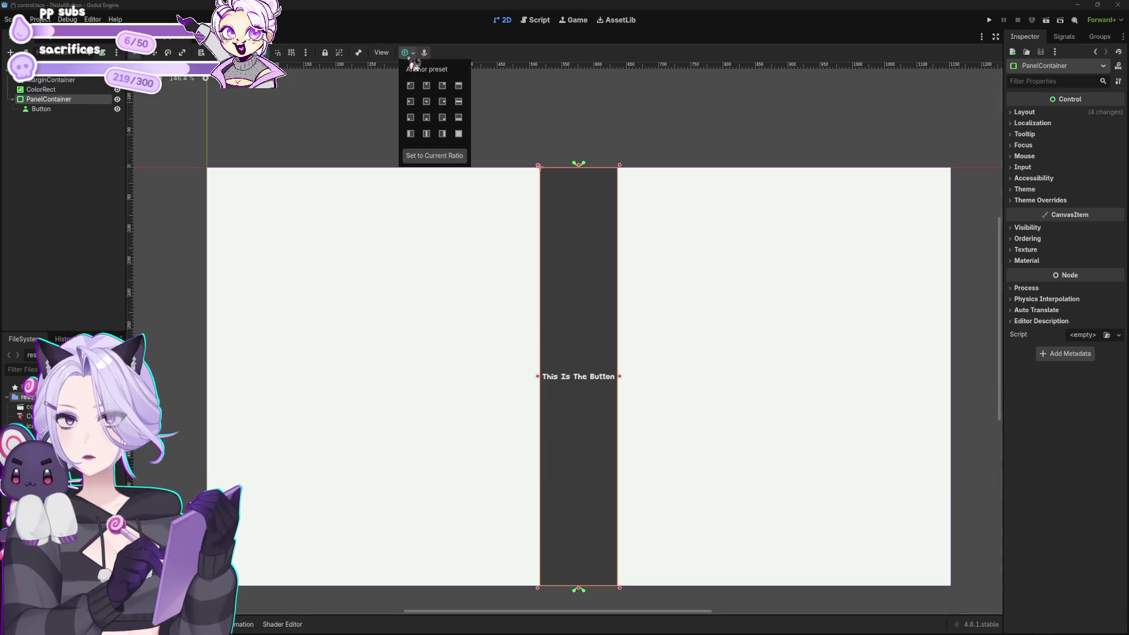
pyautogui.click(426, 101)
pyautogui.scroll(-2, 660, 524)
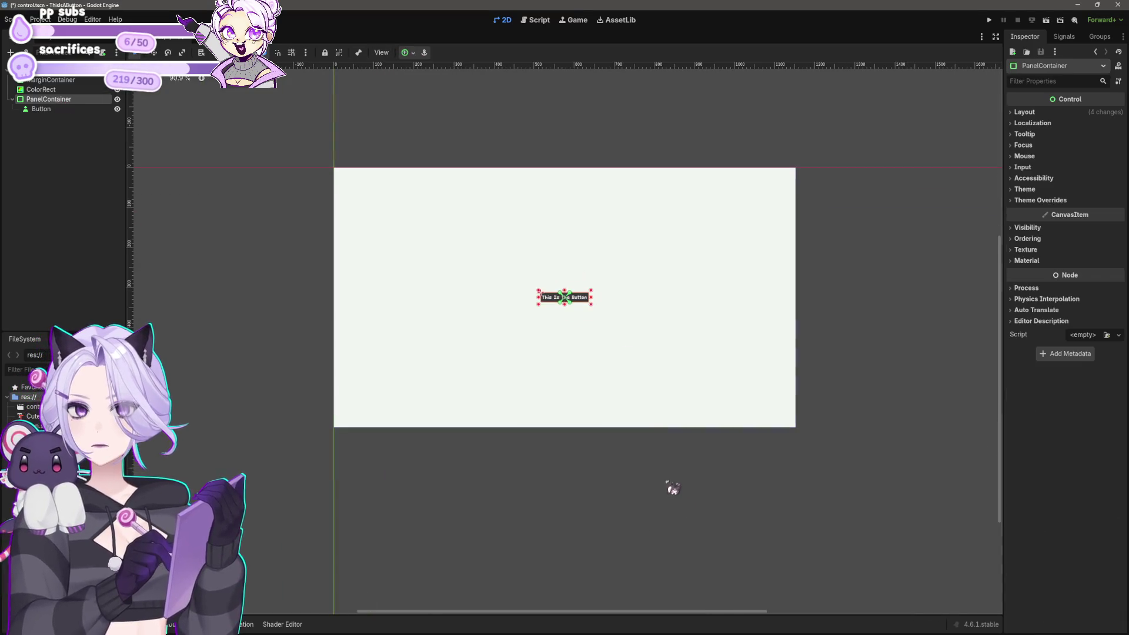
pyautogui.press('Escape')
# Select the Button and expand its Theme Overrides.
pyautogui.scroll(2, 703, 459)
pyautogui.scroll(9, 695, 481)
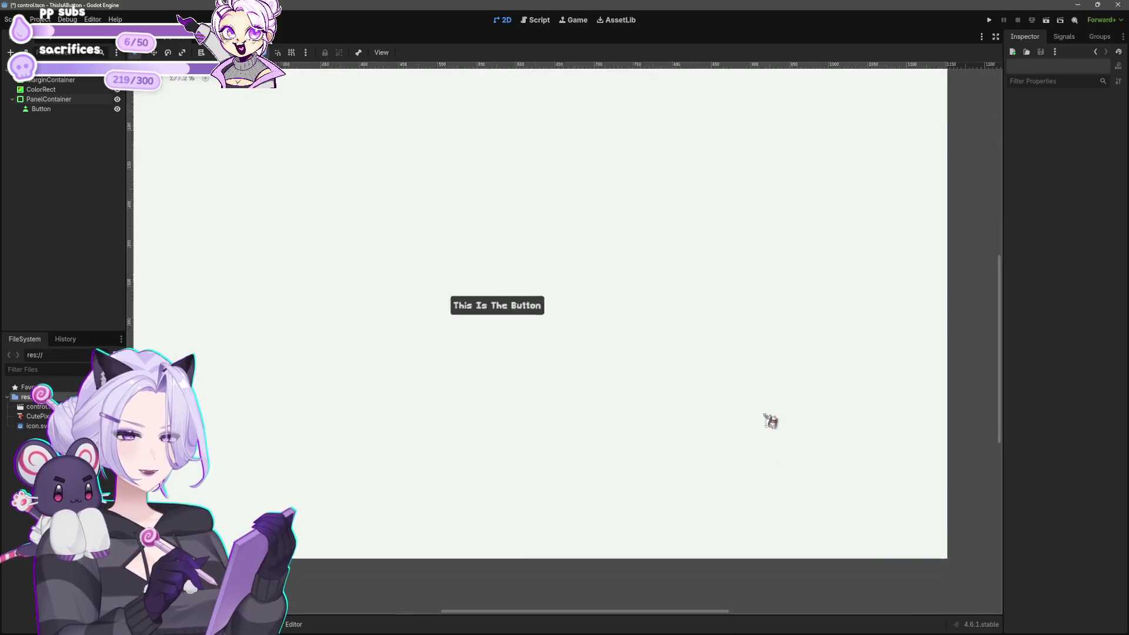
pyautogui.click(499, 306)
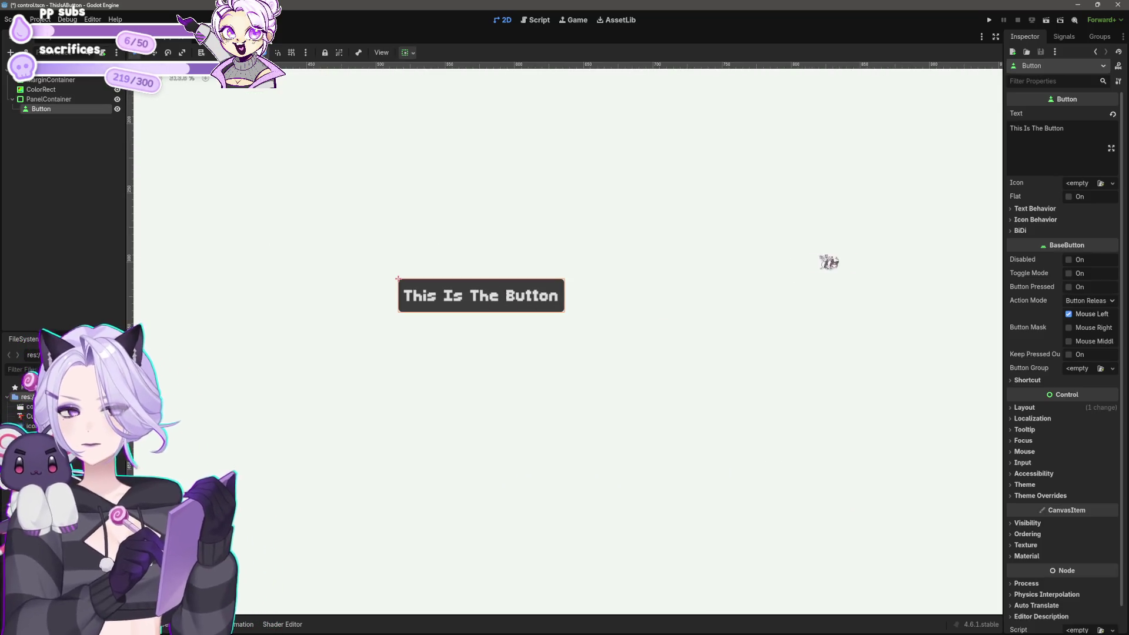
pyautogui.scroll(-1, 1033, 459)
pyautogui.click(1040, 469)
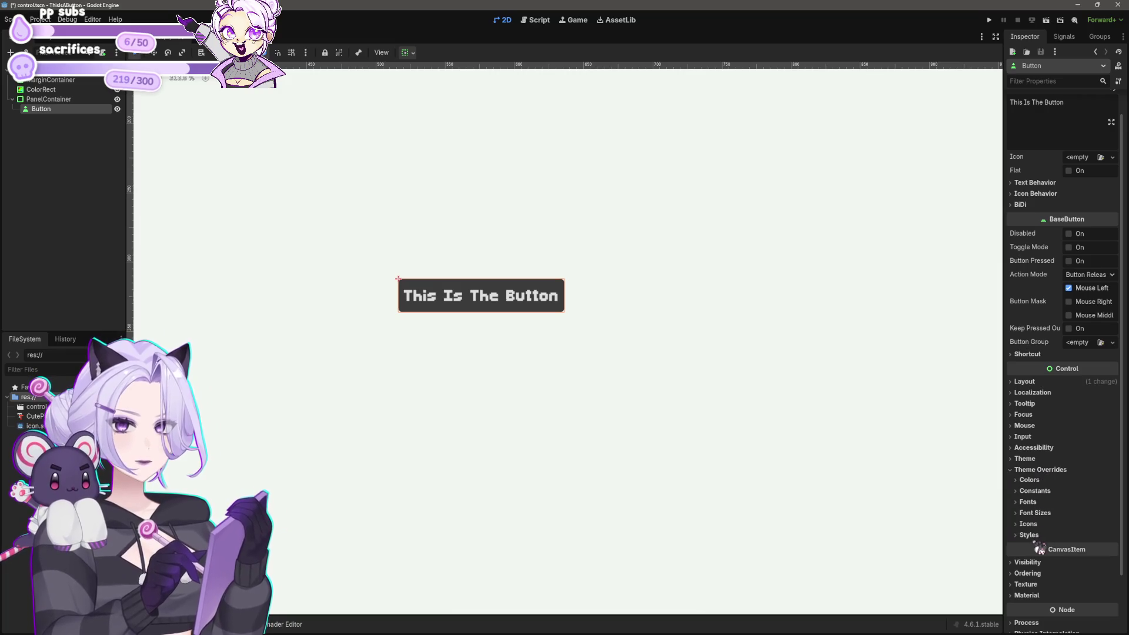
# Make the button's Normal style unique and set its background colour to #222323.
pyautogui.click(1028, 533)
pyautogui.scroll(-5, 1035, 553)
pyautogui.click(1093, 333)
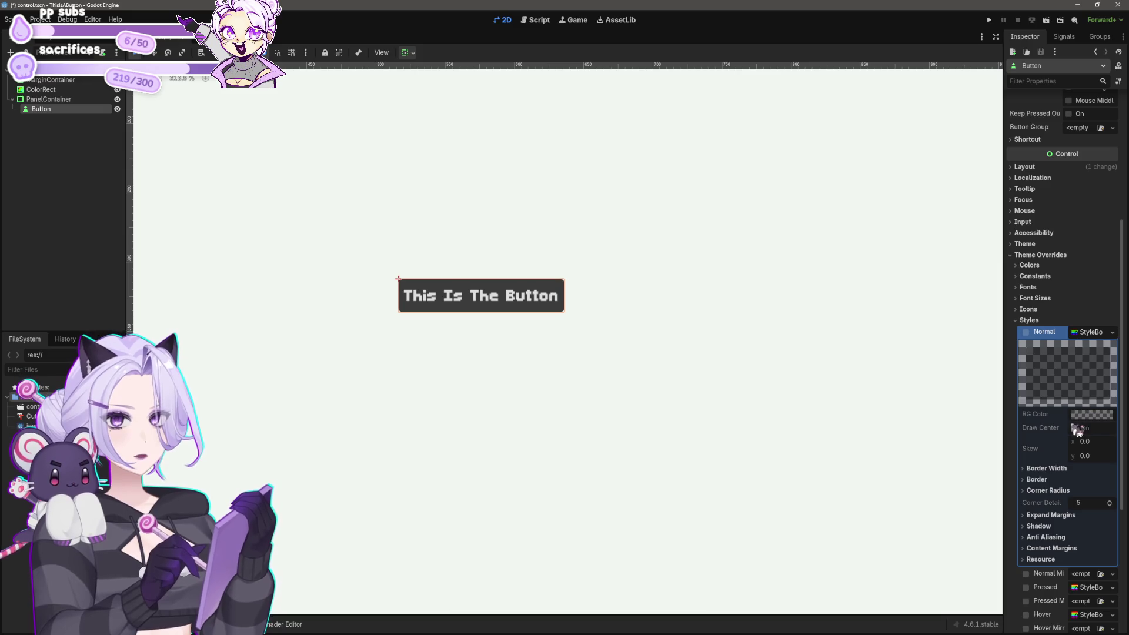
pyautogui.click(1098, 333)
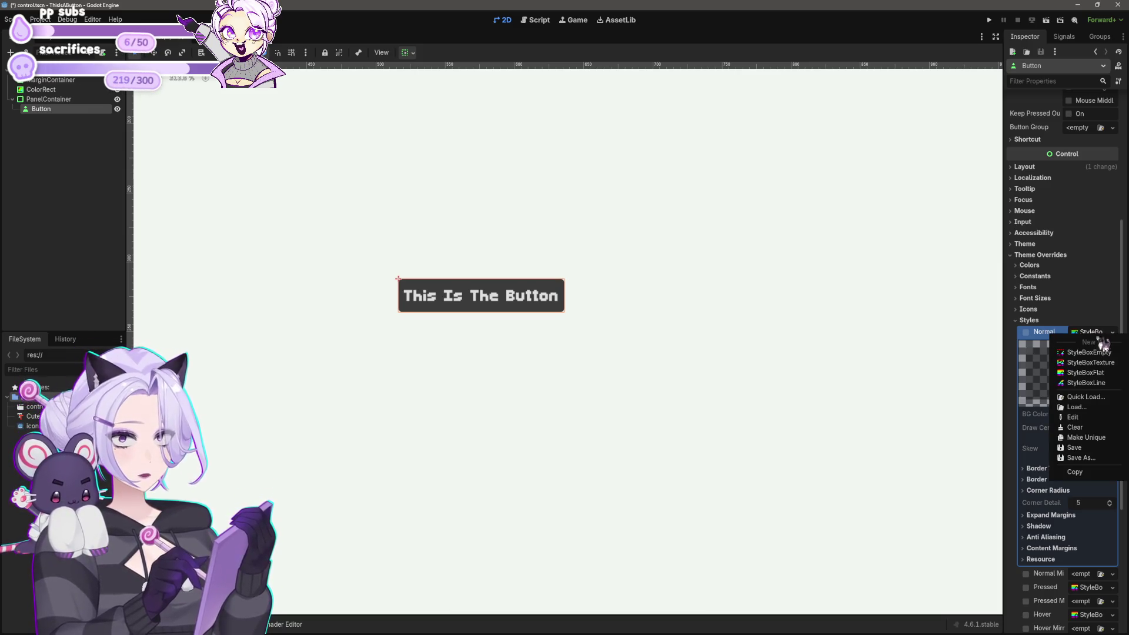
pyautogui.click(1086, 437)
pyautogui.click(1087, 416)
pyautogui.click(1089, 422)
pyautogui.click(1088, 418)
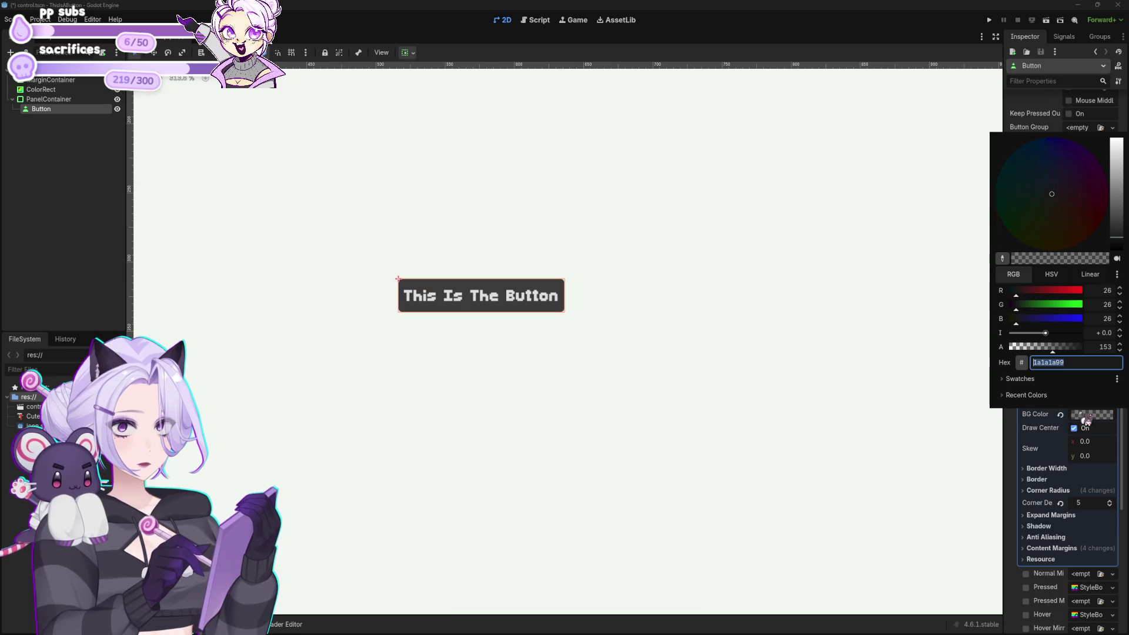
pyautogui.click(1017, 394)
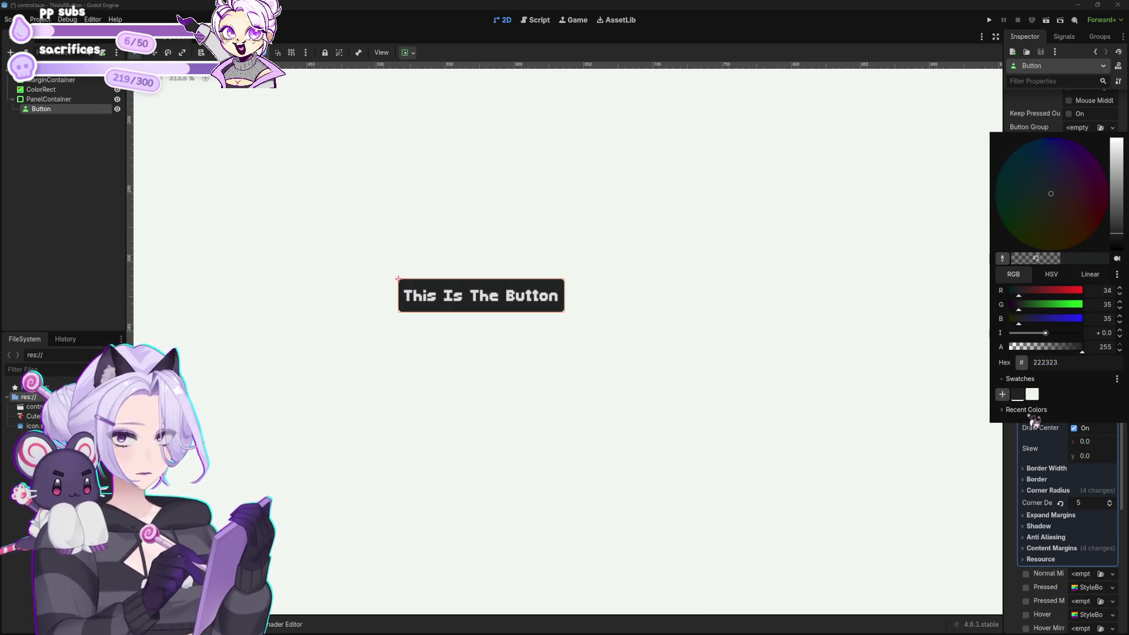
pyautogui.click(594, 395)
# Preview the dark button in the viewport, reselect it, and save the scene.
pyautogui.scroll(-5, 587, 400)
pyautogui.click(547, 545)
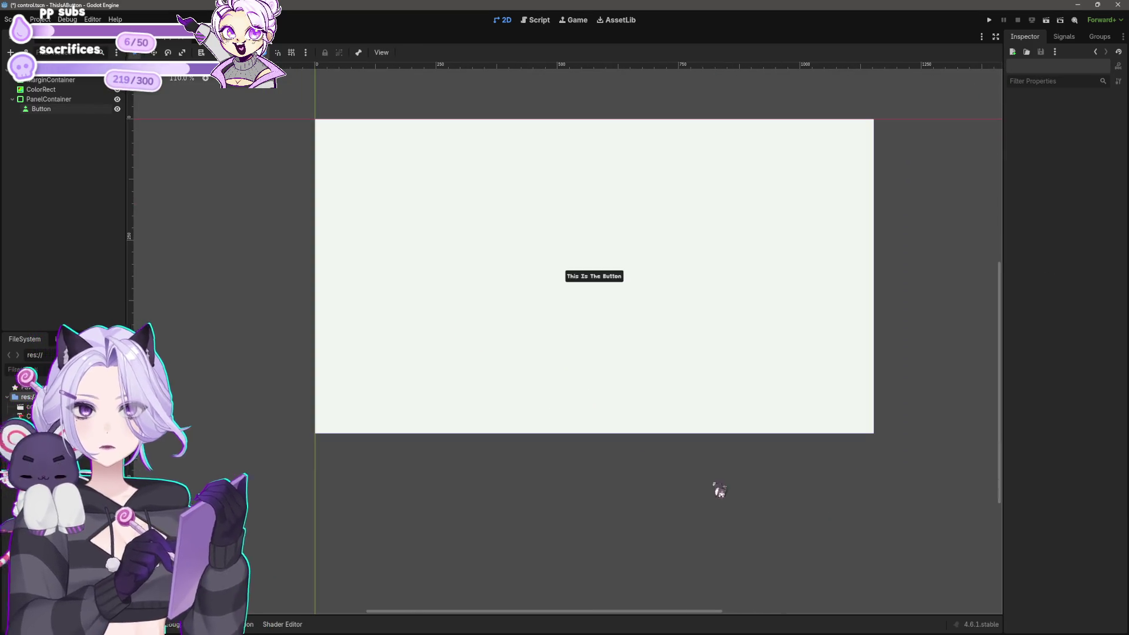
pyautogui.scroll(3, 597, 521)
pyautogui.scroll(2, 685, 460)
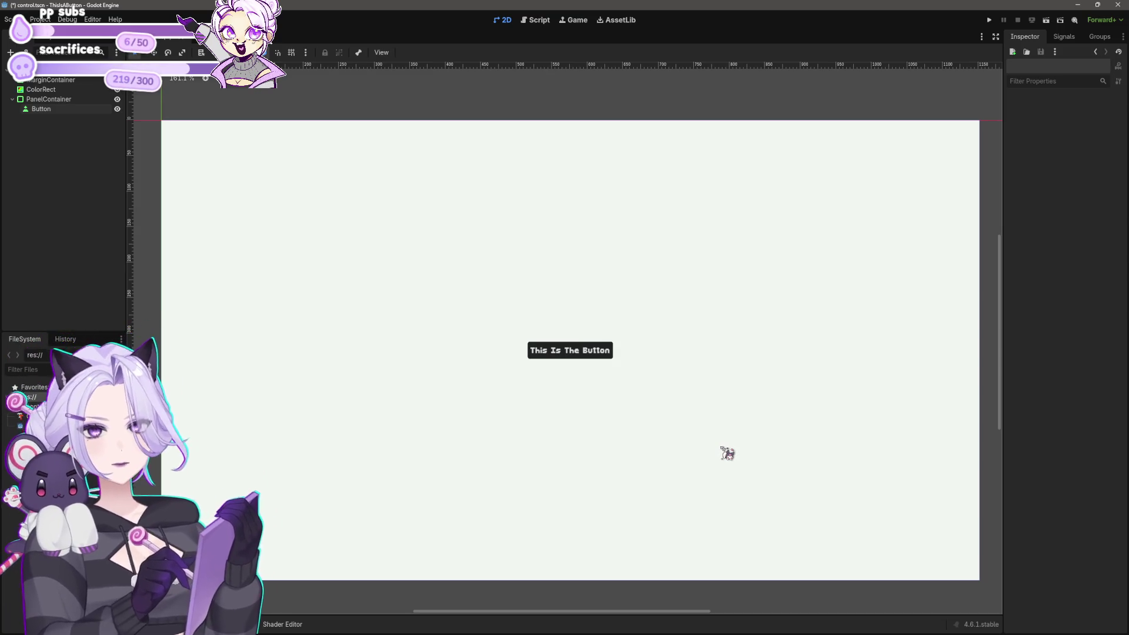
pyautogui.scroll(-3, 551, 355)
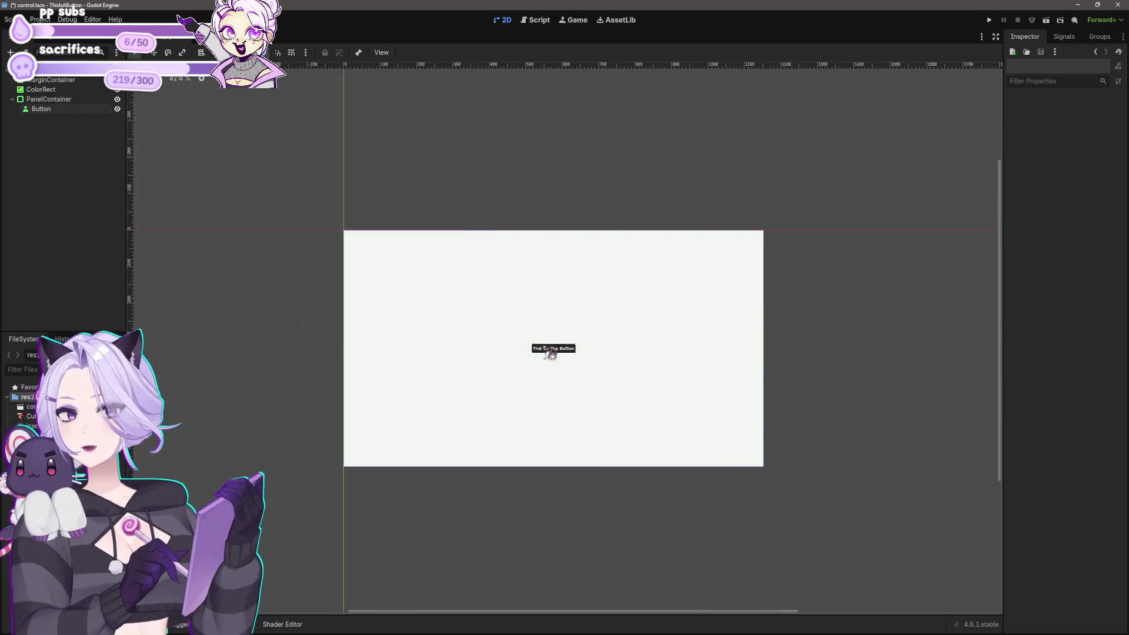
pyautogui.scroll(3, 587, 383)
pyautogui.scroll(3, 576, 363)
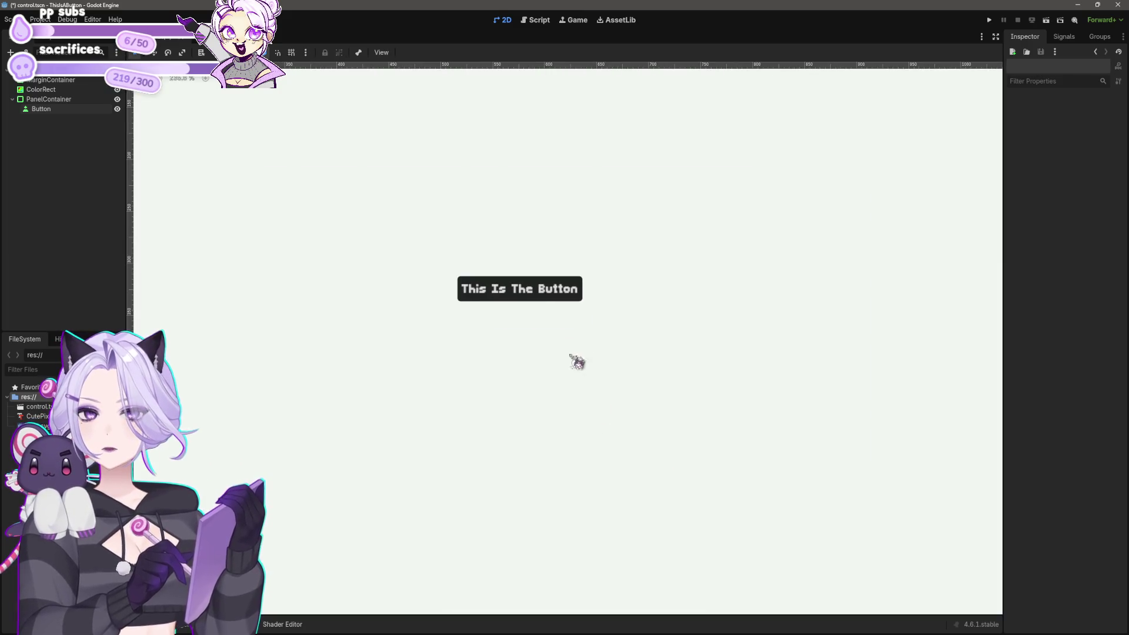
pyautogui.click(539, 294)
pyautogui.scroll(-2, 675, 365)
pyautogui.hotkey('ctrl', 's')
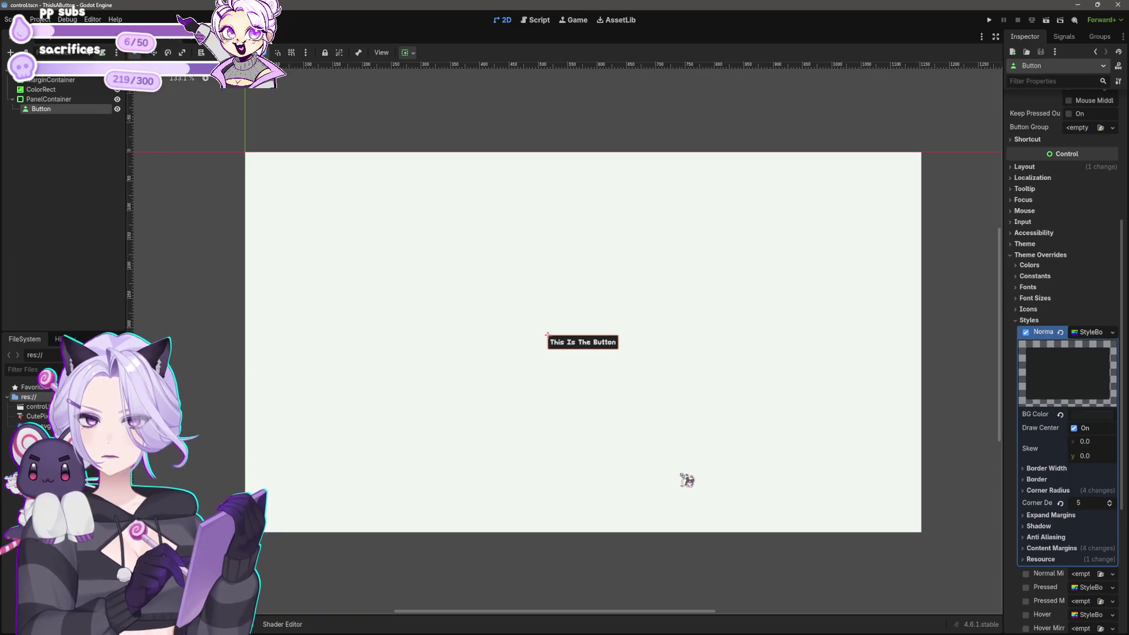
# Set all four Normal-style corner radius values to 0.
pyautogui.click(1041, 469)
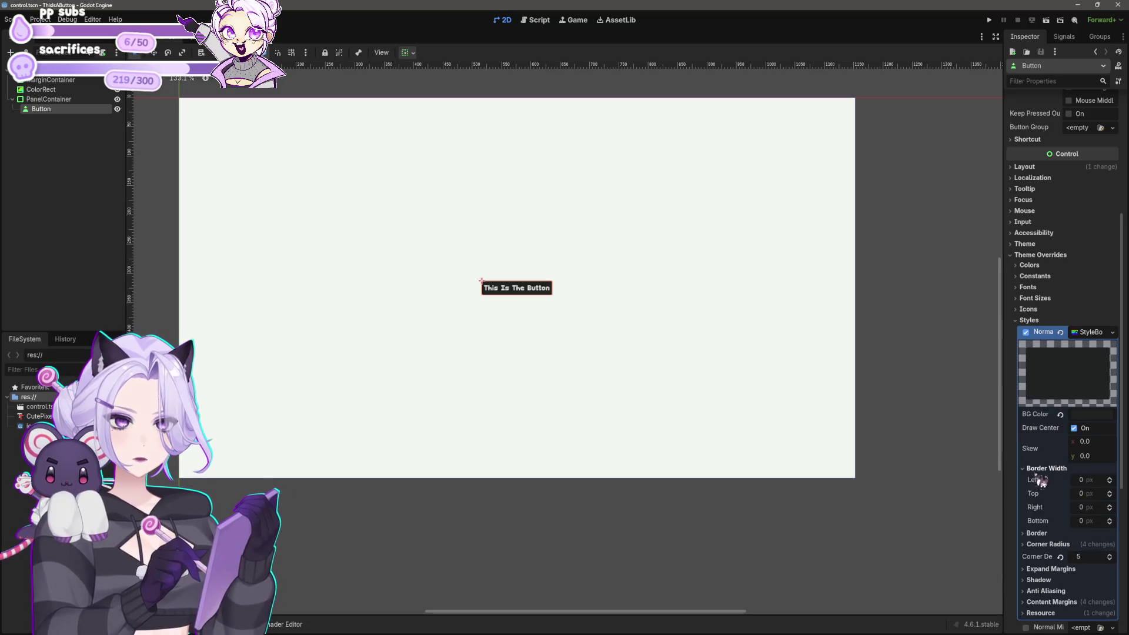
pyautogui.click(1038, 534)
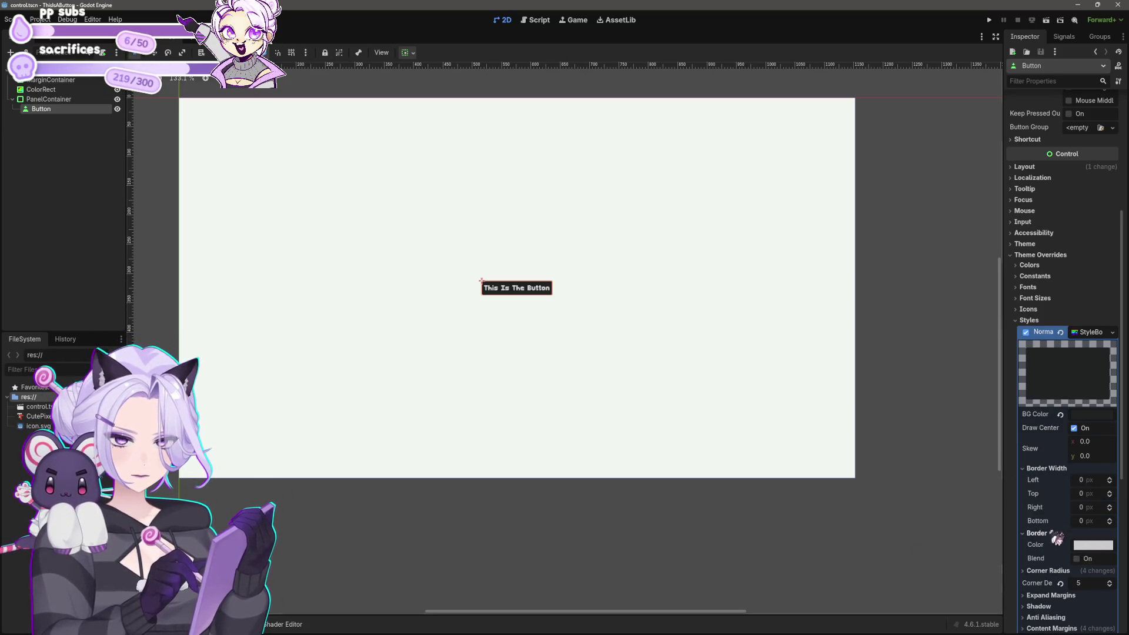
pyautogui.click(1051, 572)
pyautogui.click(1088, 581)
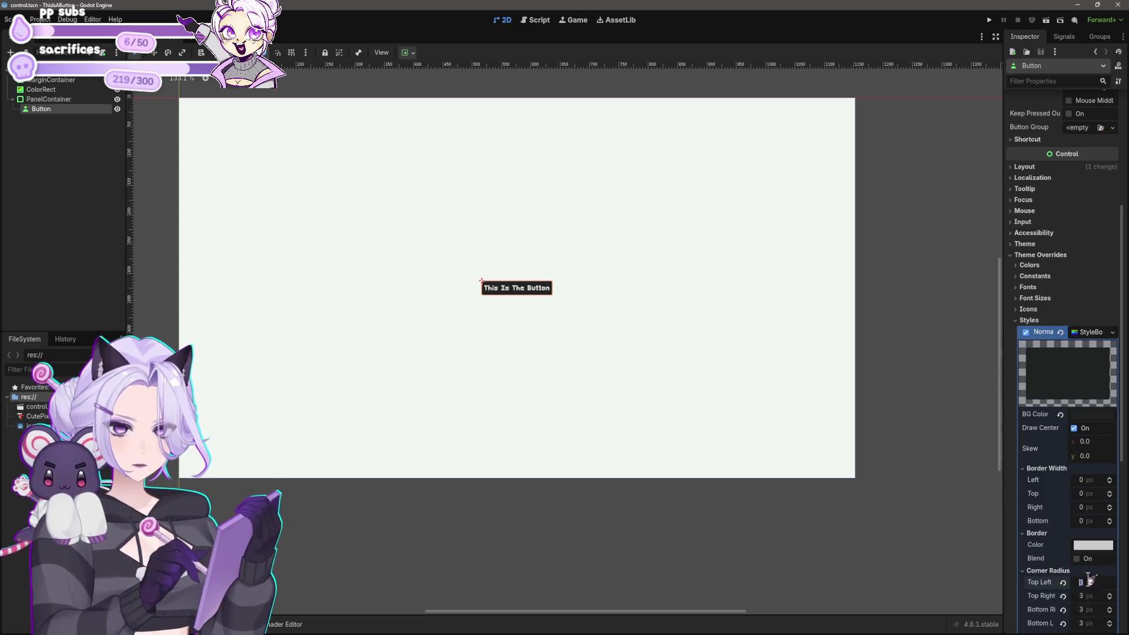
pyautogui.write('0')
pyautogui.press('Tab')
pyautogui.write('0')
pyautogui.press('Tab')
pyautogui.write('0')
pyautogui.press('Tab')
pyautogui.write('0')
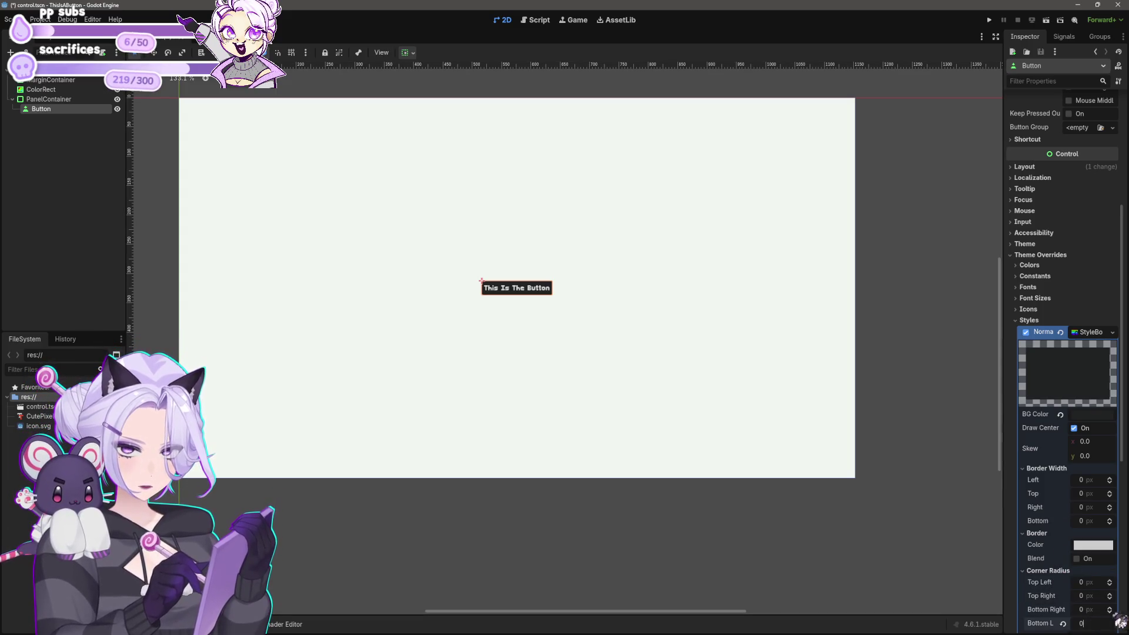
pyautogui.scroll(6, 629, 383)
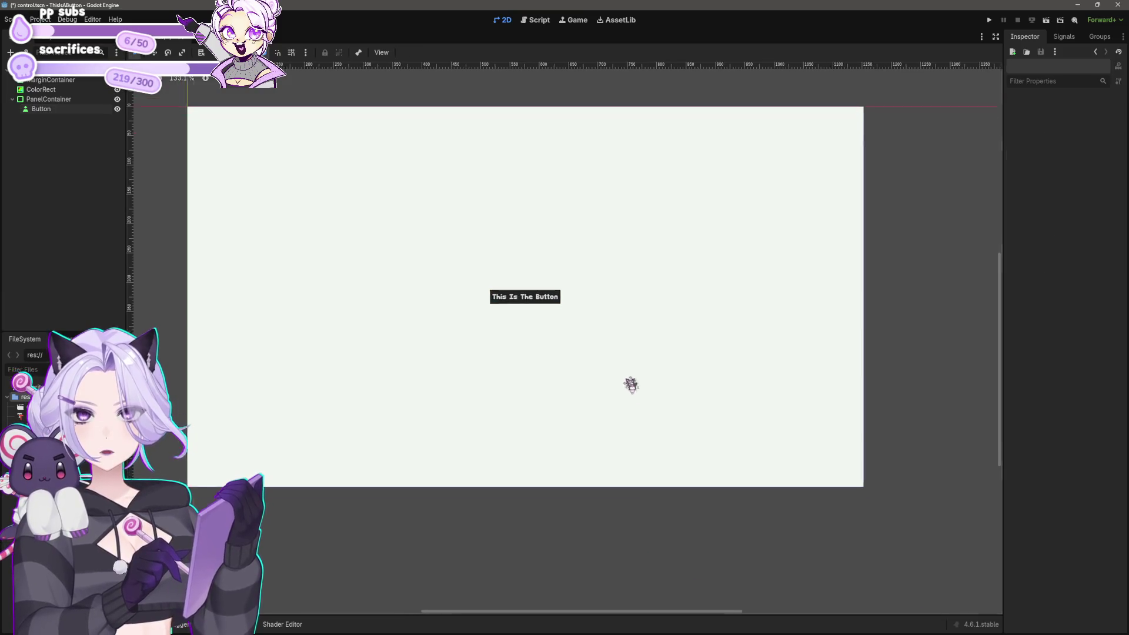
pyautogui.scroll(-5, 1104, 536)
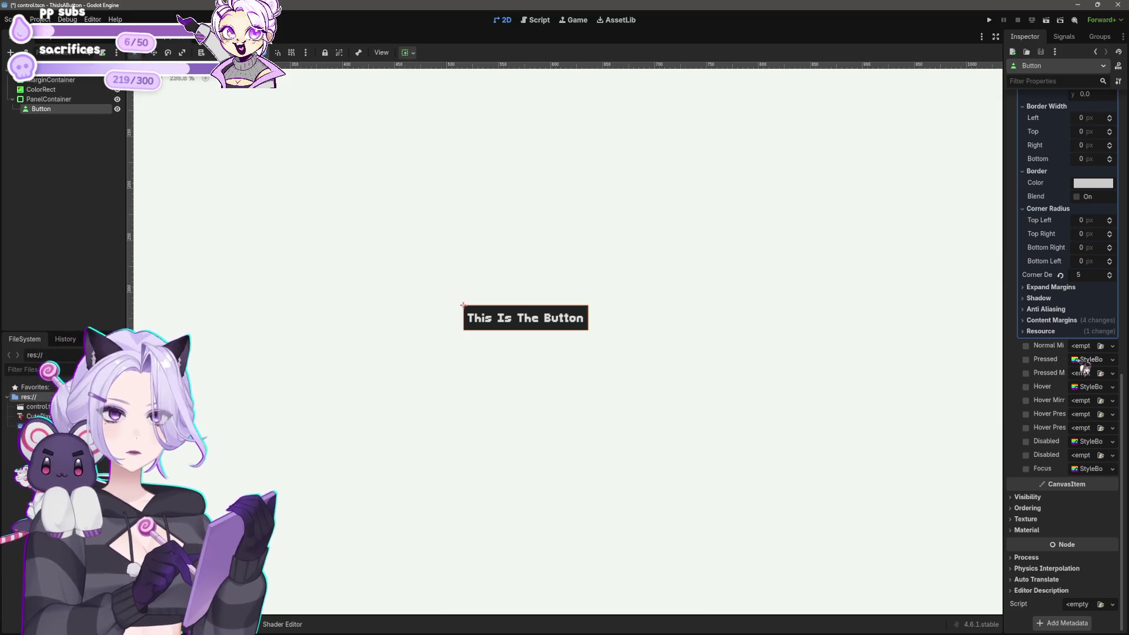
# Create a new Pressed StyleBox with a near-white #f0f6f0 background colour.
pyautogui.click(1090, 359)
pyautogui.click(1110, 360)
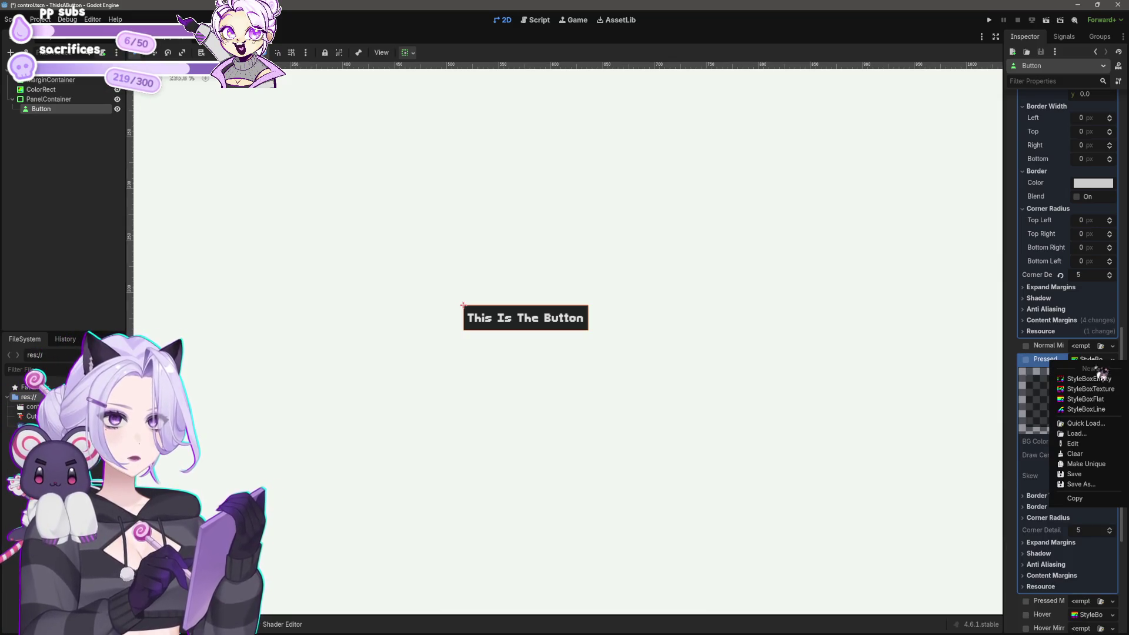
pyautogui.click(1097, 459)
pyautogui.click(1092, 442)
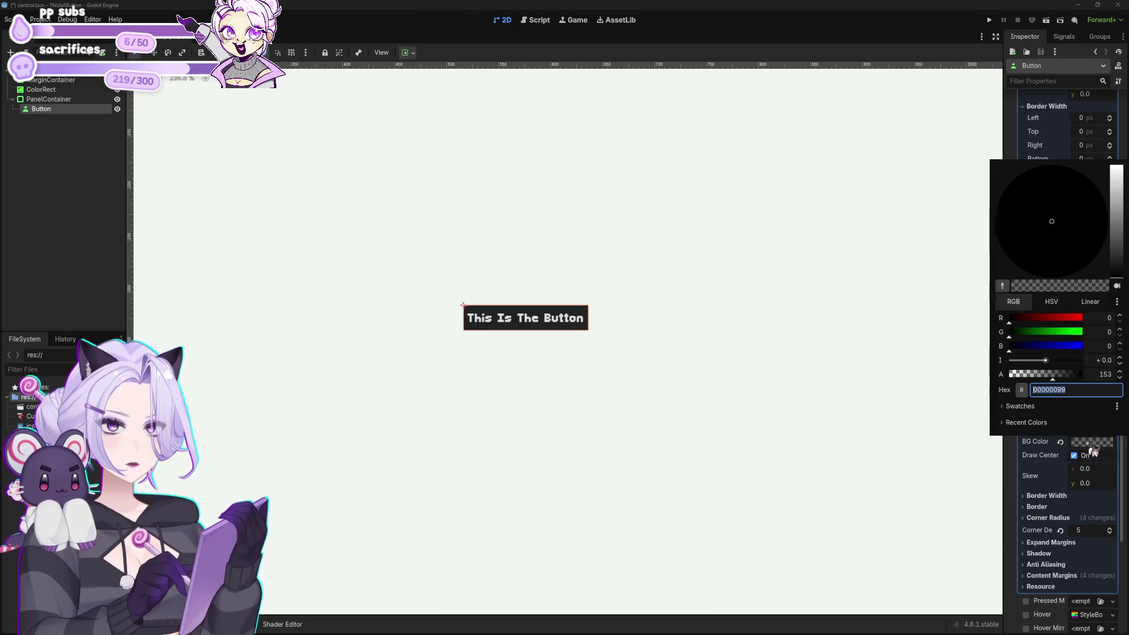
pyautogui.click(1026, 420)
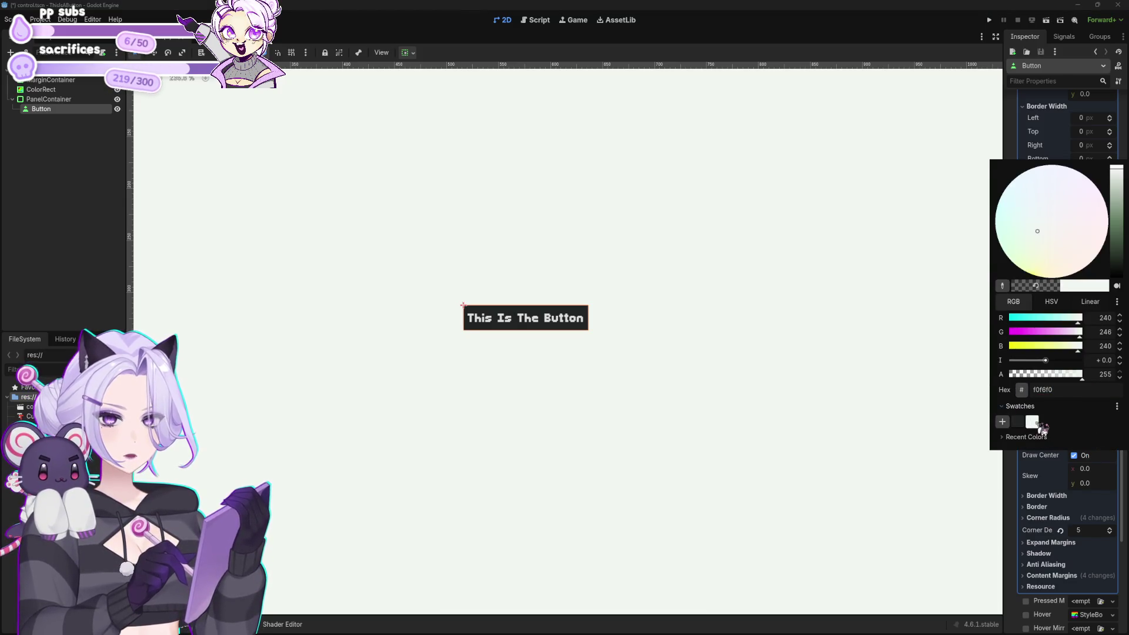
pyautogui.click(1023, 473)
# Set the Pressed style's corner radius values to 0.
pyautogui.click(1040, 496)
pyautogui.scroll(-5, 1043, 505)
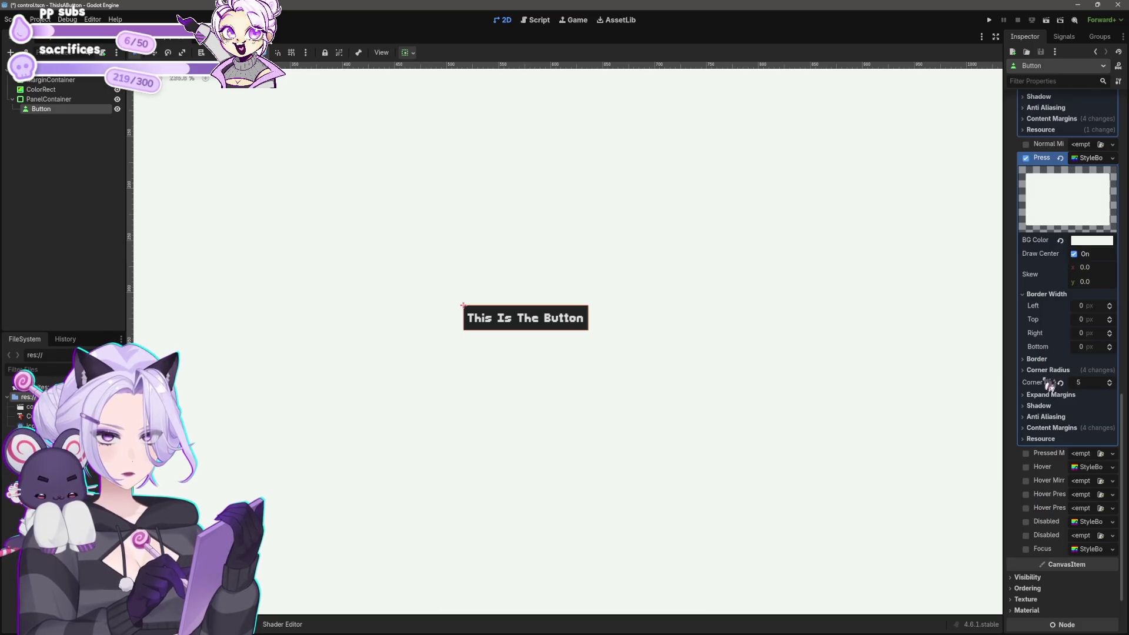
pyautogui.click(1039, 359)
pyautogui.click(1052, 398)
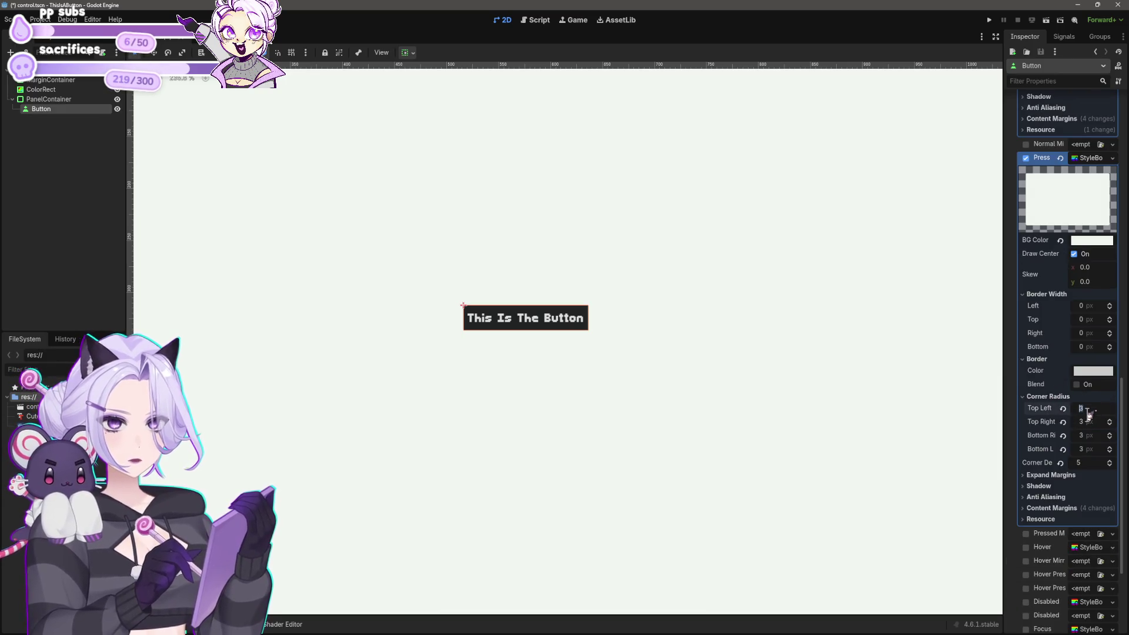
pyautogui.click(1086, 435)
pyautogui.write('0')
pyautogui.click(1088, 450)
pyautogui.write('0')
pyautogui.press('Return')
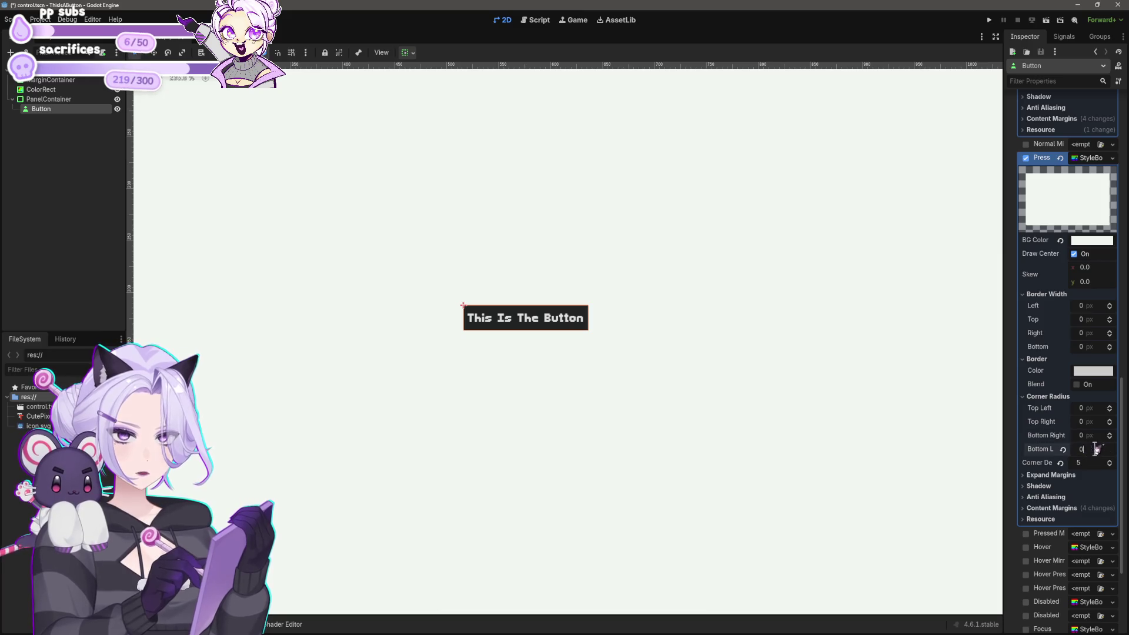
pyautogui.click(1038, 485)
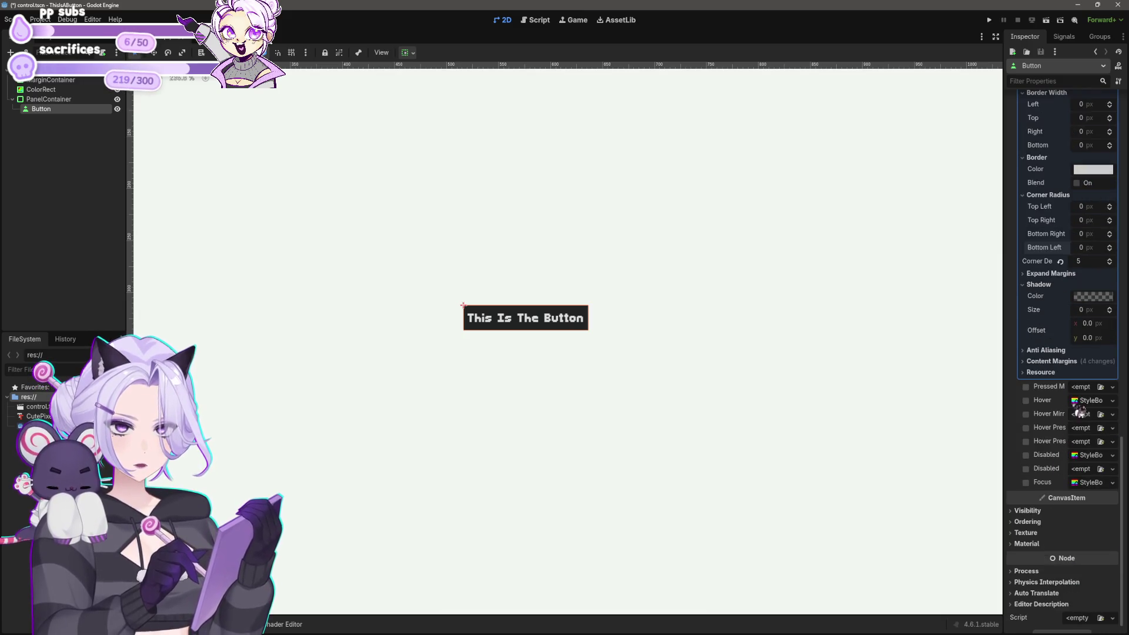
# Expand the Hover style slot, then run the project to reach the main-scene prompt.
pyautogui.click(1092, 402)
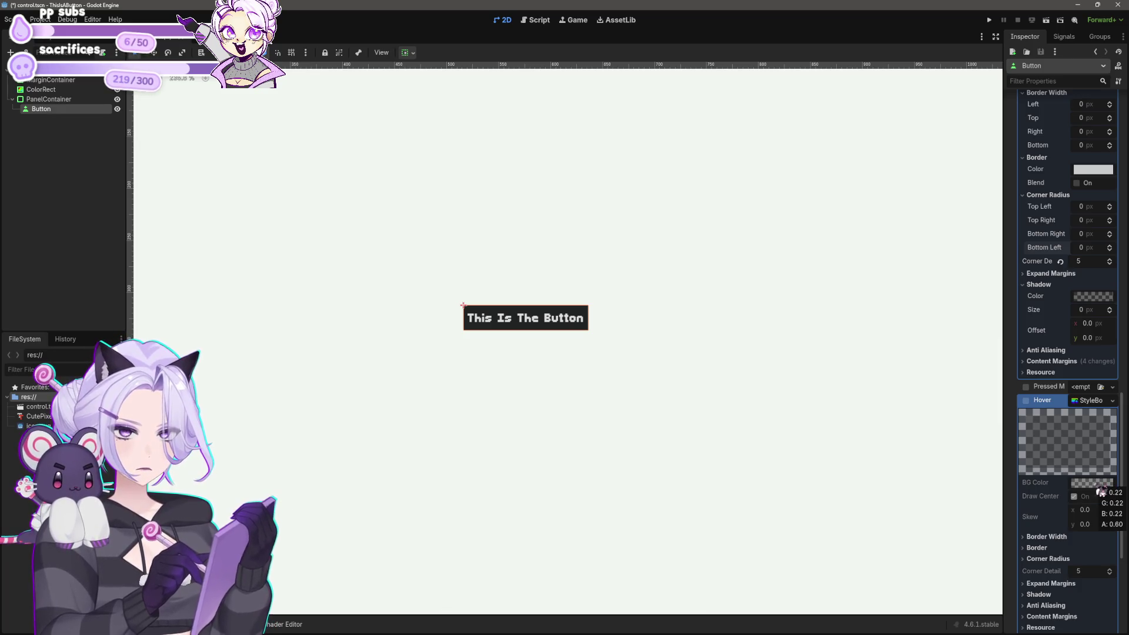
pyautogui.scroll(-3, 676, 376)
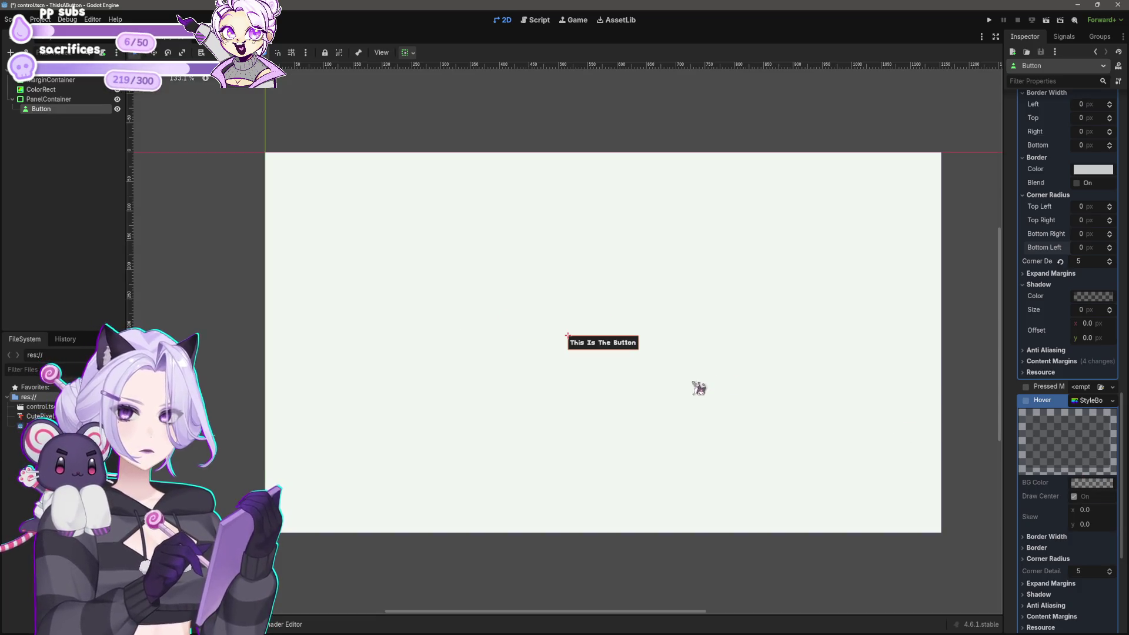
pyautogui.click(700, 388)
pyautogui.click(992, 20)
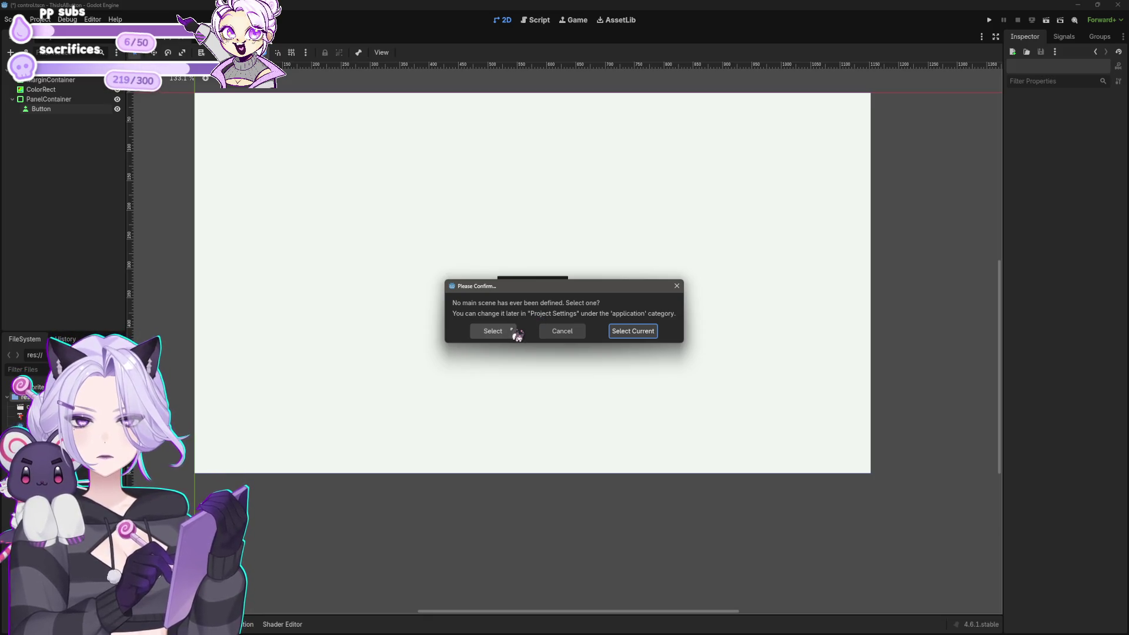
# Set the current scene as main, close the test game window, and reselect the Button.
pyautogui.click(640, 332)
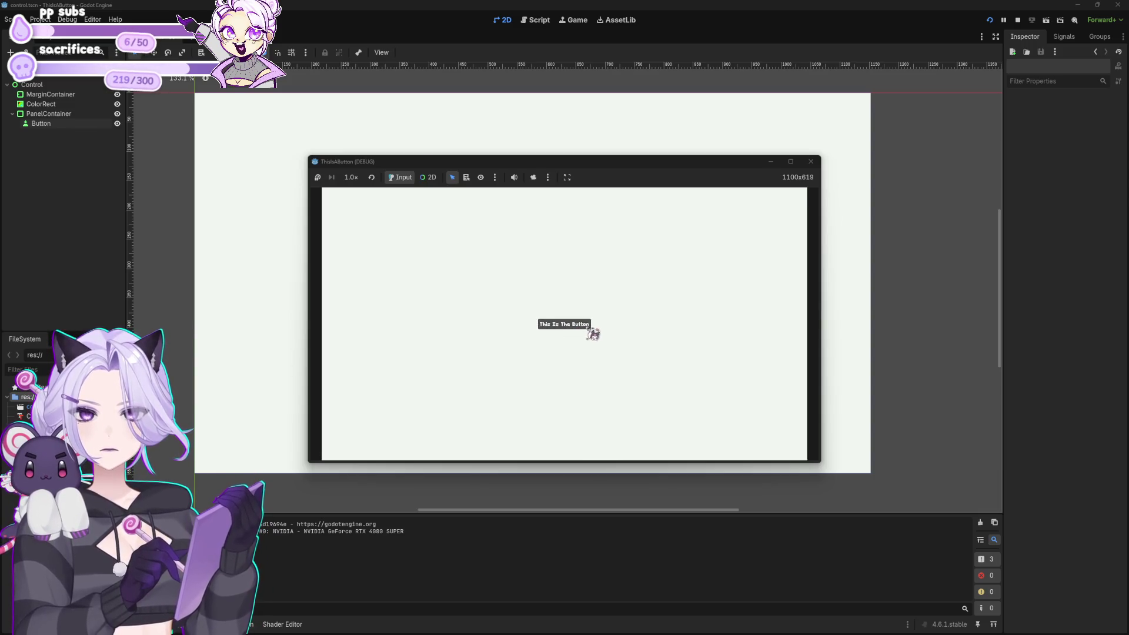
pyautogui.click(810, 161)
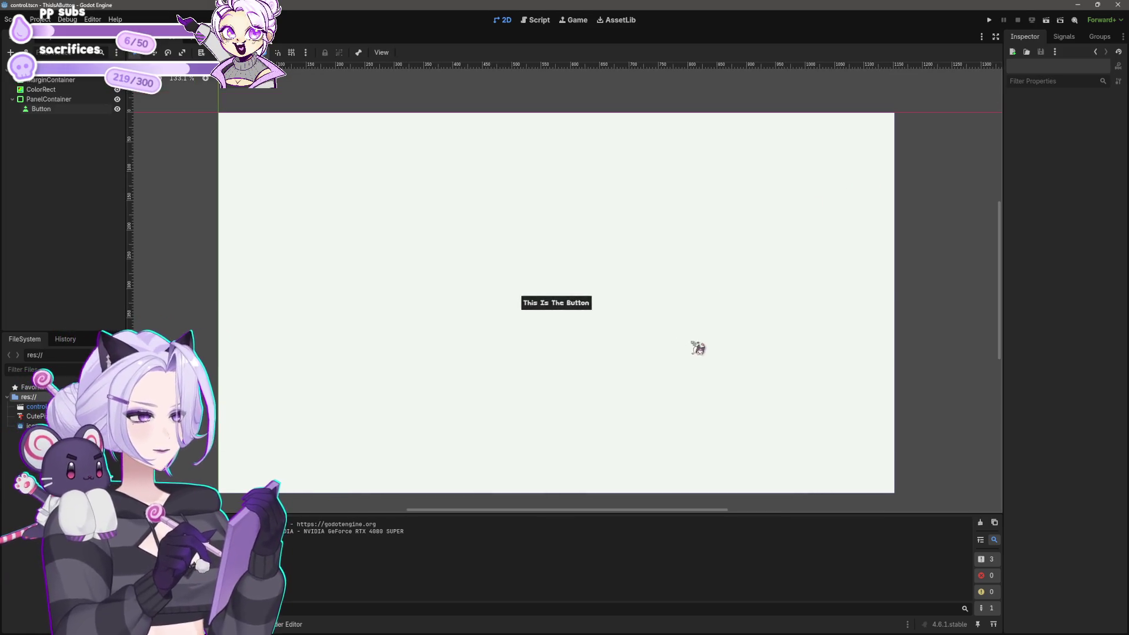
pyautogui.scroll(3, 698, 348)
pyautogui.click(581, 309)
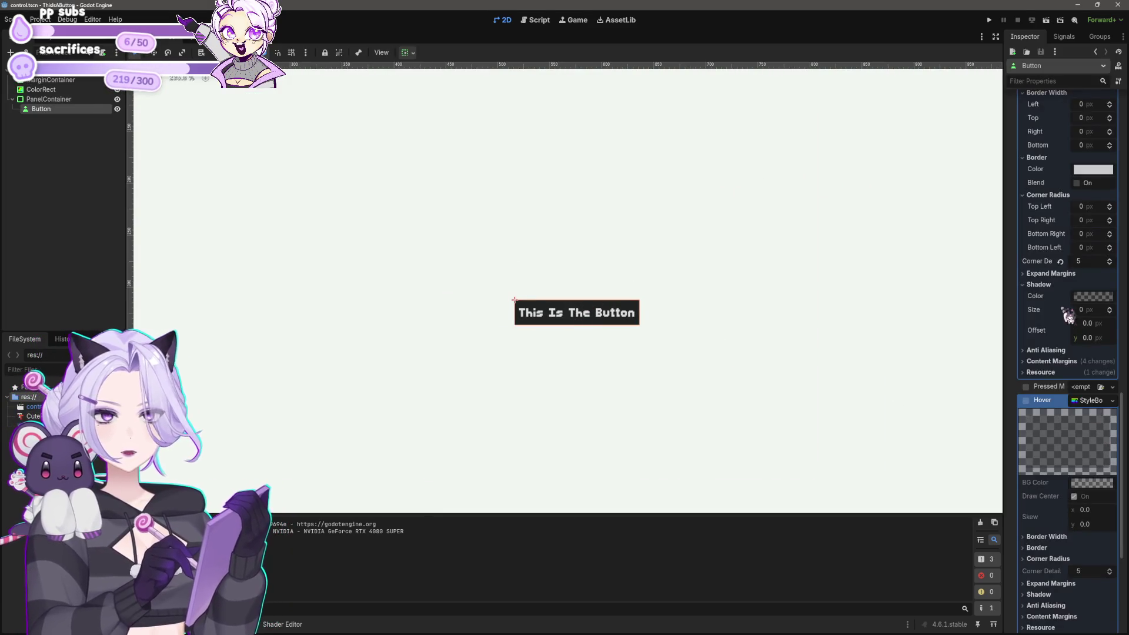
# Copy the value of the button's Pressed style.
pyautogui.scroll(10, 1067, 312)
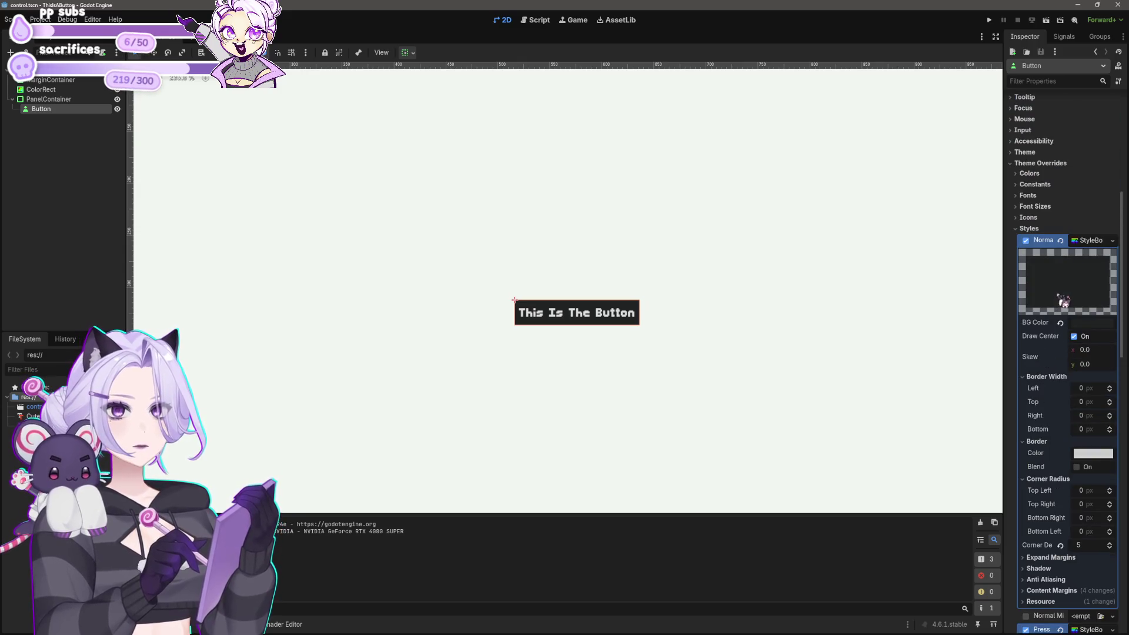
pyautogui.scroll(-7, 1064, 300)
pyautogui.rightClick(1057, 251)
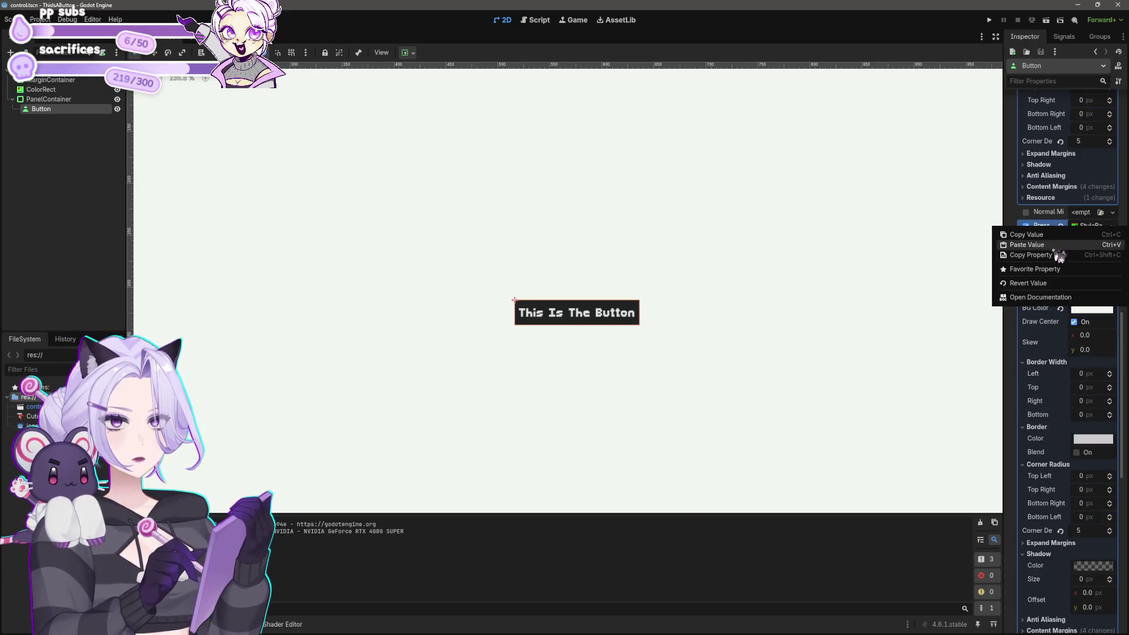
pyautogui.click(1048, 237)
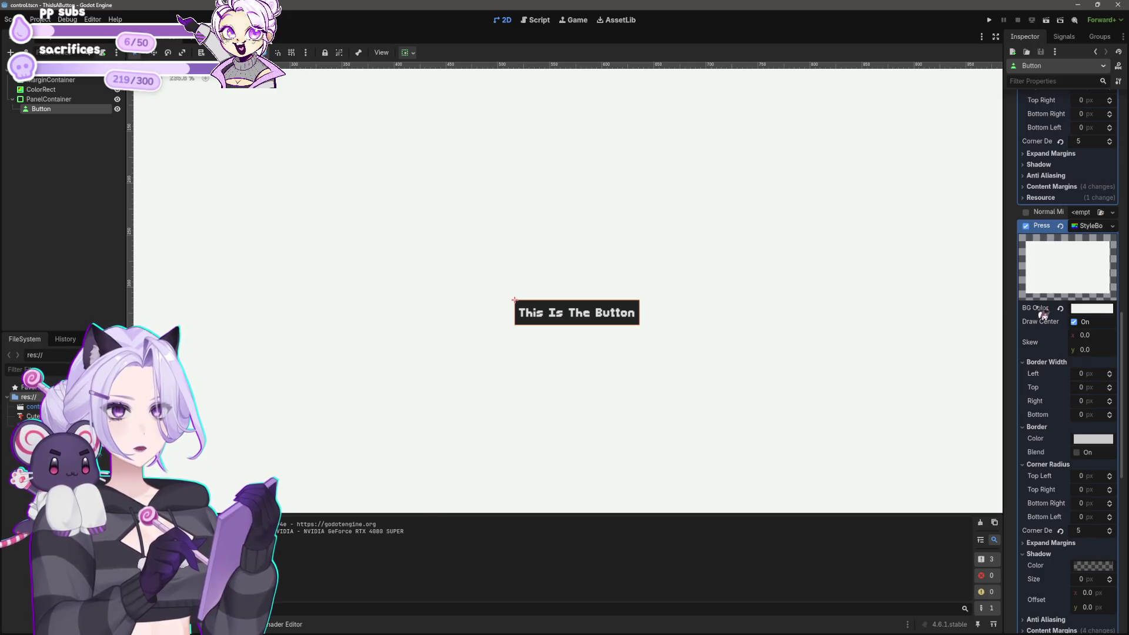
# Paste the copied style into the Focus slot and run the game to test it.
pyautogui.scroll(-3, 1044, 315)
pyautogui.click(1051, 409)
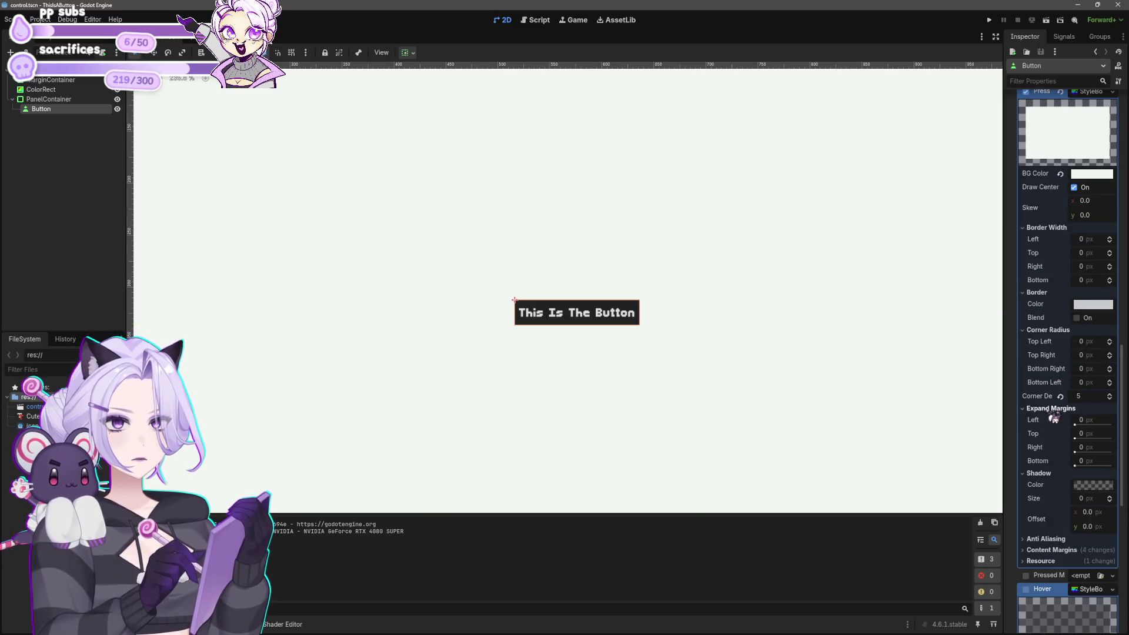
pyautogui.scroll(-3, 1052, 485)
pyautogui.scroll(-6, 1053, 485)
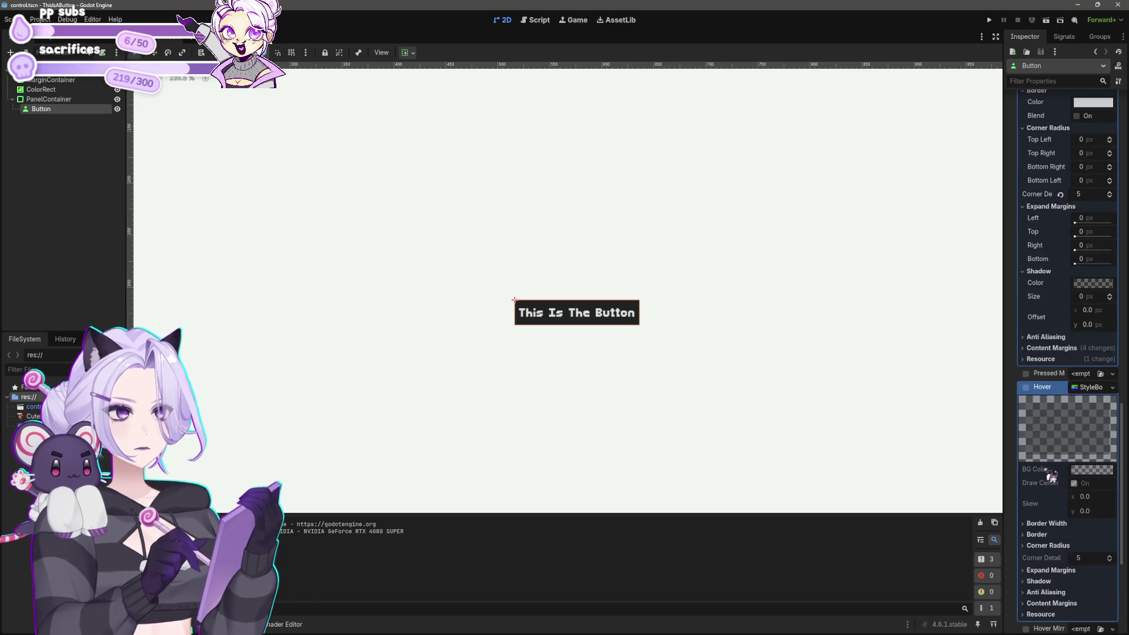
pyautogui.rightClick(1052, 477)
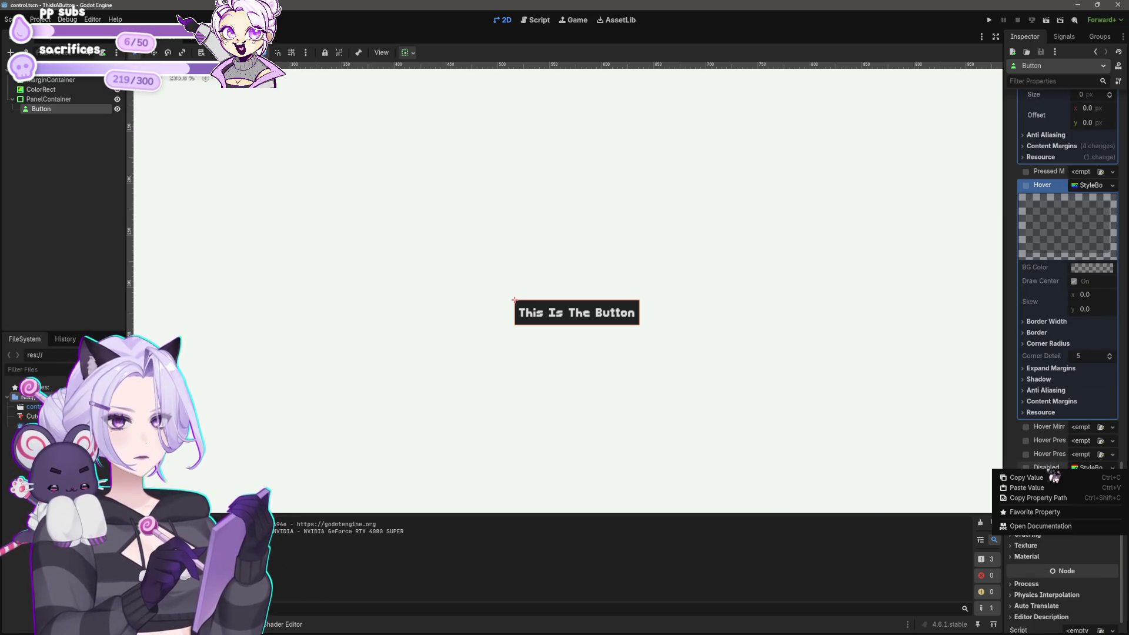
pyautogui.click(1052, 476)
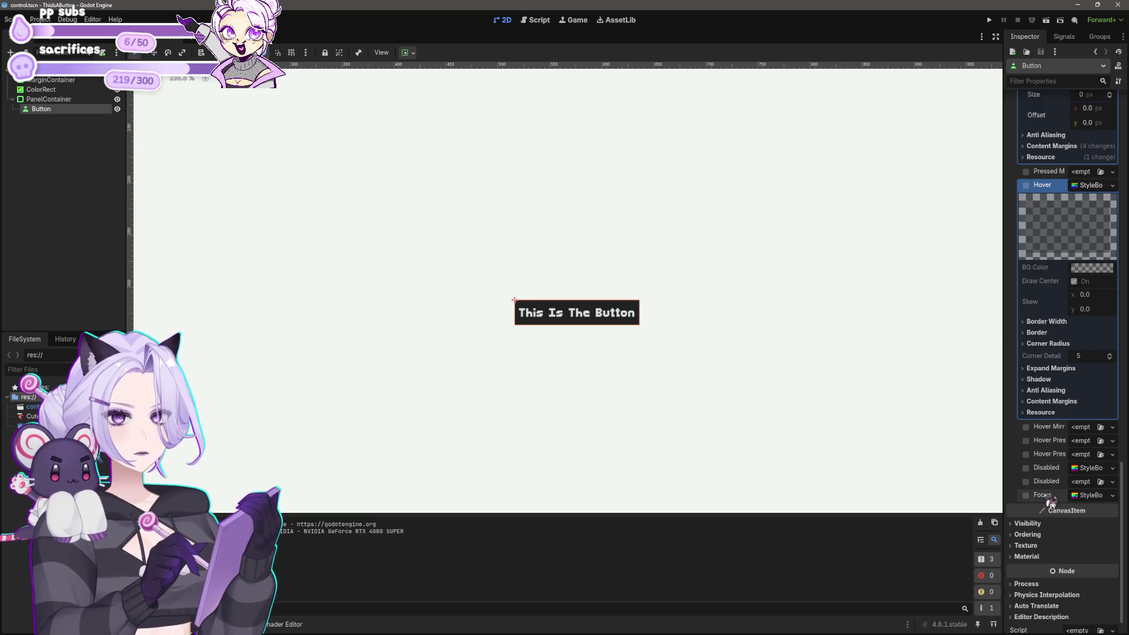
pyautogui.rightClick(1050, 497)
pyautogui.click(1047, 518)
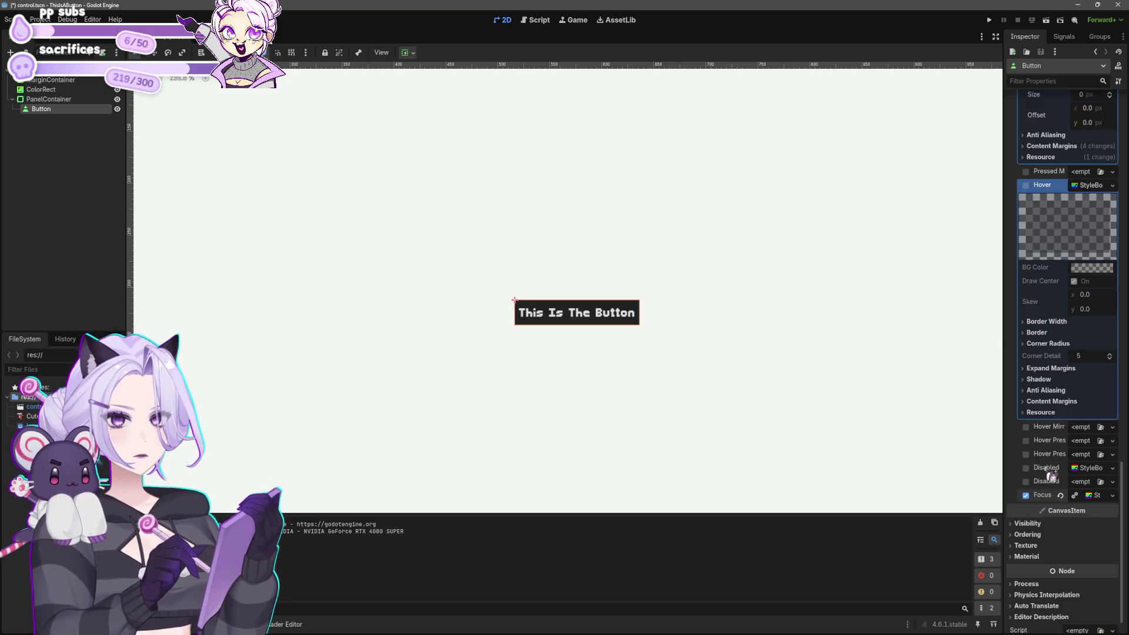
pyautogui.click(988, 20)
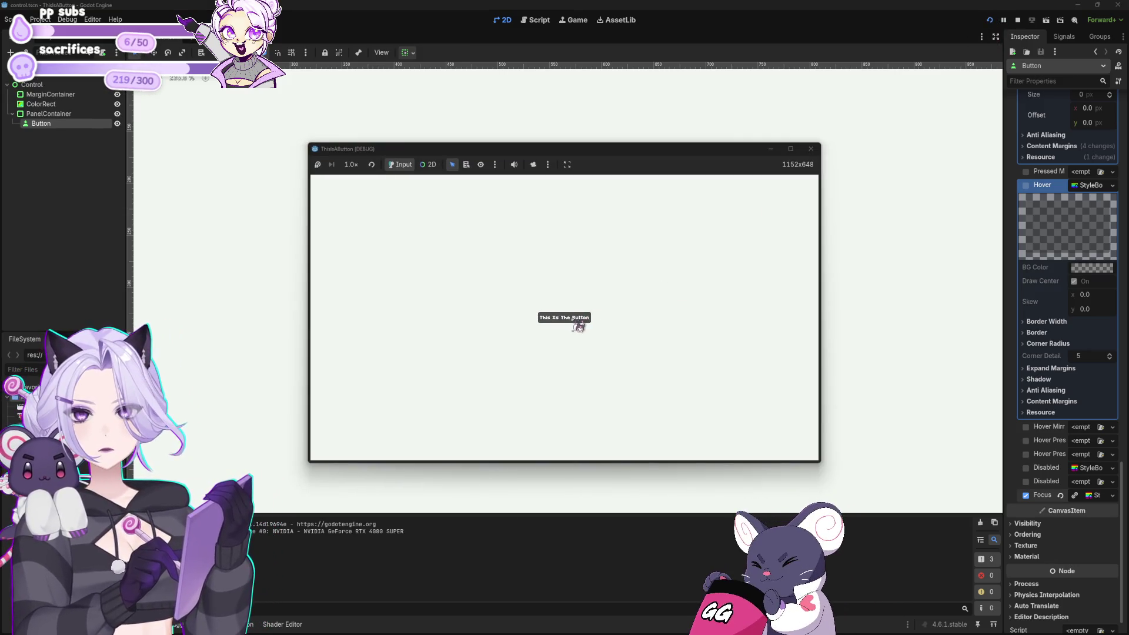
# Close the running game and paste the white Pressed style into the button's Hover style.
pyautogui.click(811, 149)
pyautogui.scroll(5, 1088, 406)
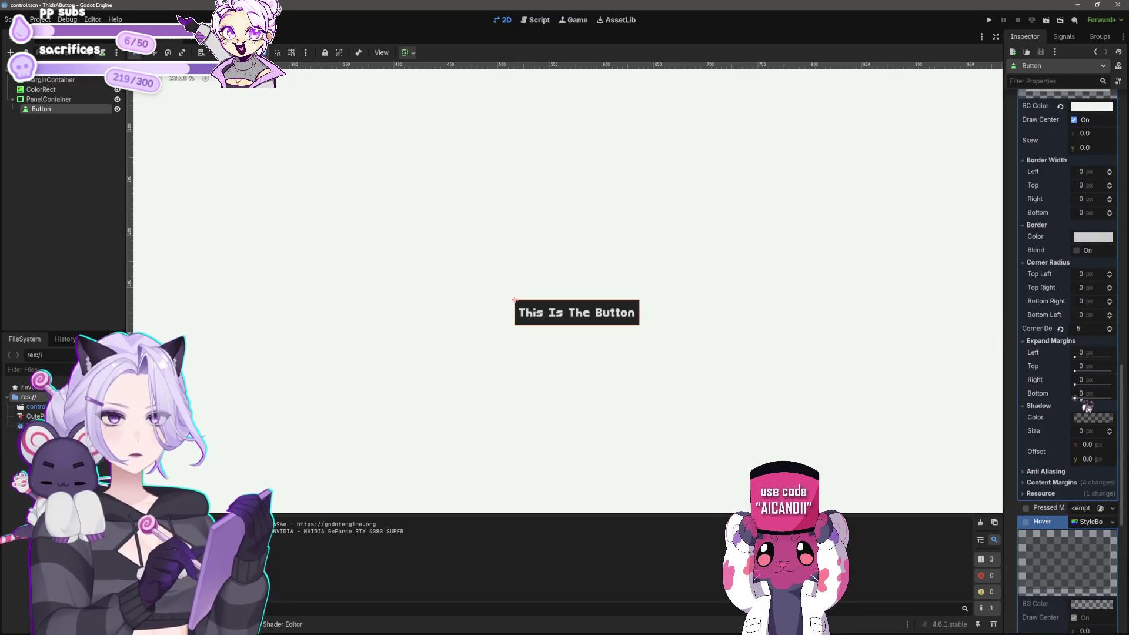
pyautogui.scroll(-3, 1087, 405)
pyautogui.rightClick(1054, 393)
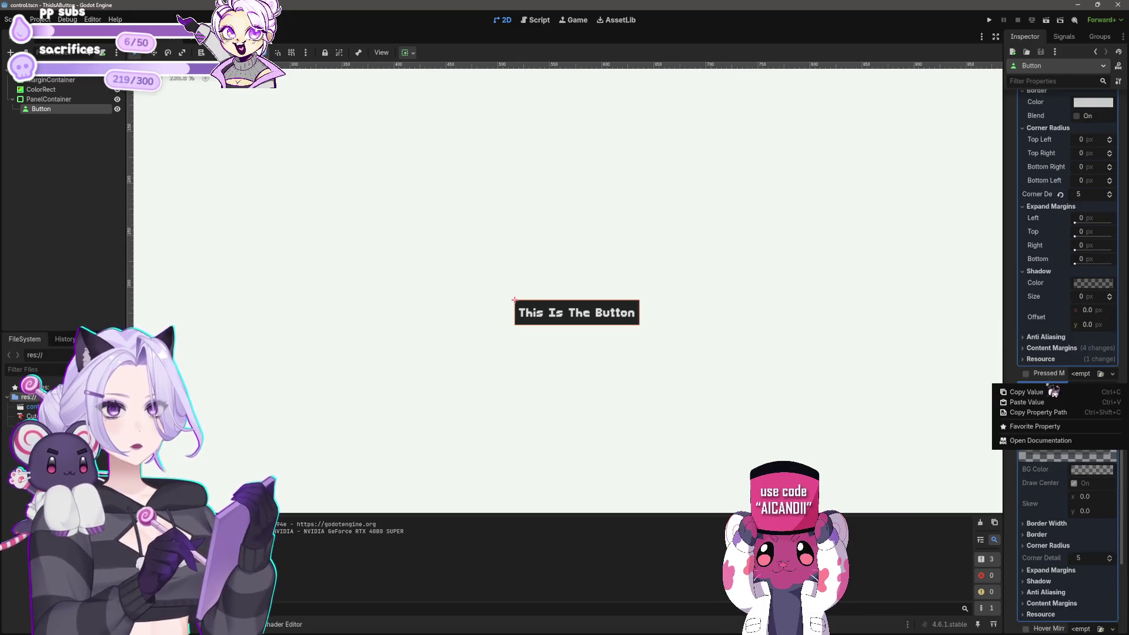
pyautogui.click(1055, 406)
# Expand the Fonts, Icons, Font Sizes and Styles sections under Theme Overrides.
pyautogui.scroll(-4, 1056, 379)
pyautogui.scroll(-5, 1056, 382)
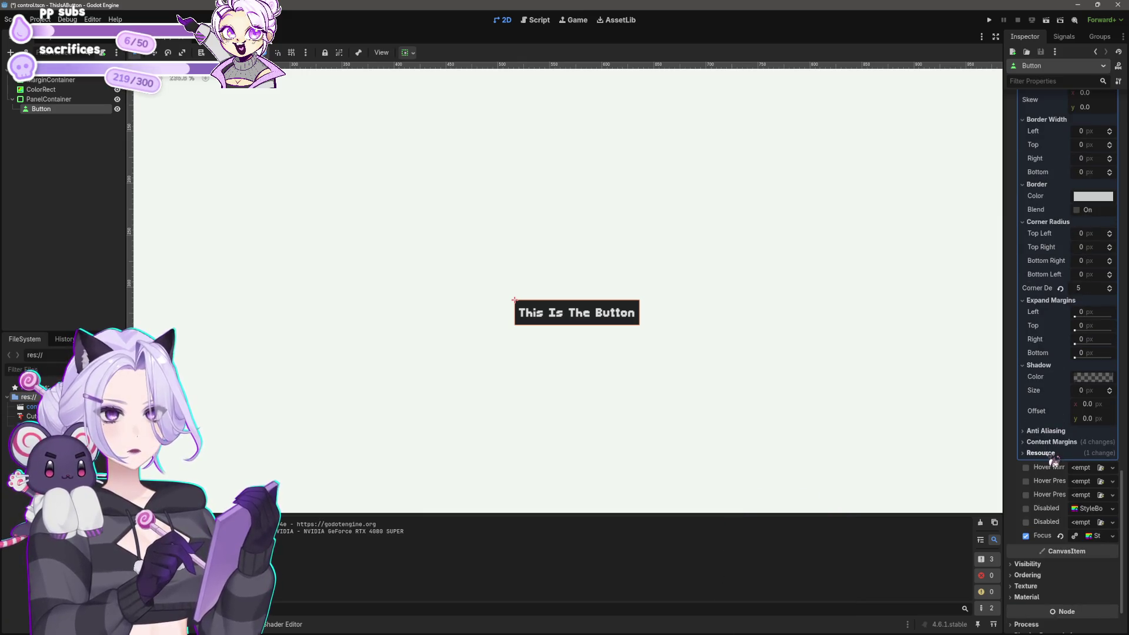
pyautogui.scroll(8, 1054, 353)
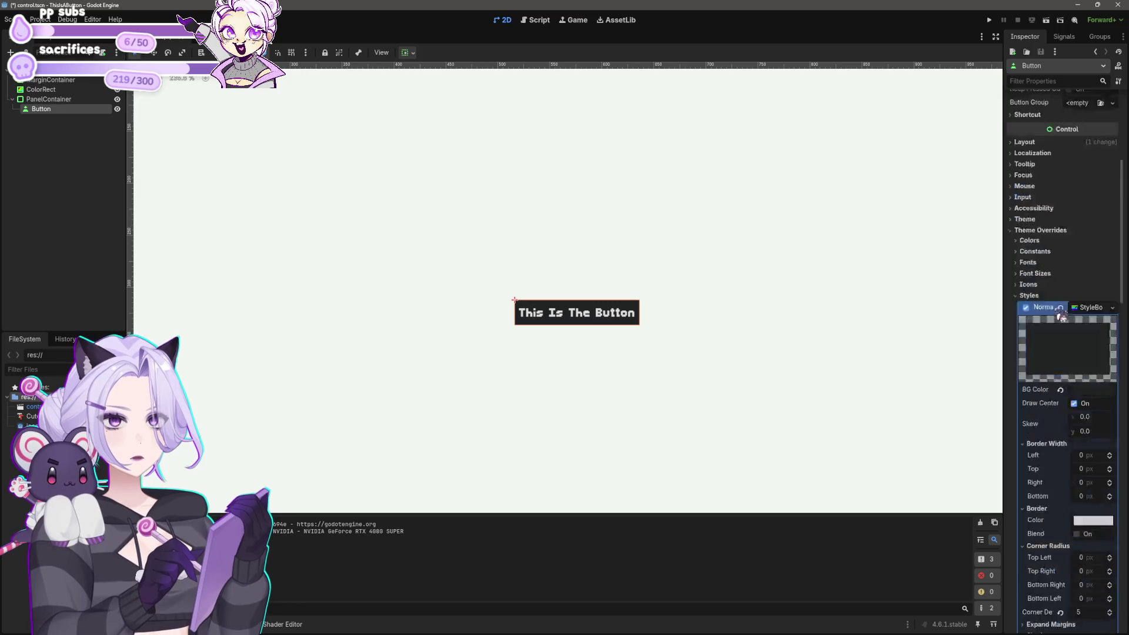
pyautogui.scroll(5, 1058, 353)
pyautogui.scroll(-2, 1054, 396)
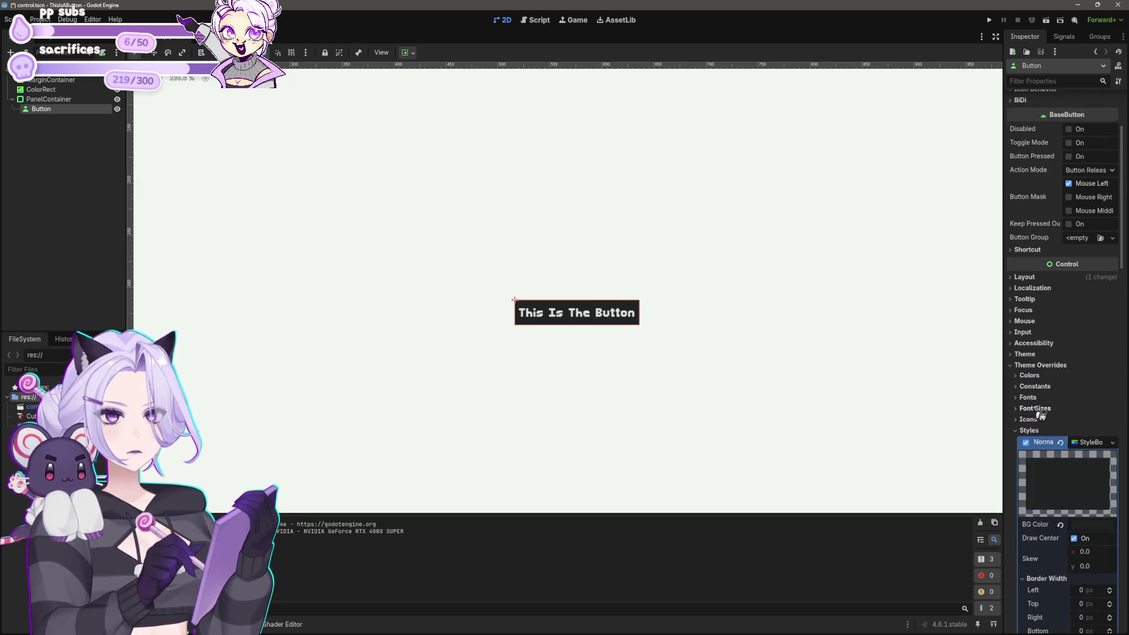
pyautogui.click(1035, 398)
pyautogui.click(1038, 464)
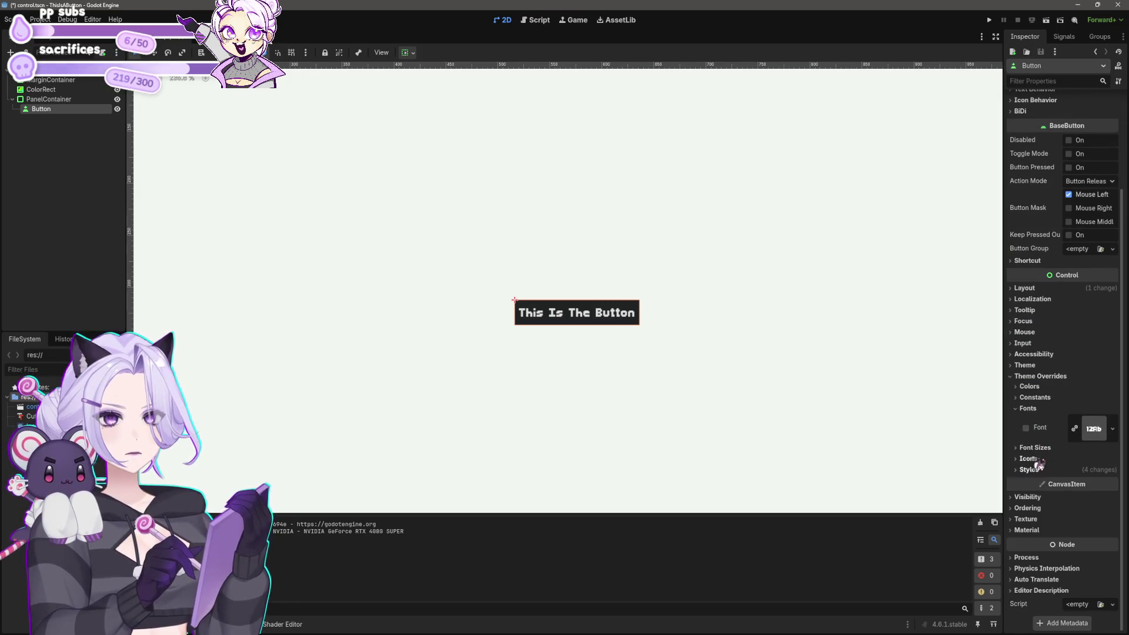
pyautogui.click(1037, 459)
pyautogui.click(1049, 447)
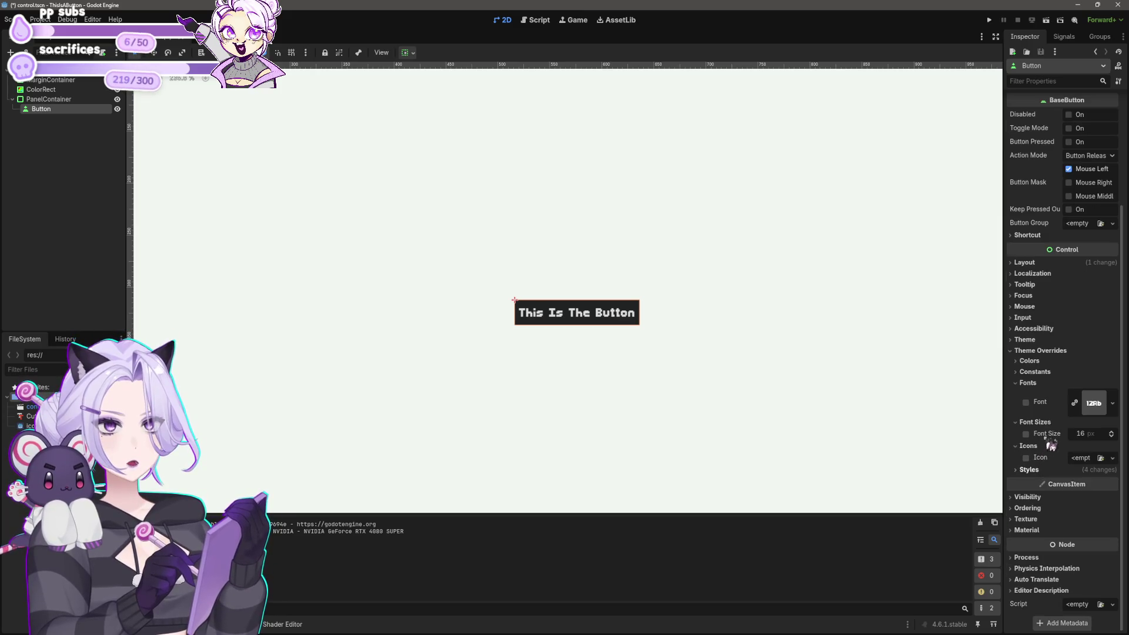
pyautogui.click(1031, 470)
pyautogui.scroll(-5, 1059, 394)
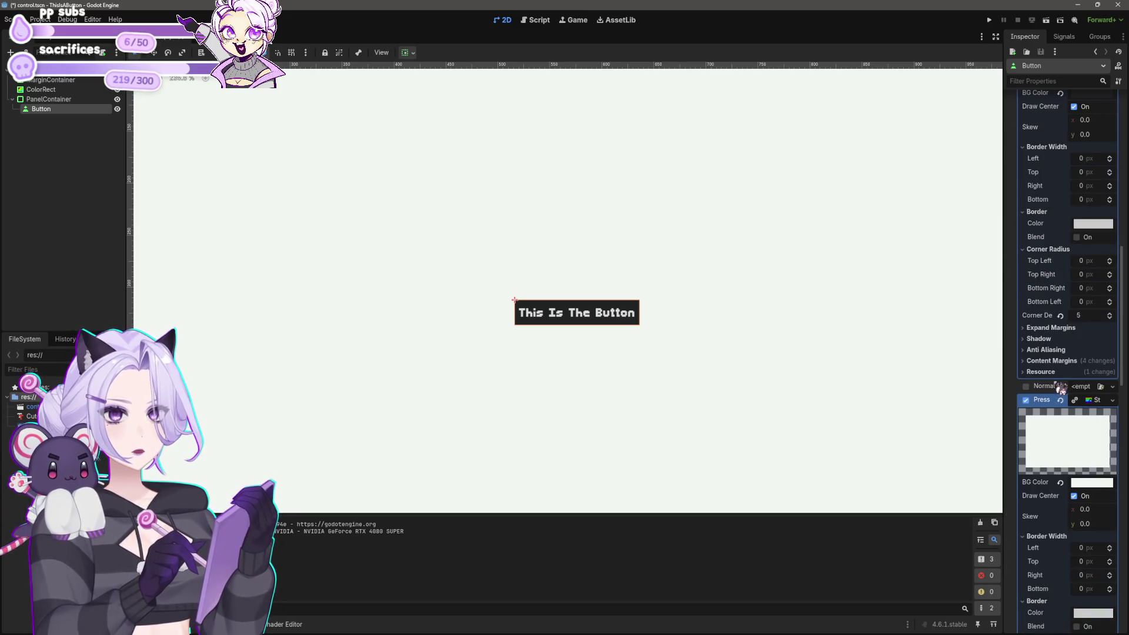
pyautogui.scroll(5, 1058, 382)
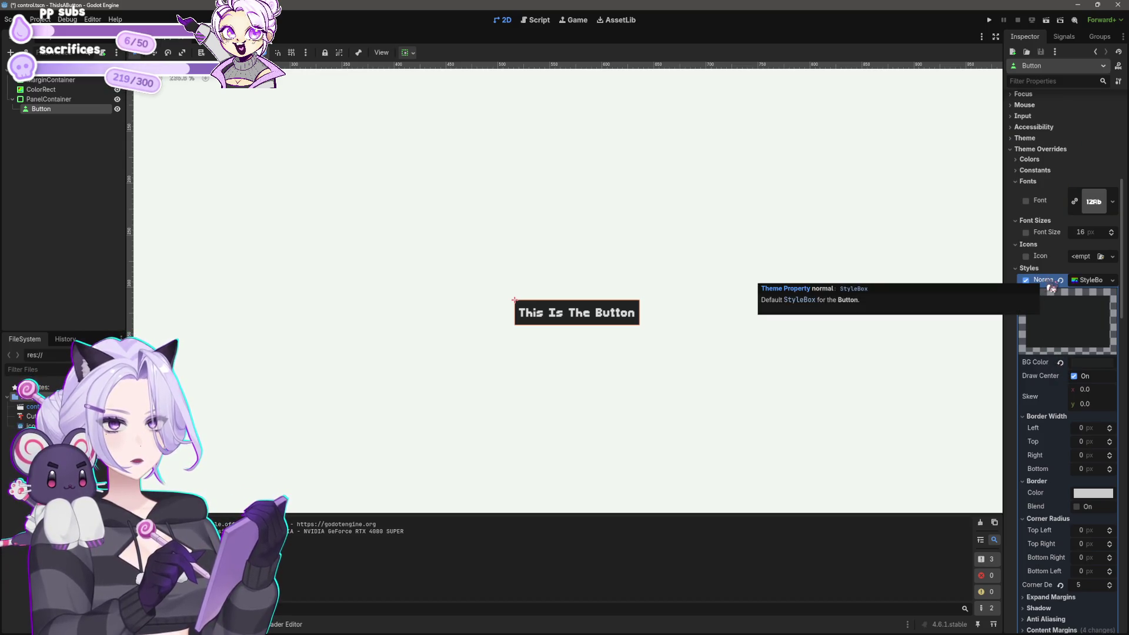
pyautogui.scroll(6, 1050, 236)
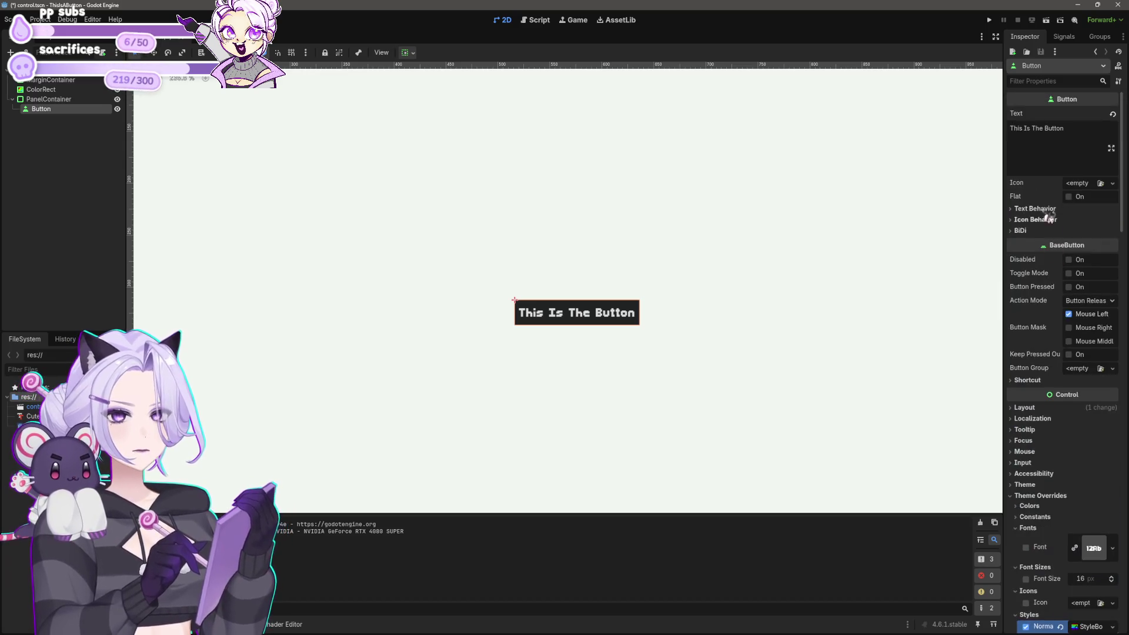
# Filter properties by 'font' and enable all seven font colour overrides, from Font Color to Font Outline.
pyautogui.click(1039, 82)
pyautogui.write('font')
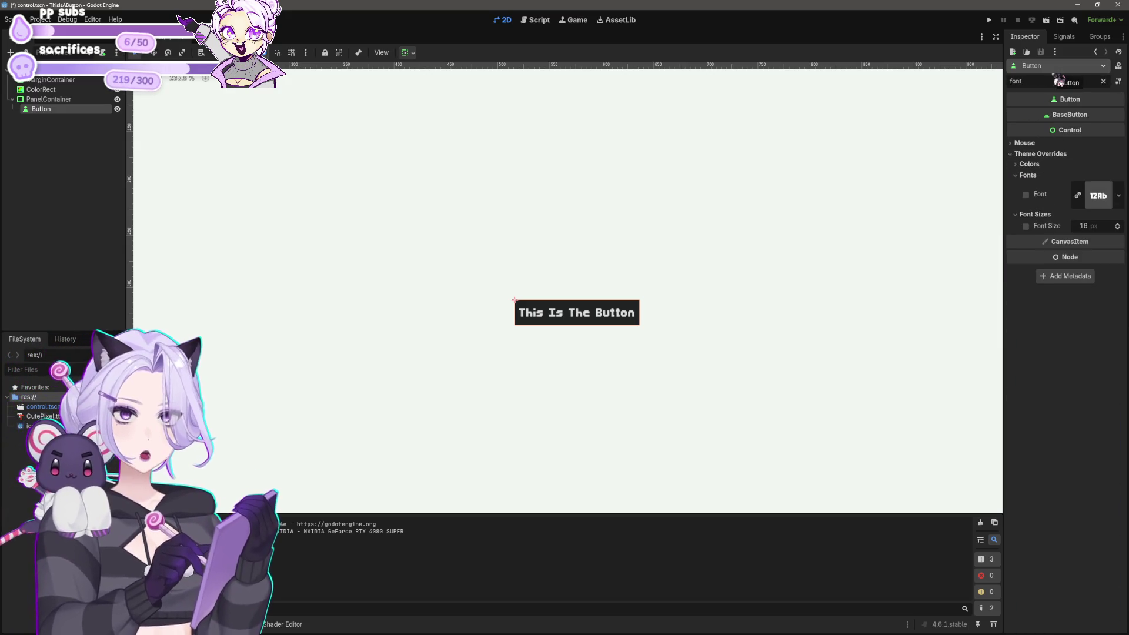
pyautogui.click(1026, 165)
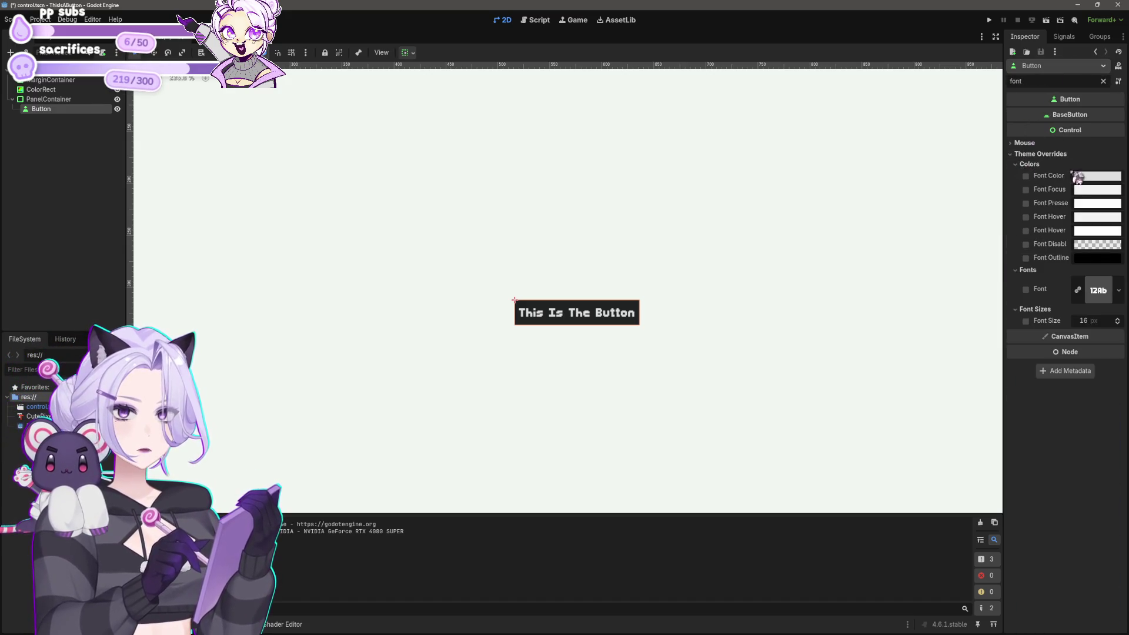
pyautogui.click(1026, 176)
pyautogui.click(1026, 189)
pyautogui.click(1026, 203)
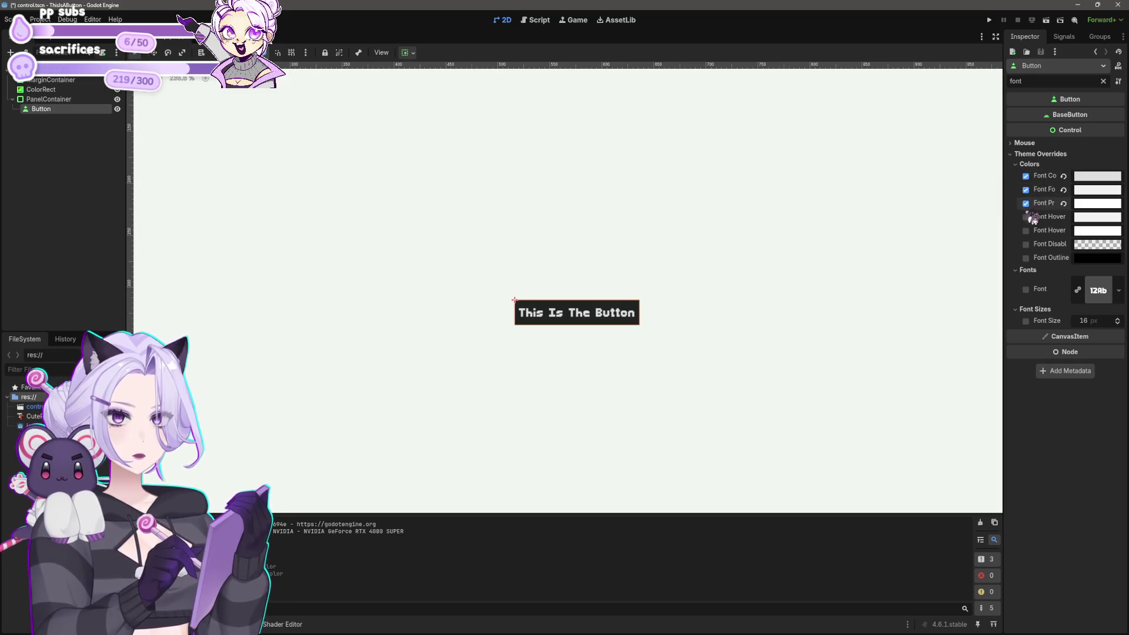
pyautogui.click(1026, 217)
pyautogui.click(1026, 231)
pyautogui.click(1026, 244)
pyautogui.click(1025, 258)
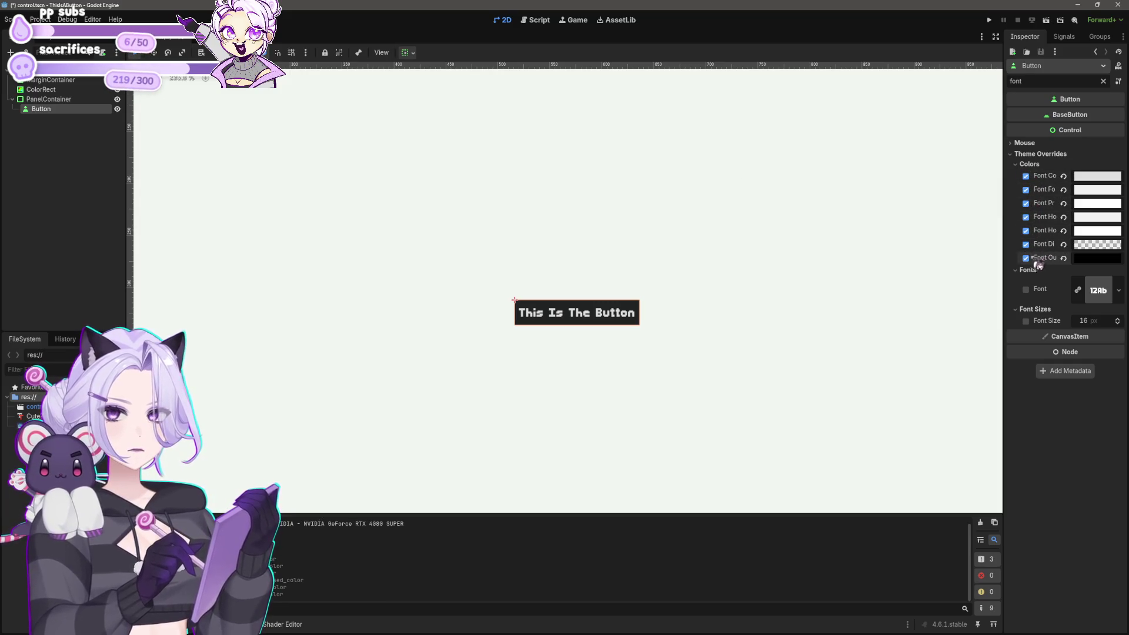
# Set Font Color to white from the saved swatches and check the Font Focus colour.
pyautogui.click(1089, 177)
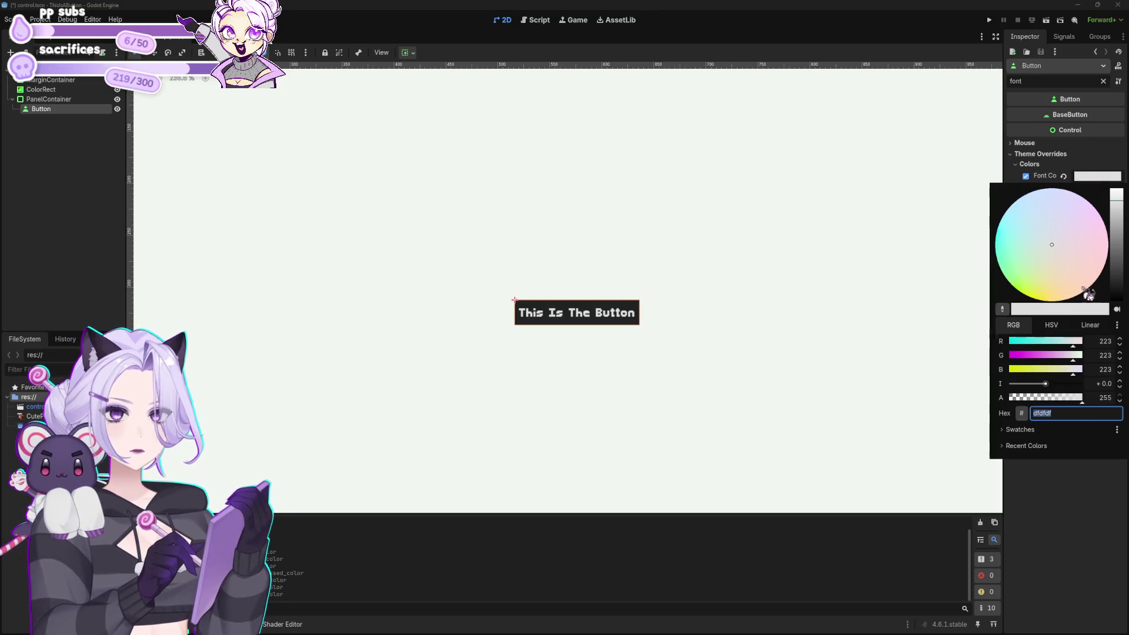
pyautogui.click(1041, 436)
pyautogui.click(1031, 446)
pyautogui.click(1066, 519)
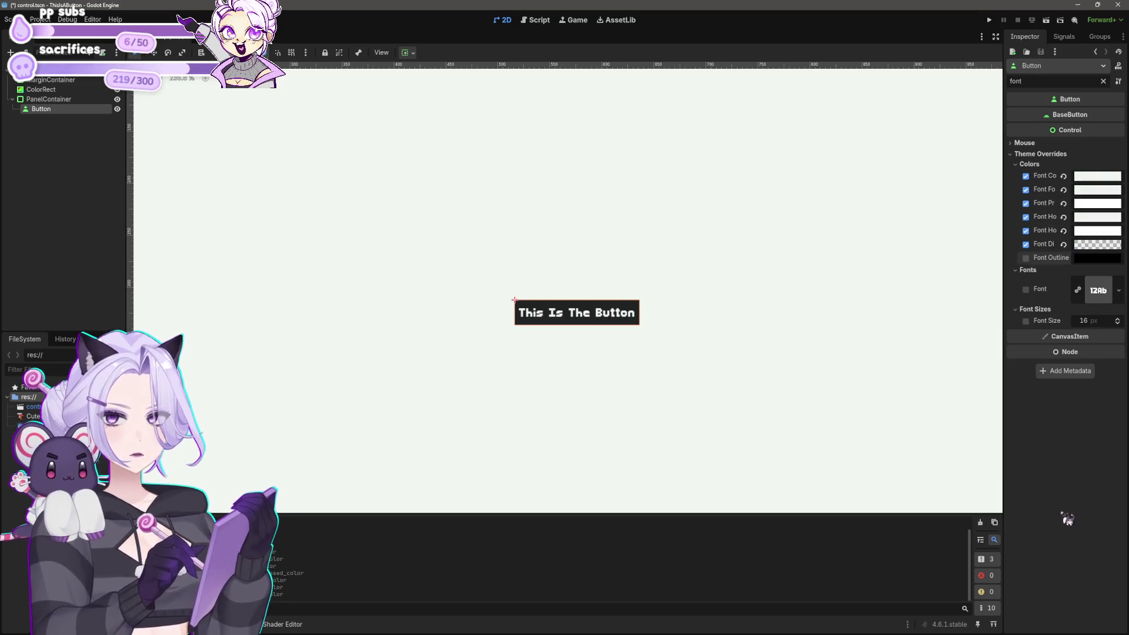
pyautogui.click(1092, 190)
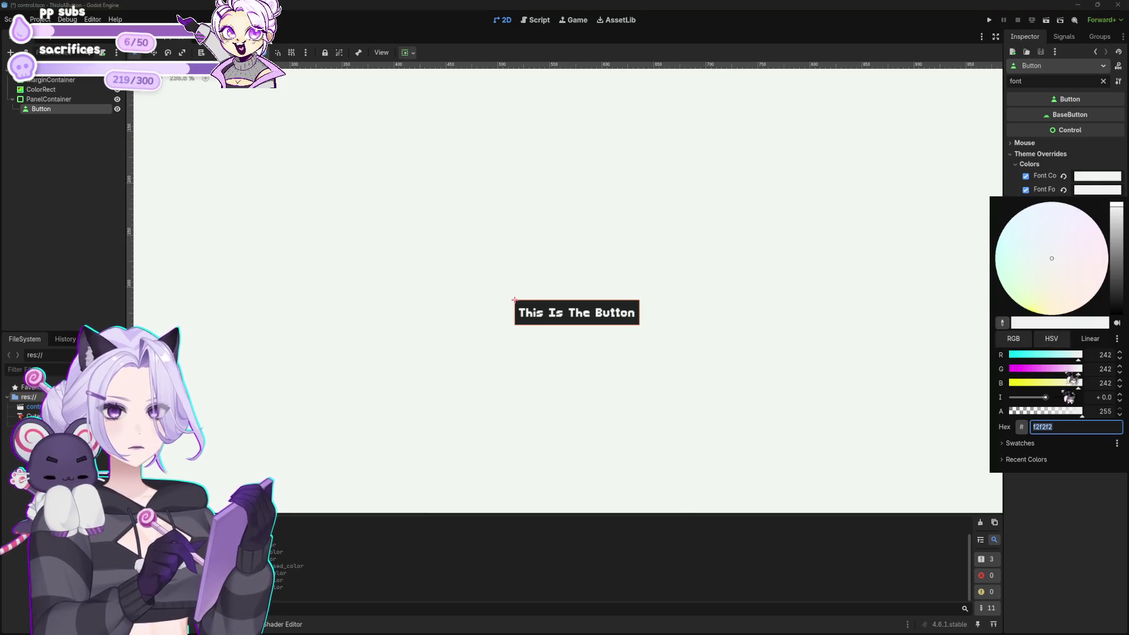
pyautogui.click(1025, 459)
pyautogui.click(1080, 554)
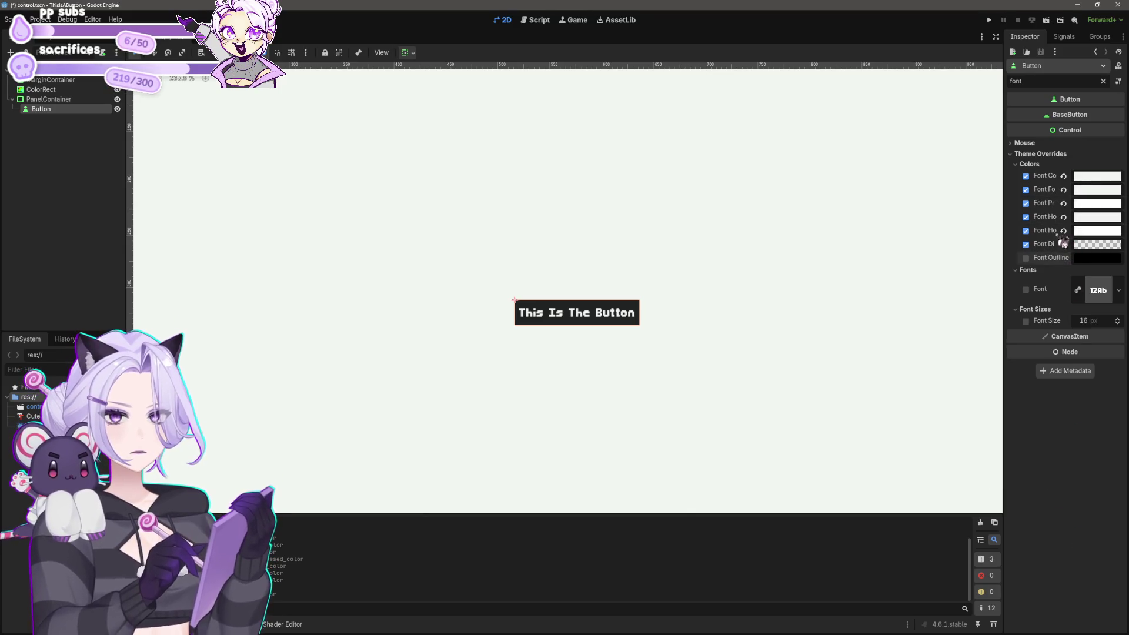
# Set Font Hover and Font Pressed colours to the dark #222323 swatch.
pyautogui.click(1092, 217)
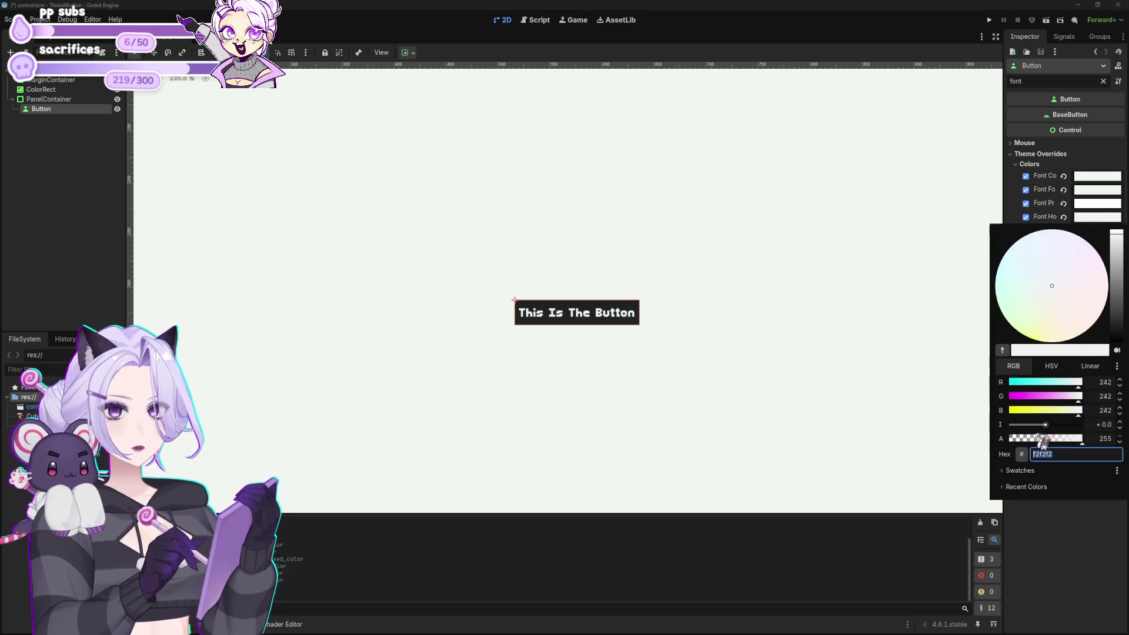
pyautogui.click(1022, 470)
pyautogui.click(1017, 487)
pyautogui.click(1046, 555)
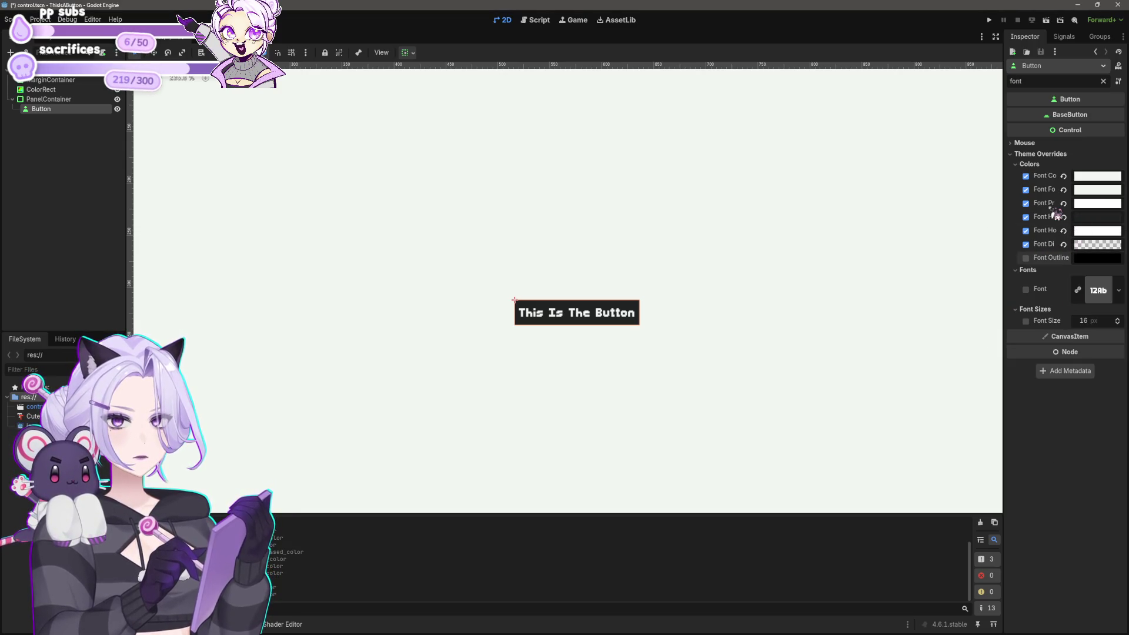
pyautogui.moveTo(1003, 201); pyautogui.dragTo(934, 207)
pyautogui.click(1086, 204)
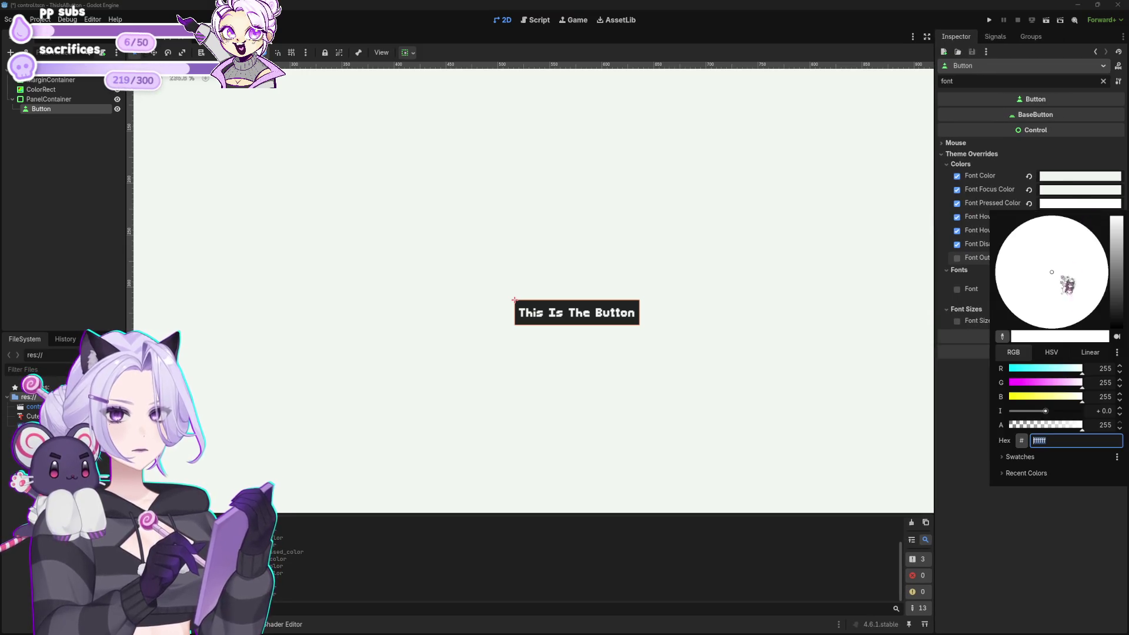
pyautogui.click(1020, 457)
pyautogui.click(1017, 472)
pyautogui.click(951, 475)
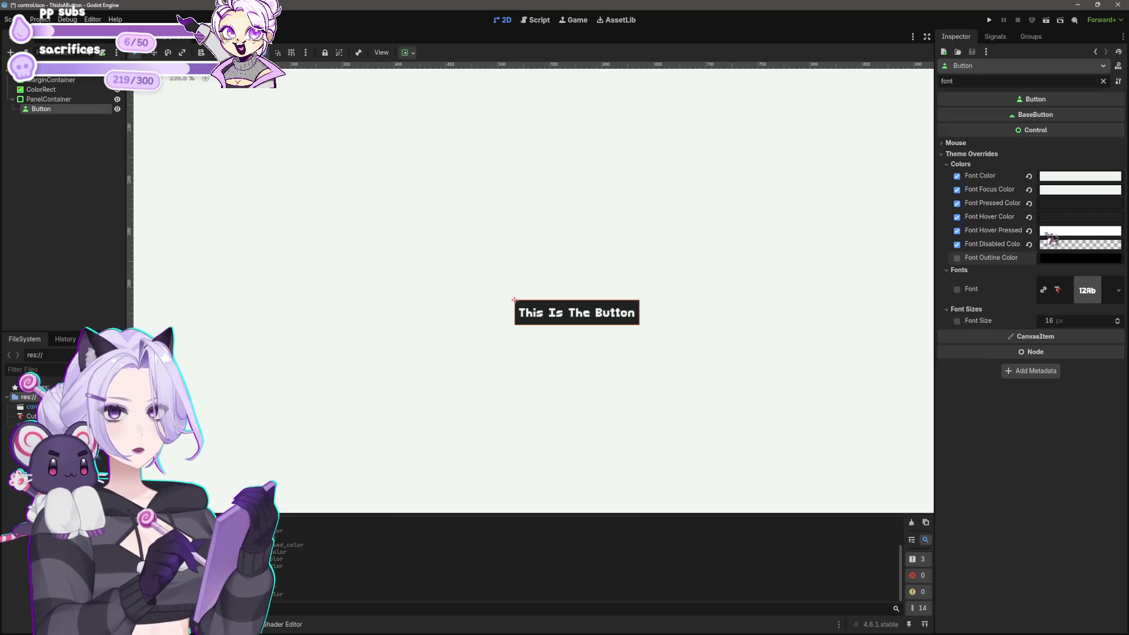
# Set Font Hover Pressed to #222323, then test-run the game and close it.
pyautogui.click(1048, 231)
pyautogui.click(1019, 484)
pyautogui.click(1018, 499)
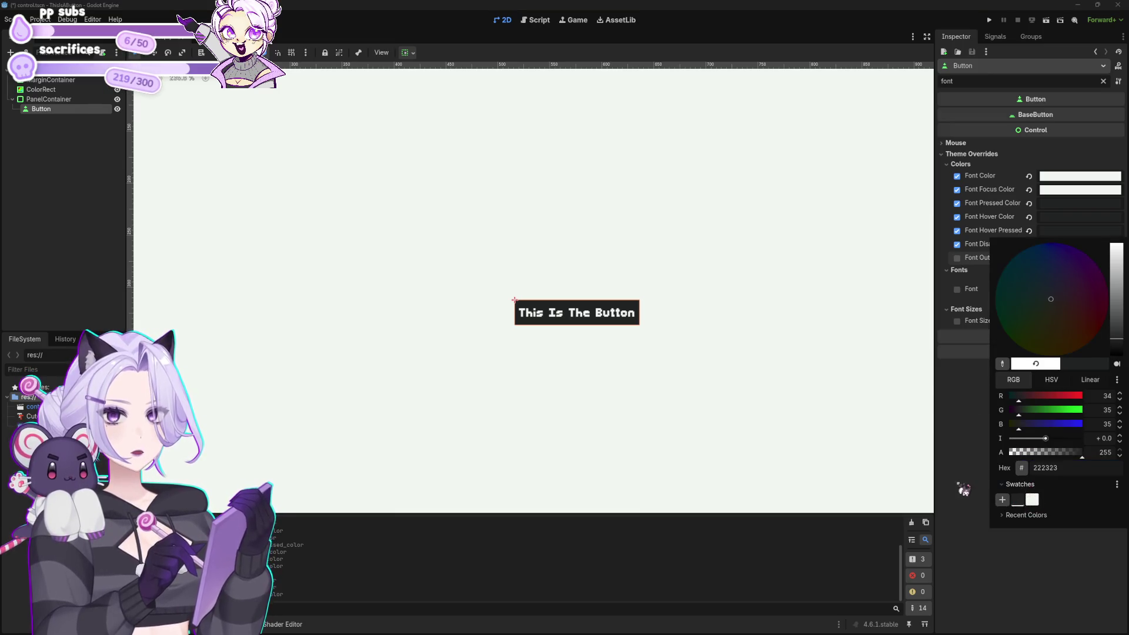
pyautogui.click(963, 489)
pyautogui.click(990, 20)
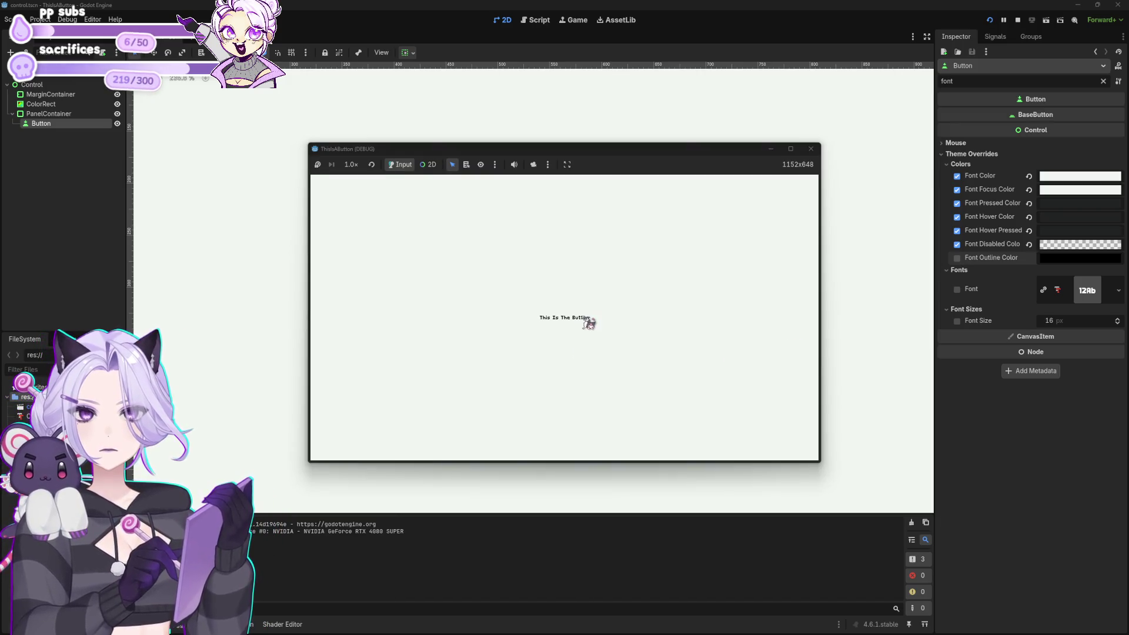
pyautogui.click(811, 150)
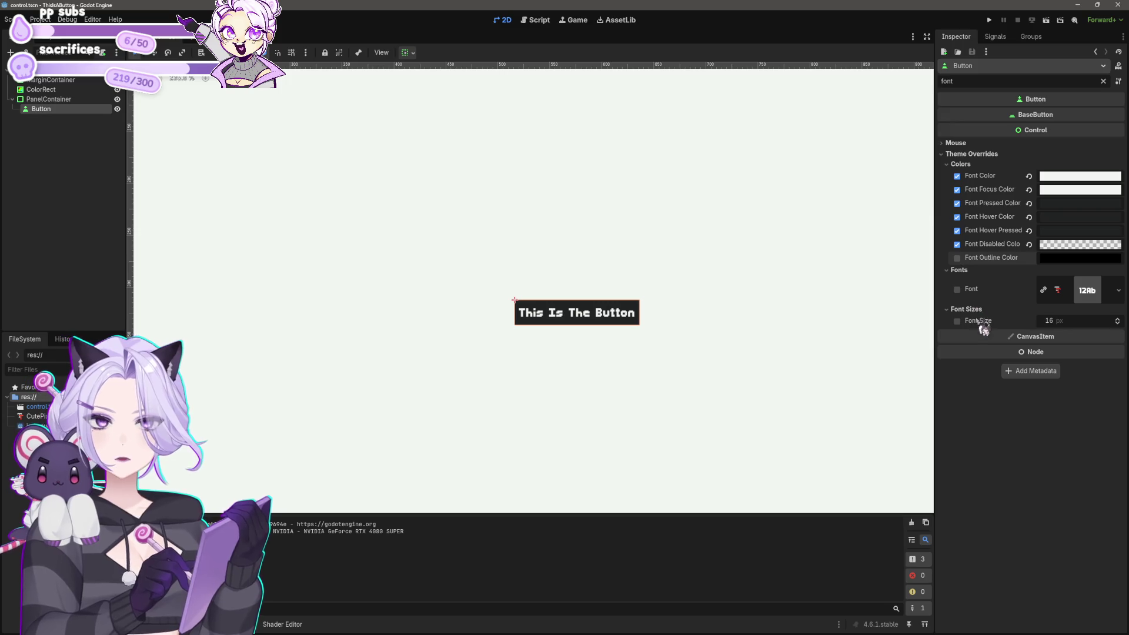
# Clear the font filter and set the Hover style's border widths to 1 px.
pyautogui.click(1103, 81)
pyautogui.scroll(-15, 999, 324)
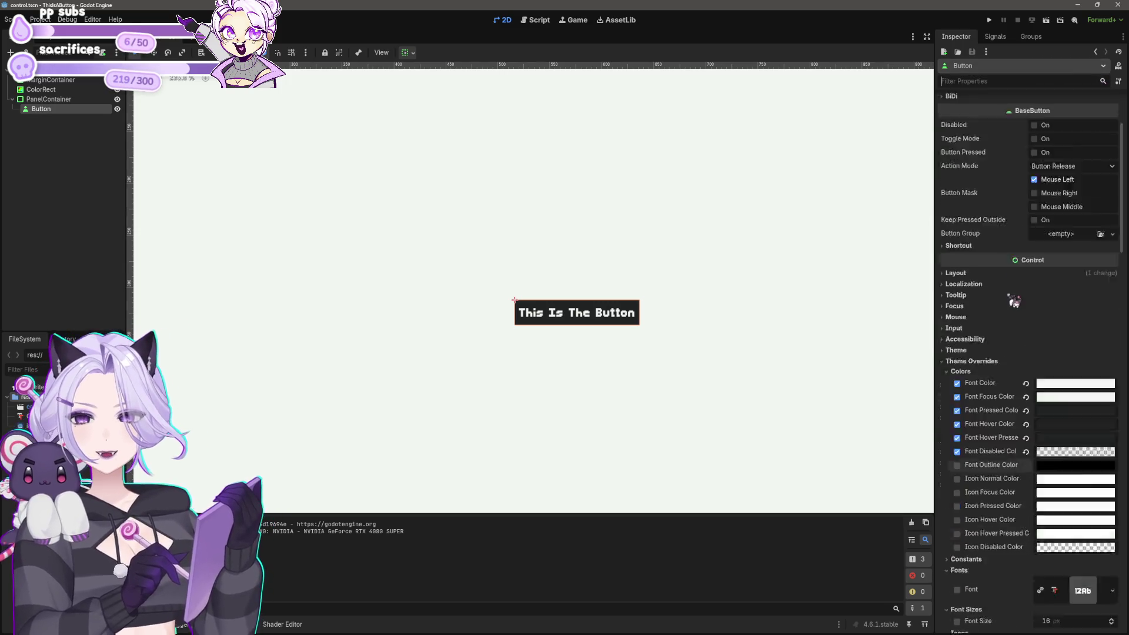
pyautogui.scroll(-12, 1002, 372)
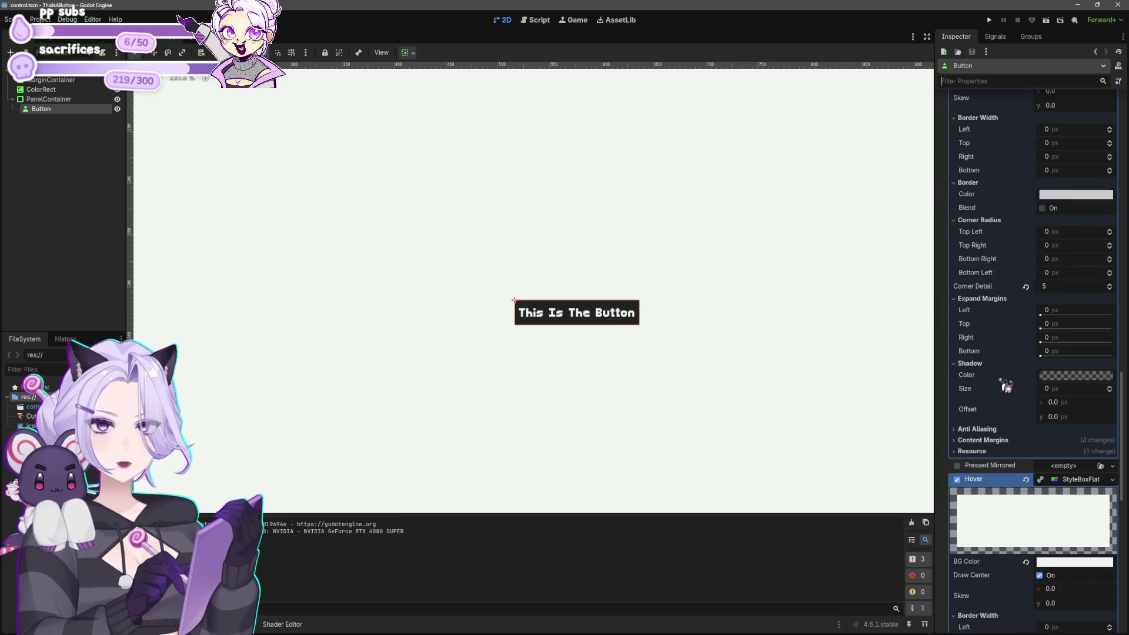
pyautogui.scroll(-10, 1005, 367)
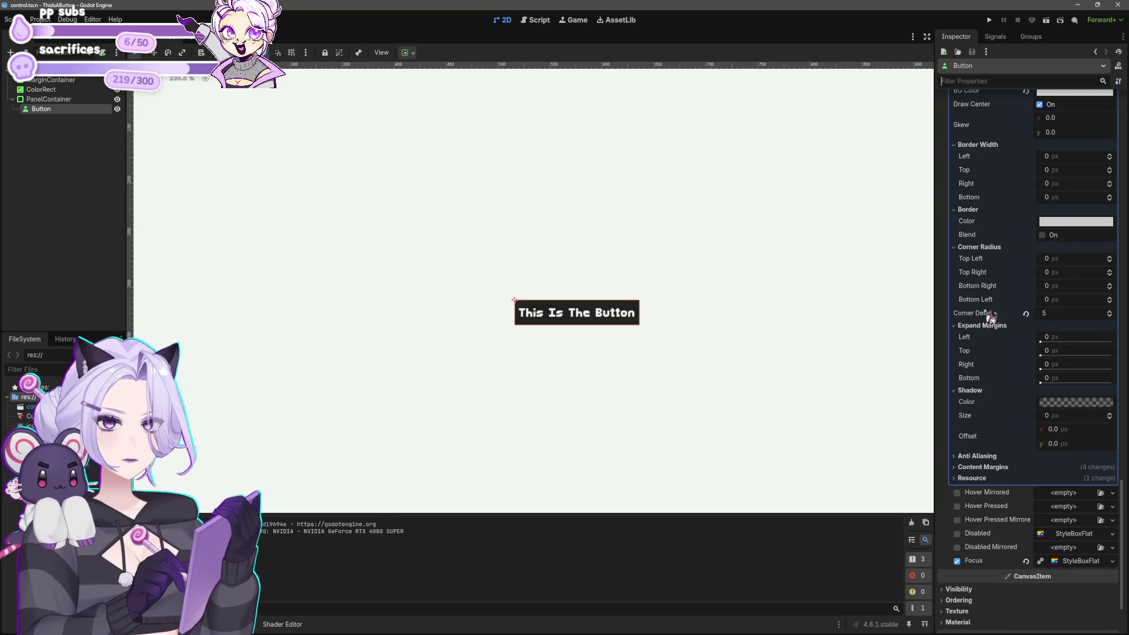
pyautogui.scroll(2, 990, 292)
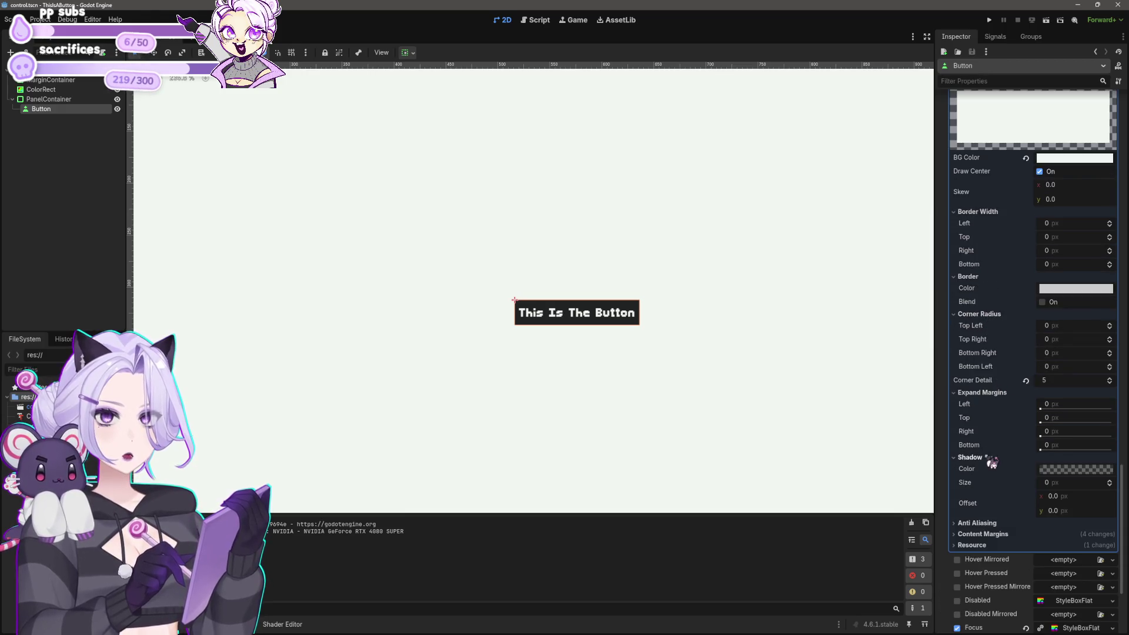
pyautogui.click(1053, 223)
pyautogui.press('Tab')
pyautogui.write('1')
pyautogui.press('Tab')
pyautogui.write('1')
pyautogui.press('Tab')
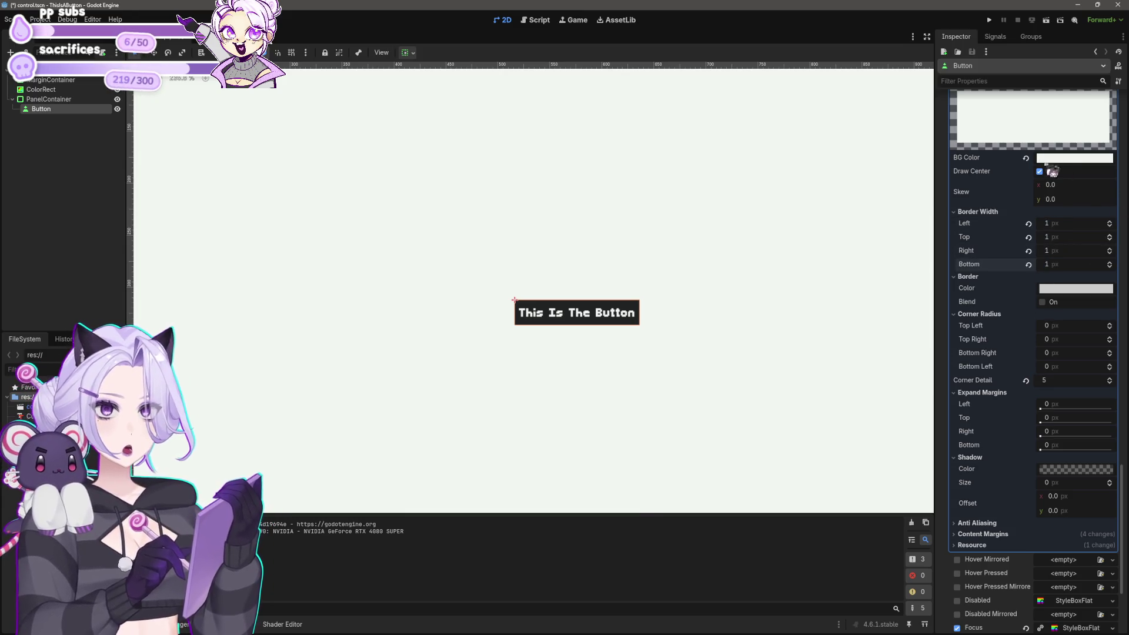
# Give the Hover style a dark #222323 border colour.
pyautogui.click(1053, 159)
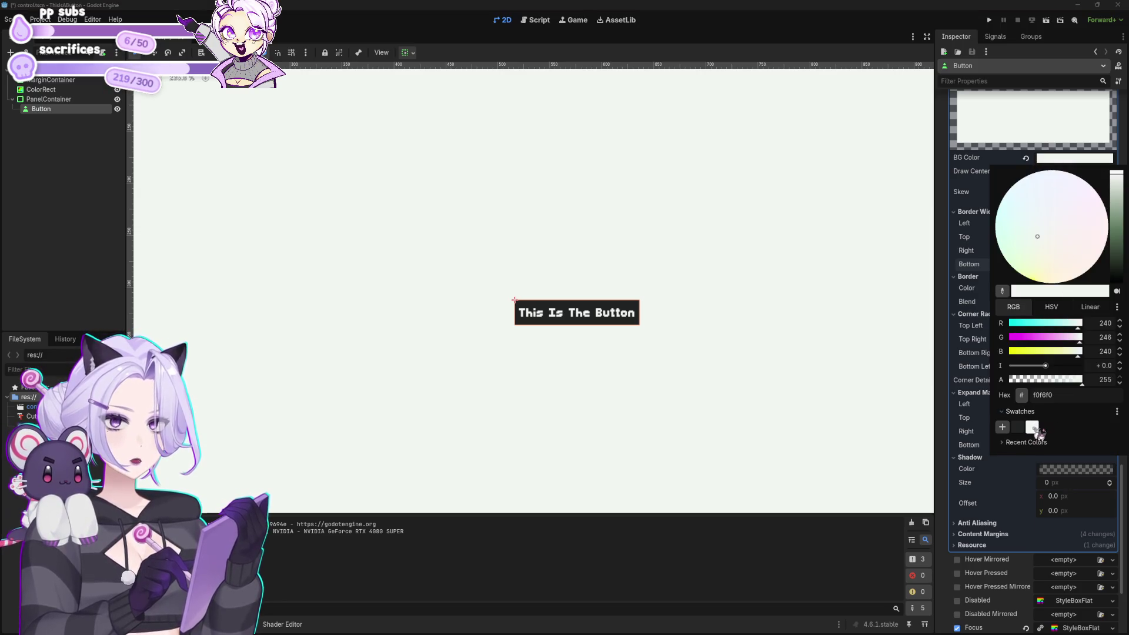
pyautogui.click(1001, 140)
pyautogui.click(1063, 293)
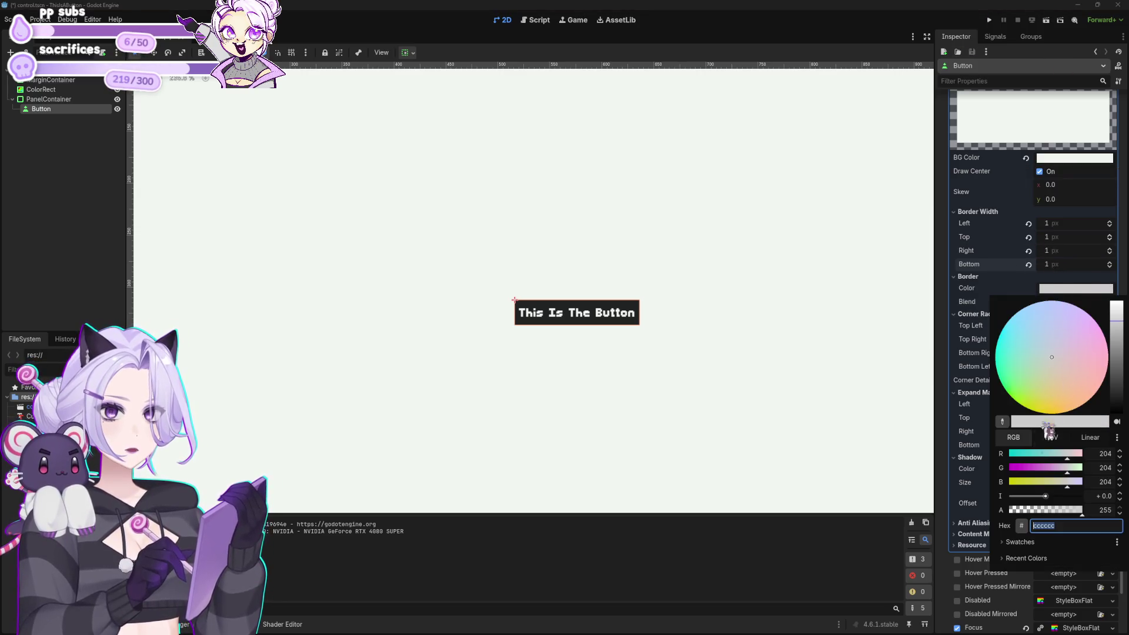
pyautogui.click(1020, 541)
pyautogui.click(1018, 558)
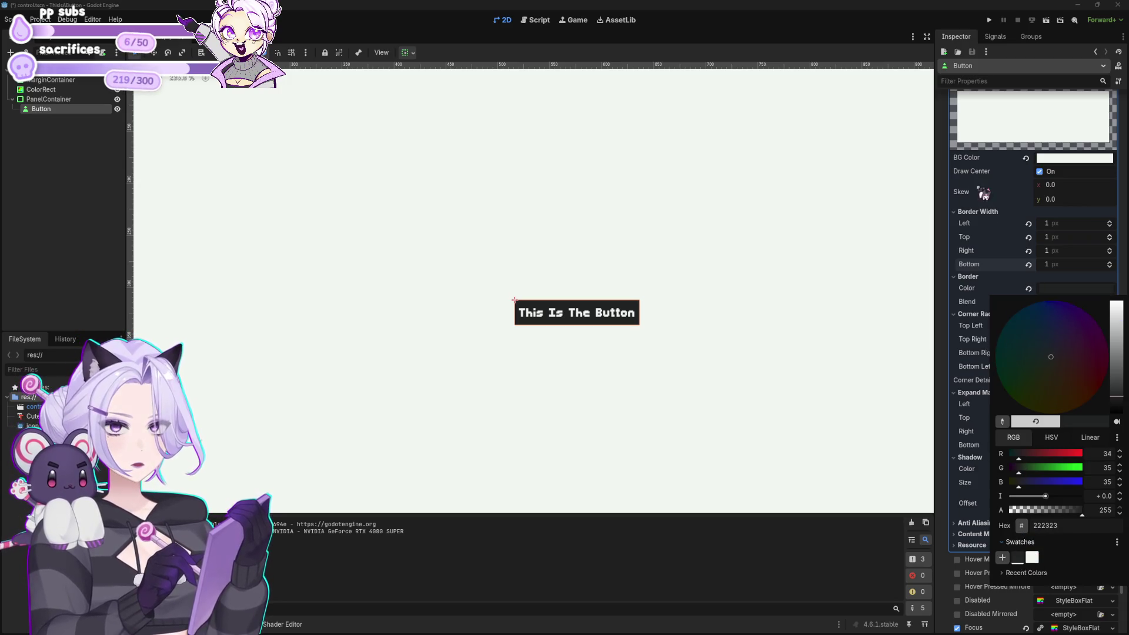
pyautogui.click(968, 21)
# Give the Normal style a light #f0f6f0 border colour.
pyautogui.scroll(5, 970, 347)
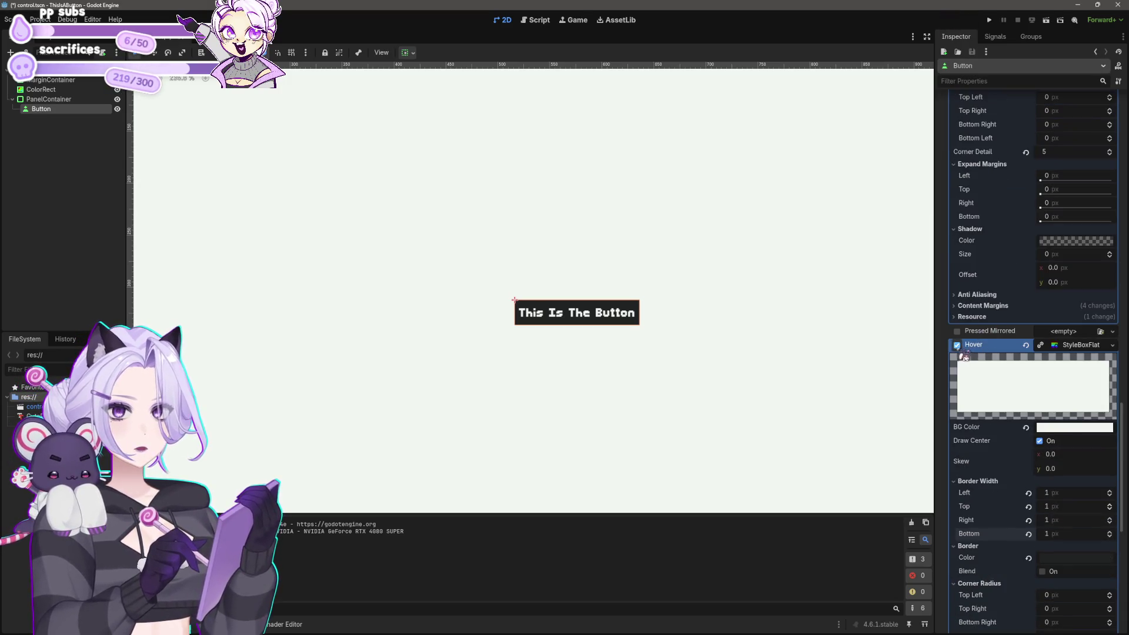
pyautogui.scroll(4, 1033, 338)
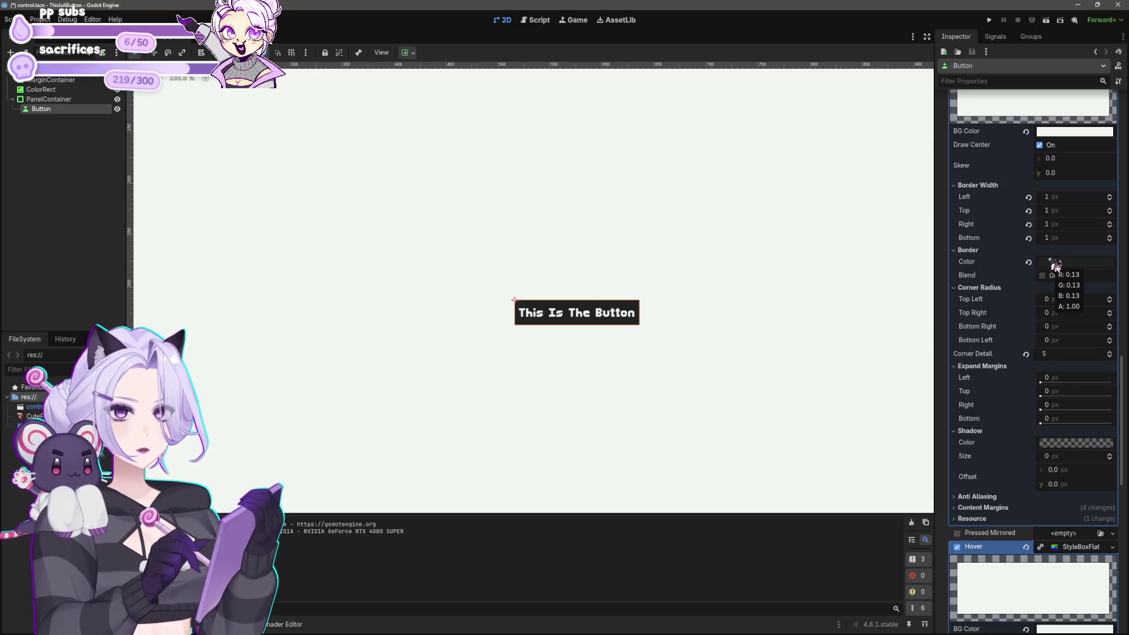
pyautogui.scroll(10, 1007, 352)
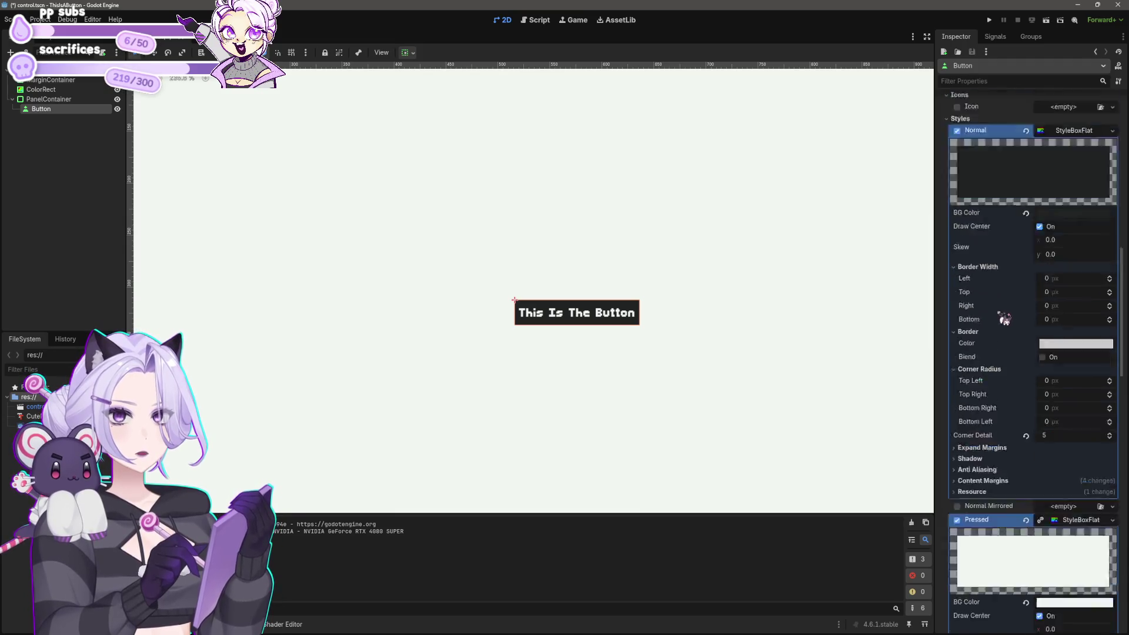
pyautogui.scroll(-3, 1030, 388)
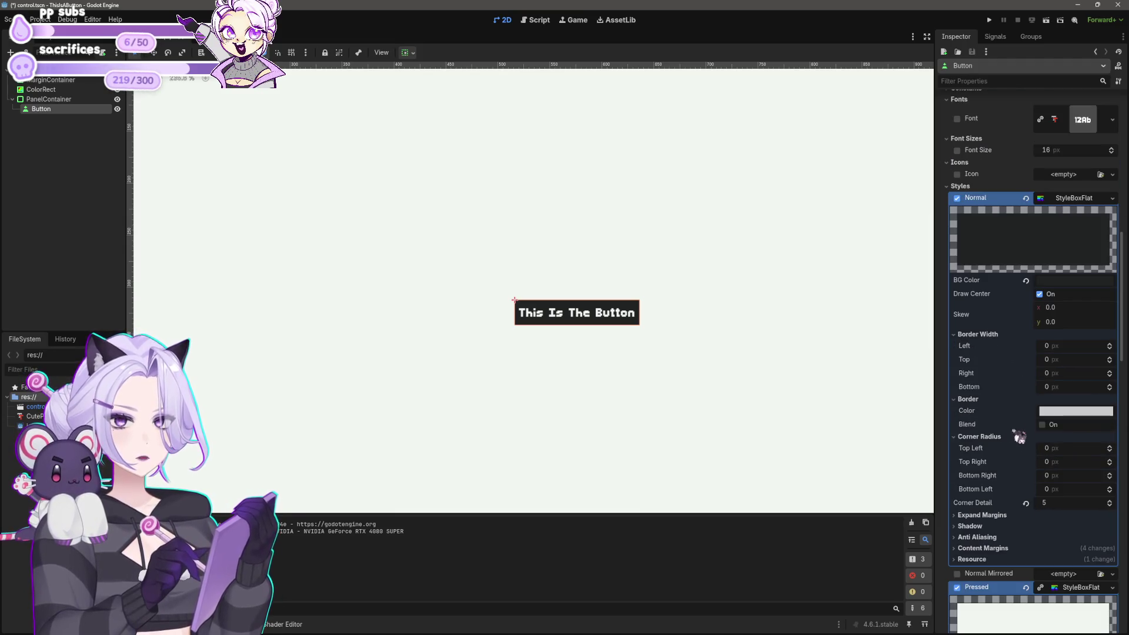
pyautogui.click(1053, 412)
pyautogui.click(1034, 392)
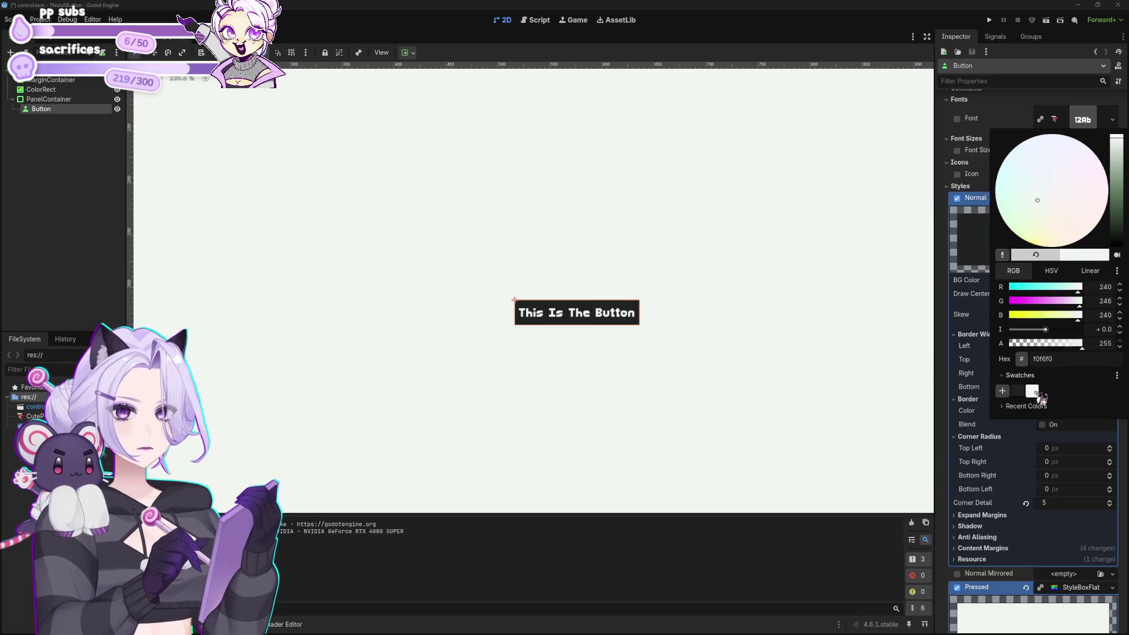
pyautogui.click(803, 560)
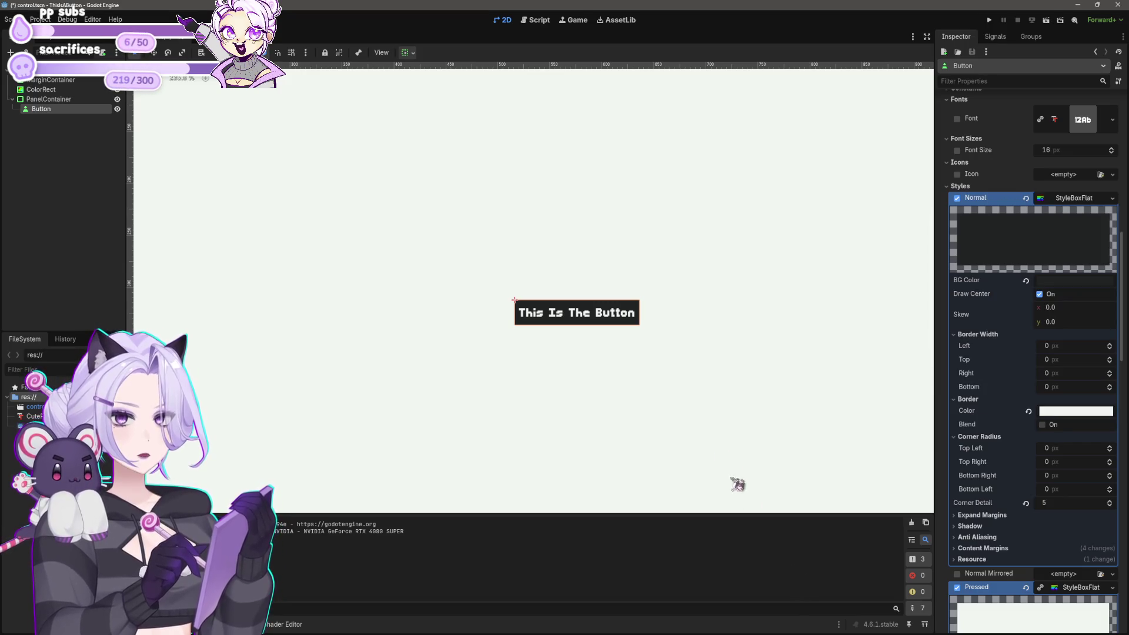
# Set the Normal style's border width to 1 px on all four sides and save the scene.
pyautogui.click(1052, 347)
pyautogui.write('1')
pyautogui.press('Tab')
pyautogui.write('1')
pyautogui.press('Tab')
pyautogui.write('1')
pyautogui.press('Tab')
pyautogui.write('1')
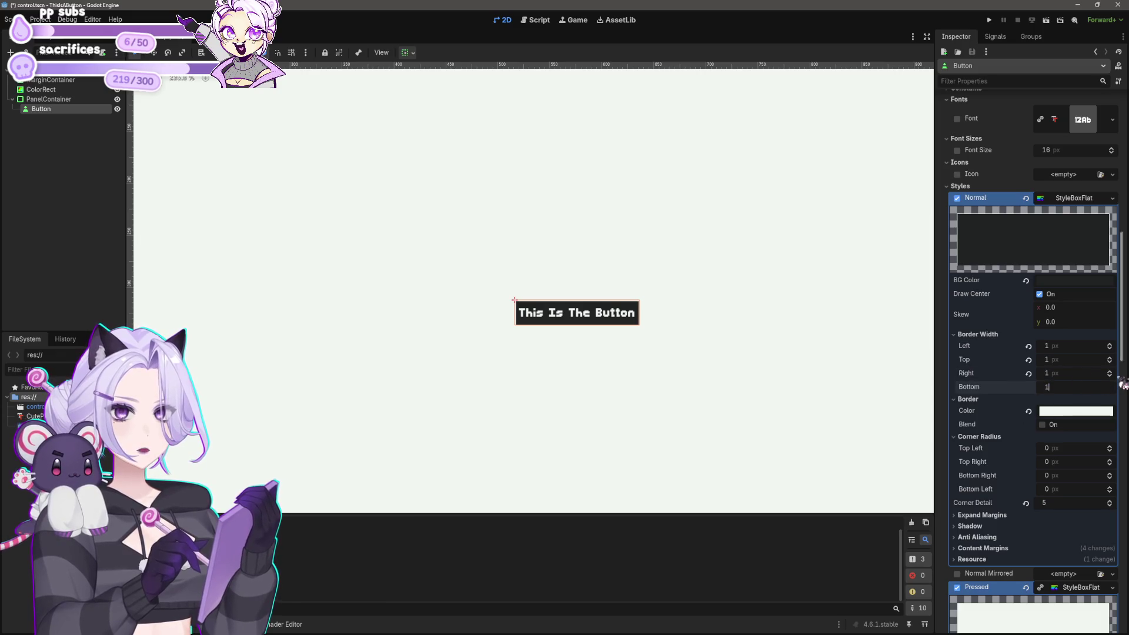
pyautogui.press('Return')
pyautogui.scroll(-3, 638, 291)
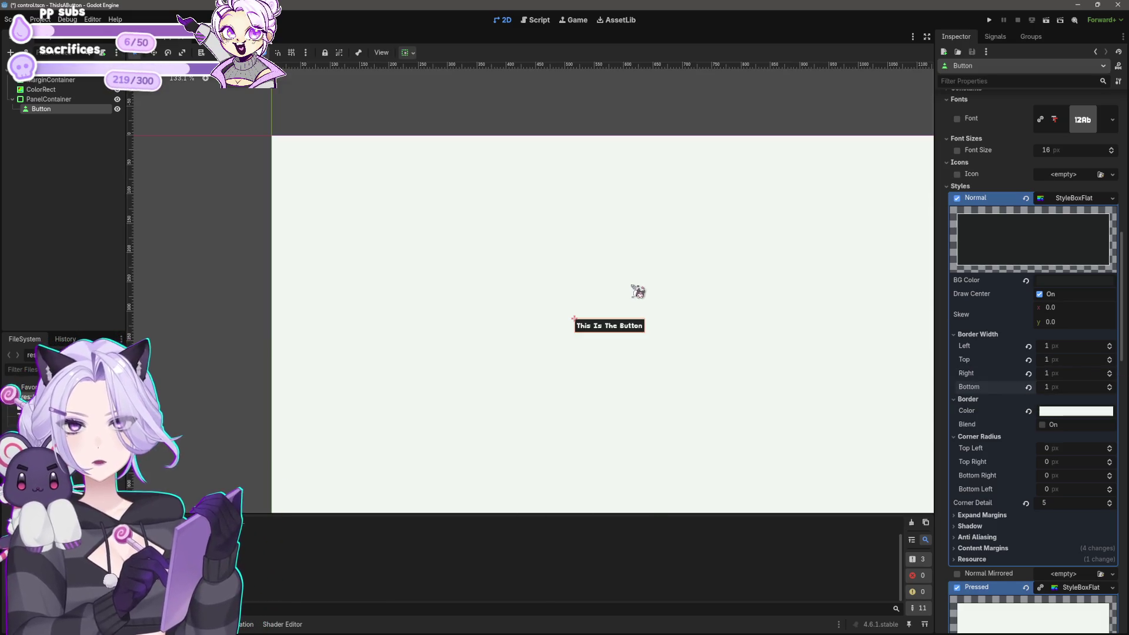
pyautogui.hotkey('ctrl', 's')
pyautogui.click(635, 347)
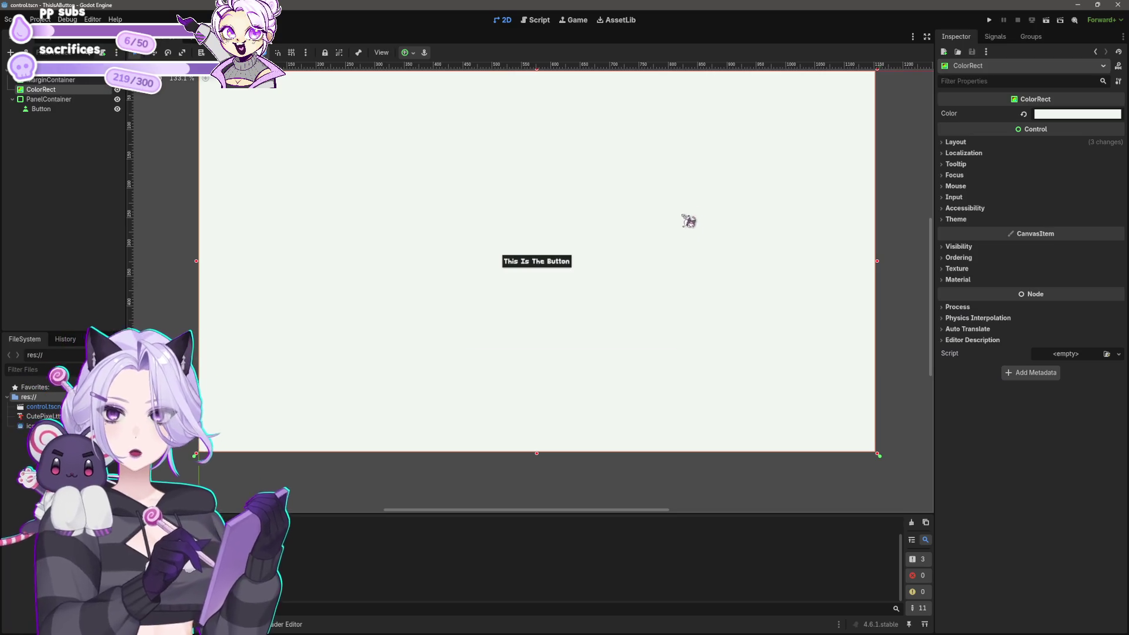
pyautogui.scroll(2, 590, 276)
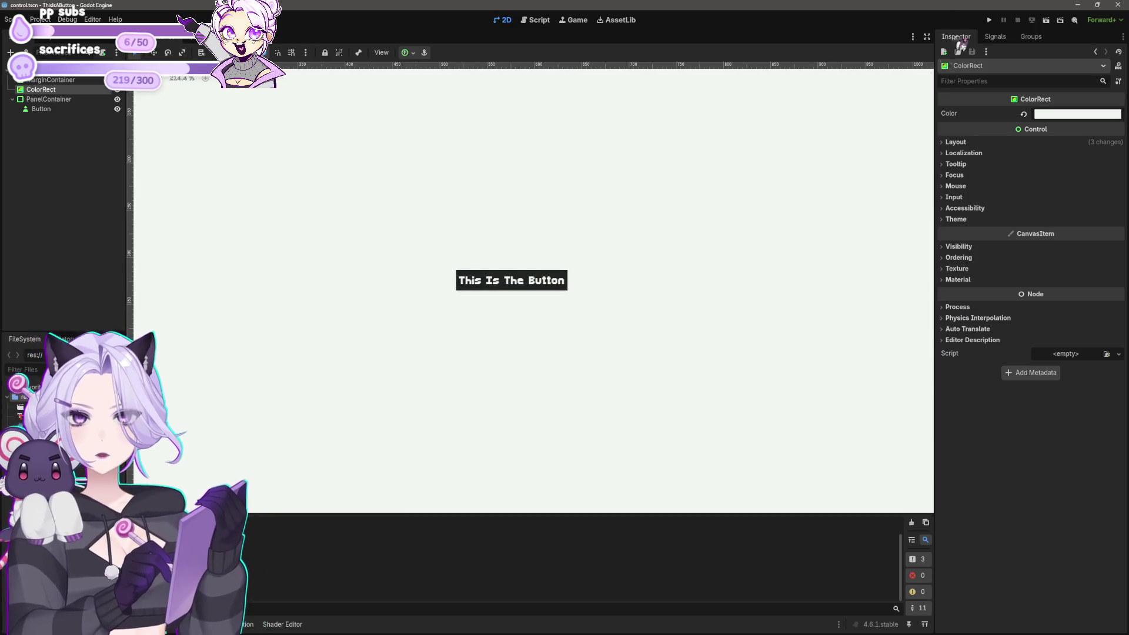
pyautogui.click(989, 20)
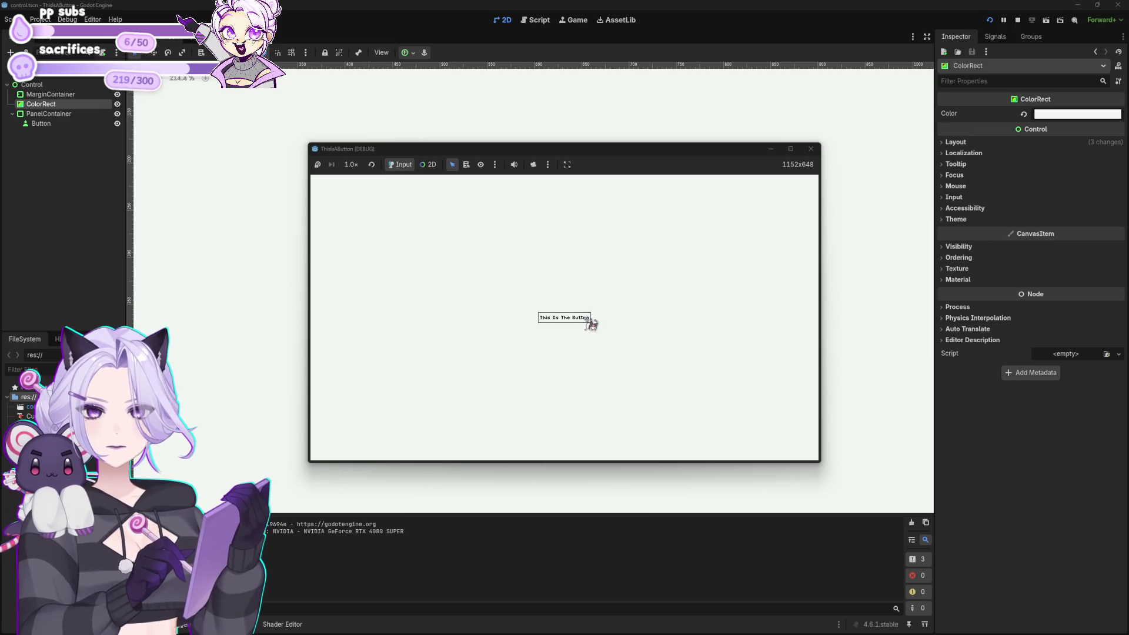
pyautogui.click(586, 320)
pyautogui.click(586, 321)
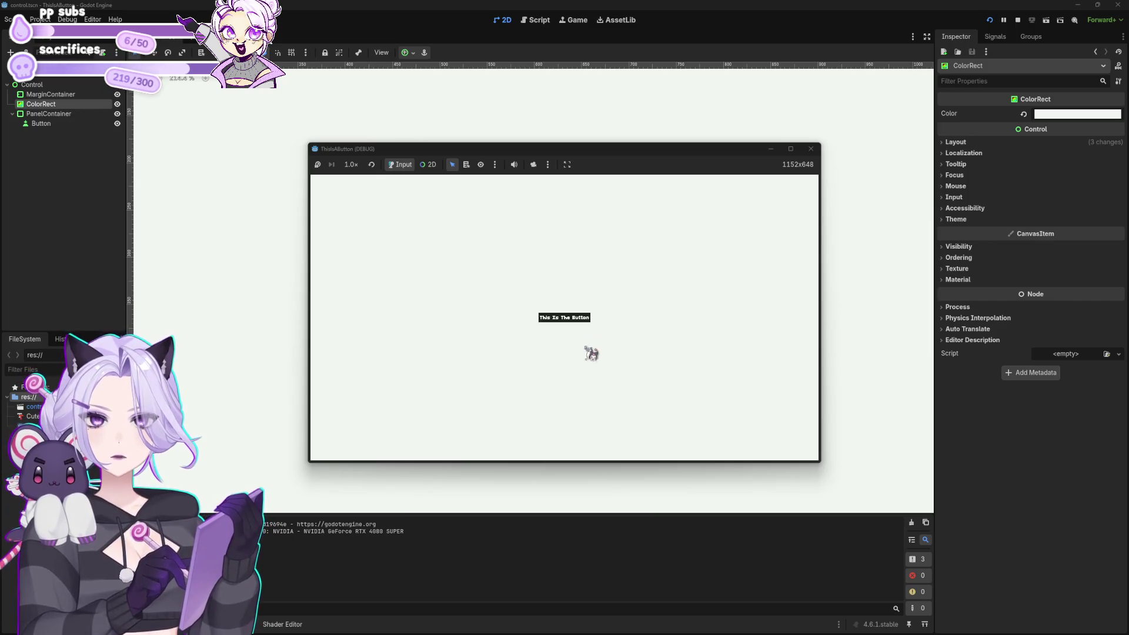
pyautogui.click(586, 320)
pyautogui.click(586, 320)
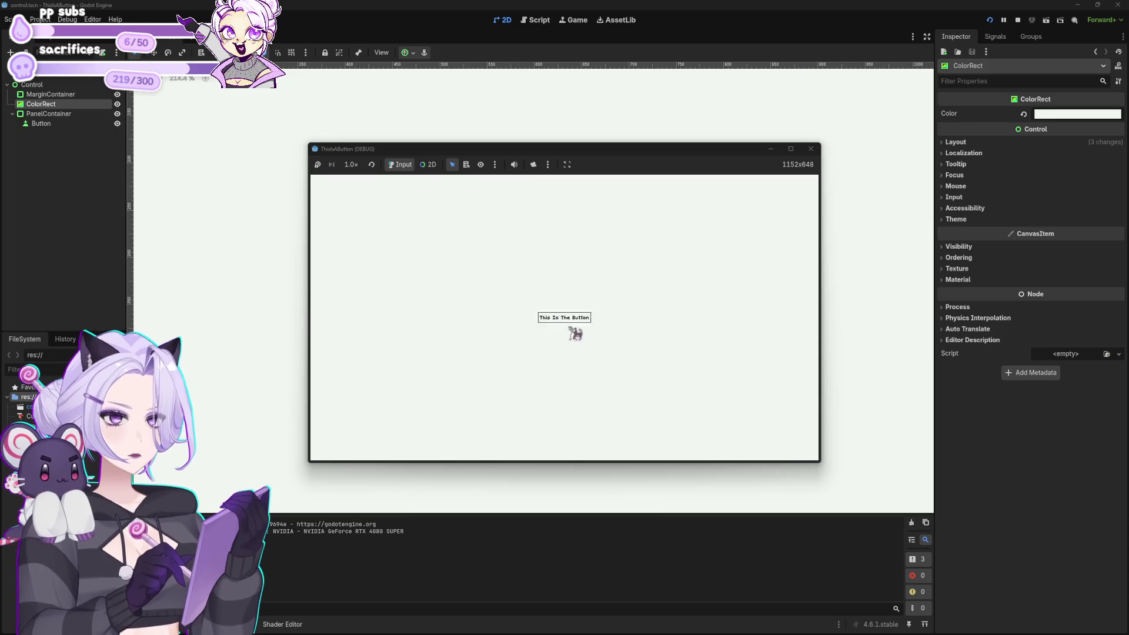
pyautogui.moveTo(579, 320); pyautogui.dragTo(588, 391)
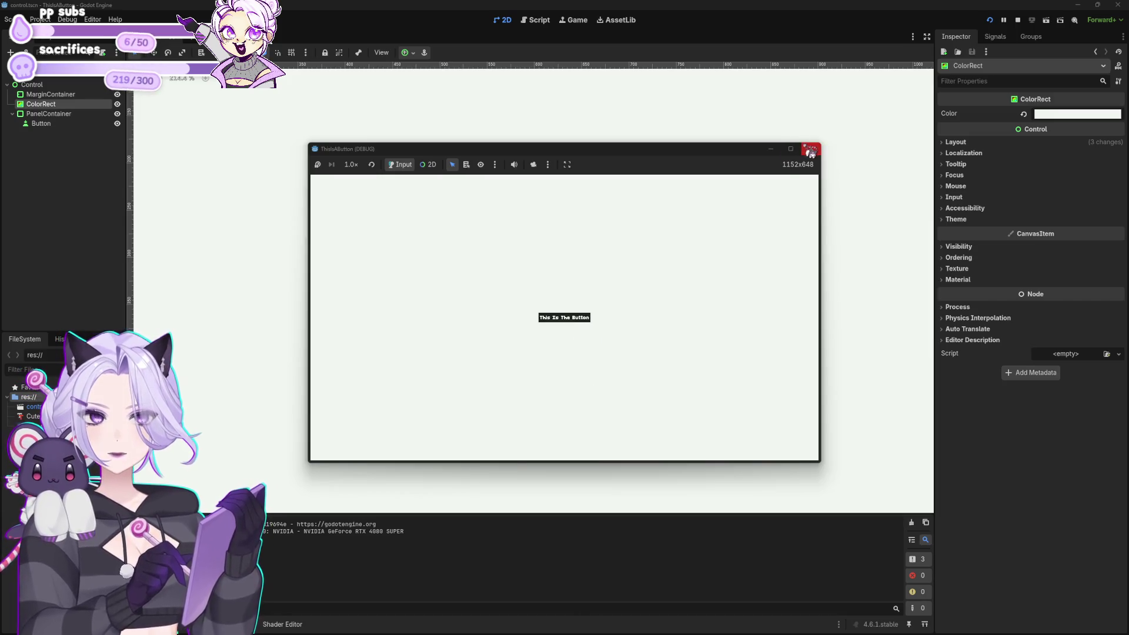
pyautogui.click(811, 150)
pyautogui.scroll(-4, 587, 395)
pyautogui.click(592, 474)
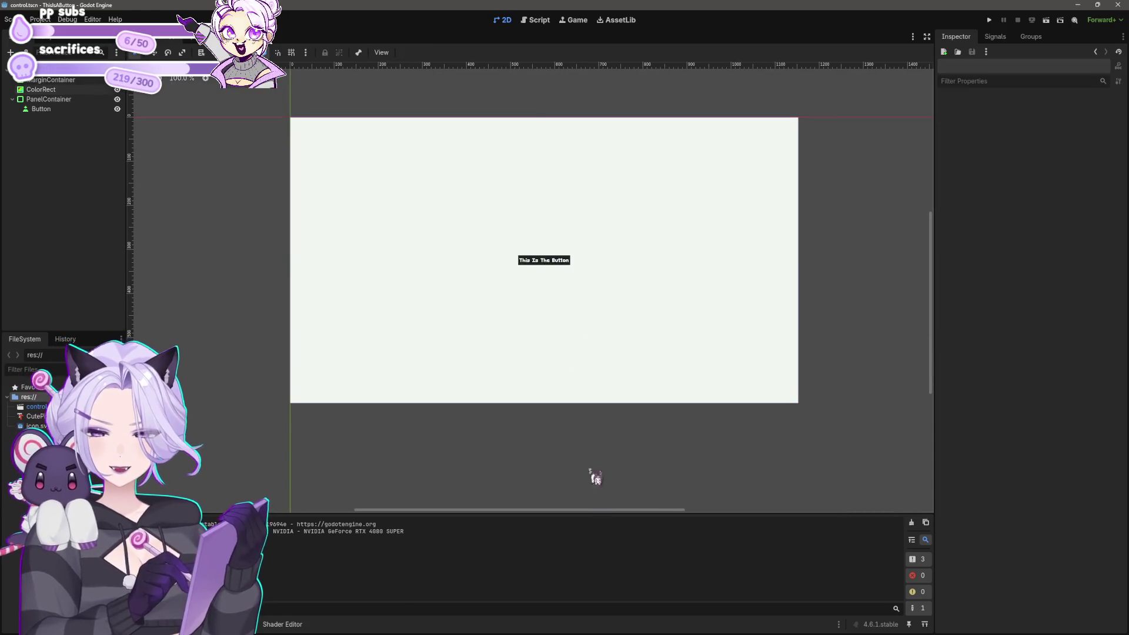
pyautogui.scroll(6, 570, 269)
pyautogui.scroll(-4, 570, 269)
pyautogui.scroll(2, 557, 405)
pyautogui.click(532, 285)
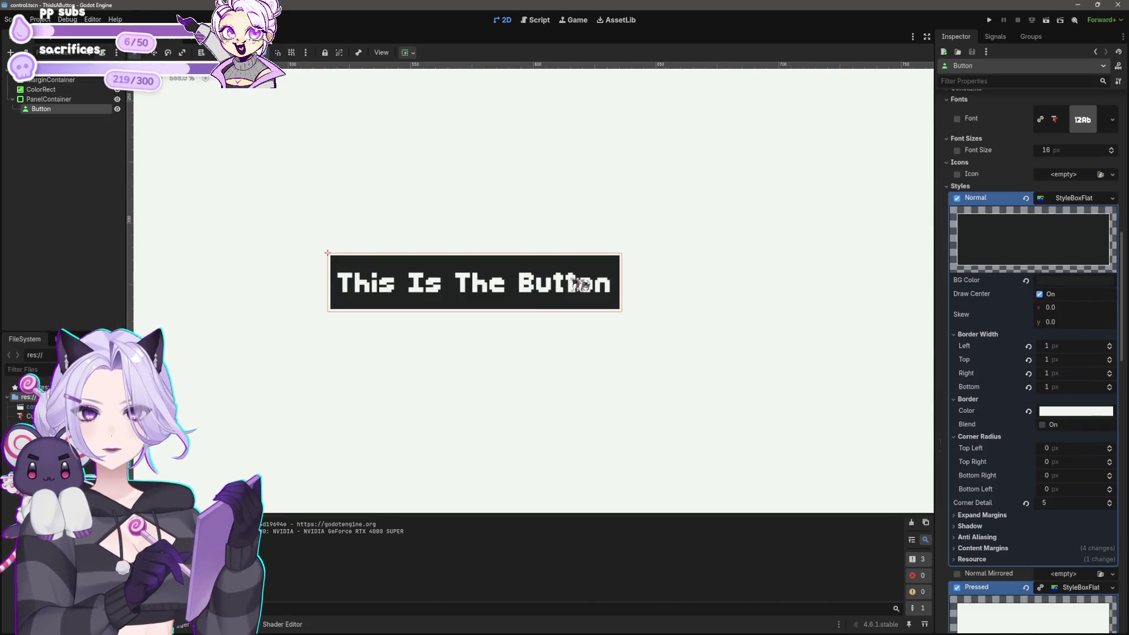
pyautogui.write('shadow')
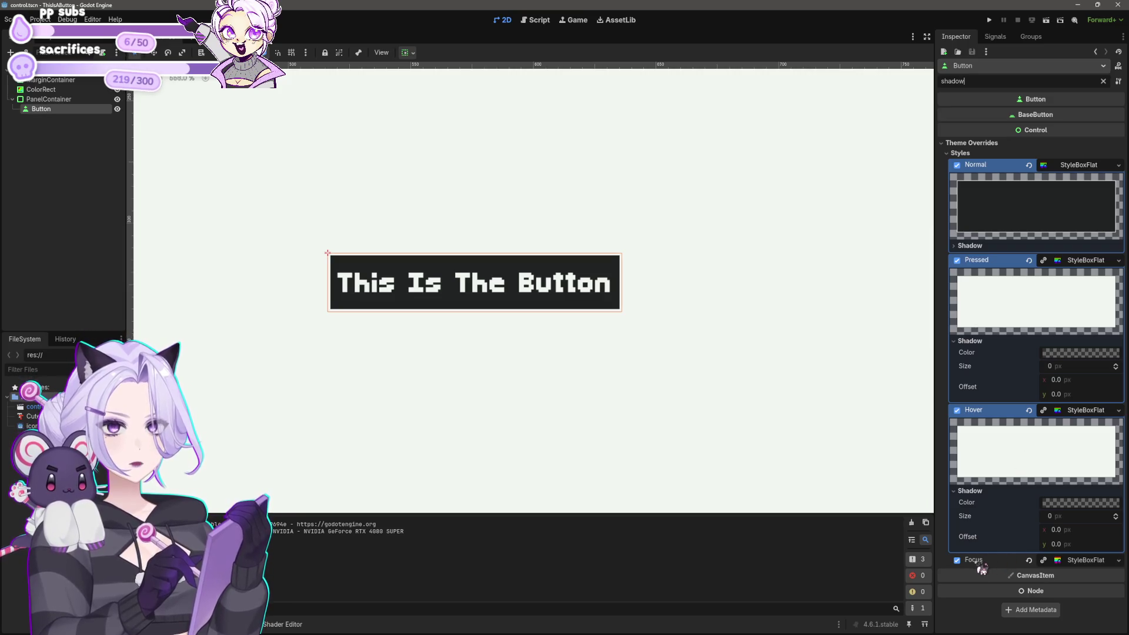
pyautogui.click(1092, 562)
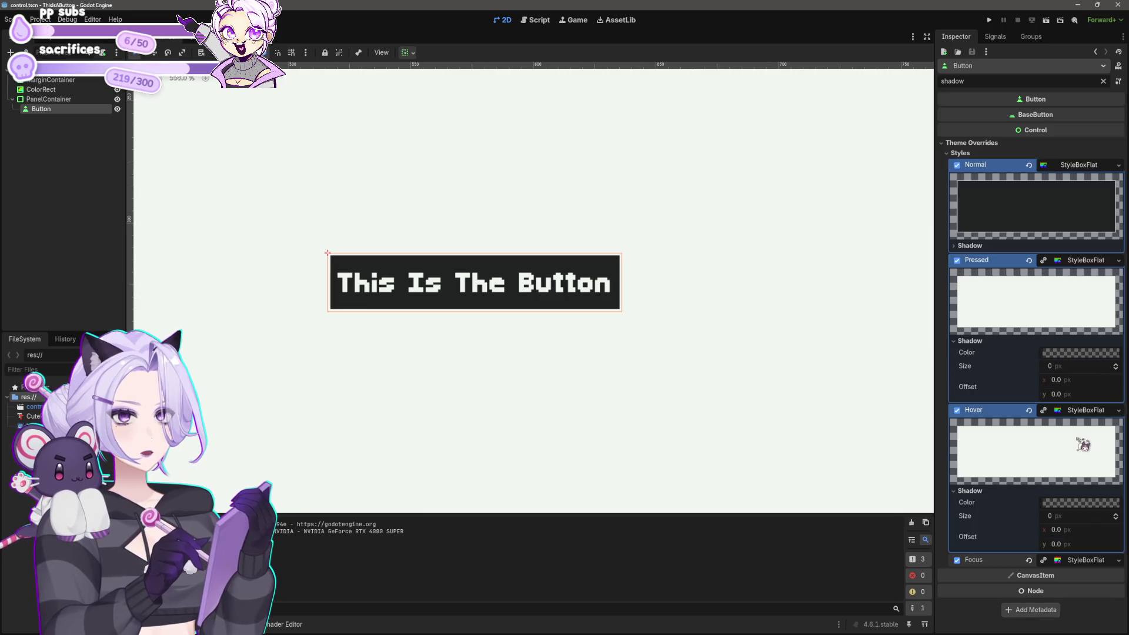
pyautogui.scroll(-8, 806, 327)
pyautogui.click(660, 490)
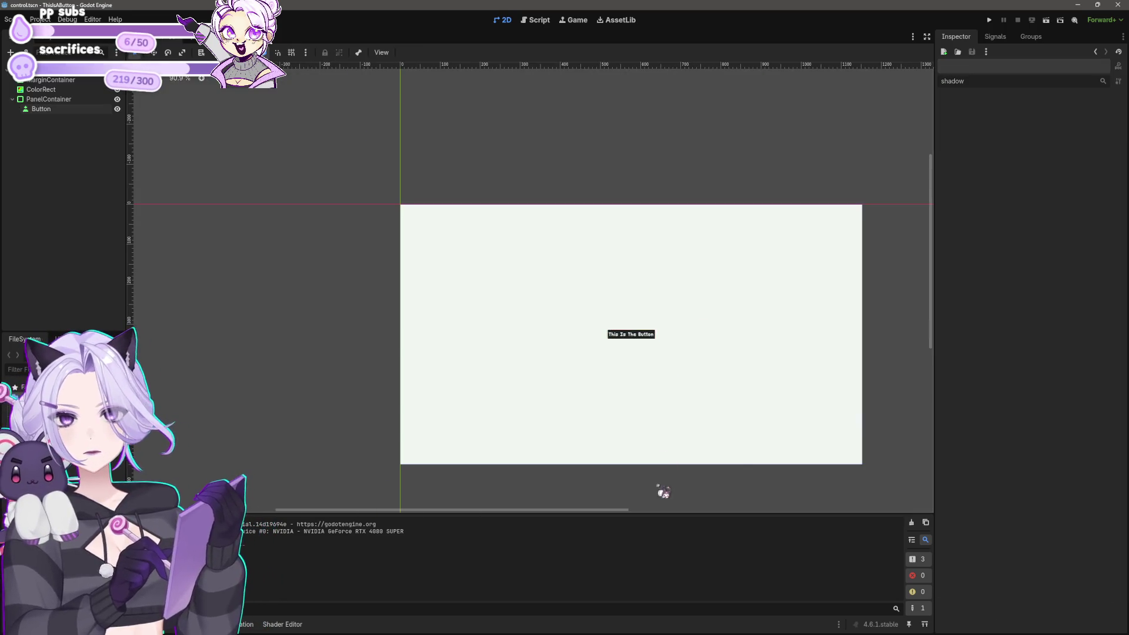
pyautogui.scroll(4, 594, 370)
pyautogui.scroll(-1, 582, 350)
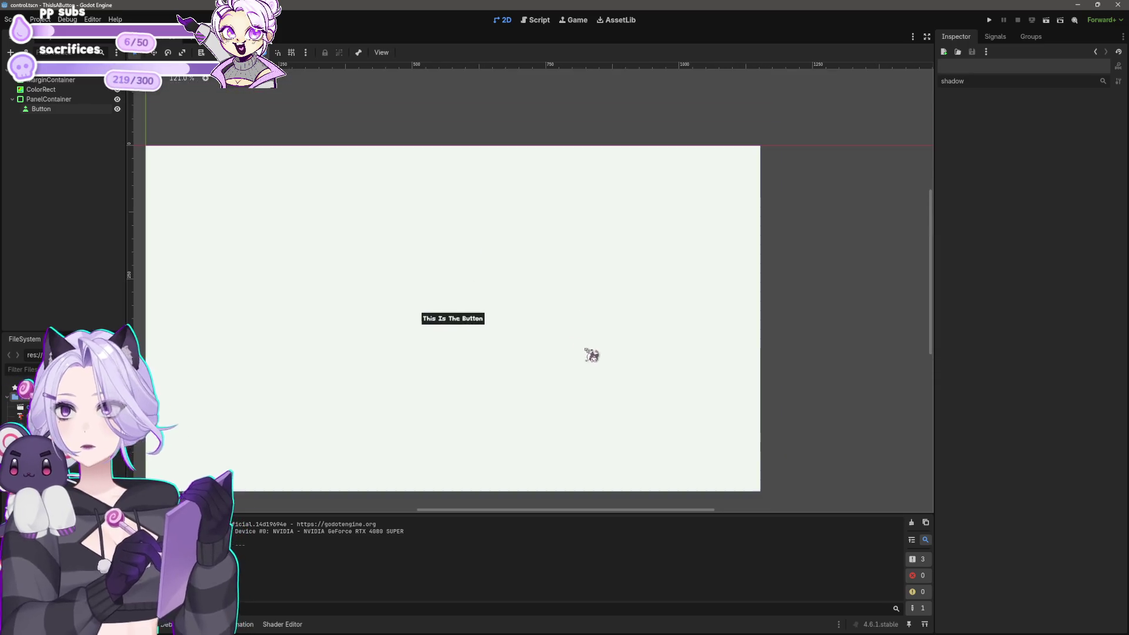
pyautogui.click(488, 313)
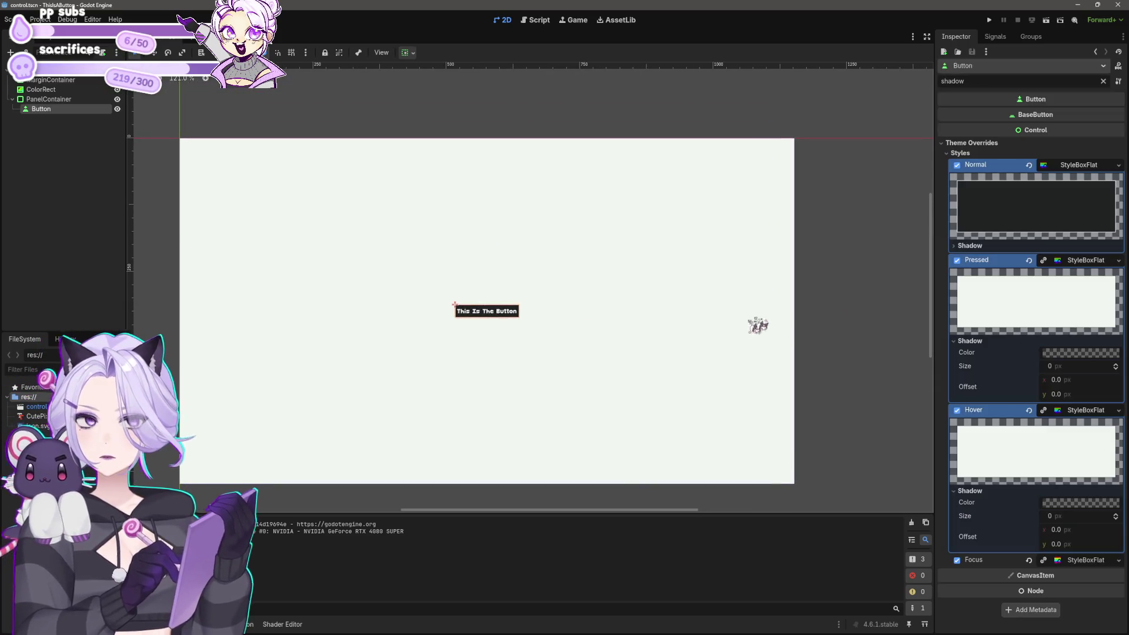
pyautogui.click(1103, 82)
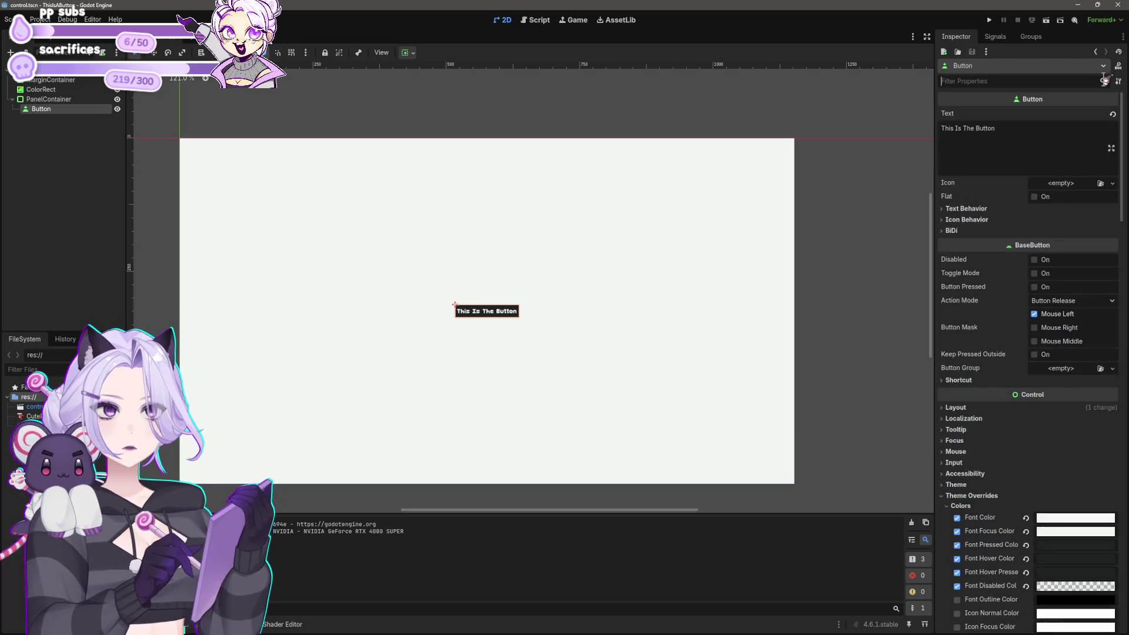
pyautogui.moveTo(625, 322); pyautogui.dragTo(654, 290)
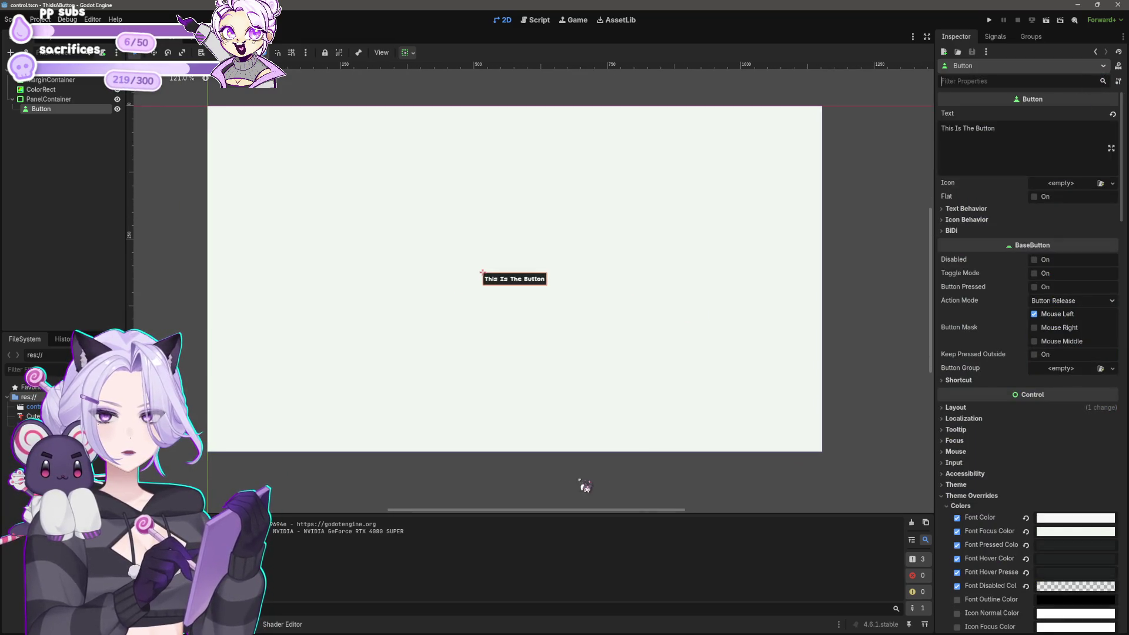
pyautogui.press('Escape')
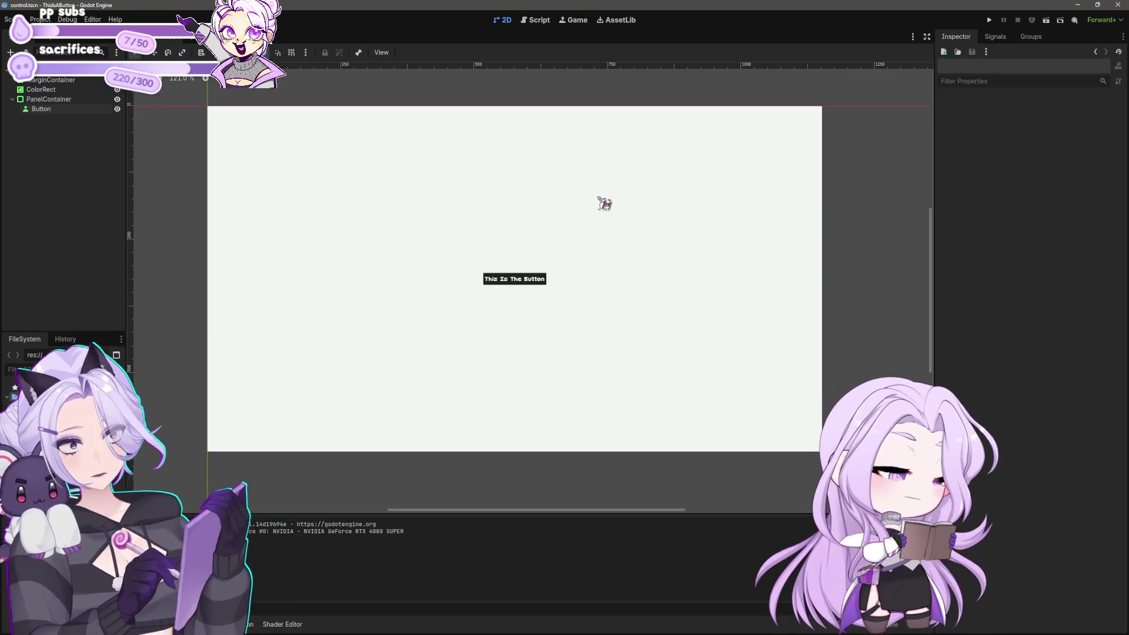
pyautogui.moveTo(539, 203); pyautogui.dragTo(521, 254)
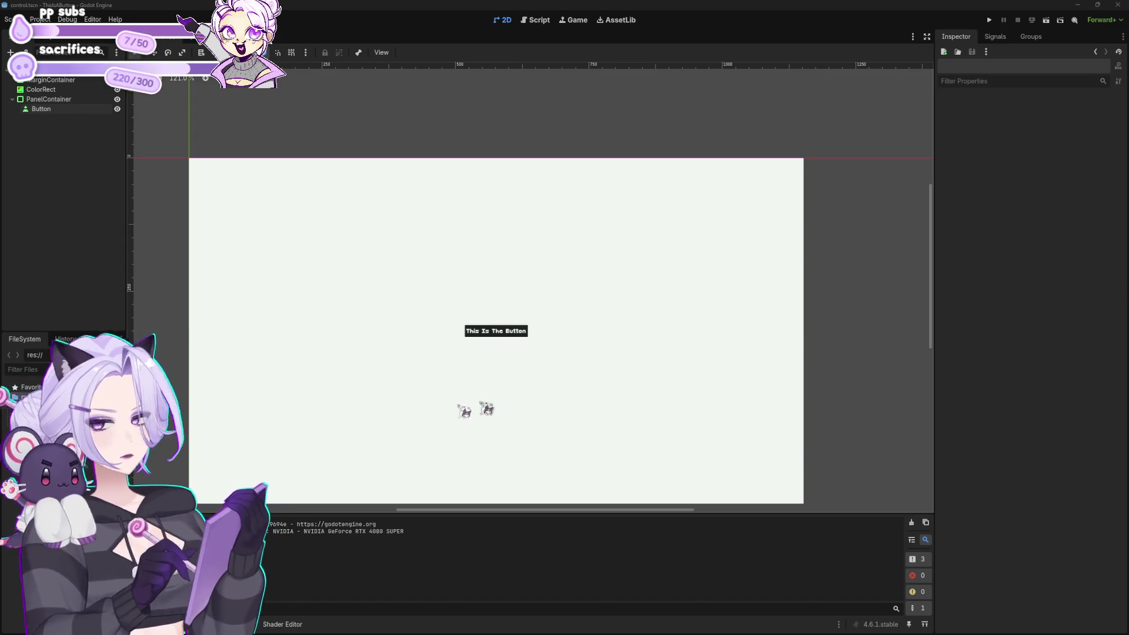
pyautogui.press('F8')
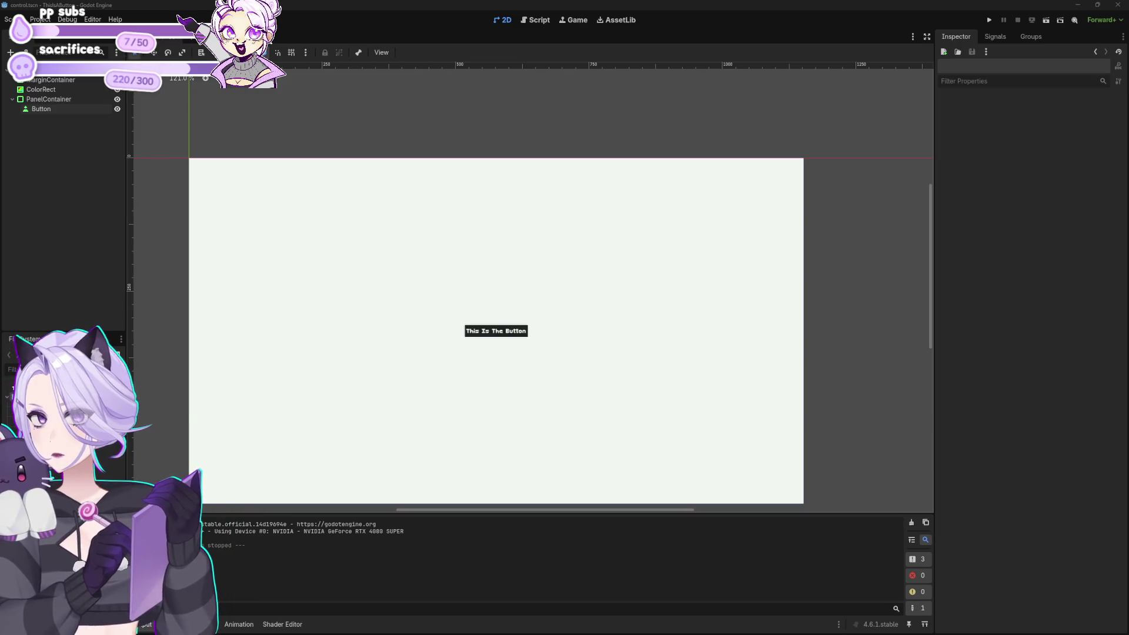
pyautogui.moveTo(30, 415)
pyautogui.mouseDown()
pyautogui.moveTo(214, 458)
pyautogui.moveTo(459, 371)
pyautogui.moveTo(488, 377)
pyautogui.mouseUp()
pyautogui.scroll(-2, 604, 388)
pyautogui.scroll(-3, 650, 423)
pyautogui.click(652, 418)
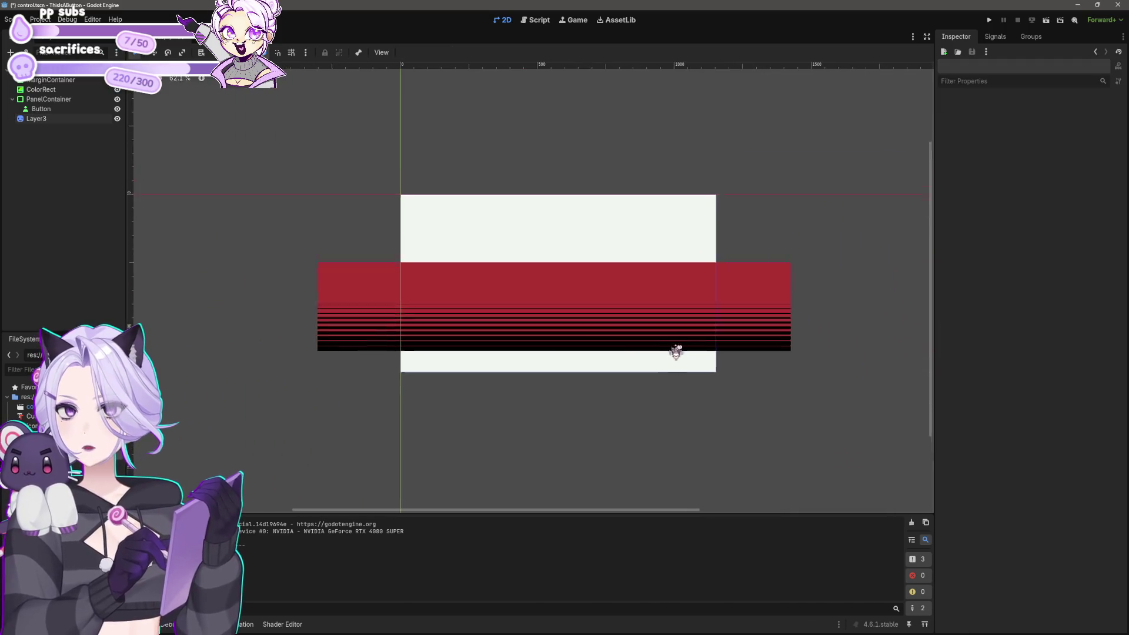
pyautogui.scroll(3, 669, 383)
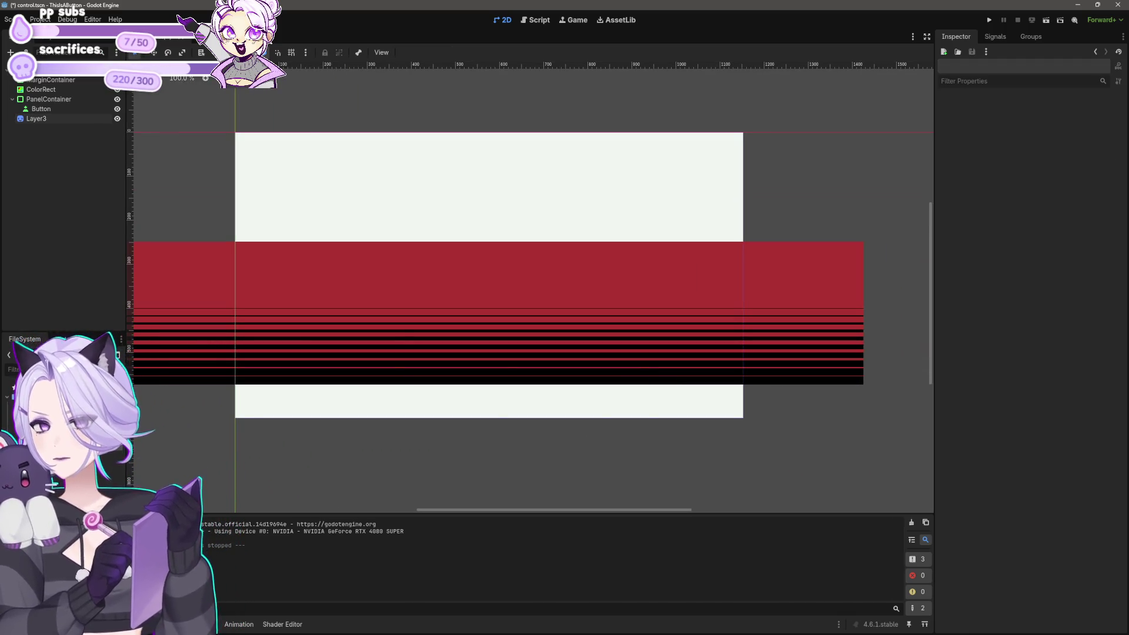
pyautogui.moveTo(35, 435); pyautogui.dragTo(442, 294)
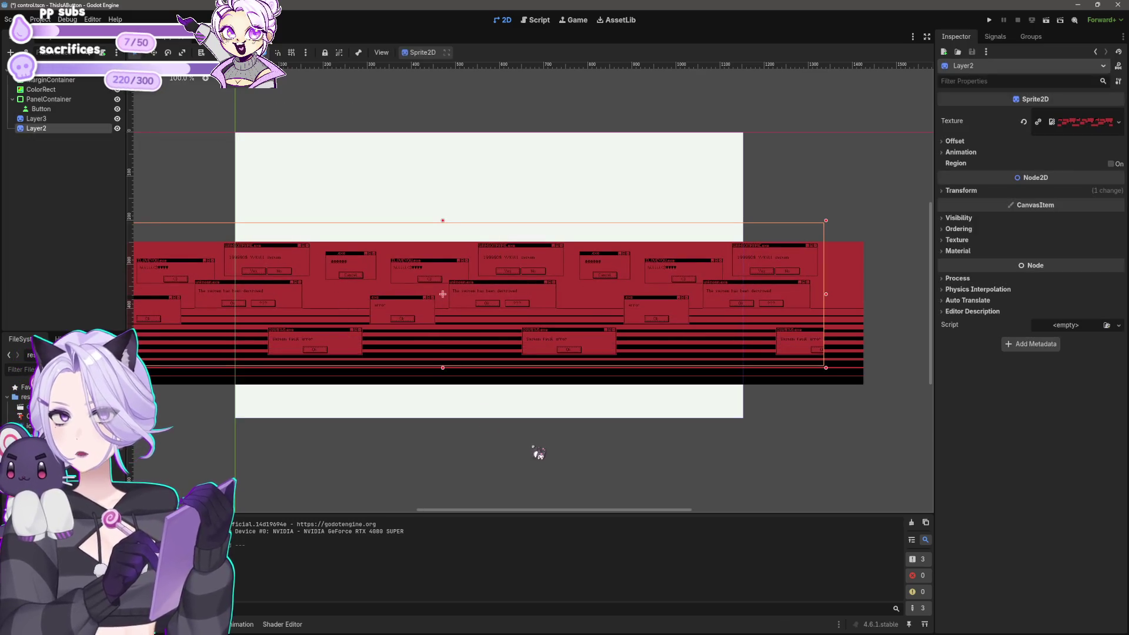
pyautogui.click(538, 453)
pyautogui.scroll(-3, 534, 453)
pyautogui.moveTo(524, 453)
pyautogui.mouseDown()
pyautogui.moveTo(561, 385)
pyautogui.moveTo(578, 415)
pyautogui.mouseUp()
pyautogui.hotkey('ctrl', 'z')
pyautogui.hotkey('ctrl', 'z')
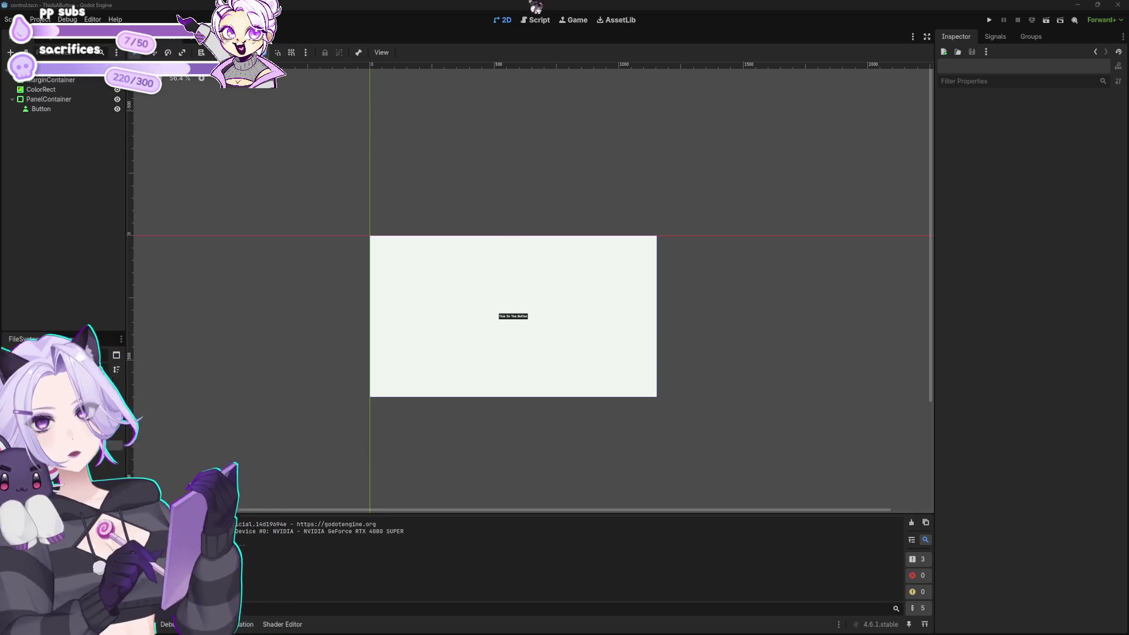
pyautogui.scroll(3, 441, 446)
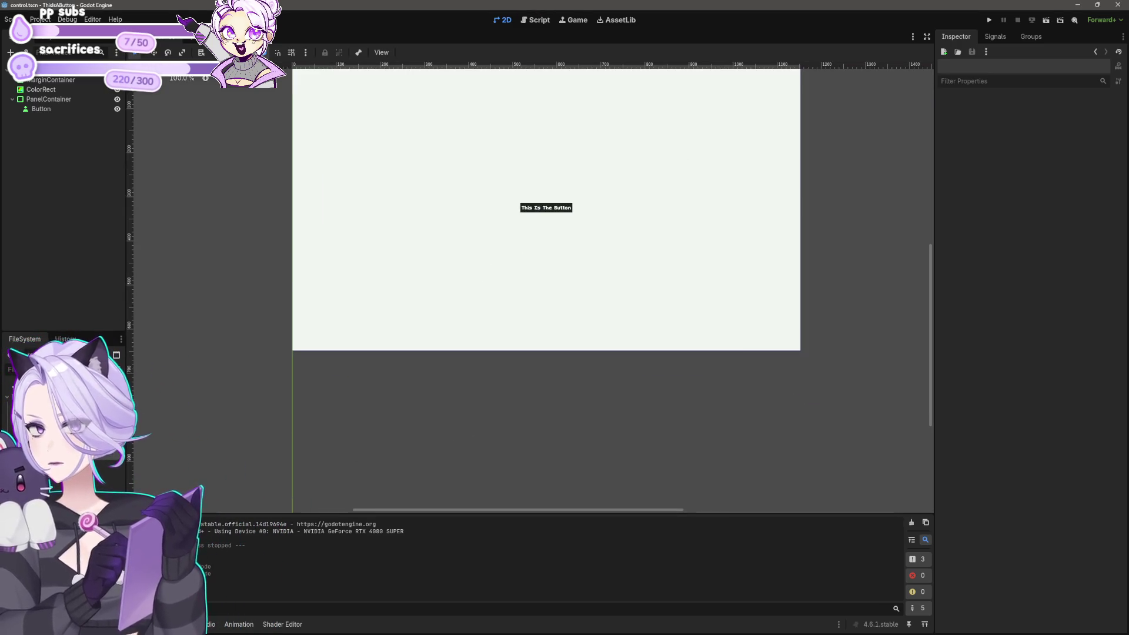
pyautogui.moveTo(29, 406)
pyautogui.mouseDown()
pyautogui.moveTo(386, 380)
pyautogui.moveTo(600, 204)
pyautogui.mouseUp()
pyautogui.scroll(5, 589, 335)
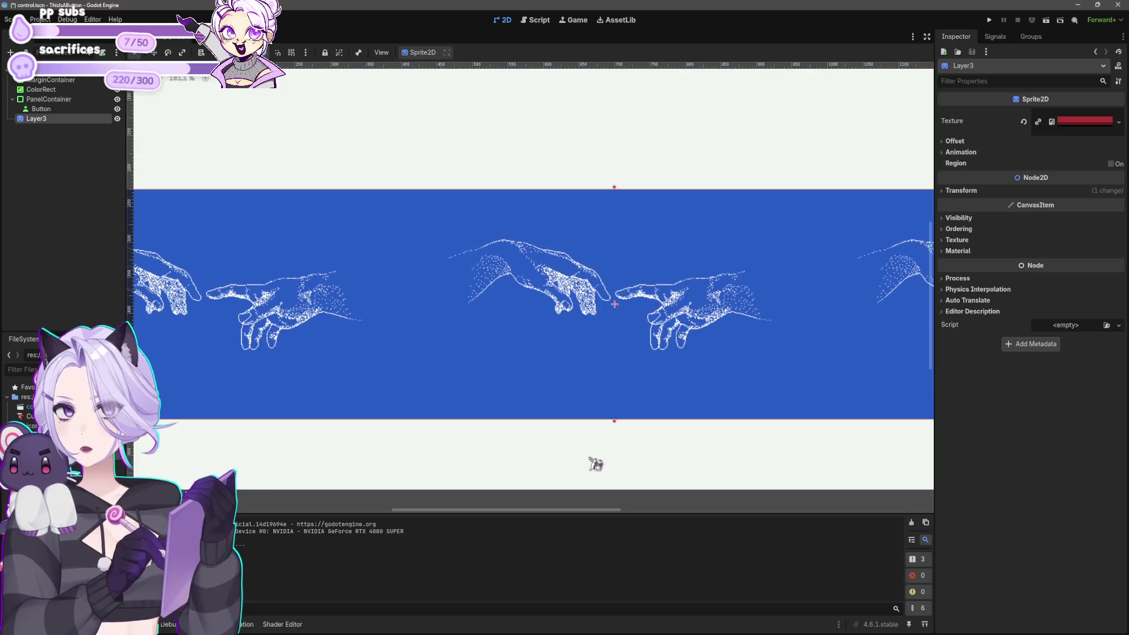
pyautogui.scroll(-4, 591, 447)
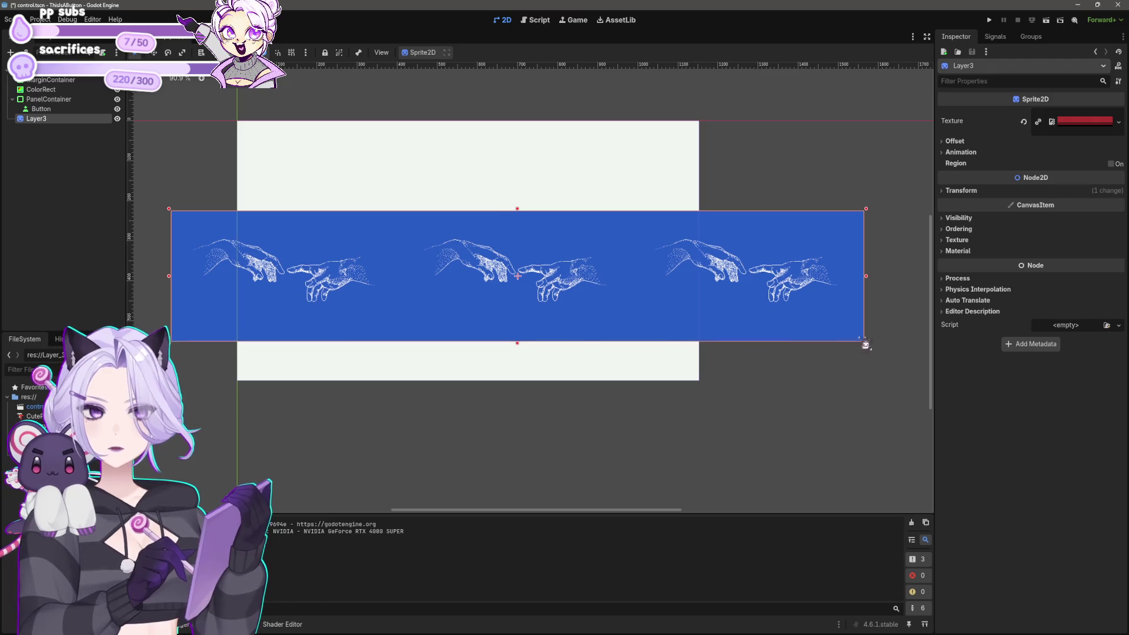
pyautogui.moveTo(866, 345); pyautogui.dragTo(934, 479)
pyautogui.hotkey('ctrl', 'z')
pyautogui.scroll(-6, 565, 335)
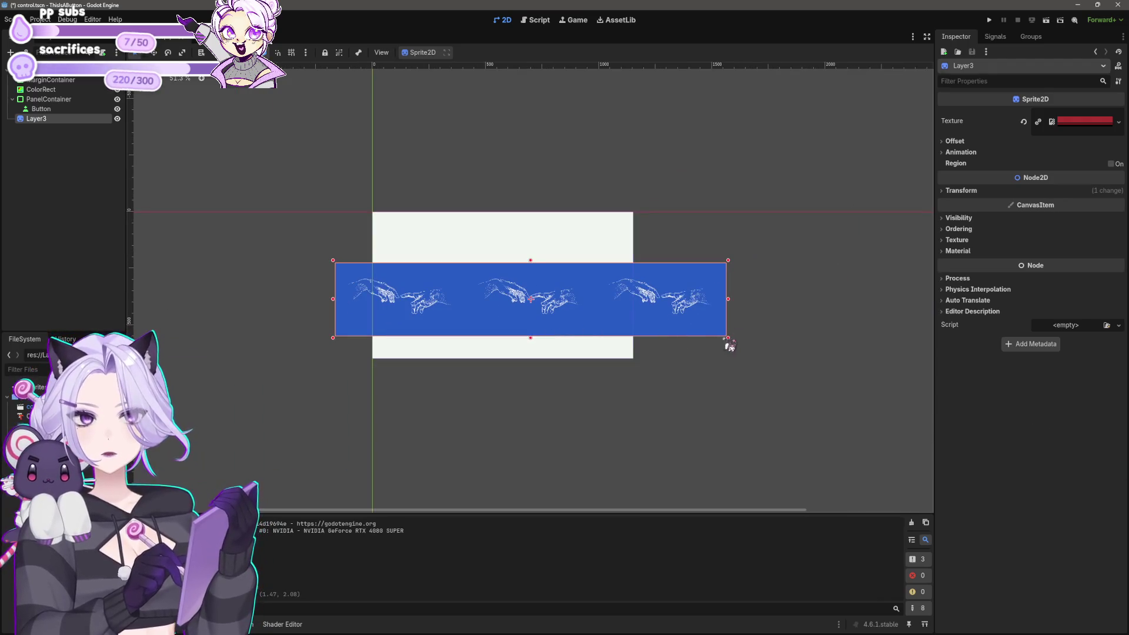
pyautogui.moveTo(729, 344)
pyautogui.mouseDown()
pyautogui.moveTo(823, 387)
pyautogui.moveTo(518, 310)
pyautogui.mouseUp()
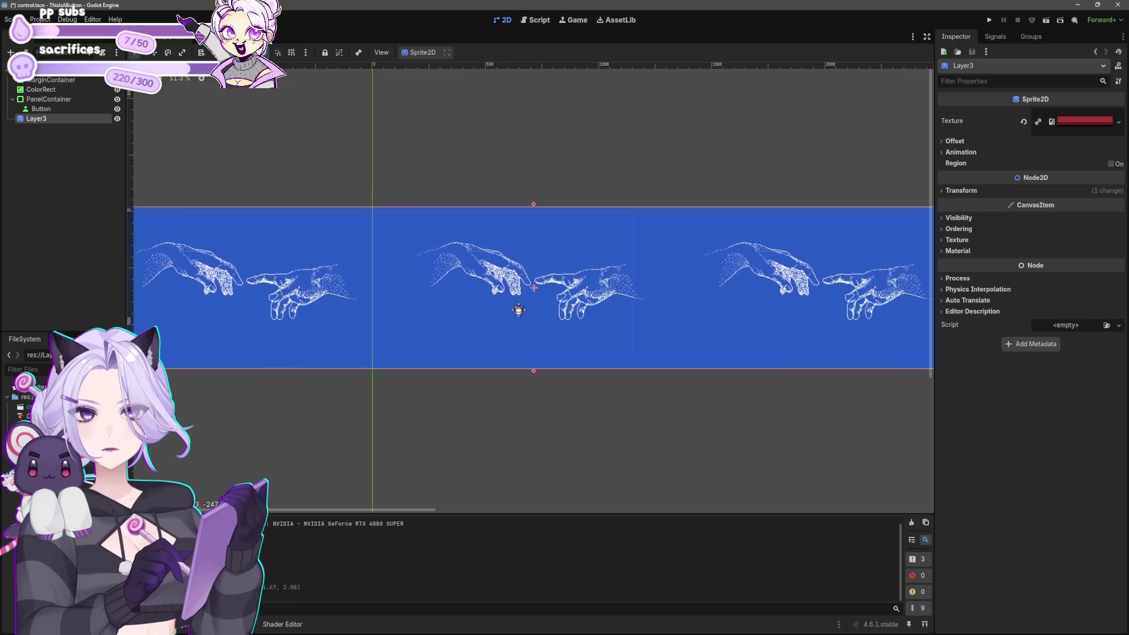
pyautogui.hotkey('ctrl', 'z')
pyautogui.hotkey('ctrl', 'z')
pyautogui.hotkey('ctrl', 'z')
pyautogui.scroll(6, 521, 370)
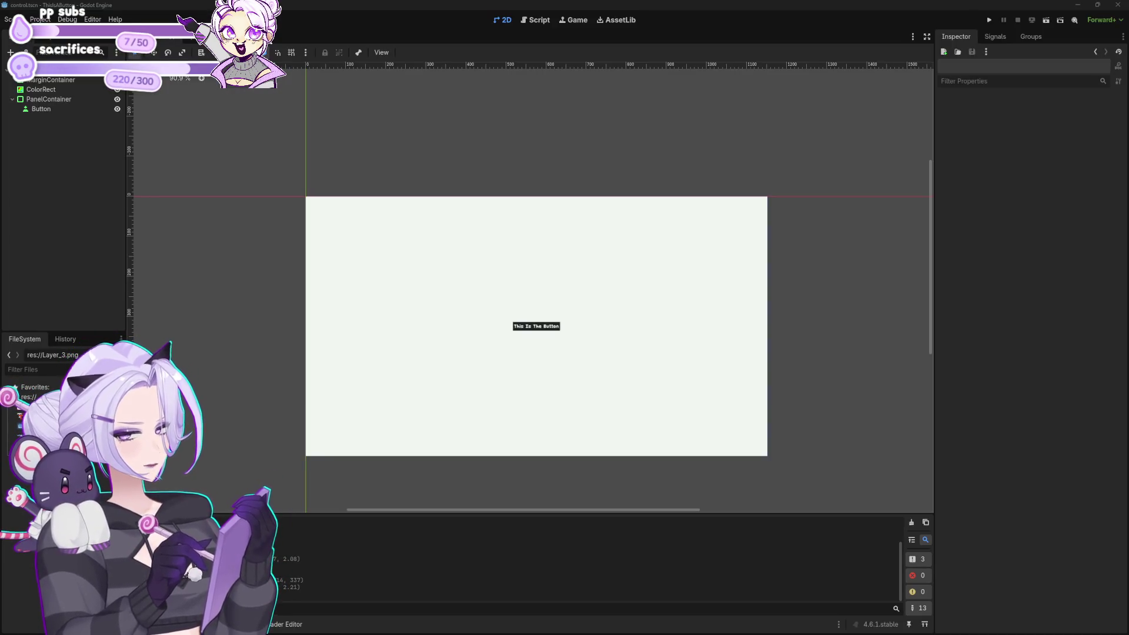
pyautogui.hotkey('alt', 'Tab')
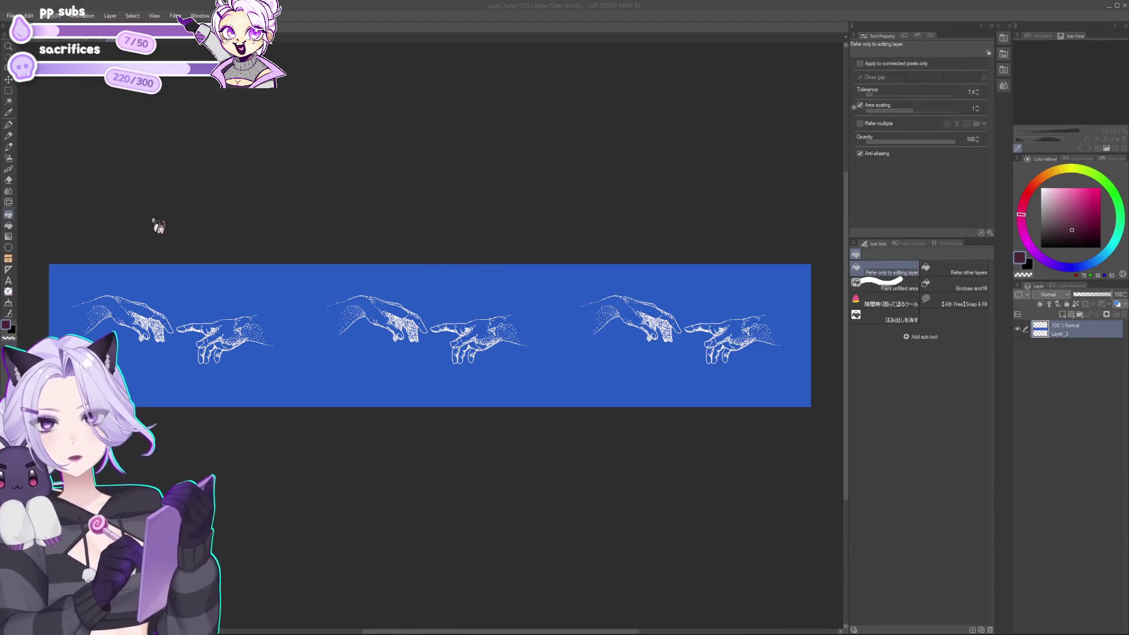
pyautogui.click(28, 16)
pyautogui.click(68, 275)
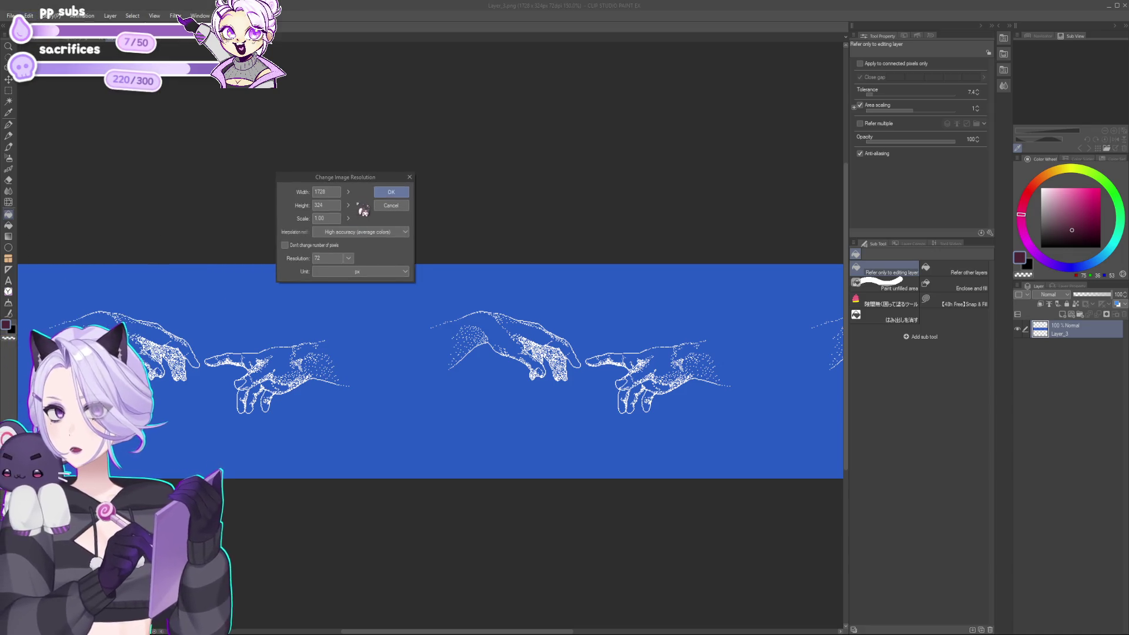
pyautogui.press('Return')
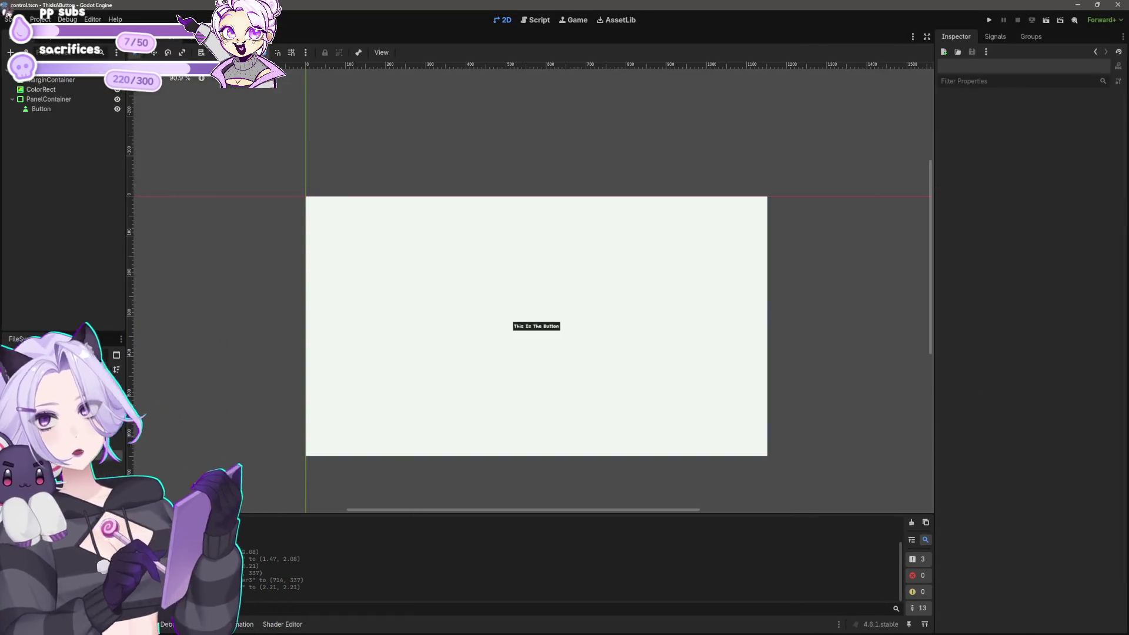
# Set the Display > Window viewport to 1152 × 324 in Project Settings and hide the white ColorRect.
pyautogui.click(40, 19)
pyautogui.click(52, 29)
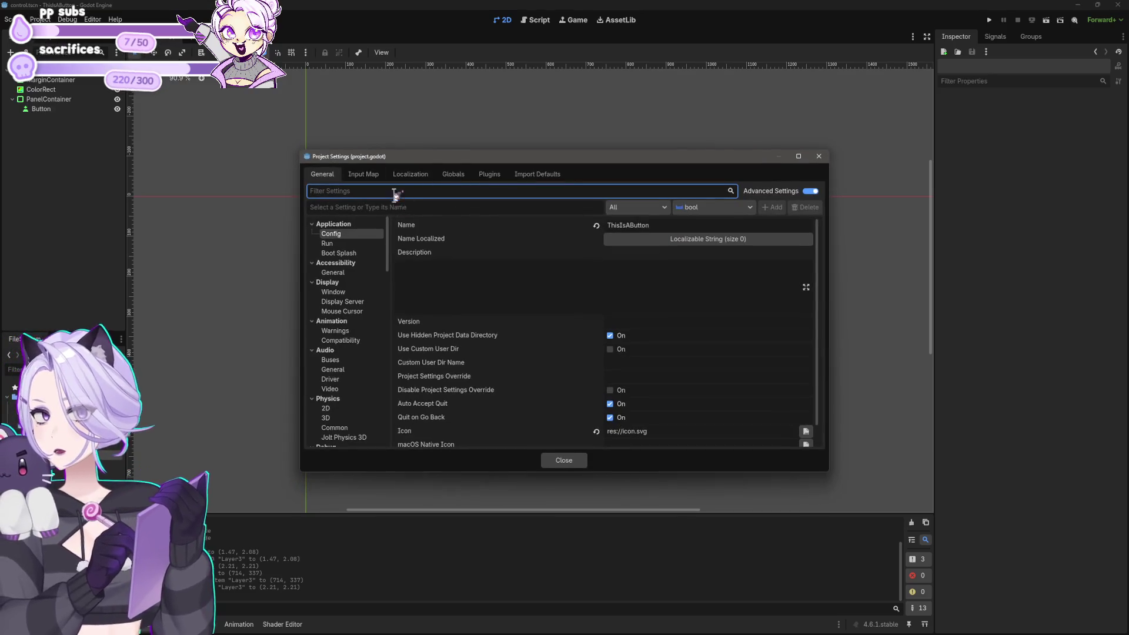
pyautogui.write('window')
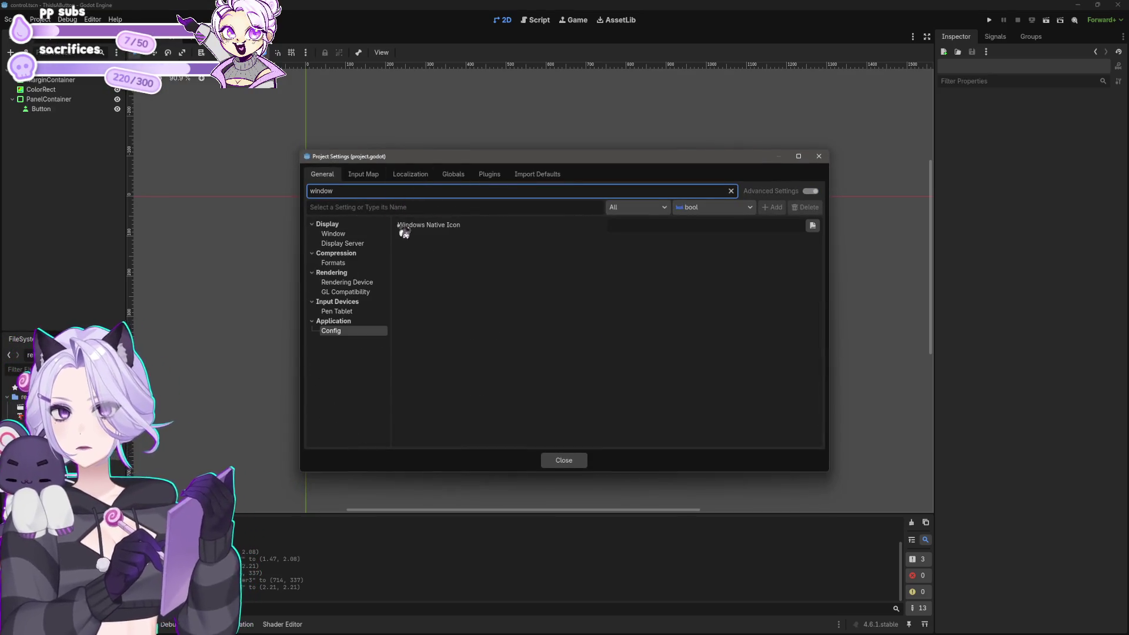
pyautogui.click(353, 234)
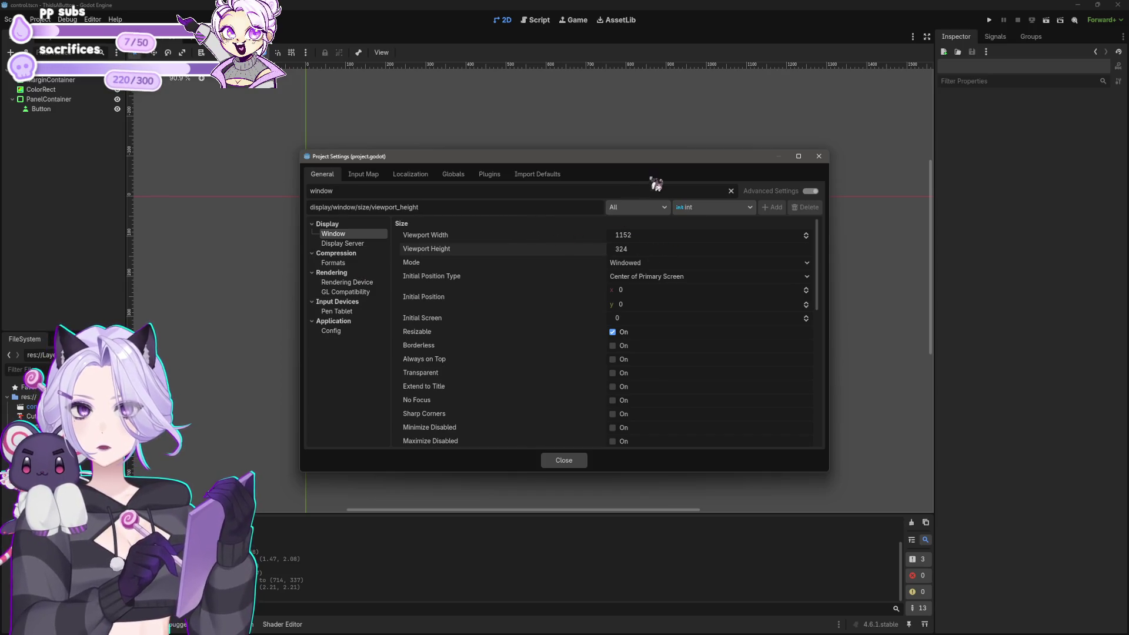
pyautogui.click(569, 463)
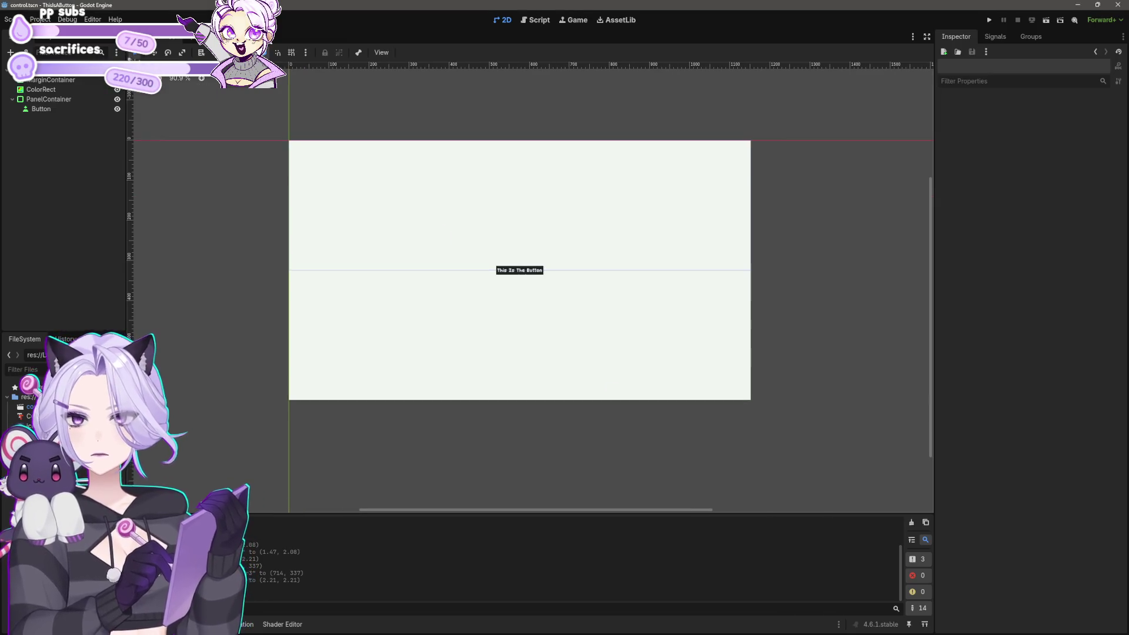
pyautogui.click(40, 19)
pyautogui.click(59, 80)
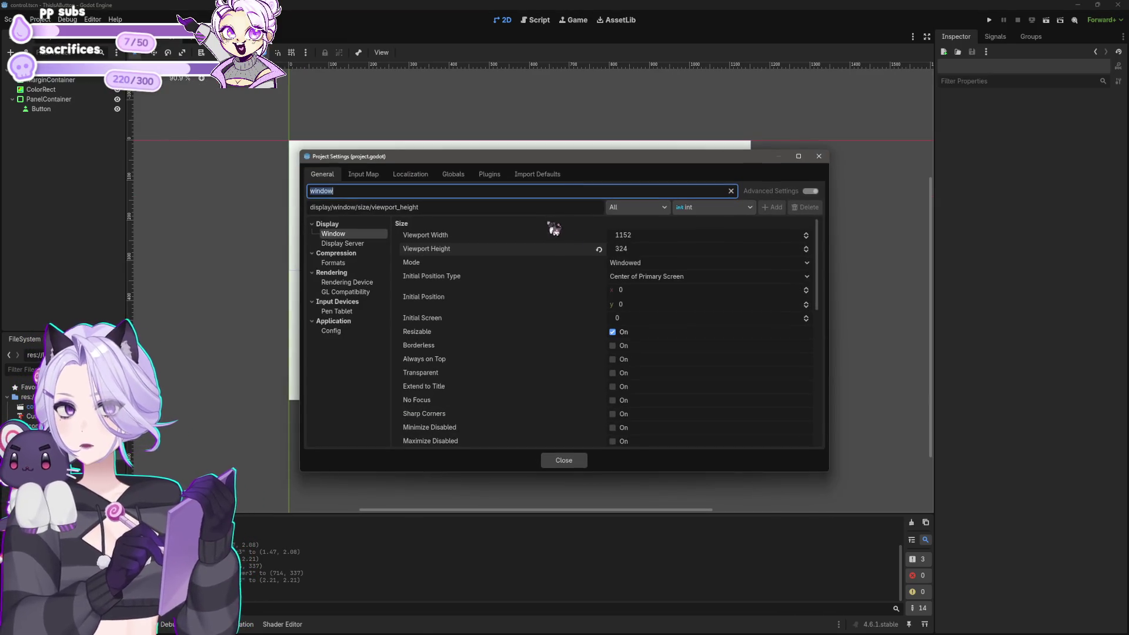
pyautogui.click(638, 235)
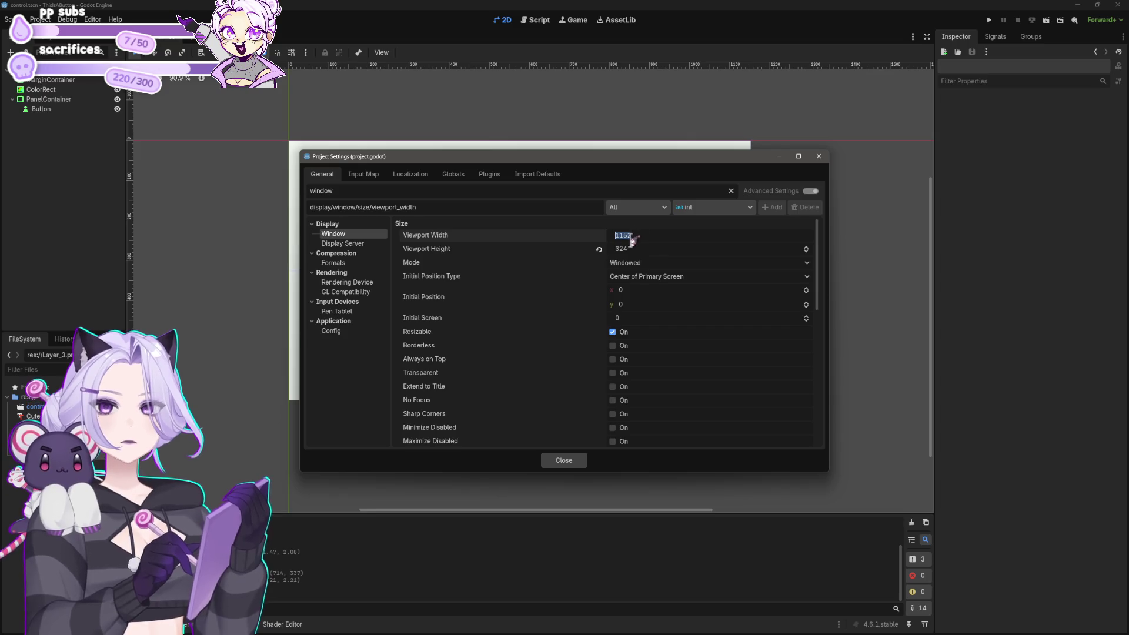
pyautogui.click(631, 249)
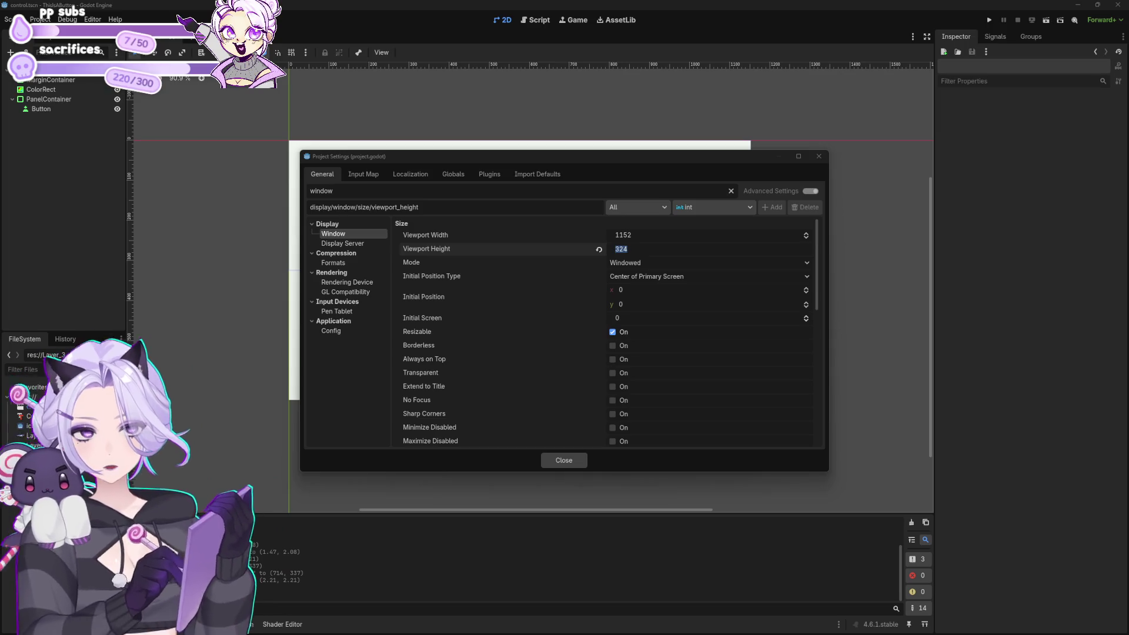
pyautogui.click(647, 235)
pyautogui.click(576, 462)
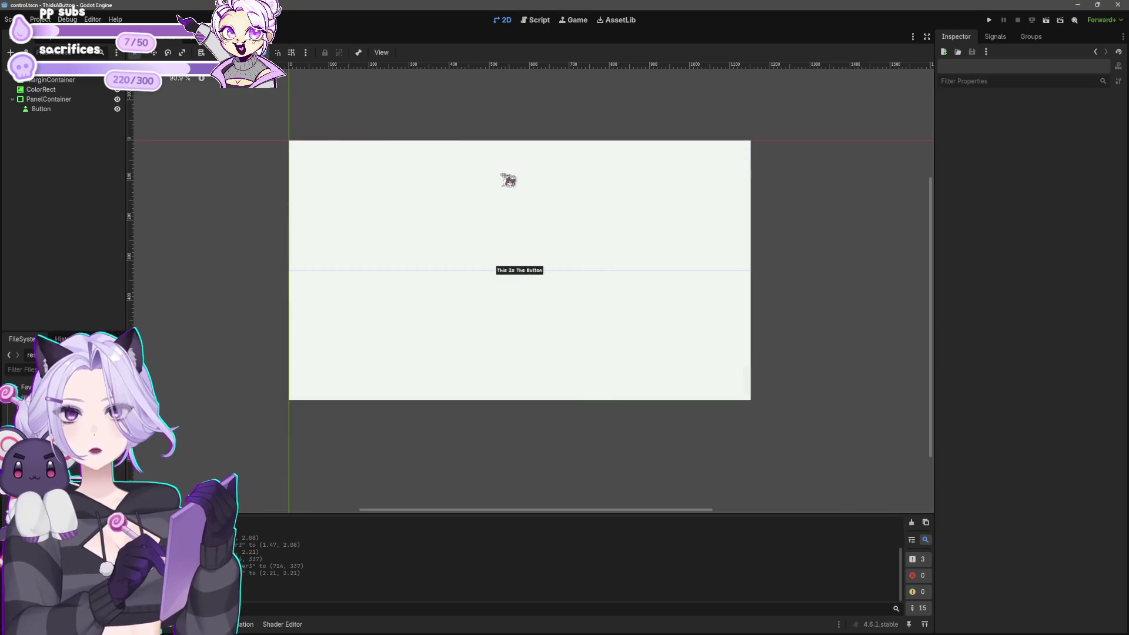
pyautogui.click(117, 90)
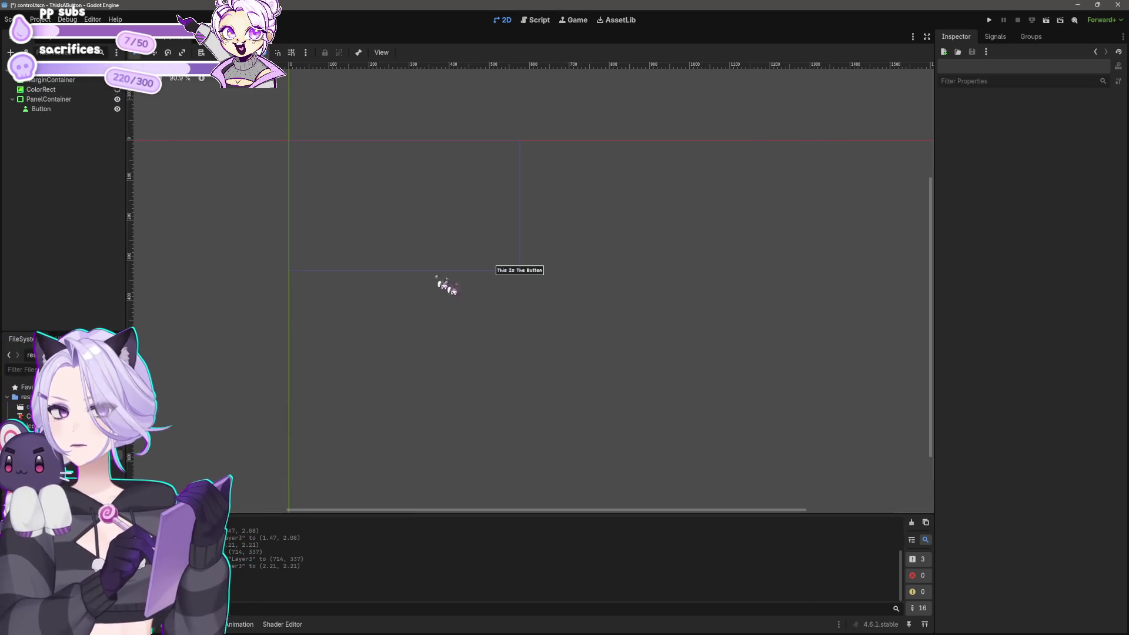
# Anchor the MarginContainer to the centre and make it fill the full rect.
pyautogui.moveTo(447, 286); pyautogui.dragTo(615, 347)
pyautogui.click(709, 333)
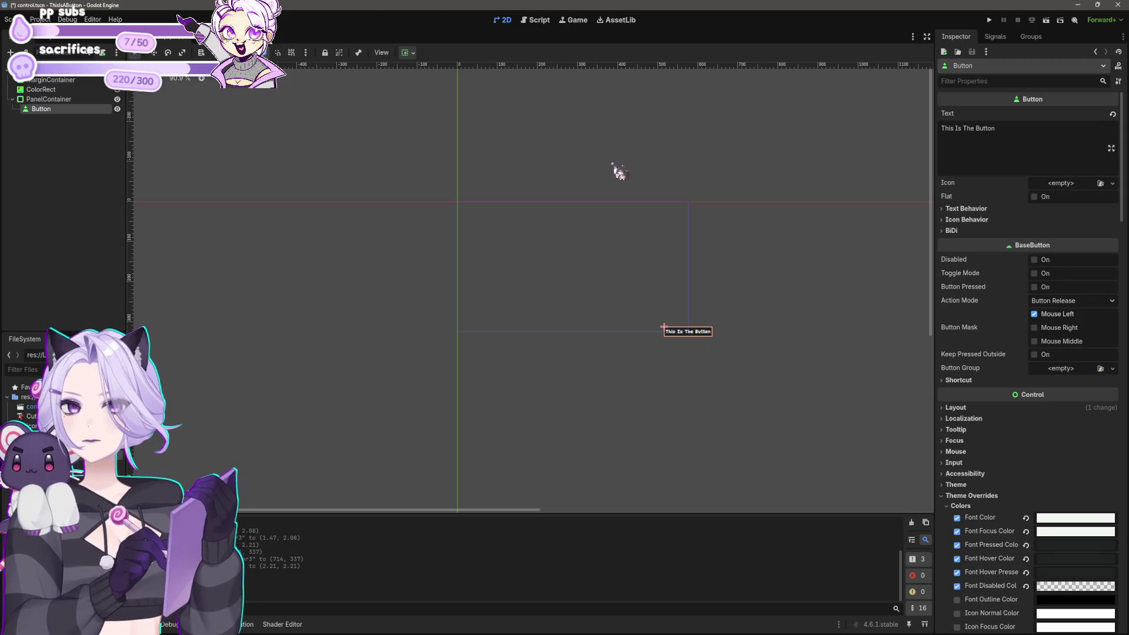
pyautogui.click(408, 54)
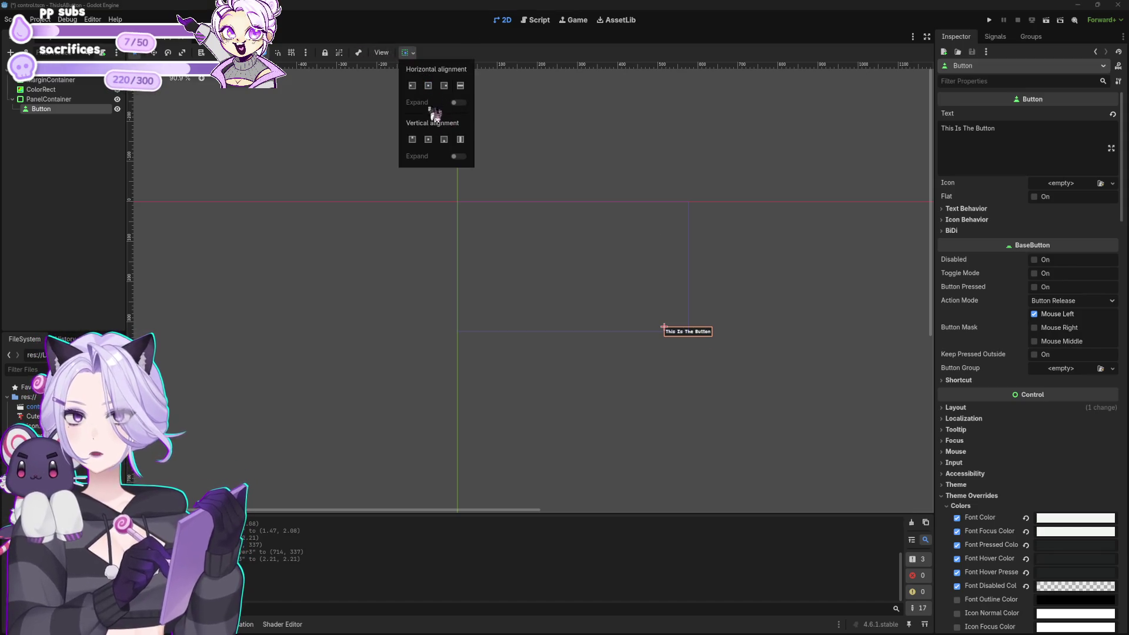
pyautogui.click(663, 327)
pyautogui.click(664, 327)
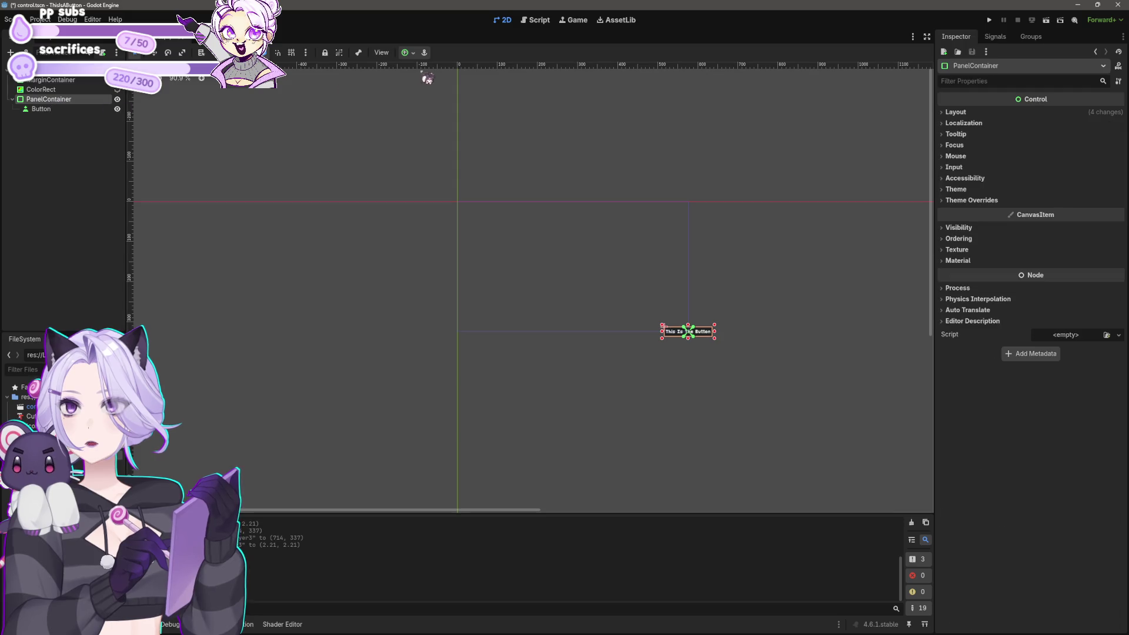
pyautogui.click(406, 52)
pyautogui.click(30, 80)
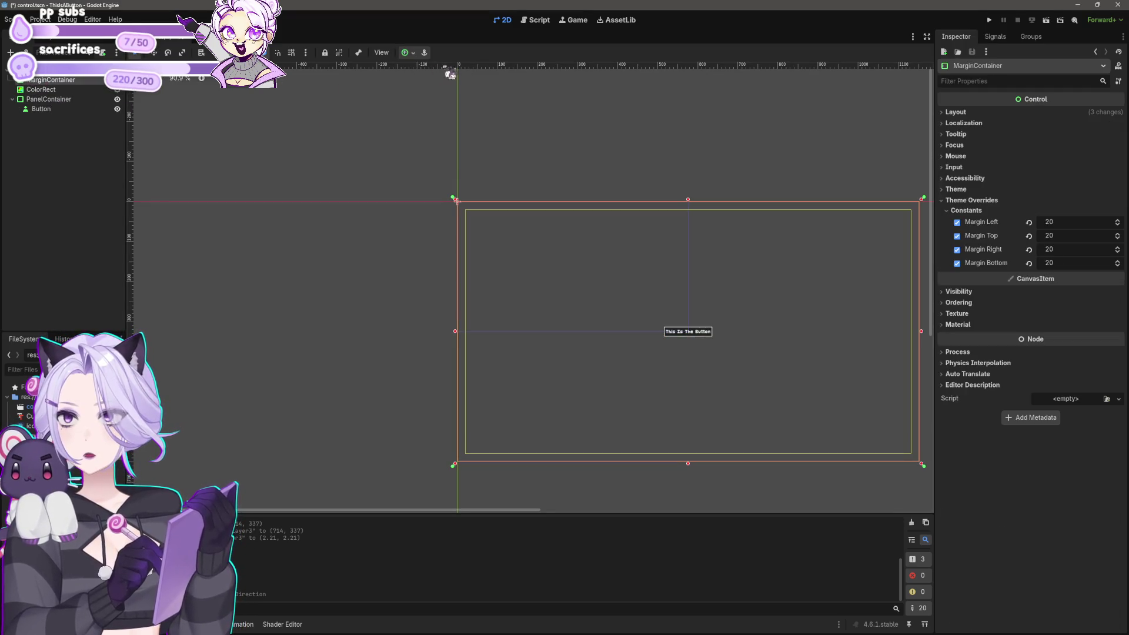
pyautogui.click(412, 53)
pyautogui.click(427, 102)
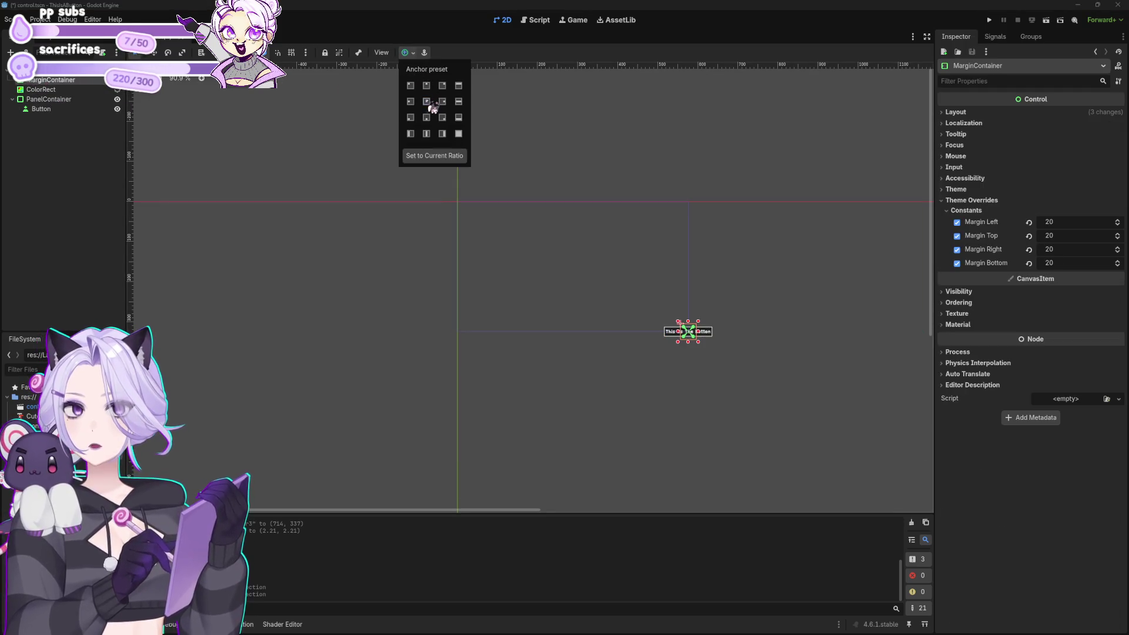
pyautogui.click(458, 134)
# Set the root Control node's anchors to Current Ratio, then deselect and recentre the view.
pyautogui.click(456, 196)
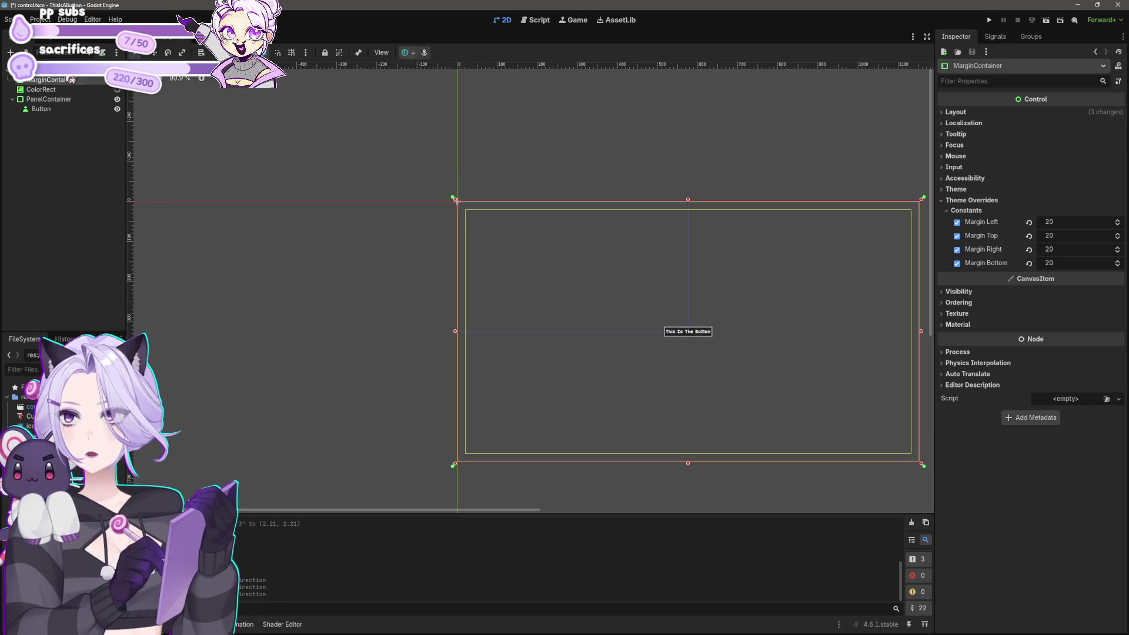
pyautogui.click(456, 199)
pyautogui.click(440, 53)
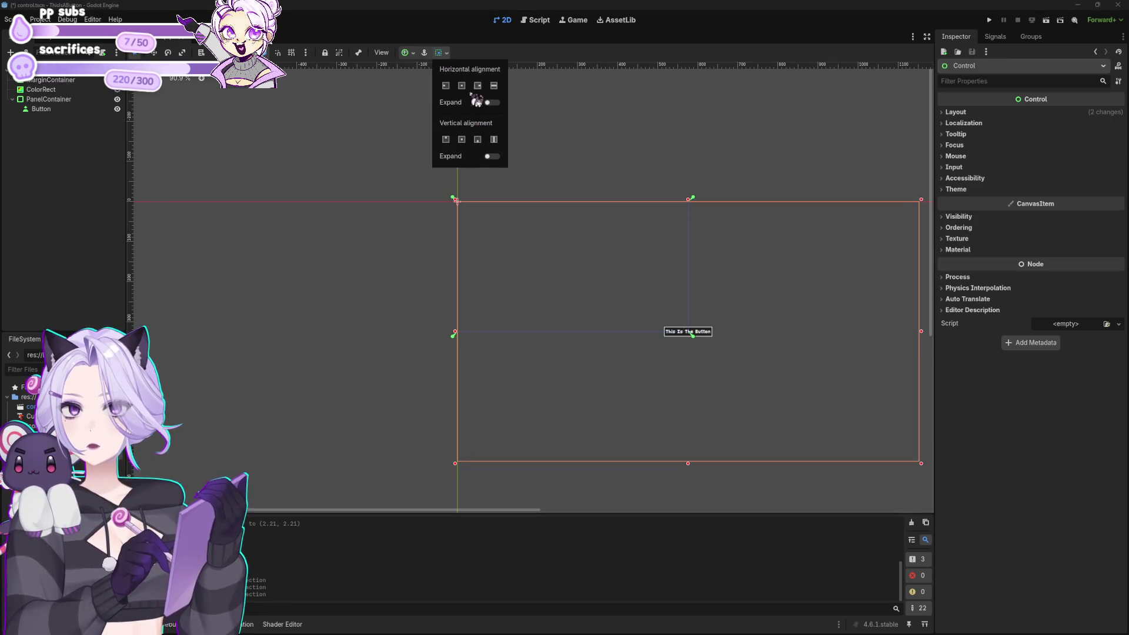
pyautogui.click(391, 291)
pyautogui.scroll(-3, 466, 346)
pyautogui.hscroll(4, 467, 345)
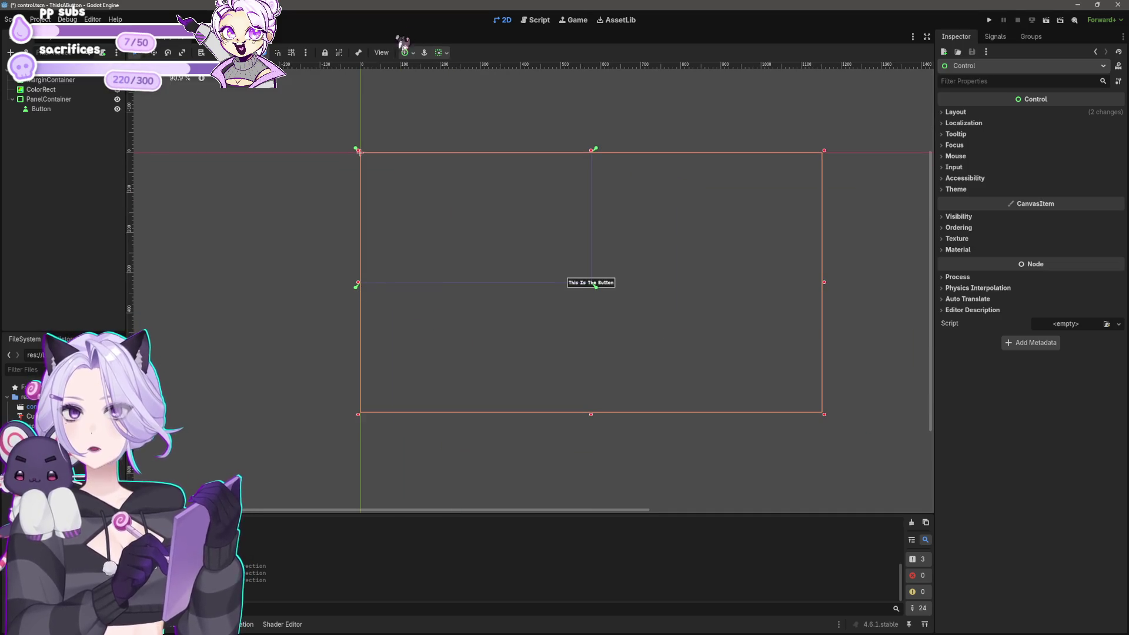
pyautogui.click(442, 53)
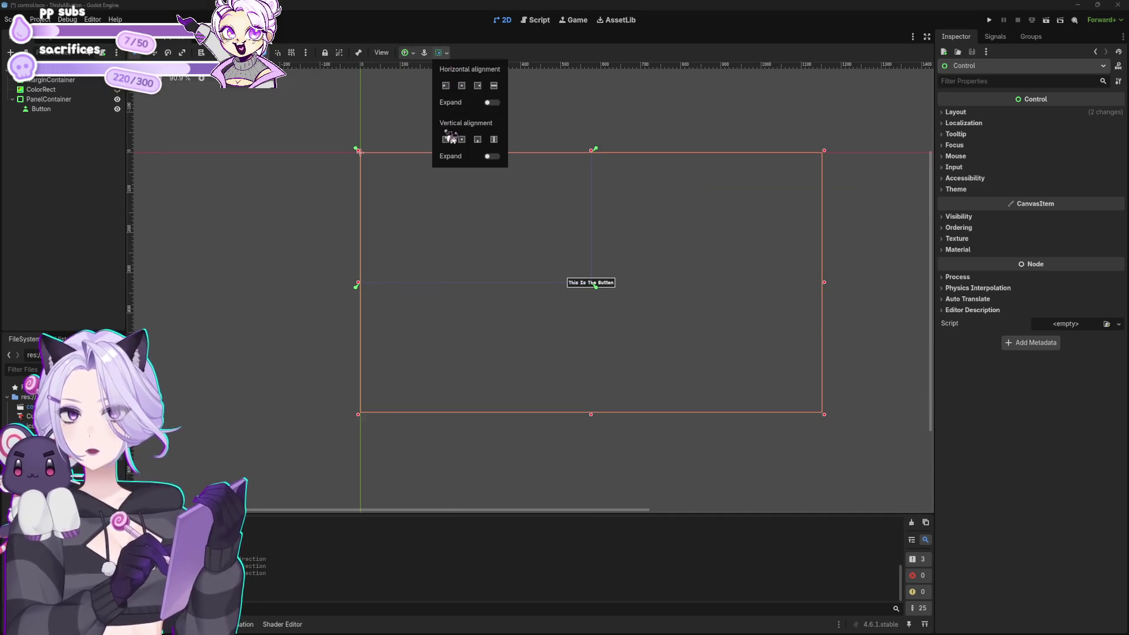
pyautogui.click(415, 54)
pyautogui.click(414, 53)
pyautogui.click(454, 160)
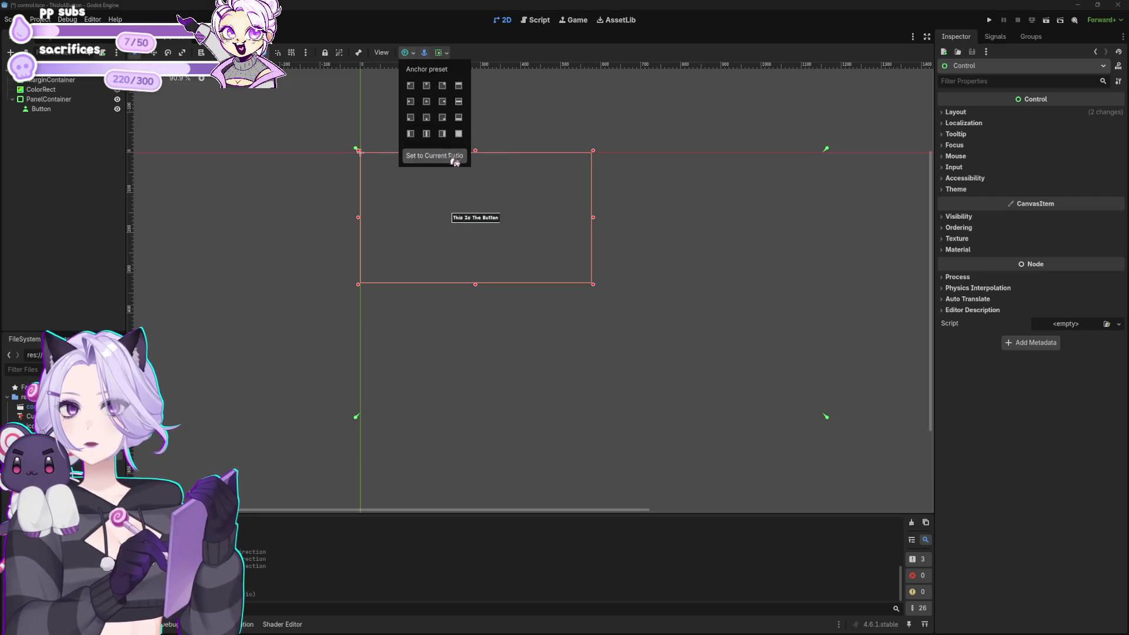
pyautogui.click(484, 318)
pyautogui.scroll(3, 511, 347)
pyautogui.click(574, 323)
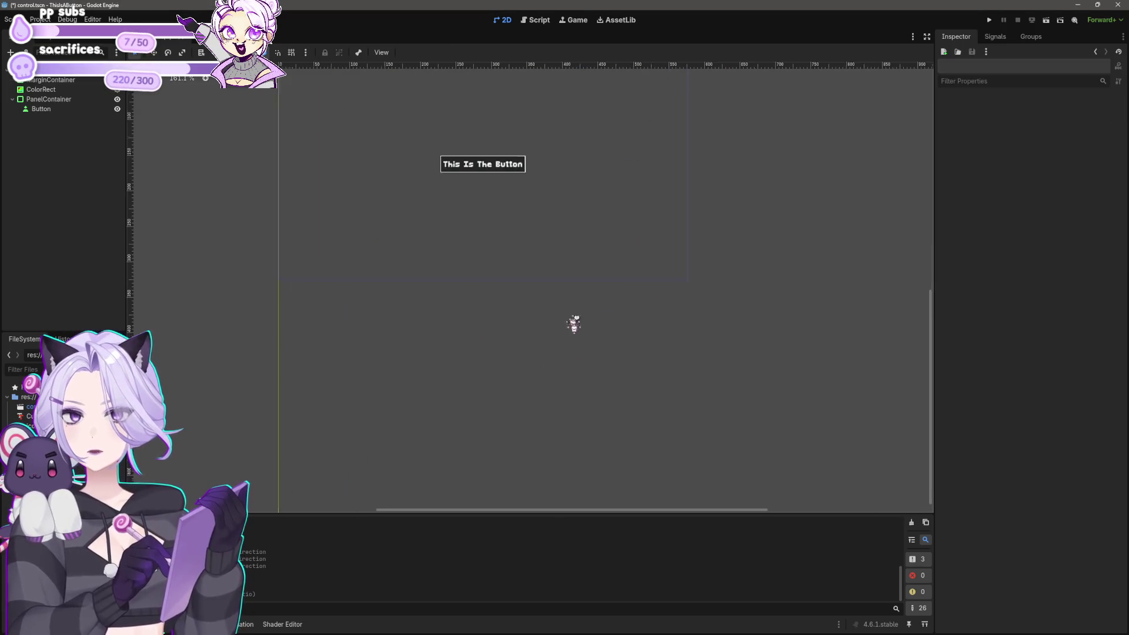
pyautogui.moveTo(573, 323); pyautogui.dragTo(597, 431)
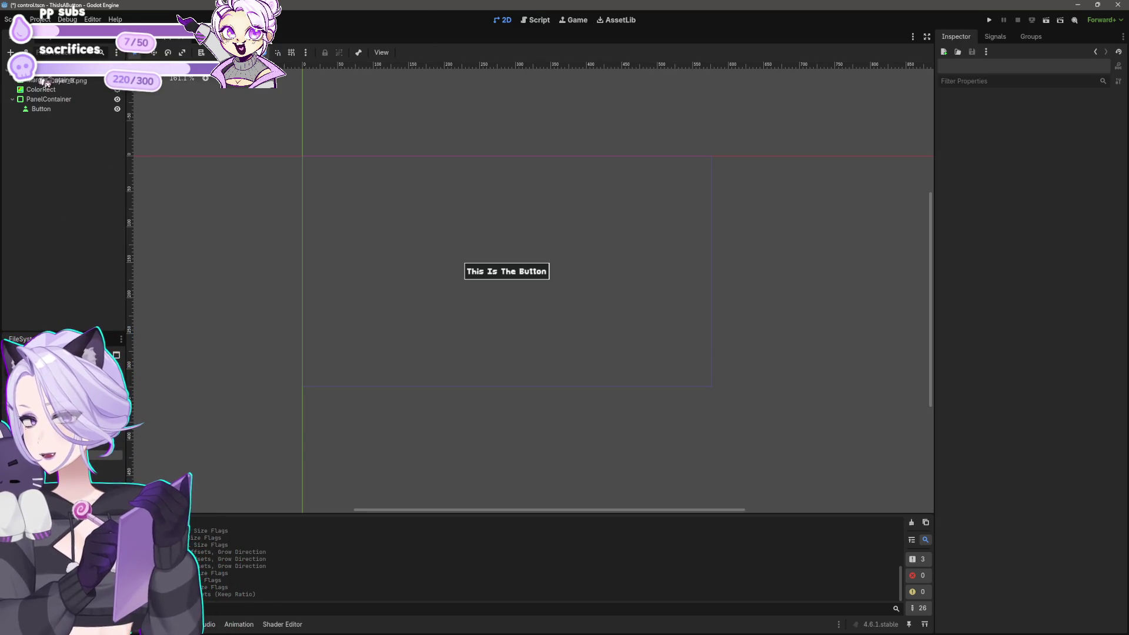
# Add layer_3.png as a Layer3 sprite behind the button and move it to the top of the scene tree.
pyautogui.moveTo(158, 453); pyautogui.dragTo(441, 270)
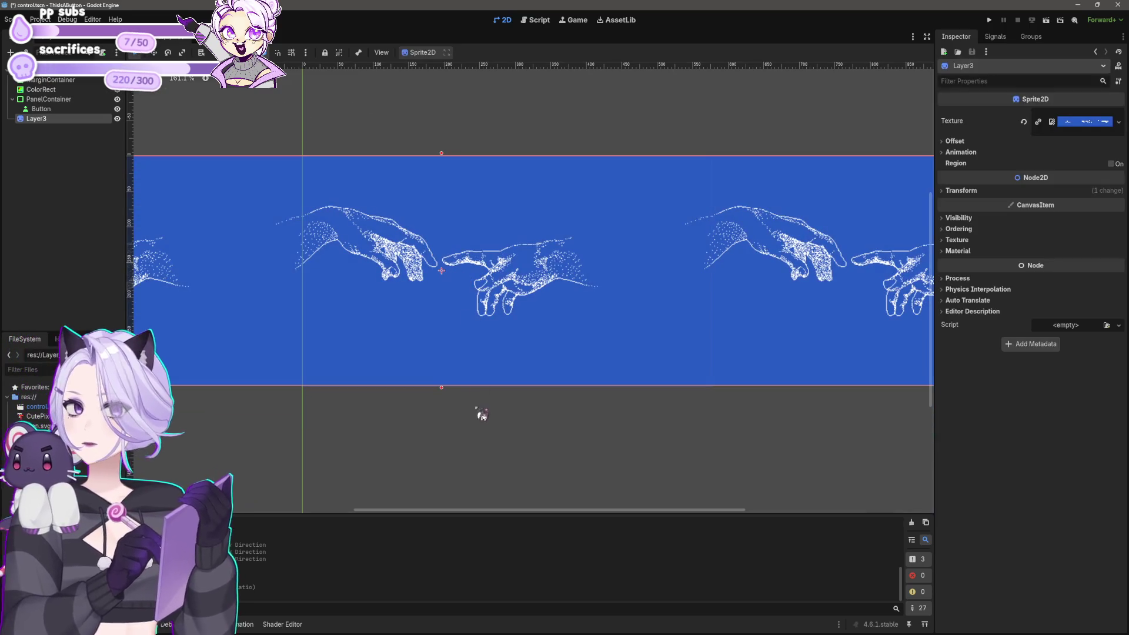
pyautogui.moveTo(499, 391)
pyautogui.mouseDown()
pyautogui.moveTo(569, 396)
pyautogui.moveTo(594, 353)
pyautogui.moveTo(588, 329)
pyautogui.mouseUp()
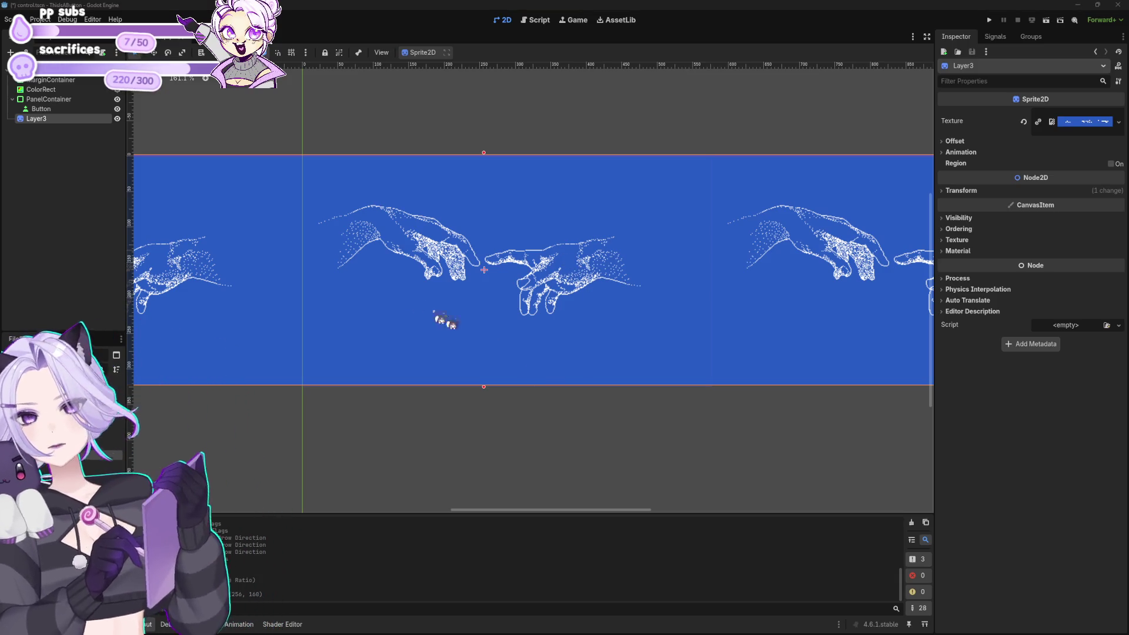
pyautogui.moveTo(47, 129); pyautogui.dragTo(47, 84)
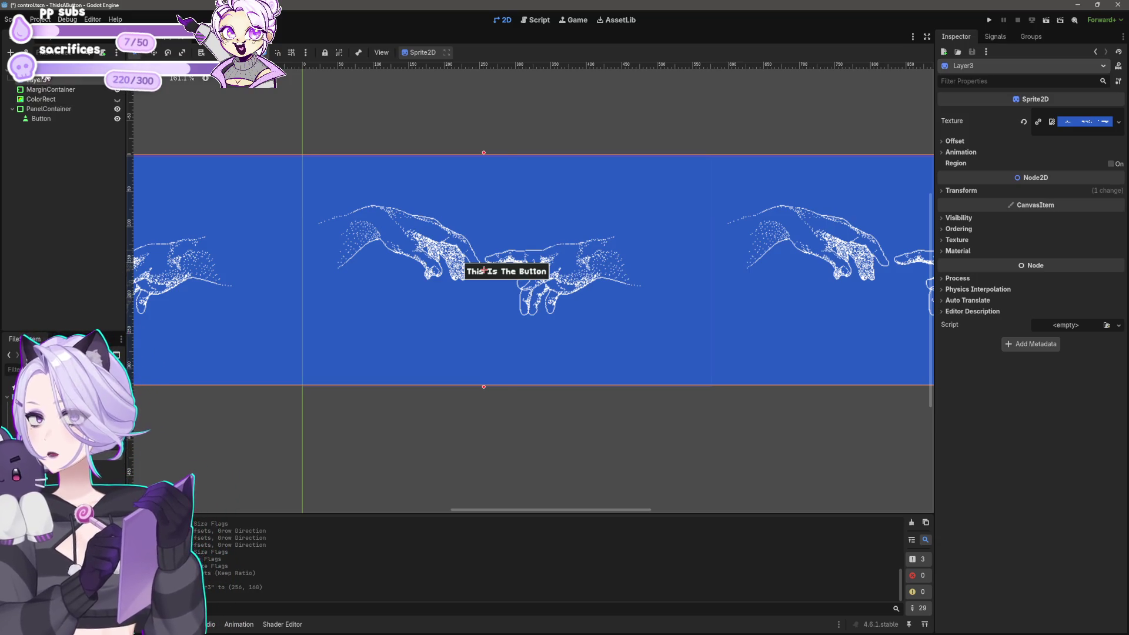
pyautogui.rightClick(43, 69)
# Create a Node2D and move it to the top of the scene tree.
pyautogui.click(65, 76)
pyautogui.write('pa')
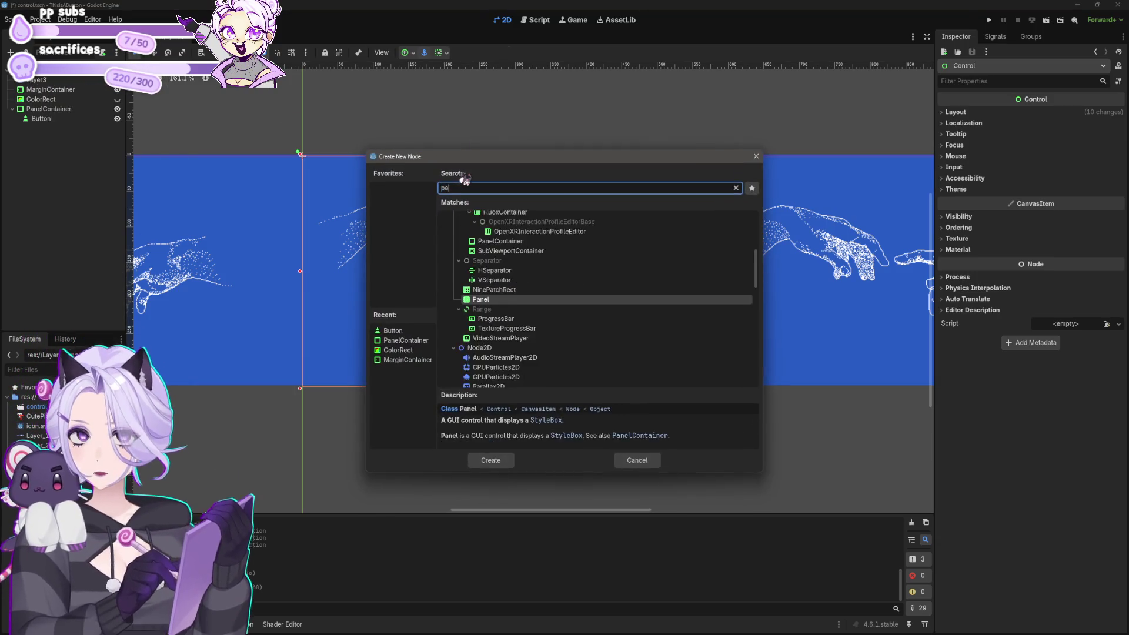
pyautogui.write('rl')
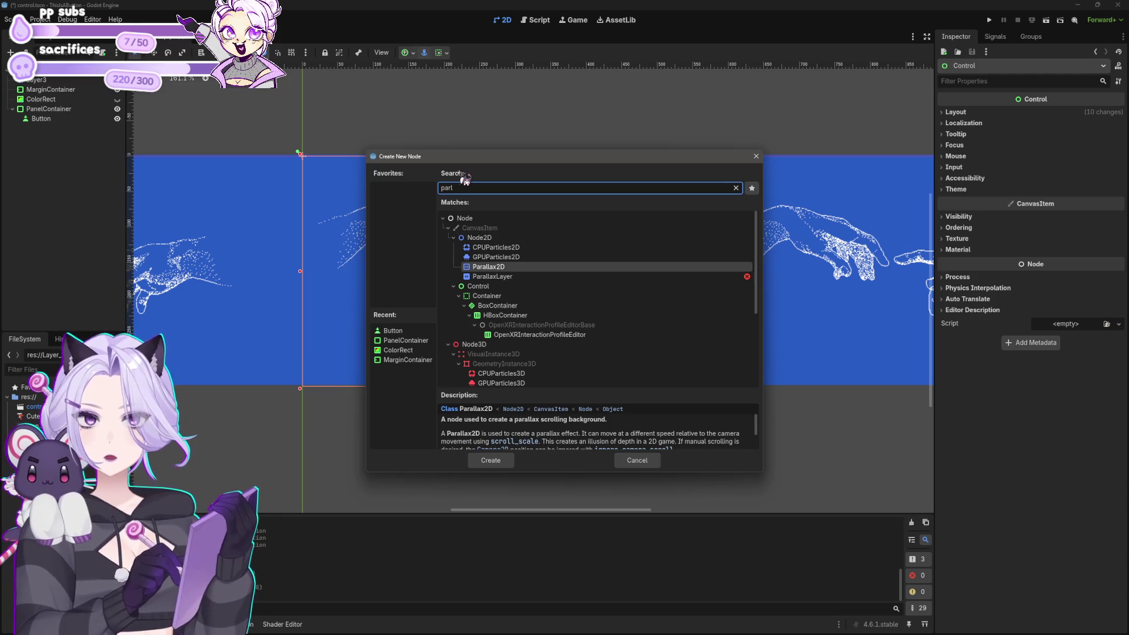
pyautogui.click(508, 278)
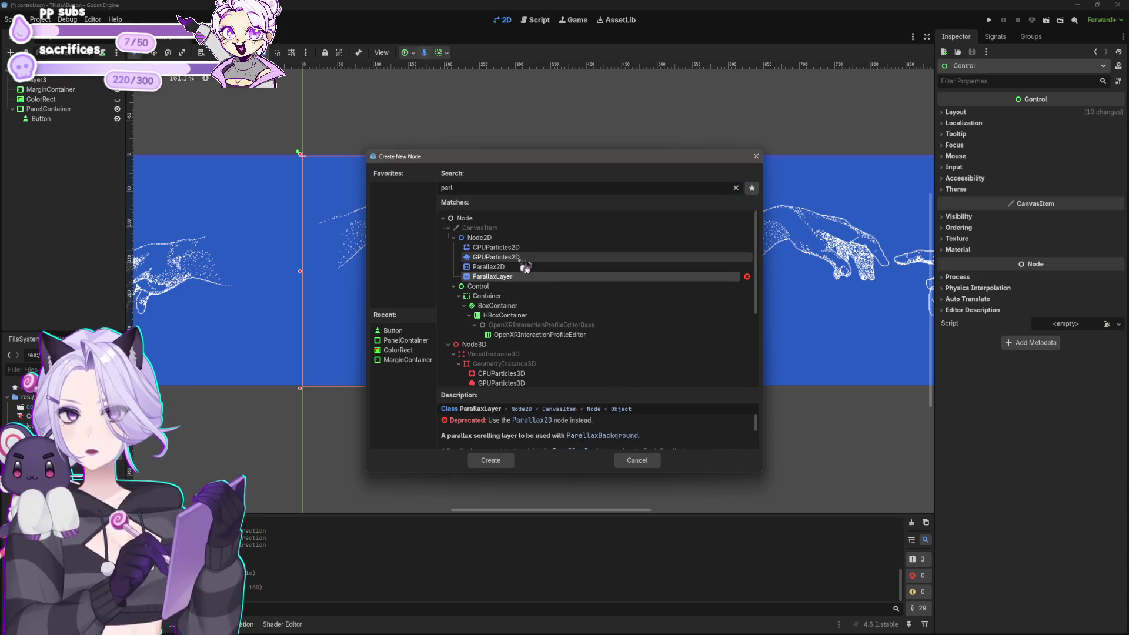
pyautogui.click(500, 266)
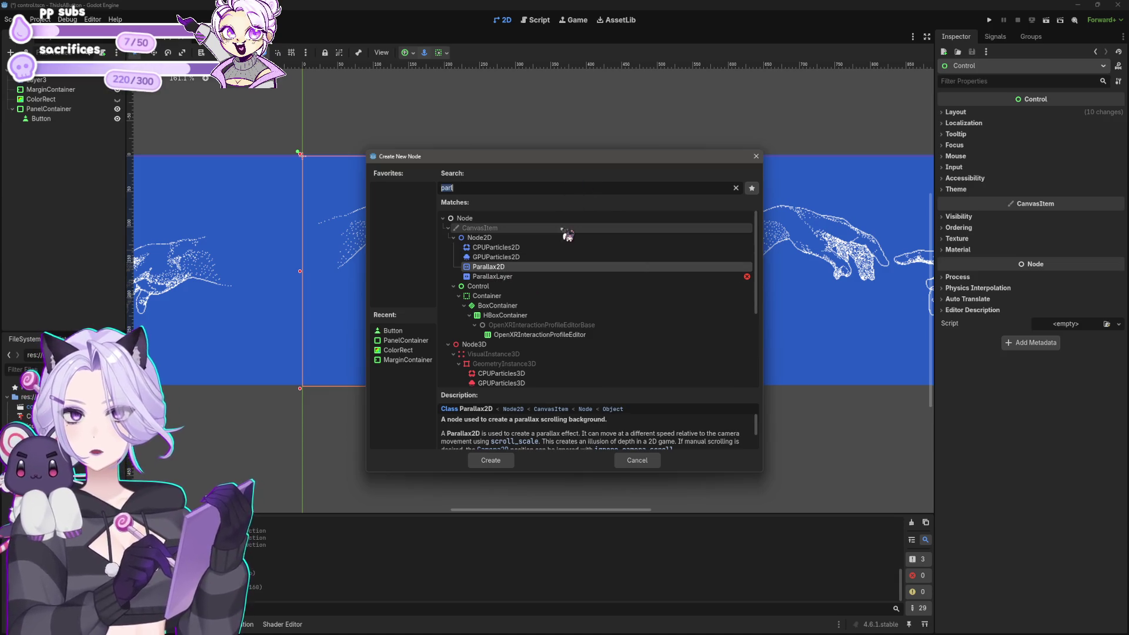
pyautogui.press('BackSpace')
pyautogui.press('BackSpace')
pyautogui.press('BackSpace')
pyautogui.write('node')
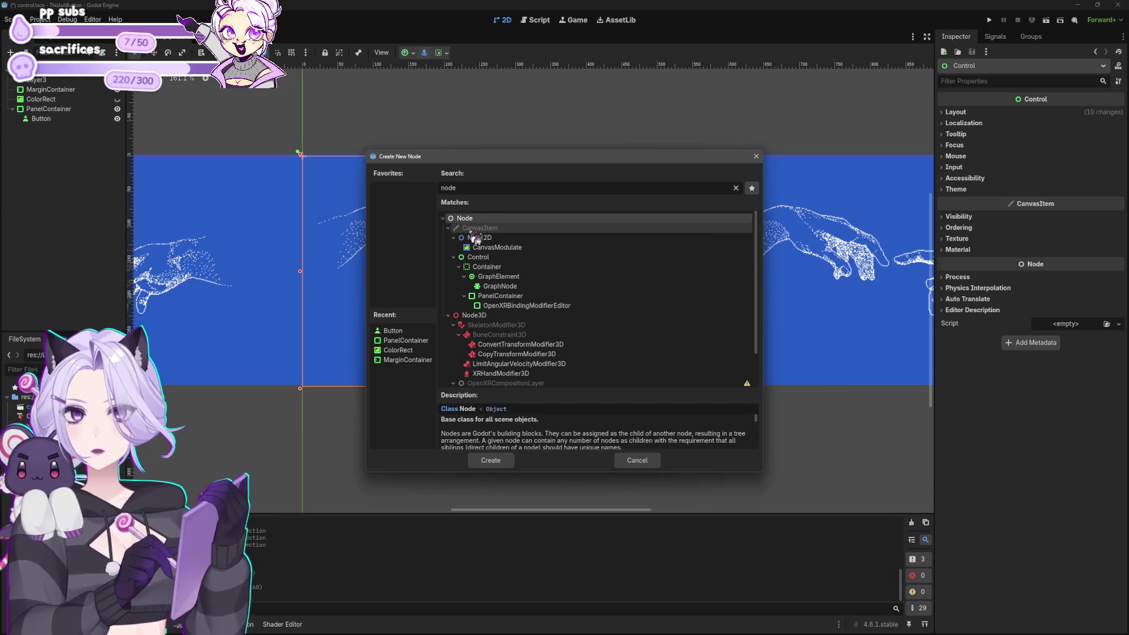
pyautogui.press('BackSpace')
pyautogui.press('BackSpace')
pyautogui.press('BackSpace')
pyautogui.scroll(-2, 616, 303)
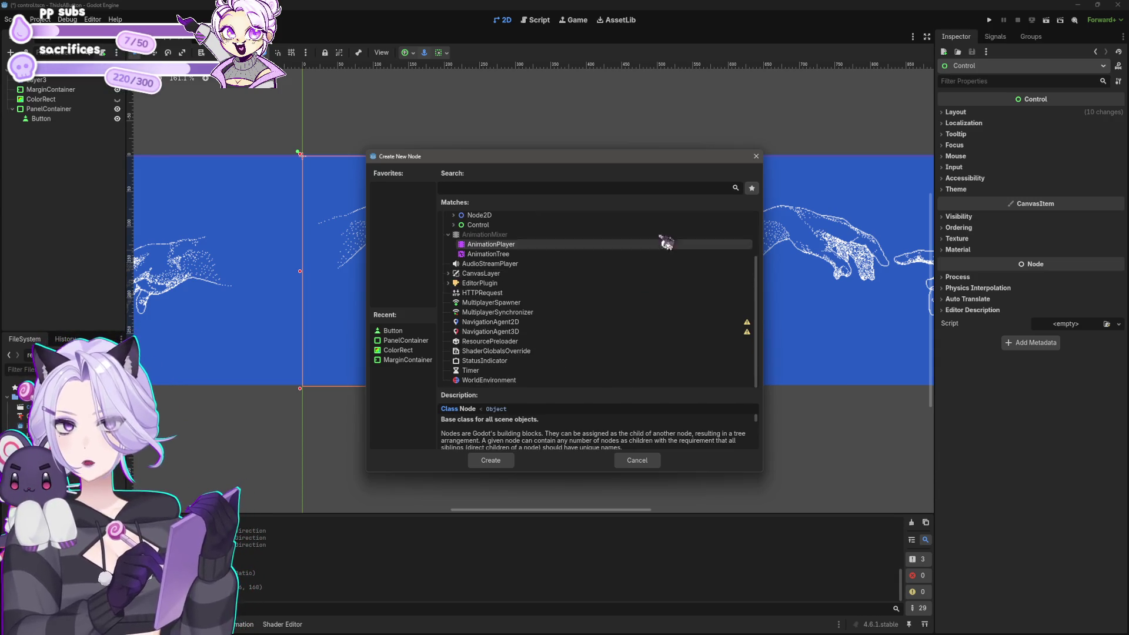
pyautogui.write('par')
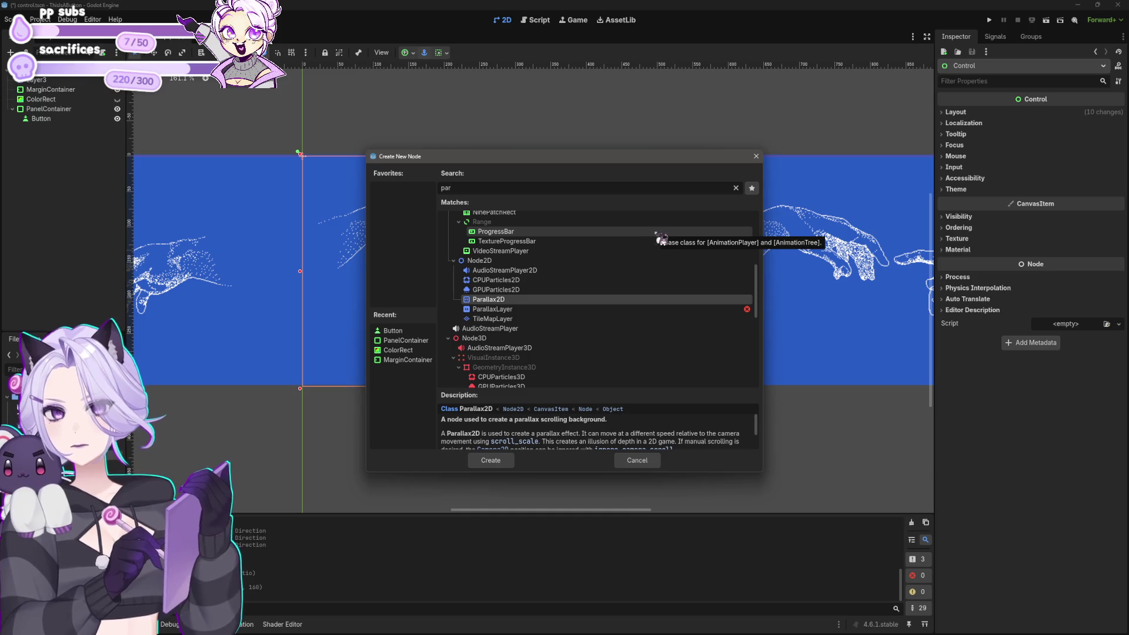
pyautogui.click(479, 260)
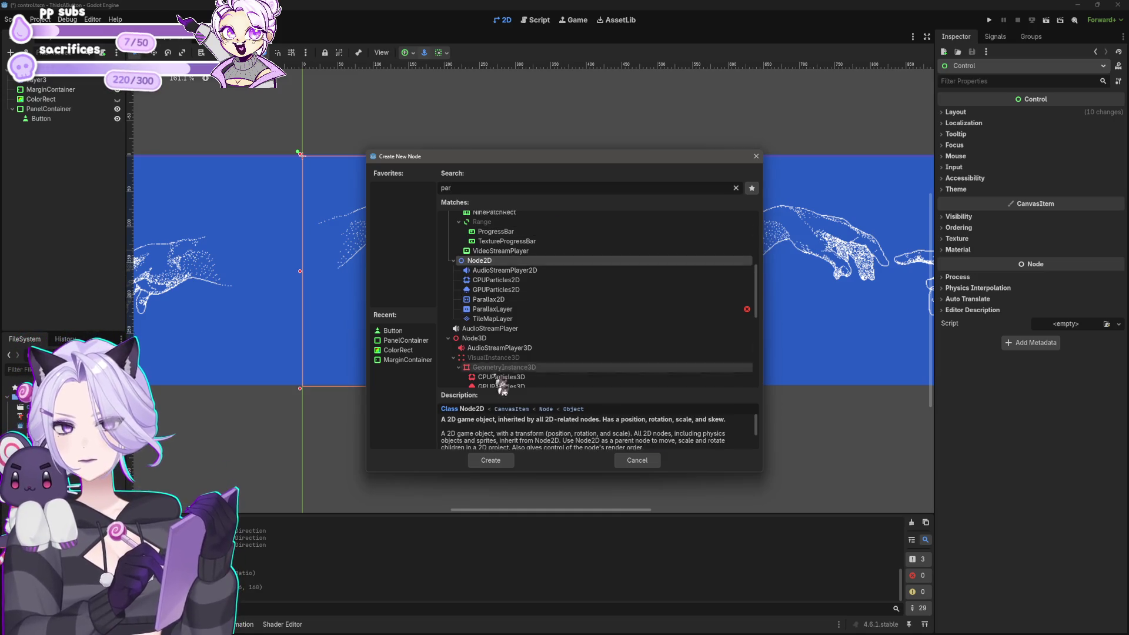
pyautogui.click(491, 460)
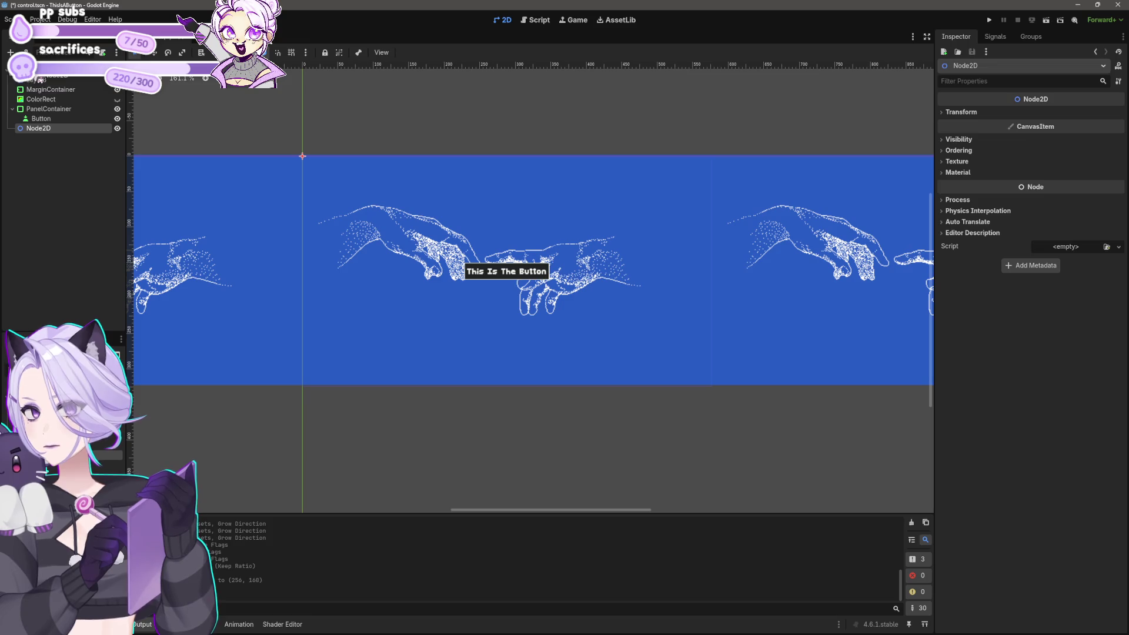
pyautogui.moveTo(44, 82); pyautogui.dragTo(44, 81)
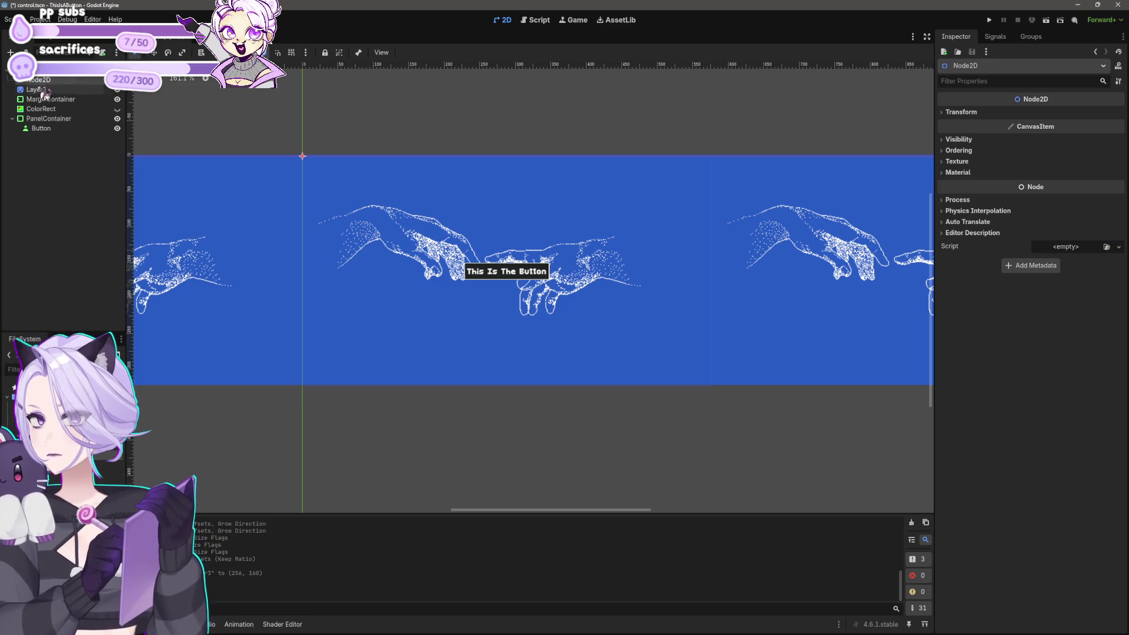
# Add a Parallax2D child under Node2D and move the Layer3 hands sprite into it.
pyautogui.rightClick(41, 83)
pyautogui.click(88, 89)
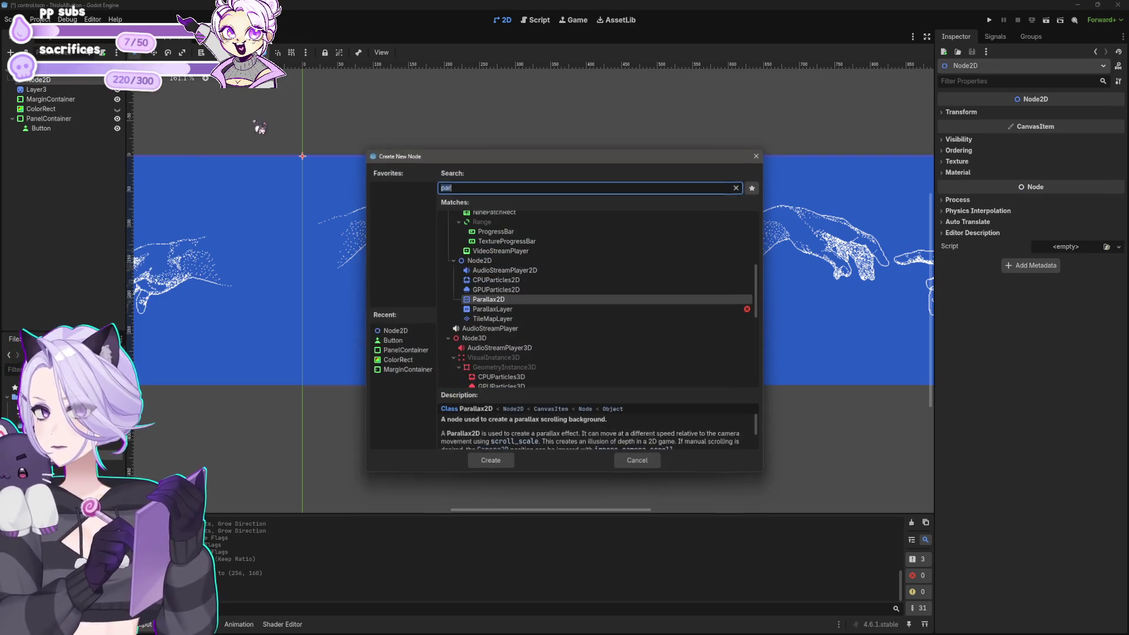
pyautogui.write('paral')
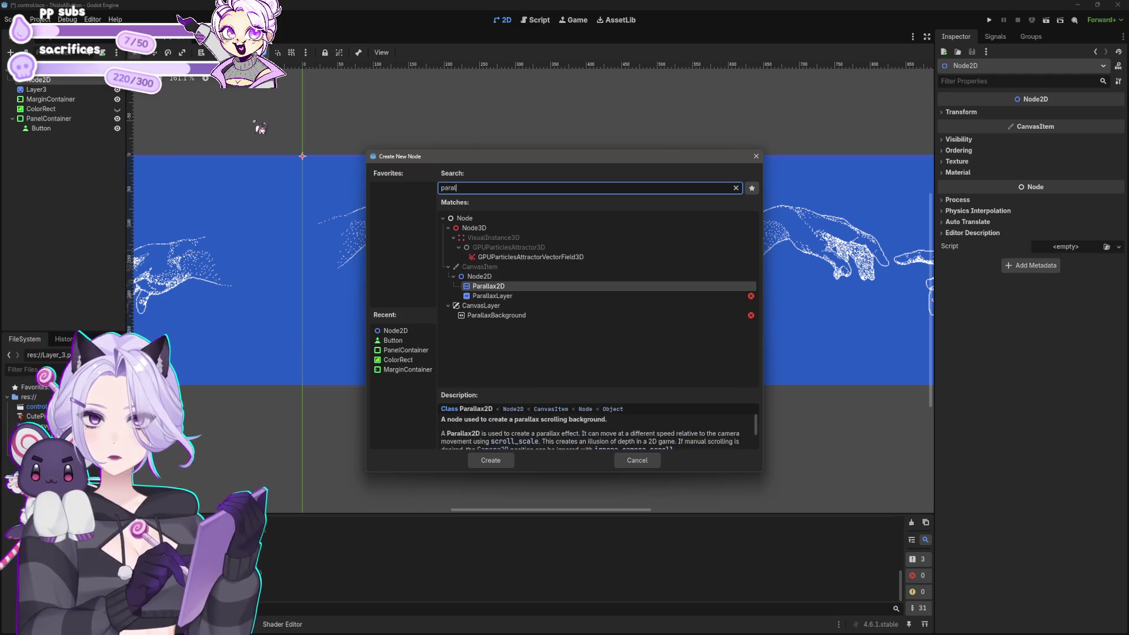
pyautogui.click(491, 461)
pyautogui.moveTo(37, 99); pyautogui.dragTo(47, 89)
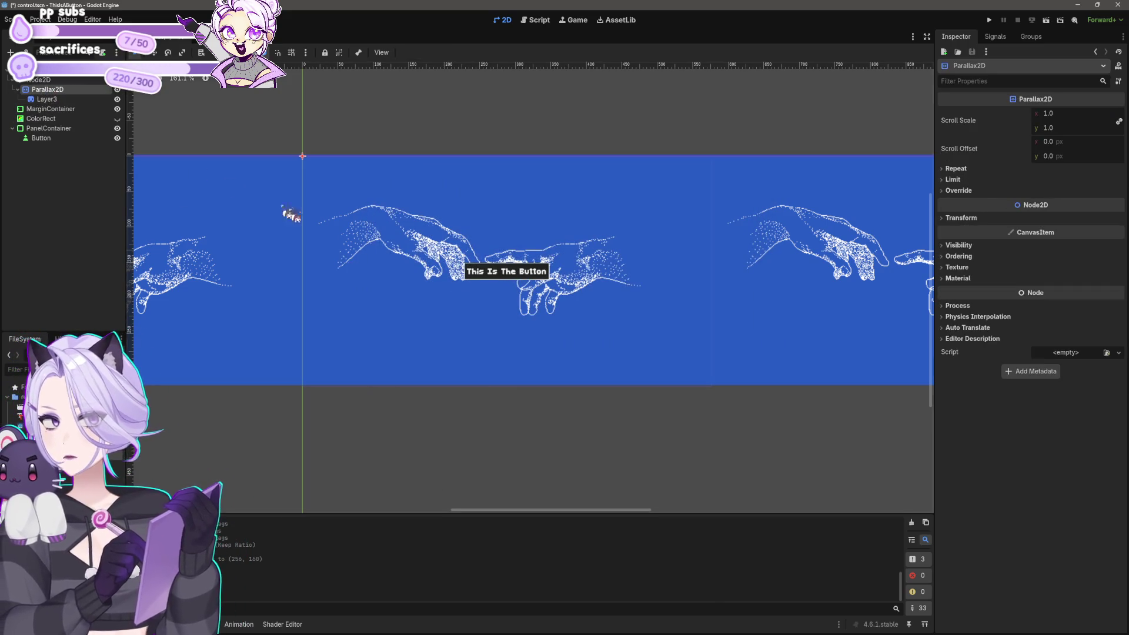
pyautogui.click(504, 378)
pyautogui.click(53, 83)
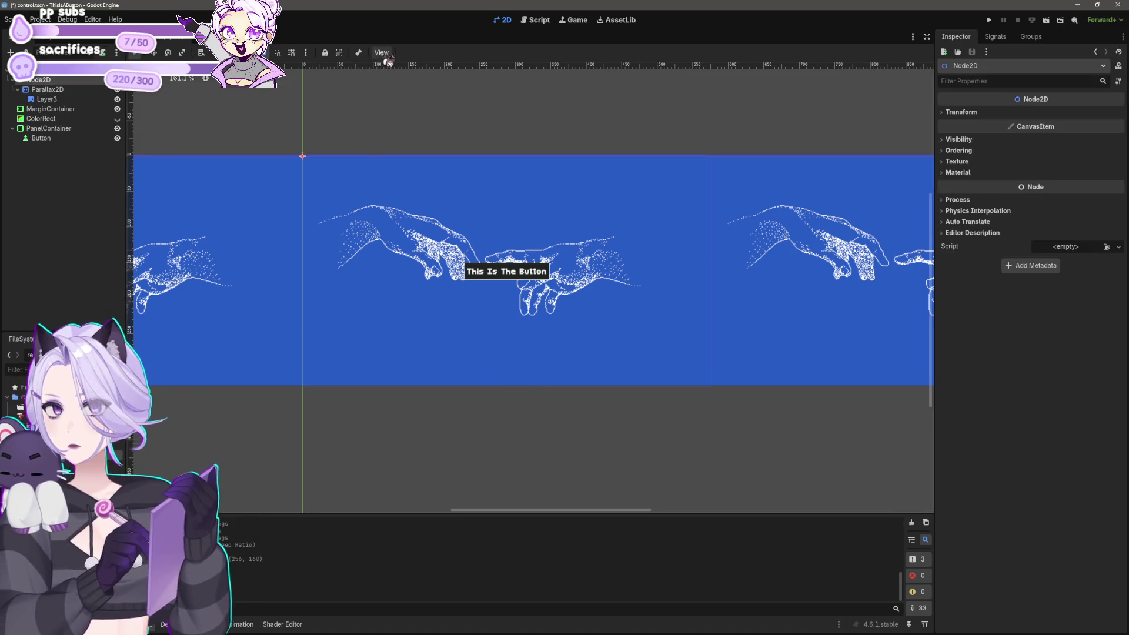
pyautogui.click(50, 109)
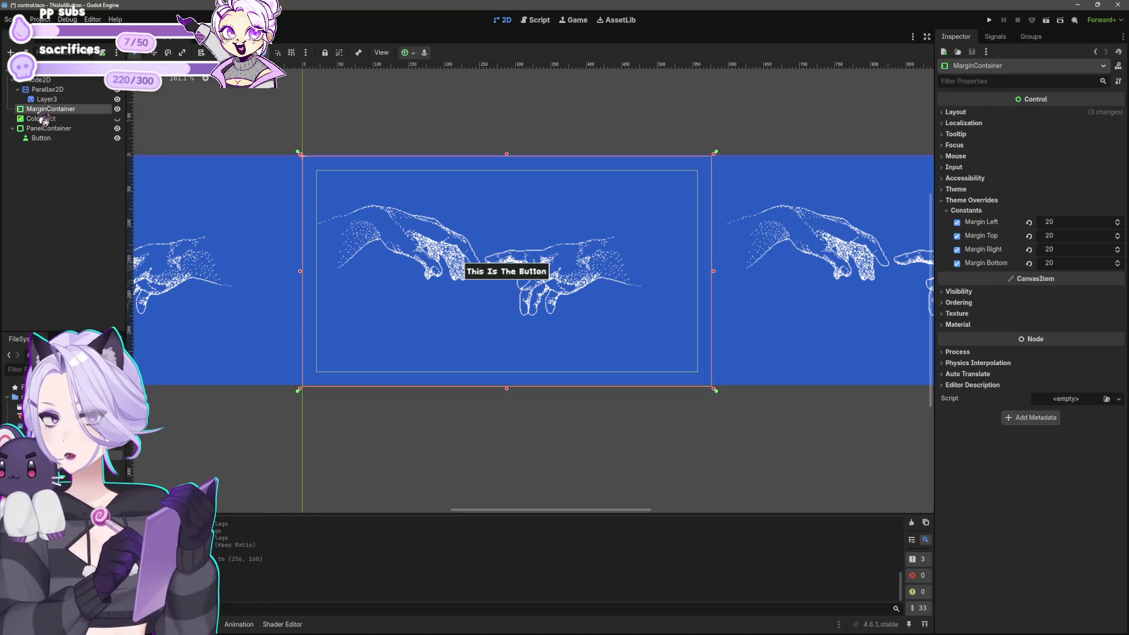
pyautogui.click(455, 427)
pyautogui.scroll(3, 435, 429)
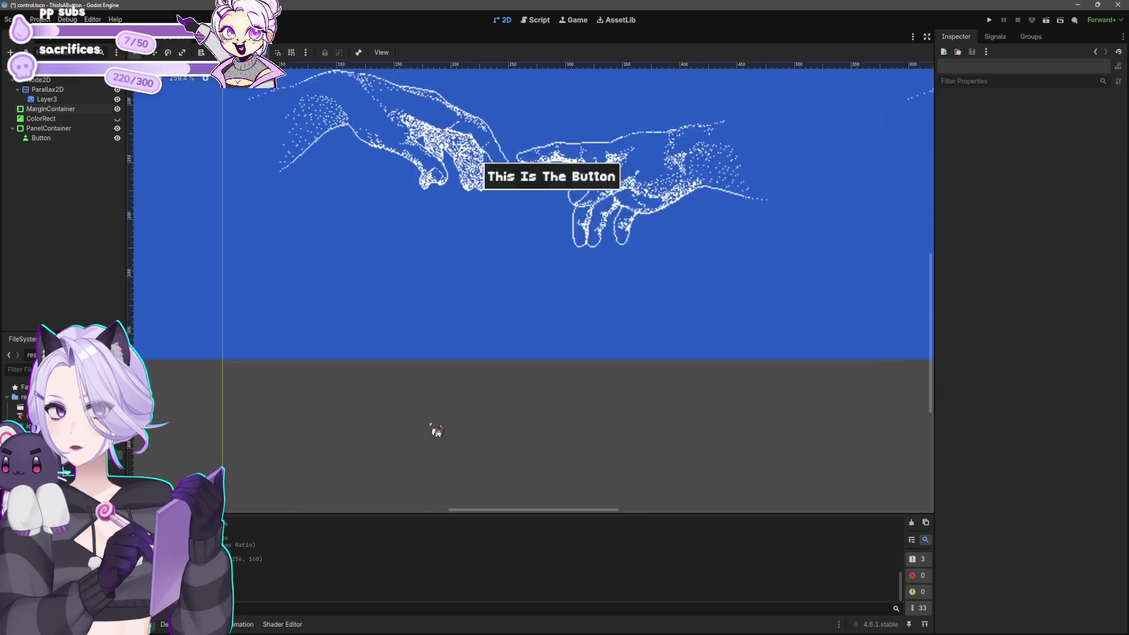
pyautogui.click(309, 328)
pyautogui.scroll(3, 256, 390)
pyautogui.moveTo(255, 389); pyautogui.dragTo(504, 435)
pyautogui.click(426, 311)
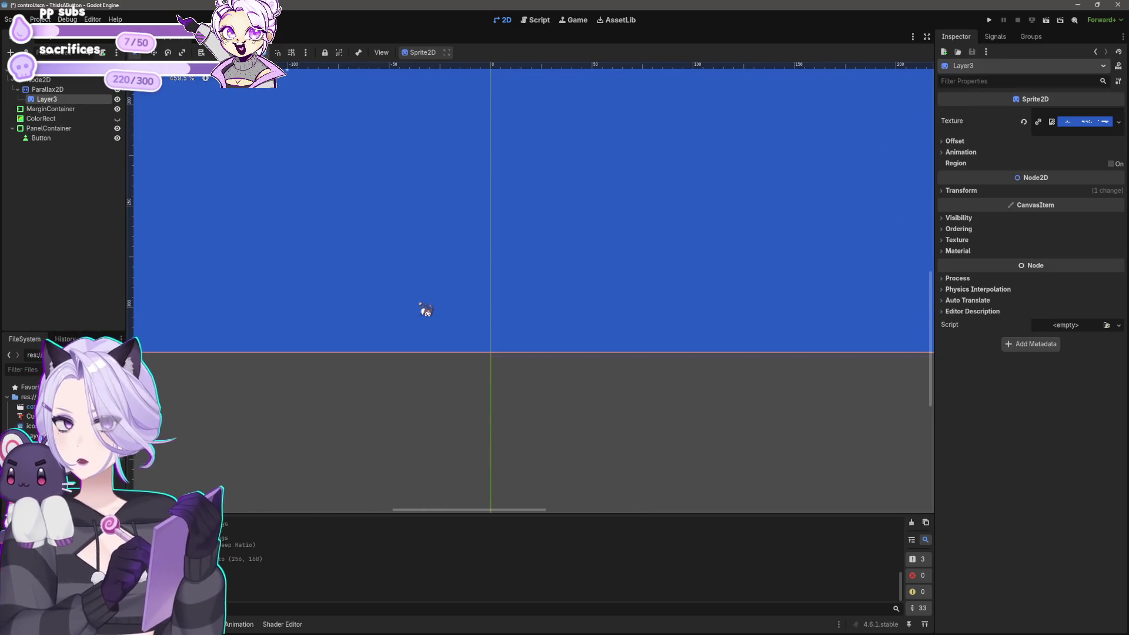
pyautogui.click(538, 447)
pyautogui.scroll(-5, 550, 394)
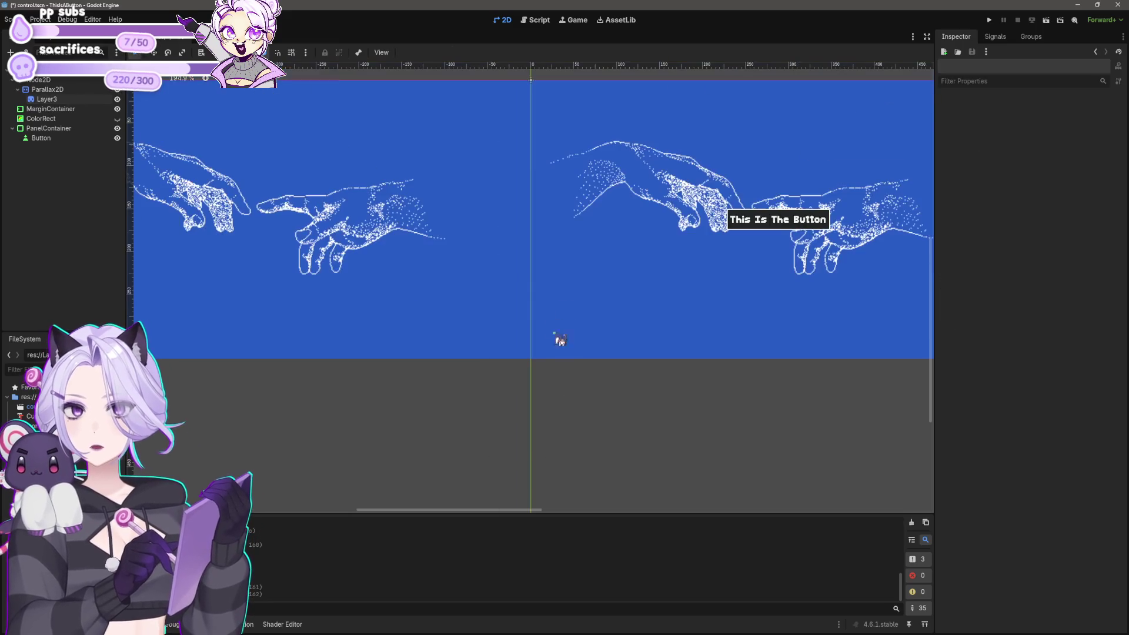
pyautogui.scroll(-4, 675, 491)
pyautogui.moveTo(675, 453)
pyautogui.mouseDown()
pyautogui.moveTo(594, 396)
pyautogui.moveTo(543, 392)
pyautogui.mouseUp()
pyautogui.scroll(5, 544, 392)
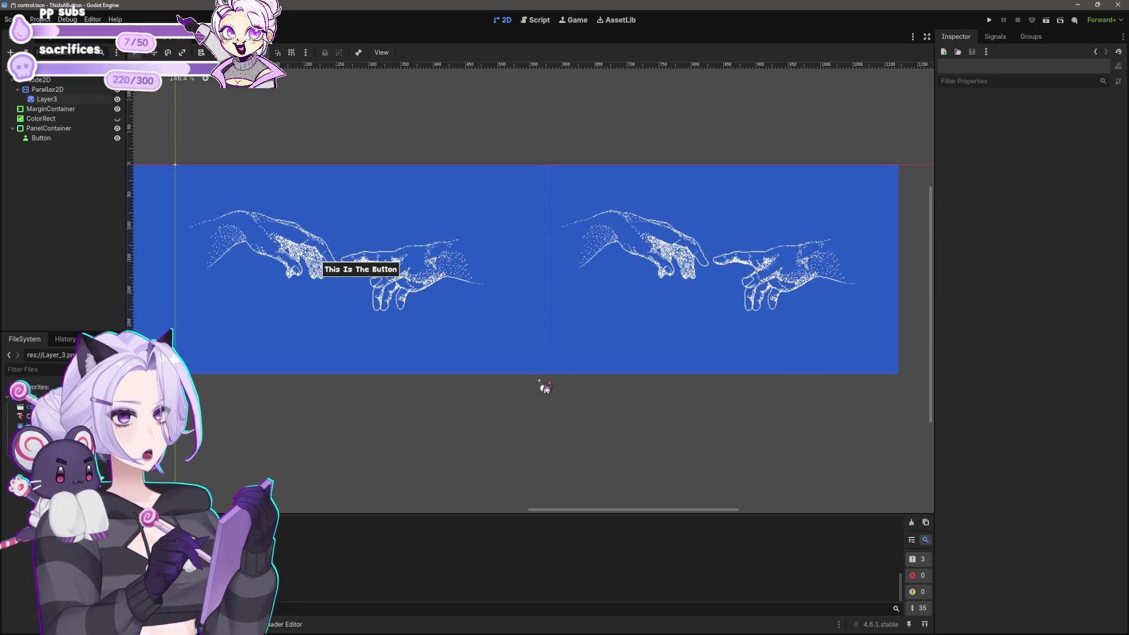
pyautogui.hscroll(-4, 423, 327)
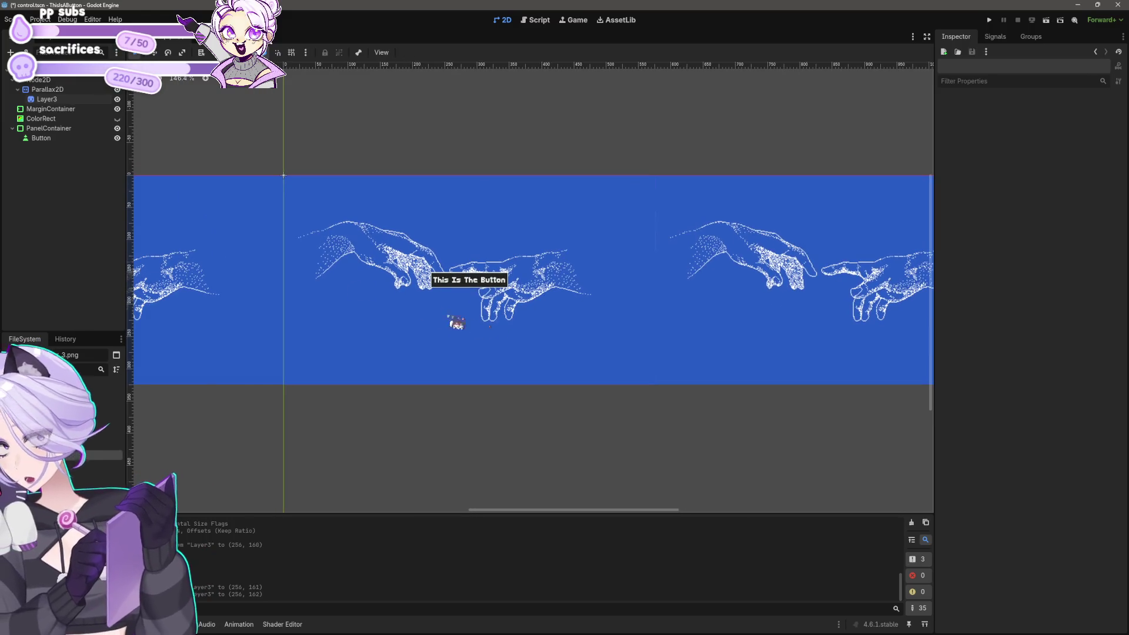
# Duplicate Parallax2D as an empty root-level Parallax2D2, then drop in the retro-windows image as Layer2.
pyautogui.click(47, 90)
pyautogui.keyDown('ctrl'); pyautogui.click(52, 100); pyautogui.keyUp('ctrl')
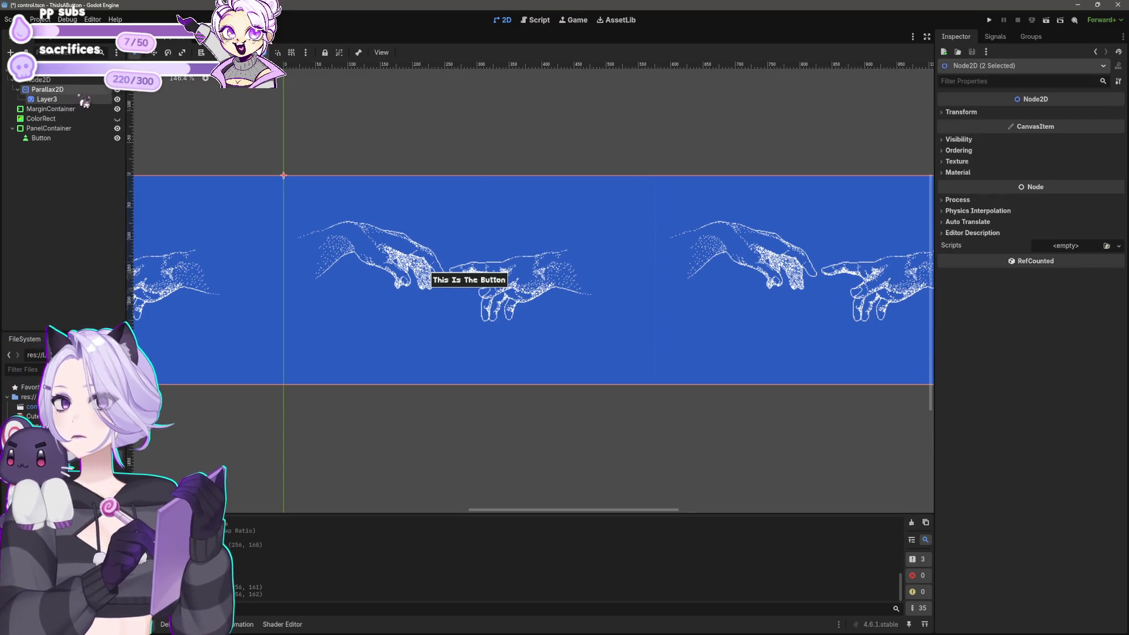
pyautogui.hotkey('ctrl', 'd')
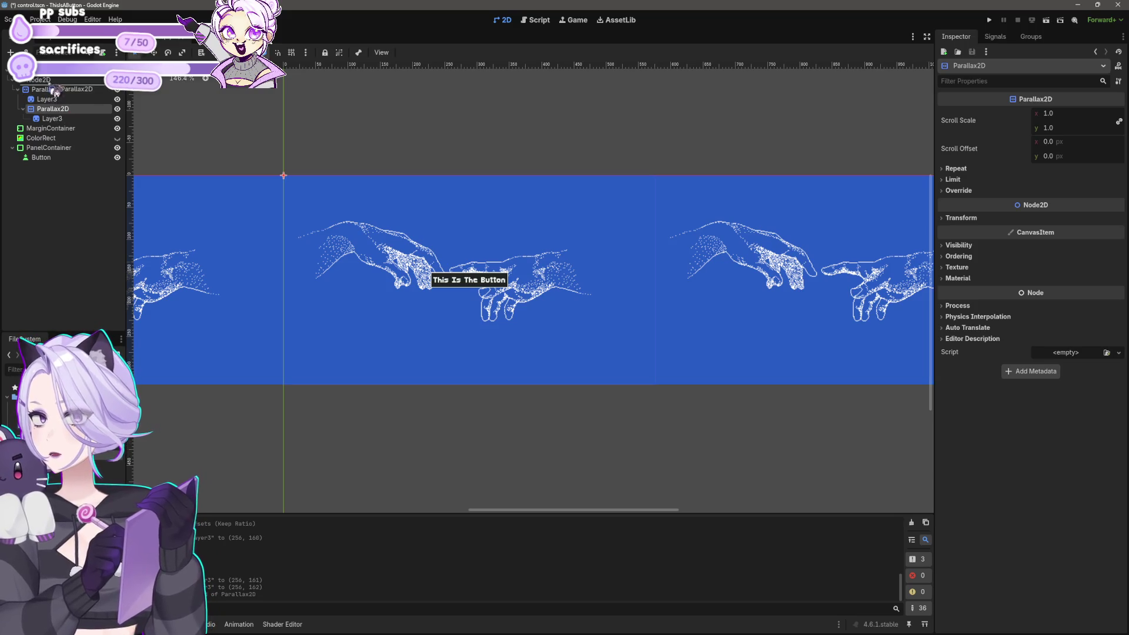
pyautogui.moveTo(54, 91); pyautogui.dragTo(56, 106)
pyautogui.click(62, 119)
pyautogui.press('Delete')
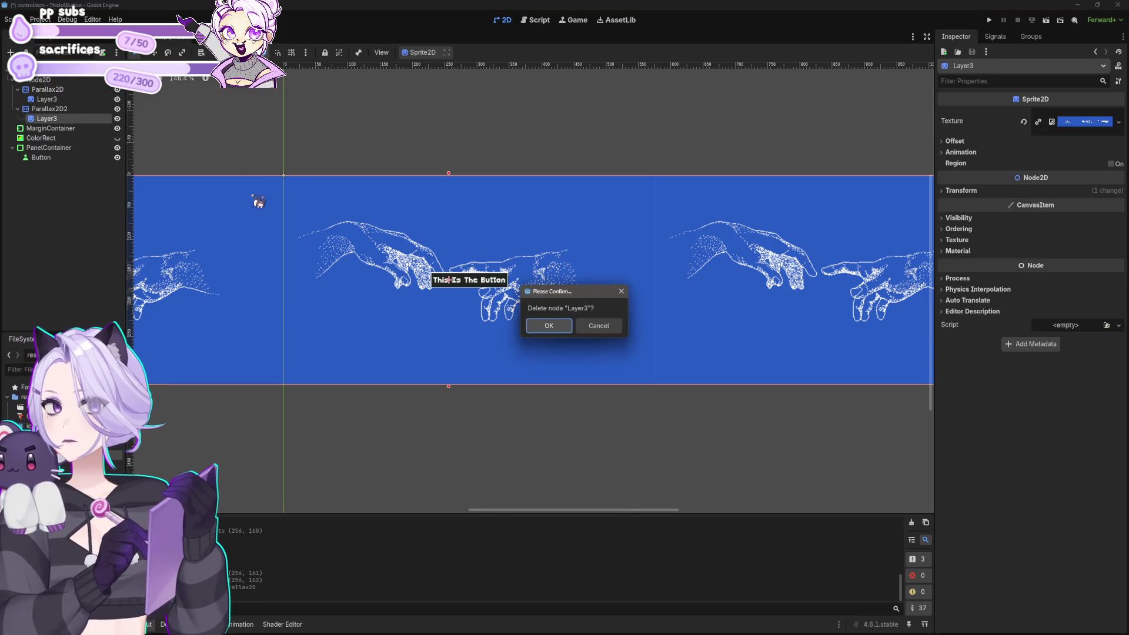
pyautogui.press('Return')
pyautogui.moveTo(27, 415)
pyautogui.mouseDown()
pyautogui.moveTo(377, 200)
pyautogui.moveTo(384, 277)
pyautogui.mouseUp()
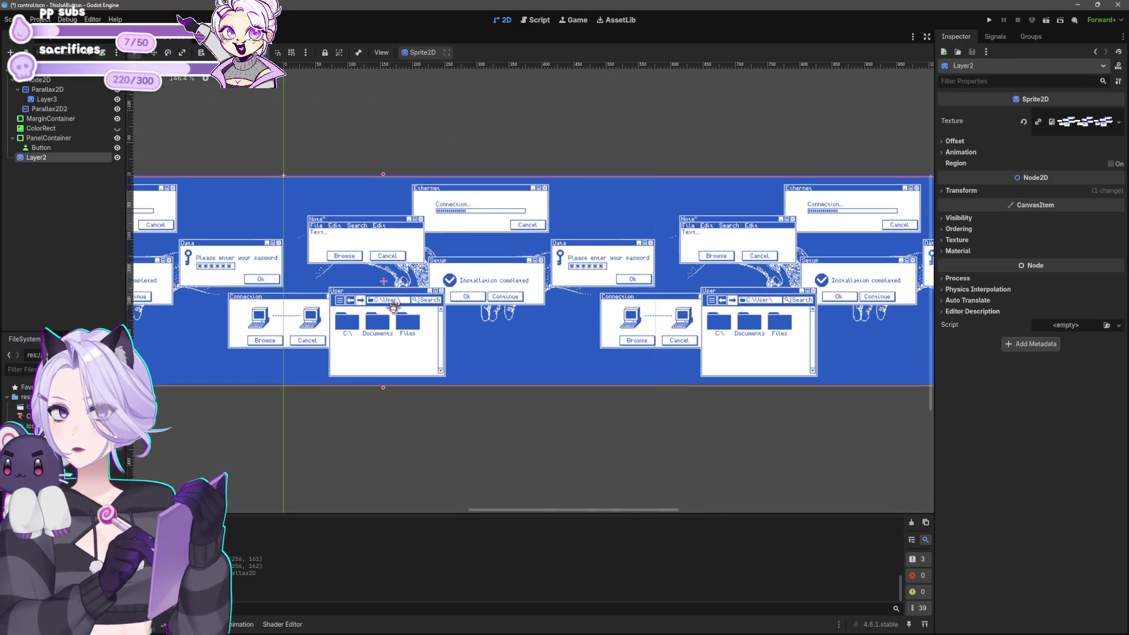
# Move the retro-windows Layer2 sprite under Parallax2D2, then select the root Node2D.
pyautogui.scroll(5, 339, 287)
pyautogui.scroll(10, 439, 332)
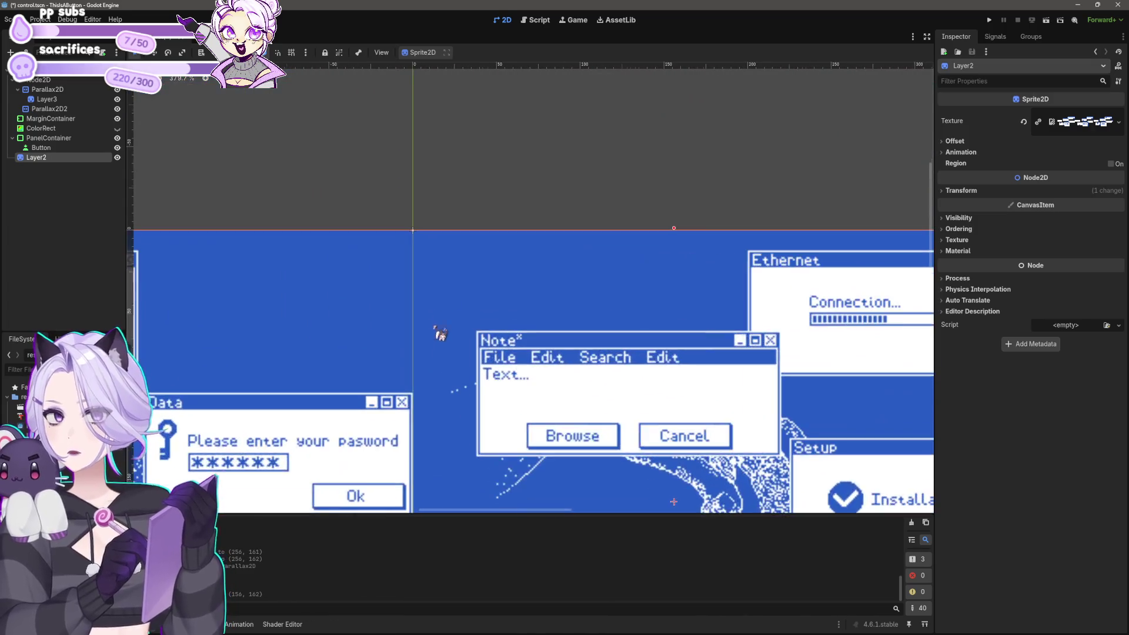
pyautogui.scroll(-10, 502, 259)
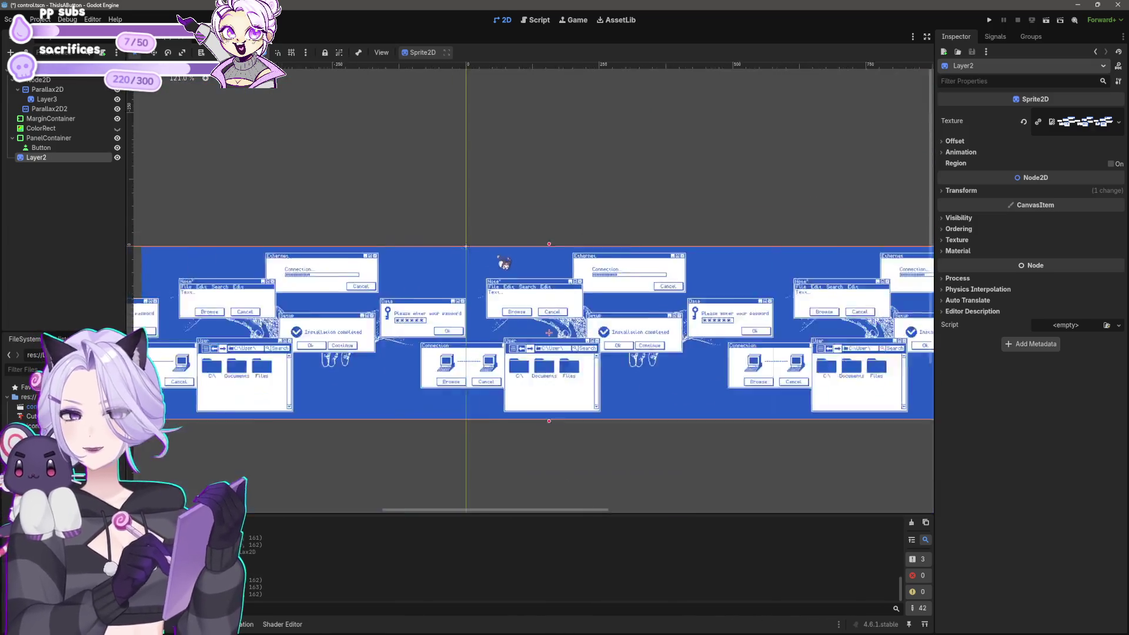
pyautogui.click(642, 408)
pyautogui.scroll(4, 484, 347)
pyautogui.moveTo(26, 167); pyautogui.dragTo(49, 109)
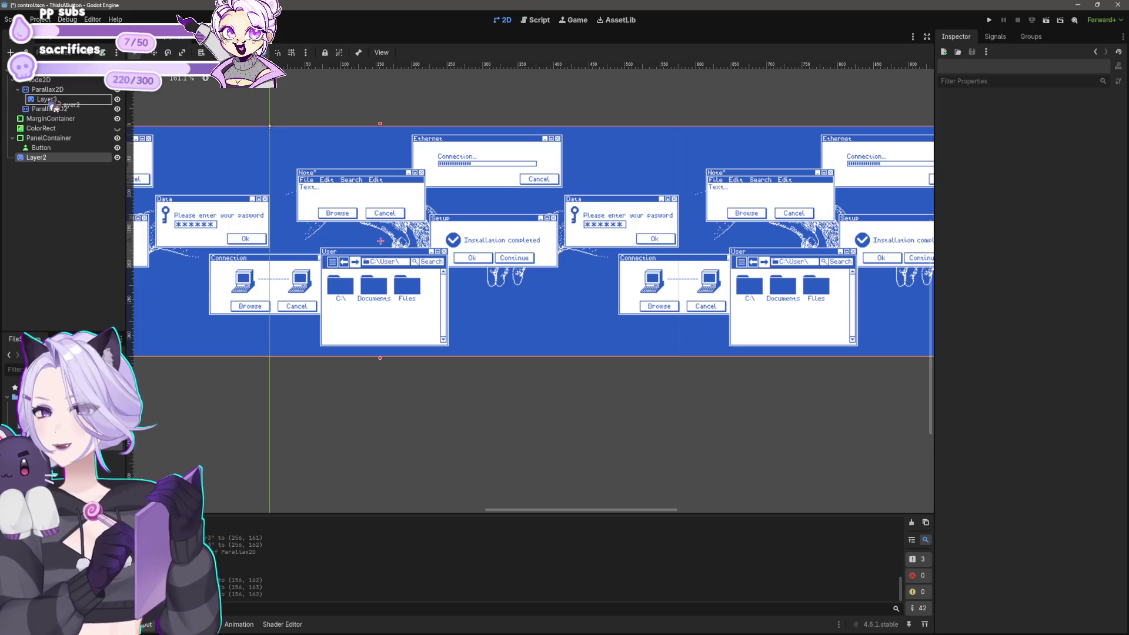
pyautogui.click(513, 428)
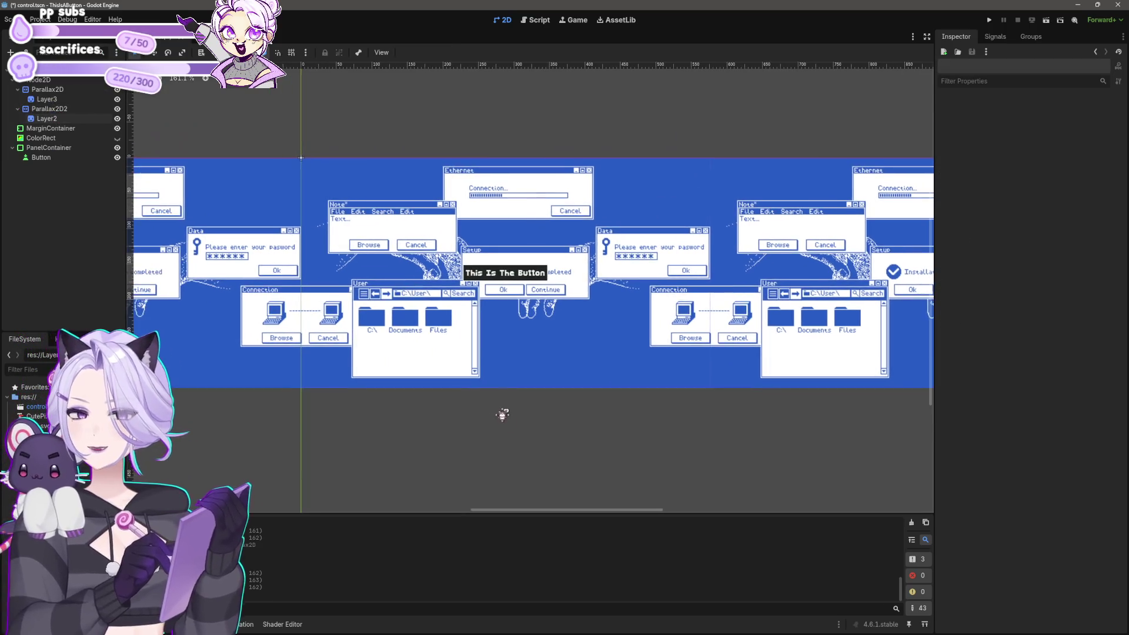
pyautogui.scroll(3, 501, 411)
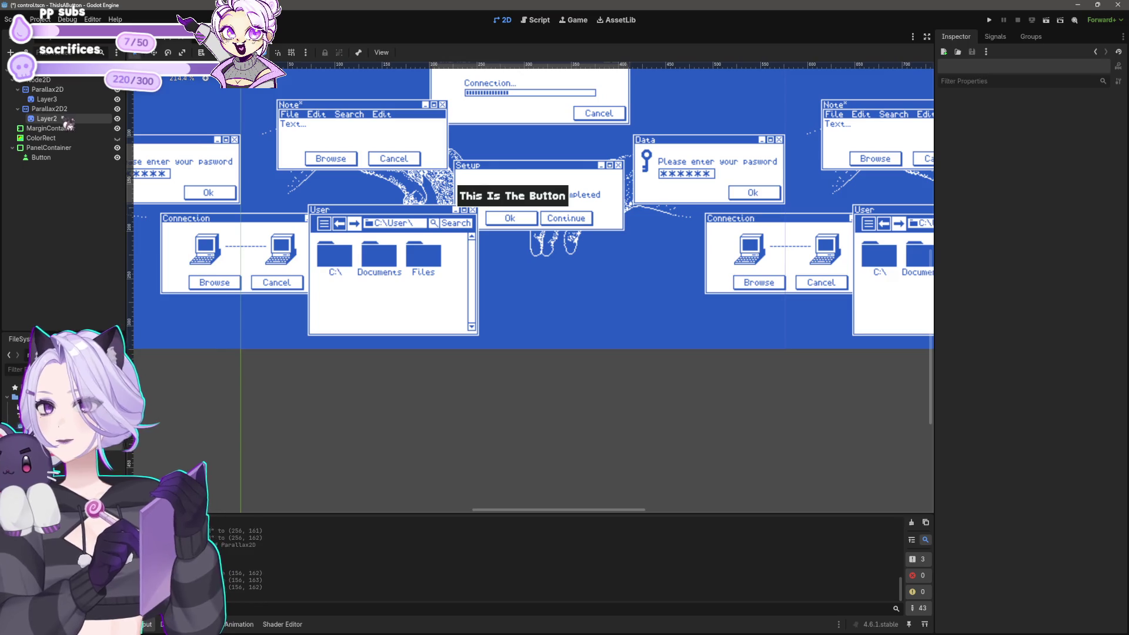
pyautogui.click(46, 80)
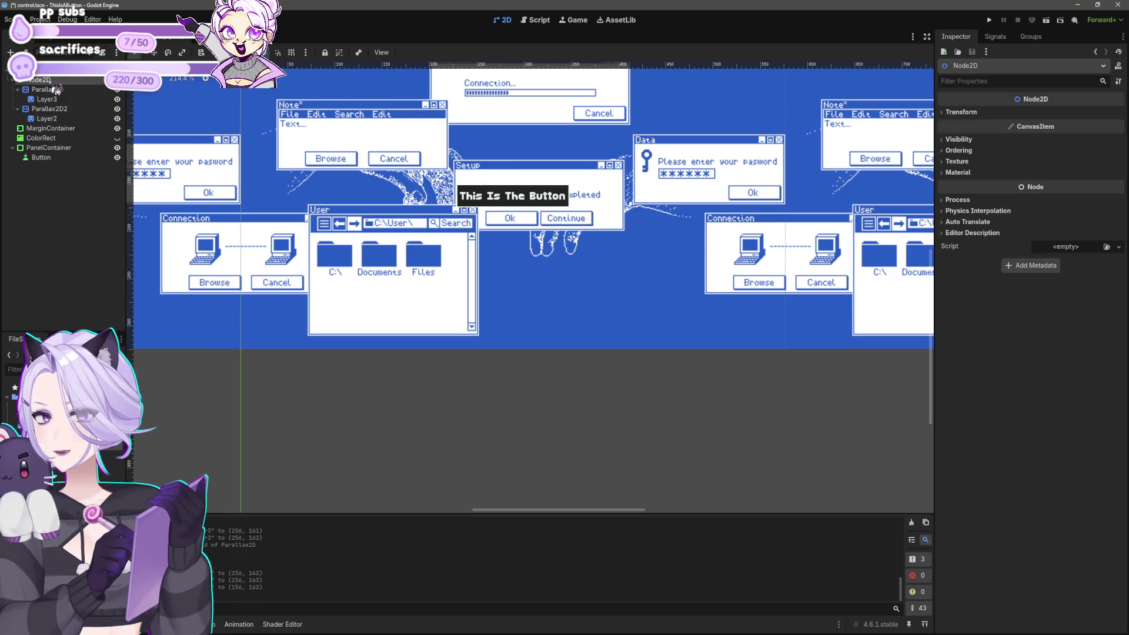
# Add a Parallax2D3 node and place the new Layer1 retro-computer collage sprite inside it.
pyautogui.hotkey('ctrl', 'a')
pyautogui.write('paralla')
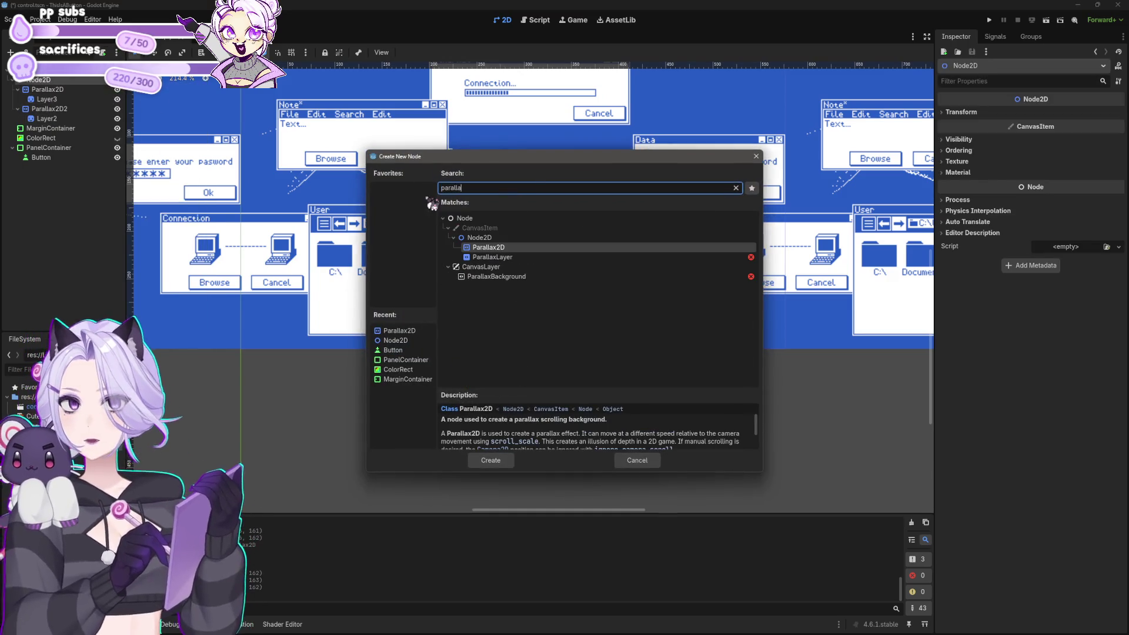
pyautogui.click(490, 460)
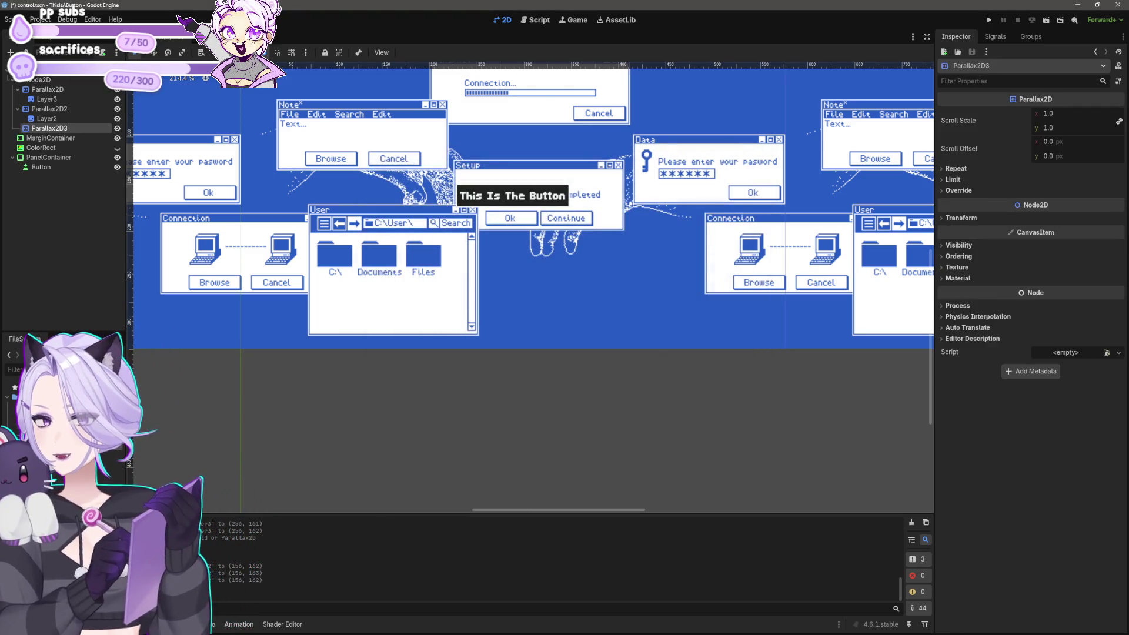
pyautogui.moveTo(35, 435); pyautogui.dragTo(423, 284)
pyautogui.scroll(-5, 470, 353)
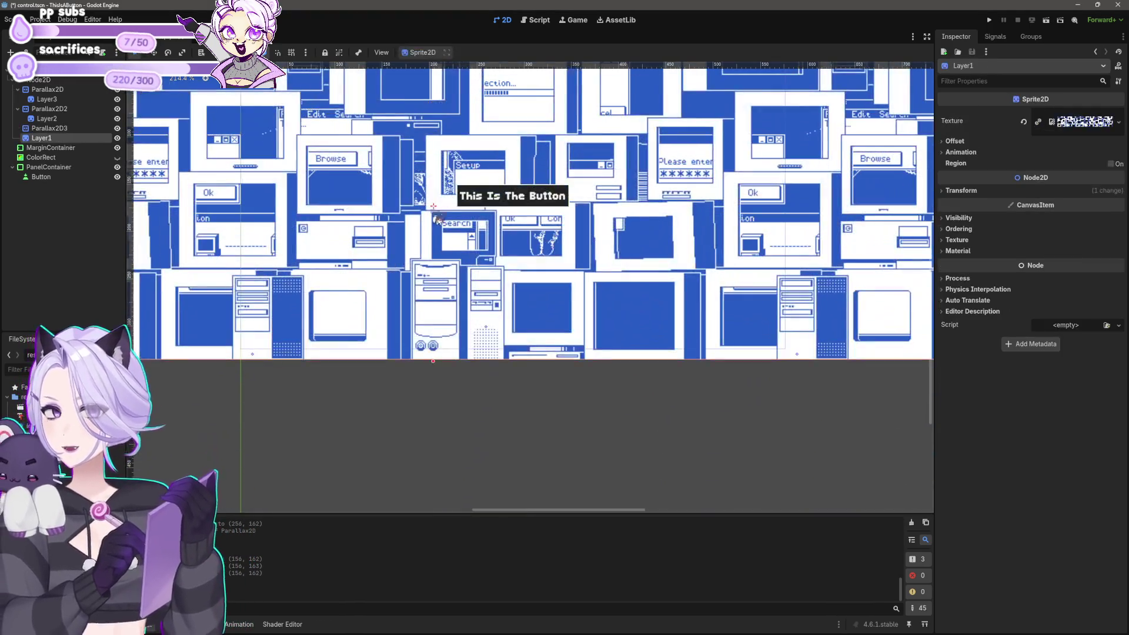
pyautogui.moveTo(549, 445); pyautogui.dragTo(461, 475)
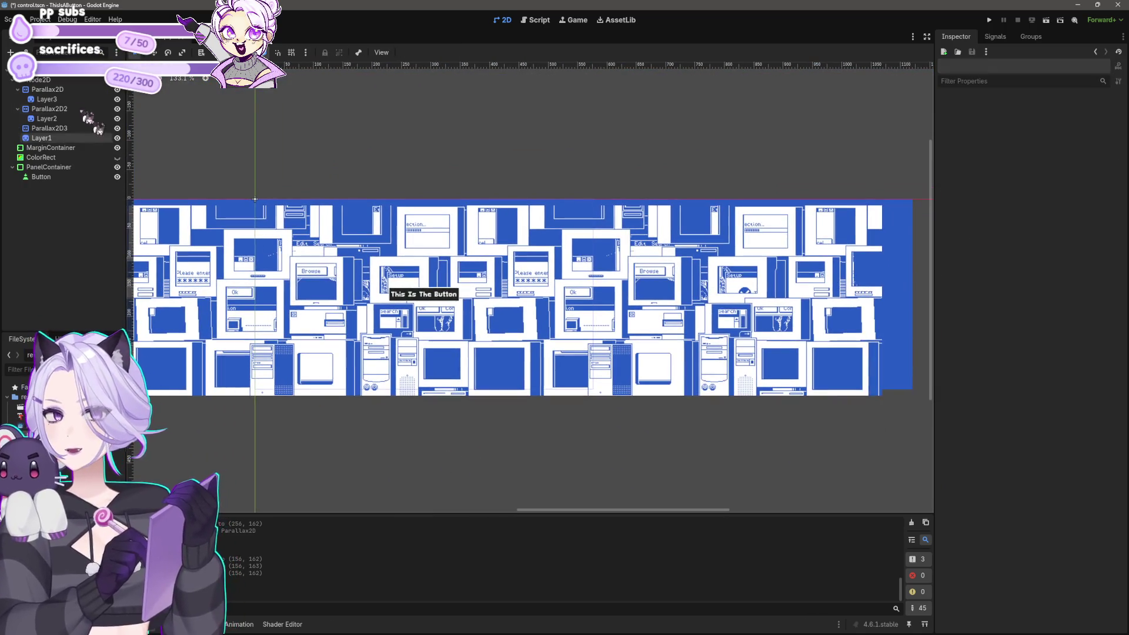
pyautogui.moveTo(83, 138)
pyautogui.mouseDown()
pyautogui.moveTo(49, 140)
pyautogui.moveTo(47, 129)
pyautogui.mouseUp()
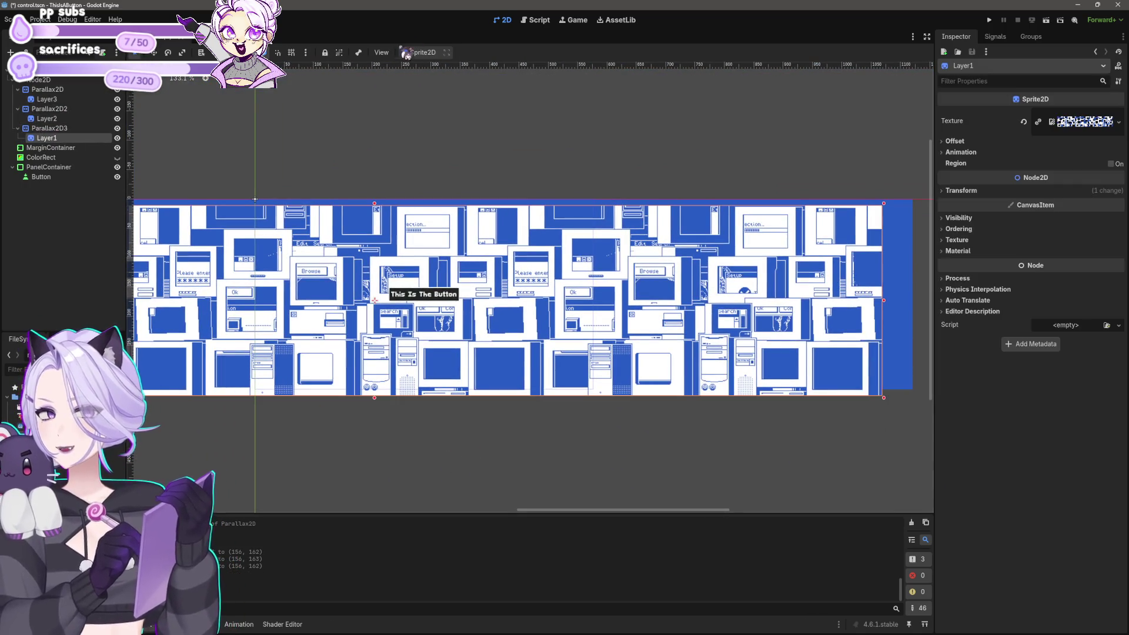
pyautogui.click(49, 128)
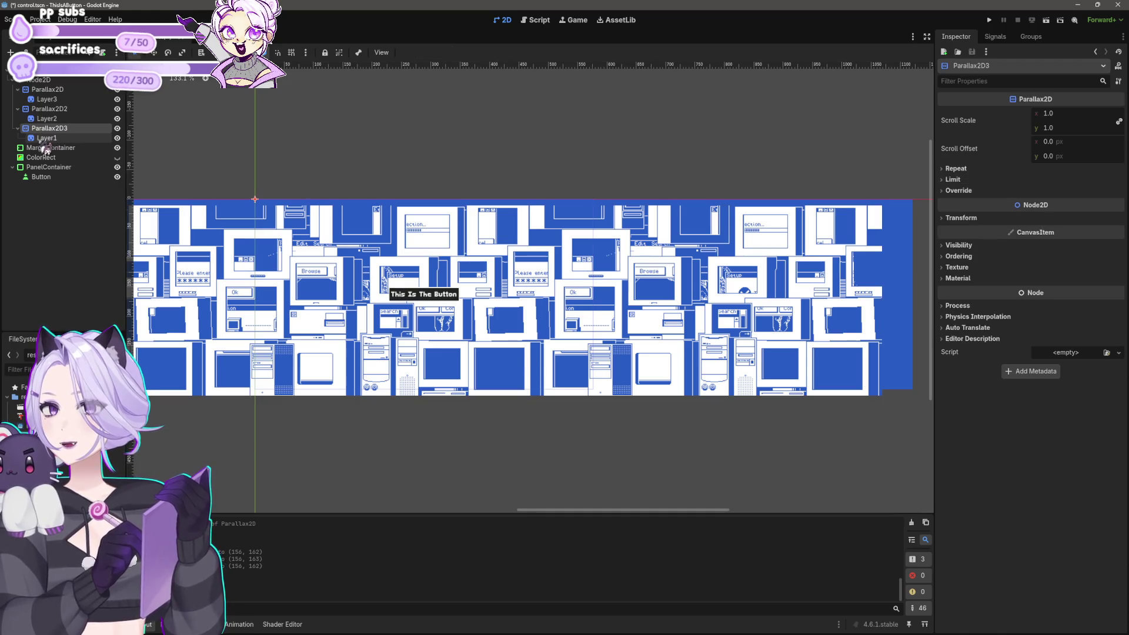
pyautogui.click(47, 138)
pyautogui.scroll(4, 448, 144)
pyautogui.moveTo(448, 144); pyautogui.dragTo(672, 357)
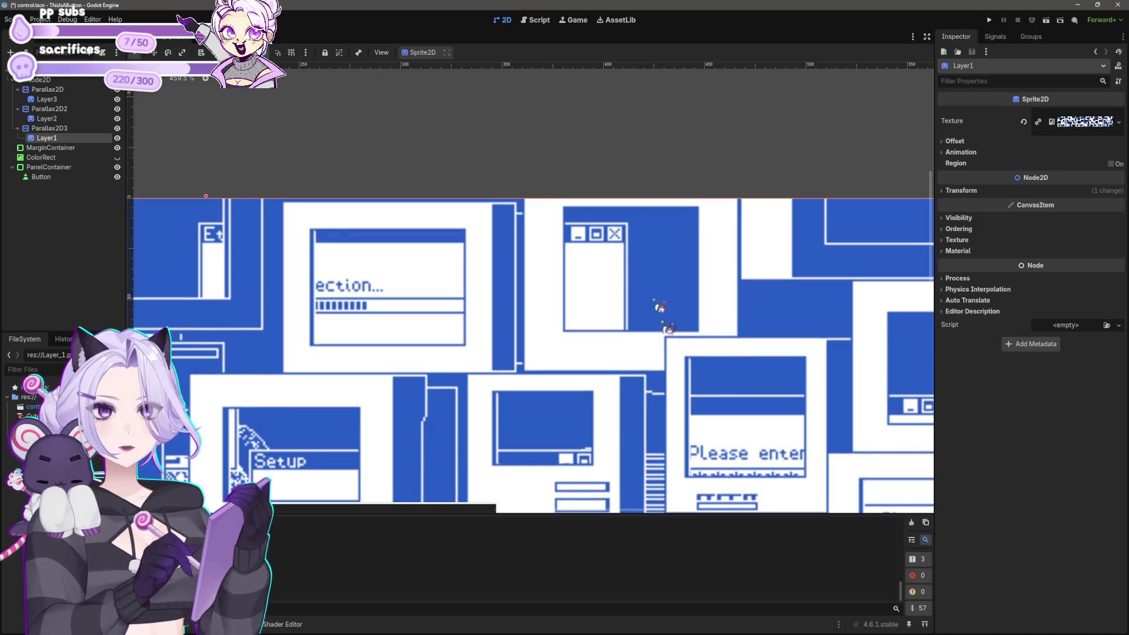
pyautogui.scroll(-6, 657, 307)
pyautogui.click(702, 427)
pyautogui.moveTo(701, 427)
pyautogui.mouseDown()
pyautogui.moveTo(571, 432)
pyautogui.moveTo(670, 408)
pyautogui.moveTo(657, 422)
pyautogui.mouseUp()
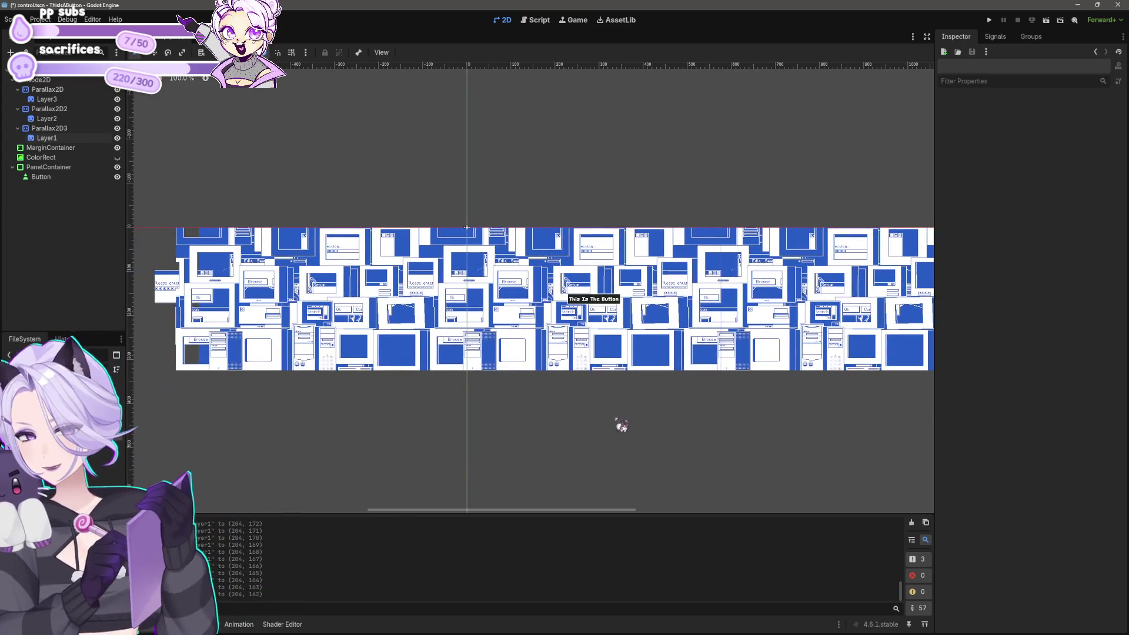
pyautogui.click(46, 137)
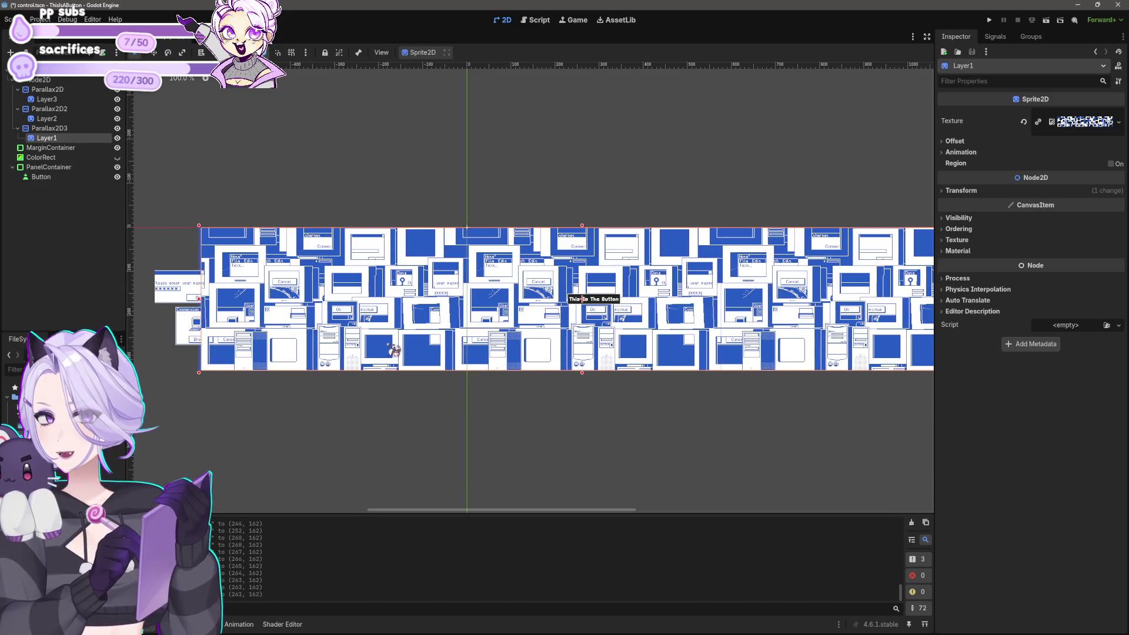
pyautogui.scroll(8, 539, 313)
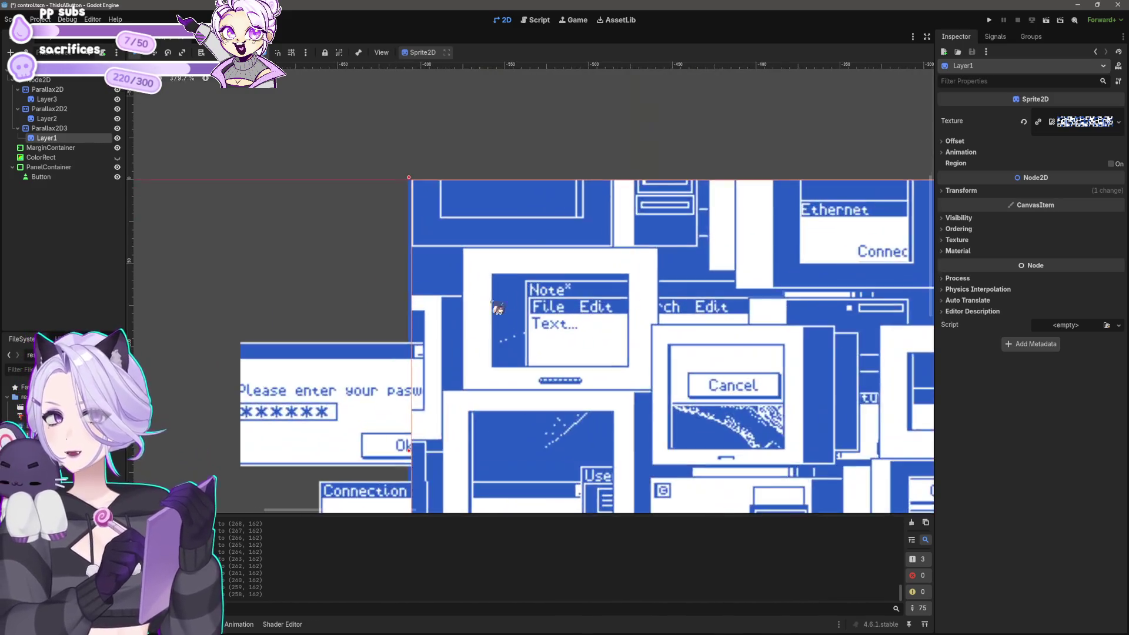
pyautogui.scroll(-4, 517, 313)
pyautogui.click(387, 365)
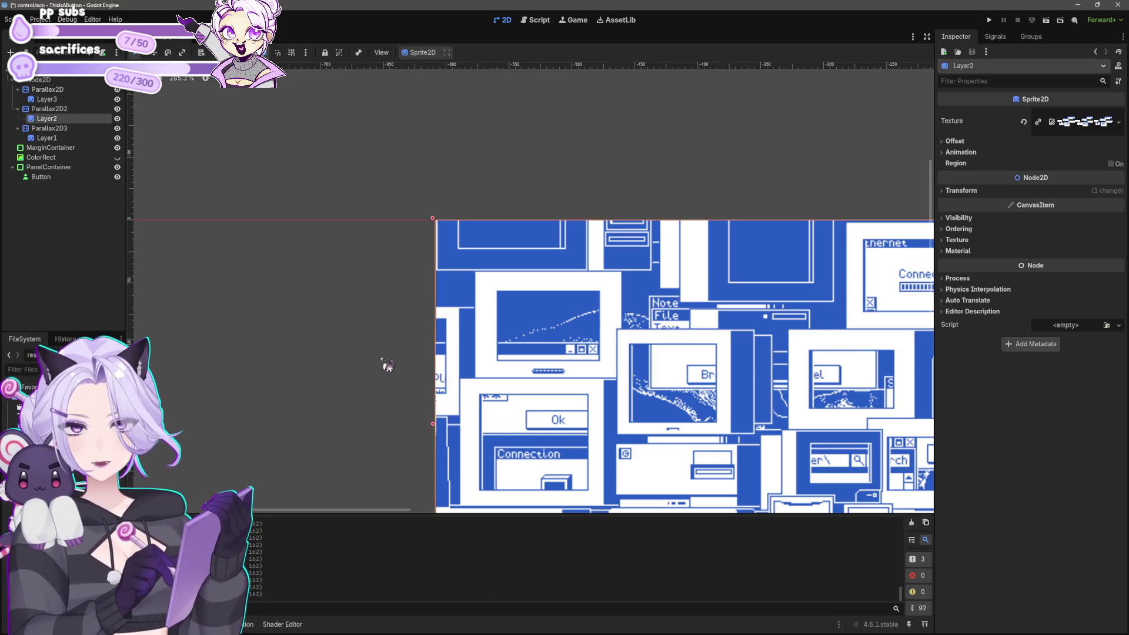
pyautogui.click(382, 365)
pyautogui.scroll(-3, 379, 365)
pyautogui.scroll(4, 381, 302)
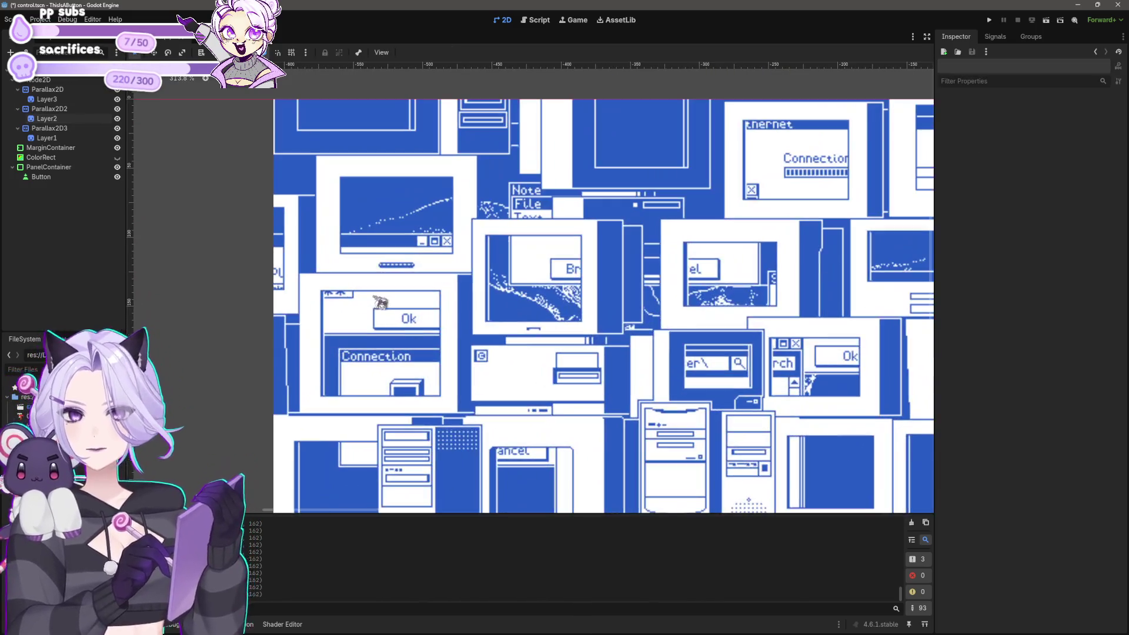
pyautogui.scroll(-8, 381, 302)
pyautogui.scroll(3, 486, 323)
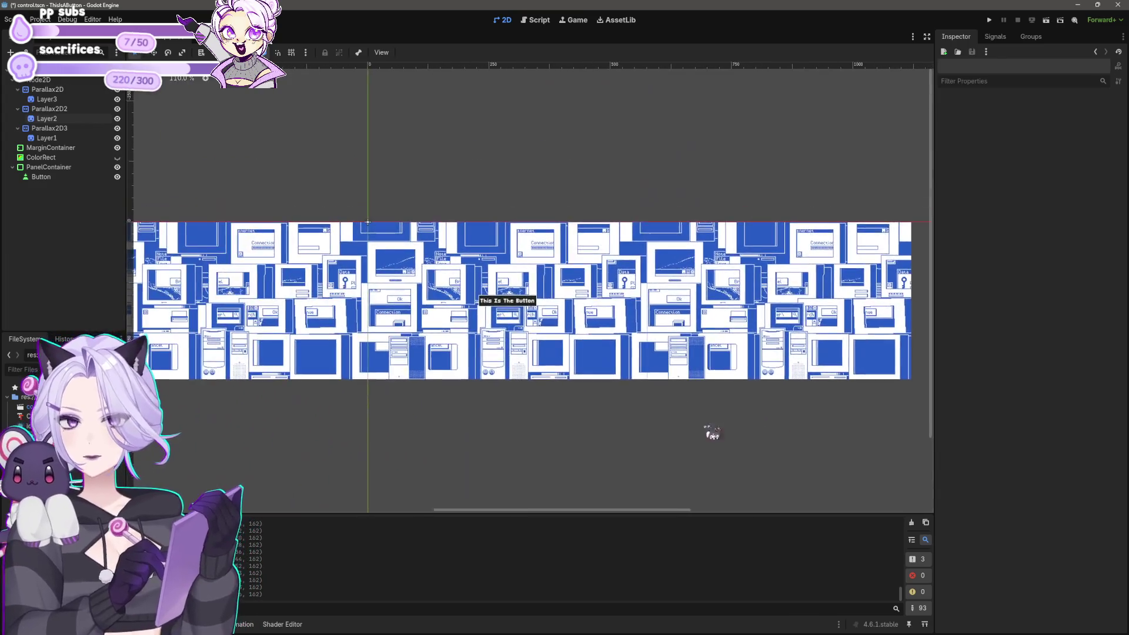
pyautogui.scroll(2, 600, 451)
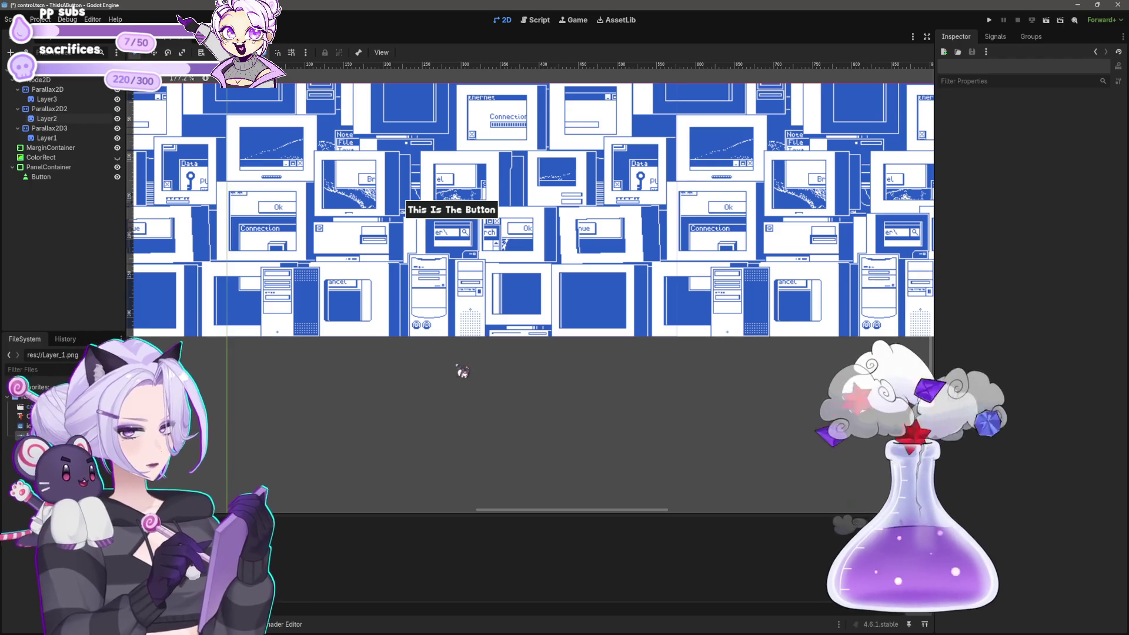
# Select the Button and delete a saved preset swatch from its BG Color picker.
pyautogui.moveTo(557, 395); pyautogui.dragTo(620, 451)
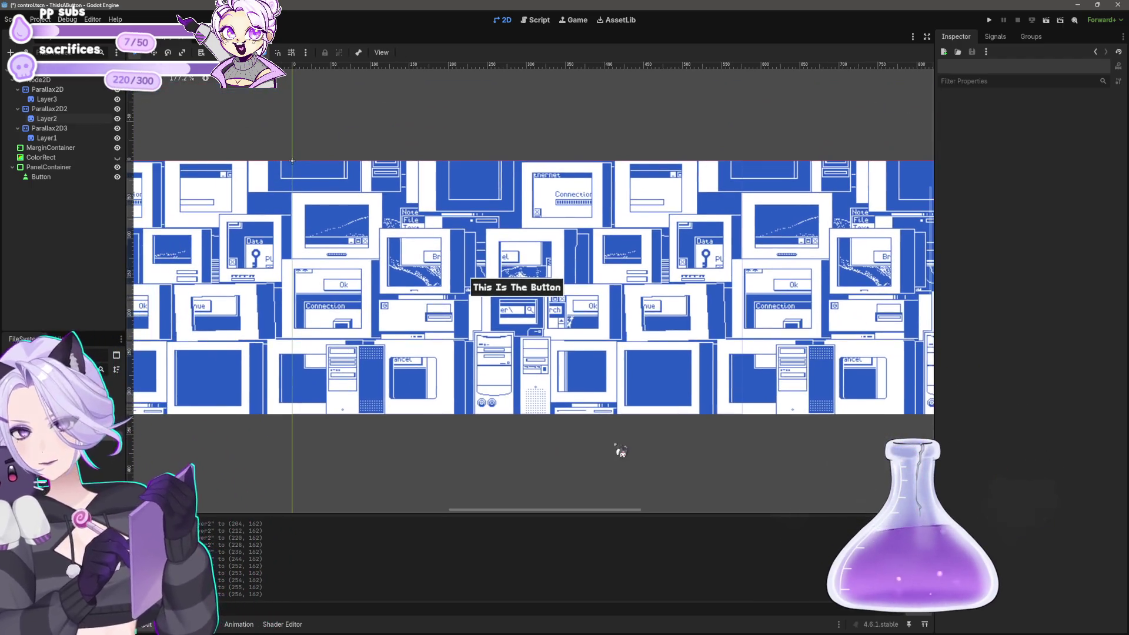
pyautogui.scroll(2, 539, 269)
pyautogui.click(497, 303)
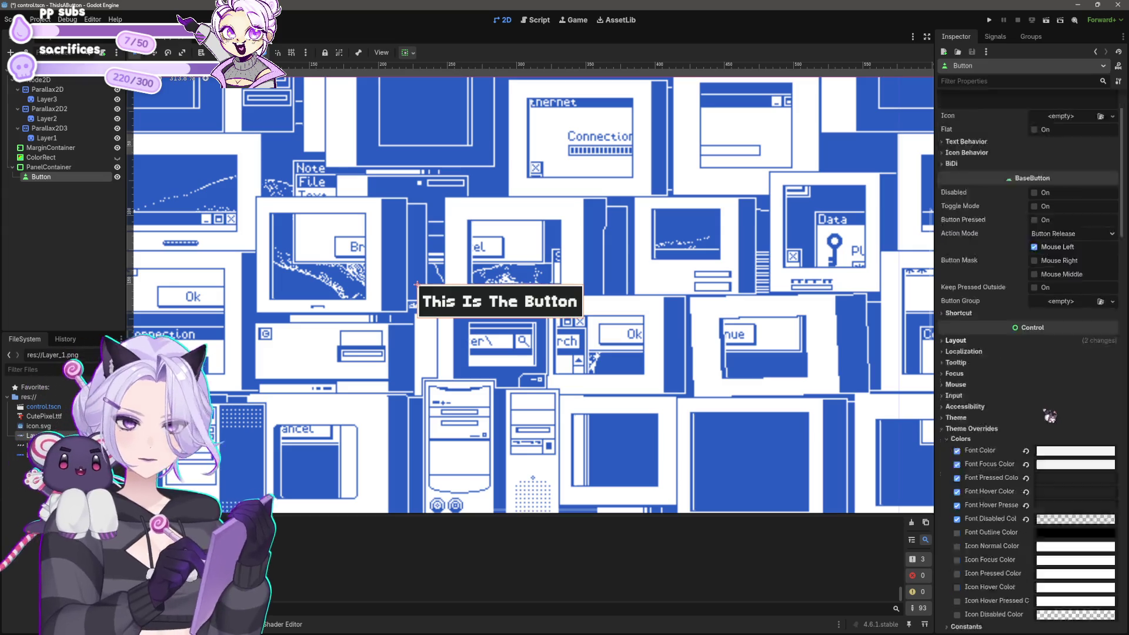
pyautogui.scroll(-6, 1049, 416)
pyautogui.click(1080, 416)
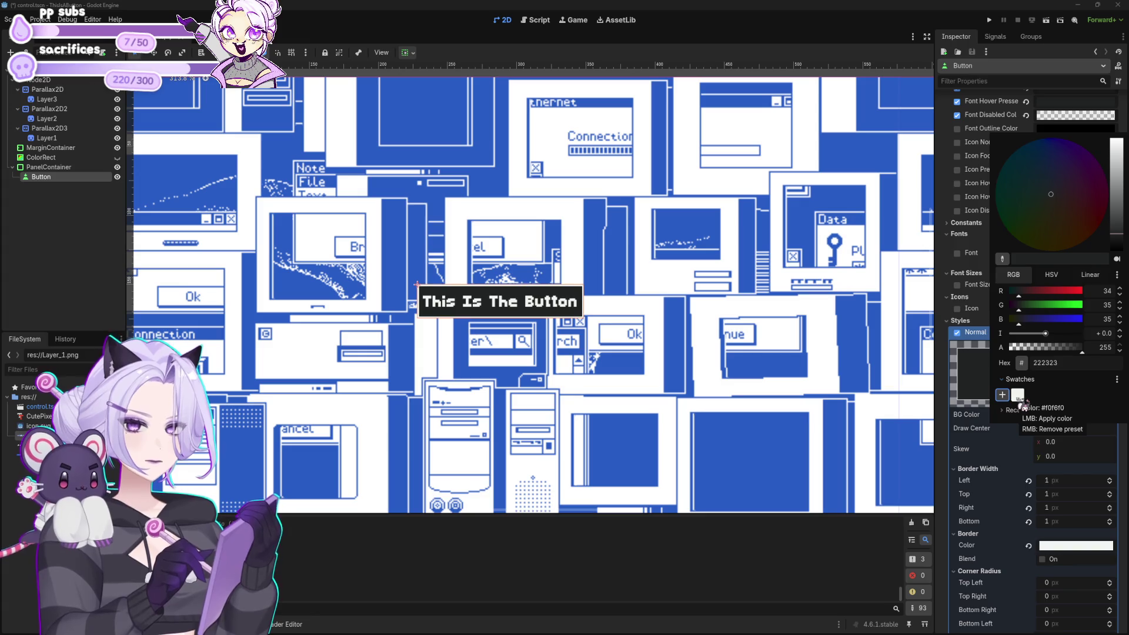
pyautogui.rightClick(1017, 392)
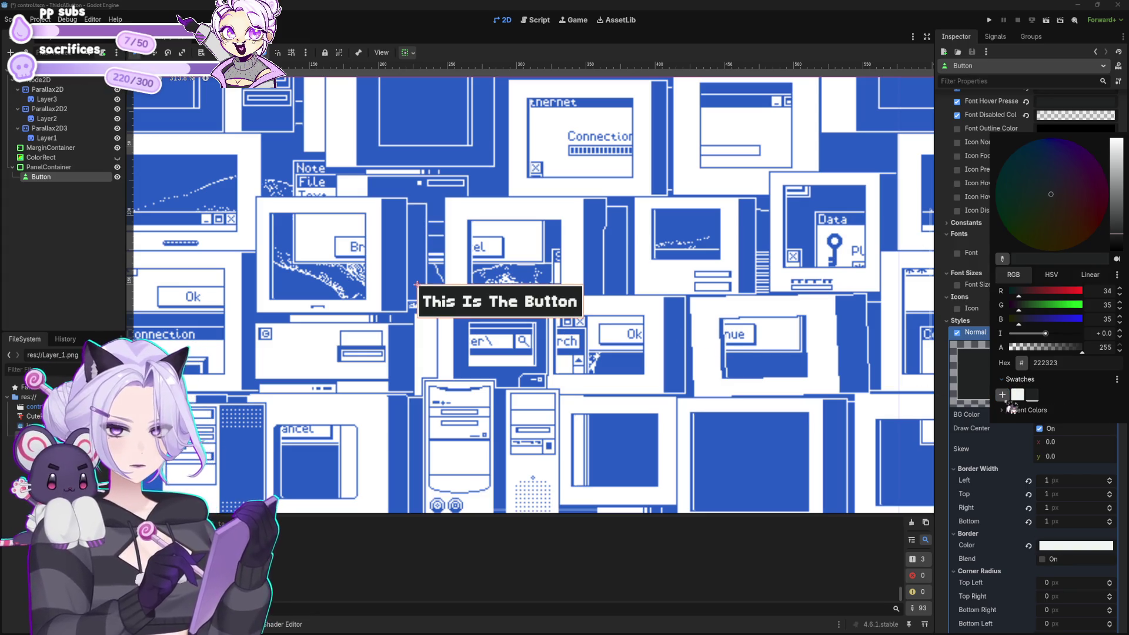
pyautogui.click(619, 551)
pyautogui.scroll(-5, 605, 403)
pyautogui.click(582, 270)
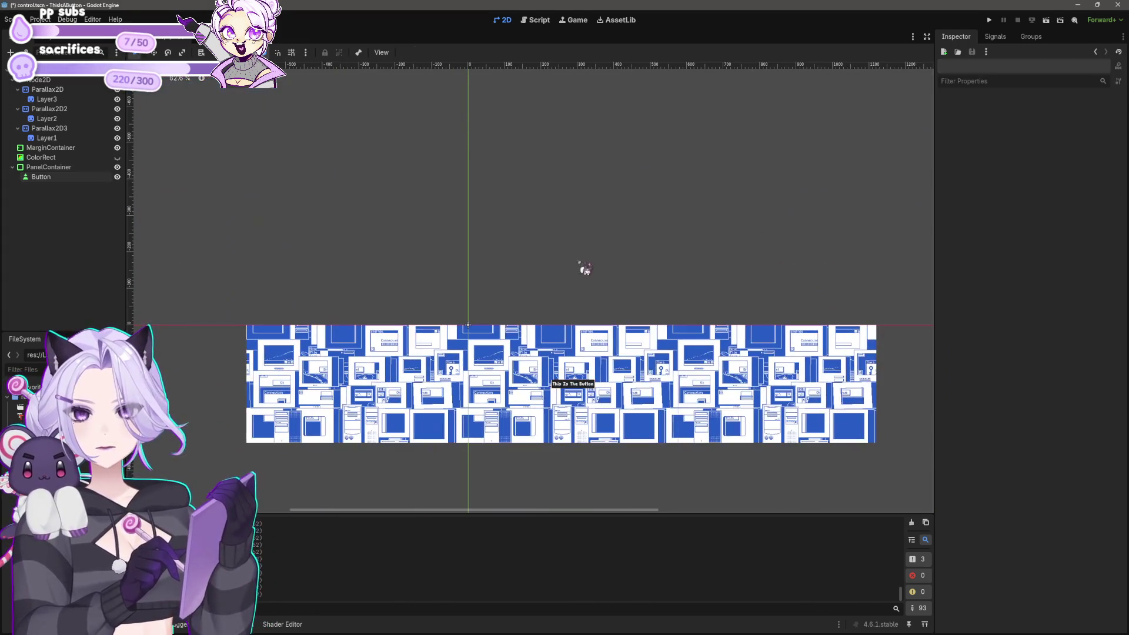
pyautogui.scroll(2, 559, 329)
pyautogui.scroll(3, 585, 343)
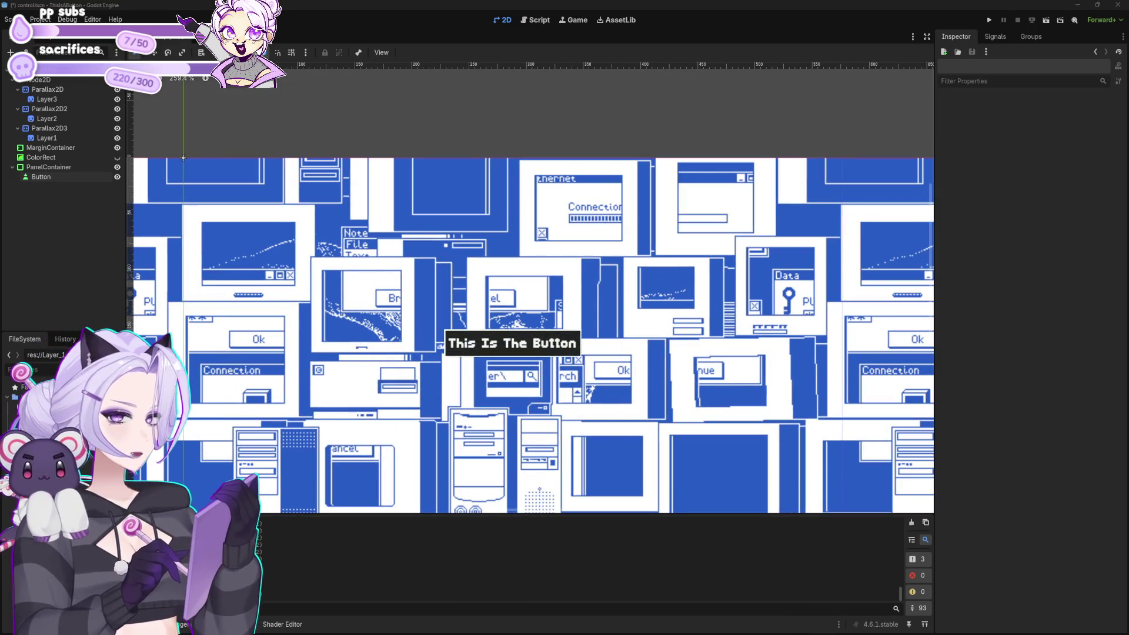
pyautogui.scroll(-4, 576, 332)
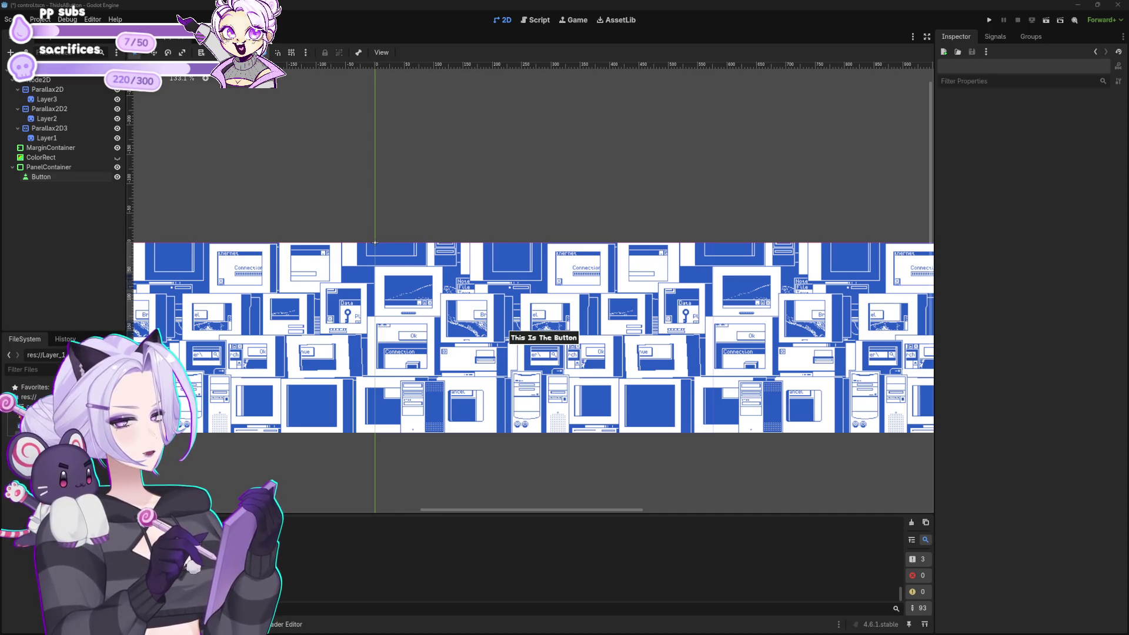
# Set the Layer3 sprite's Hframes to 20 in its animation settings.
pyautogui.click(629, 285)
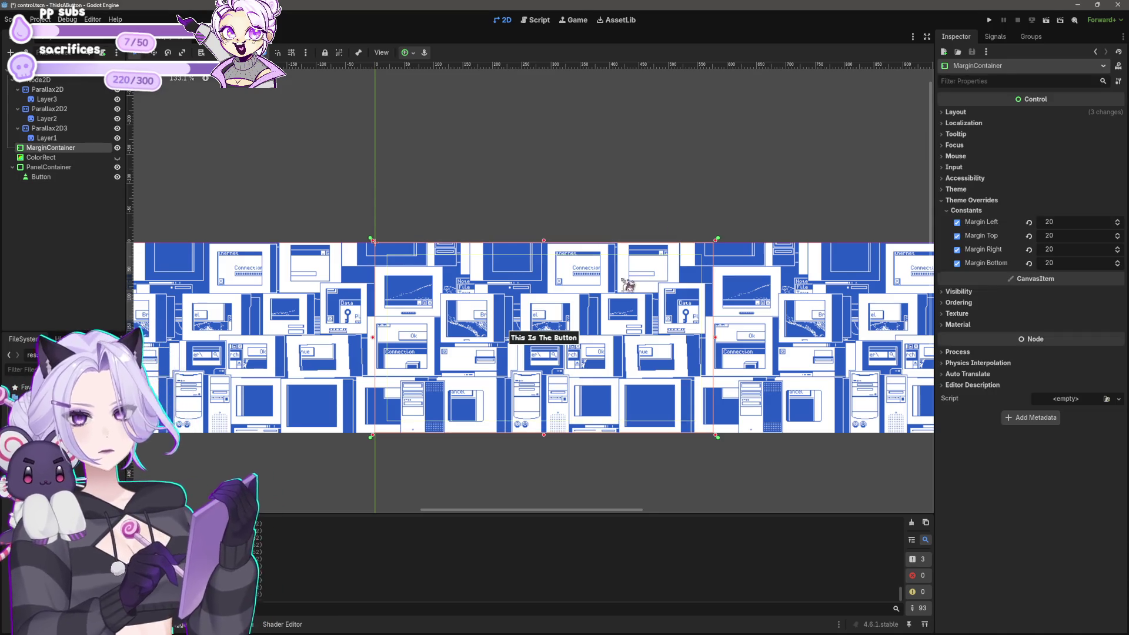
pyautogui.moveTo(785, 318); pyautogui.dragTo(746, 267)
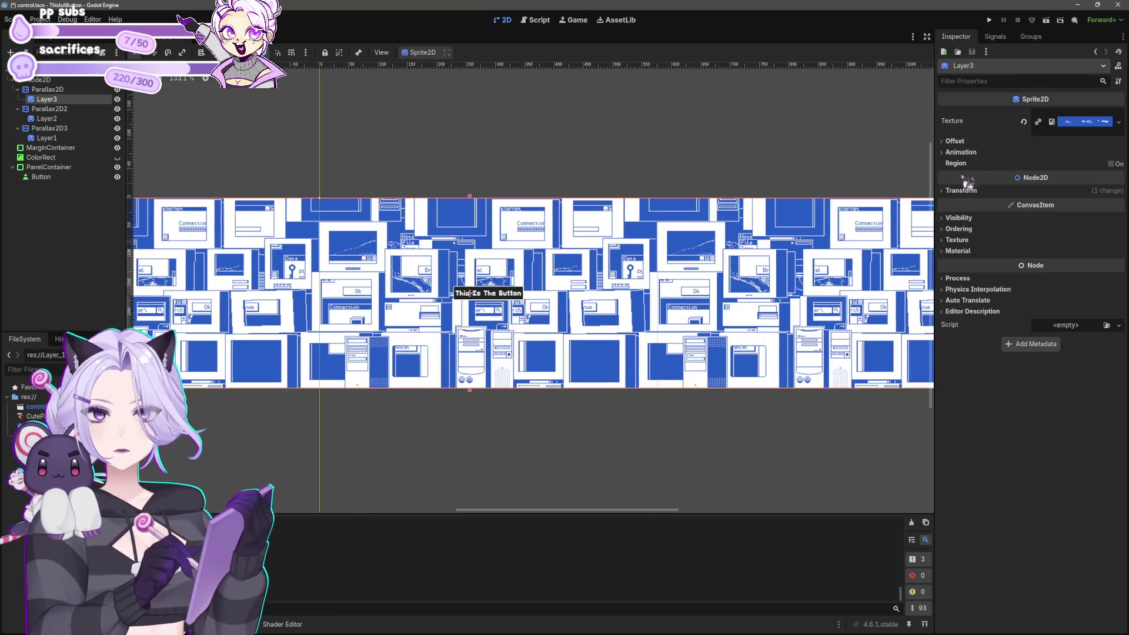
pyautogui.click(967, 152)
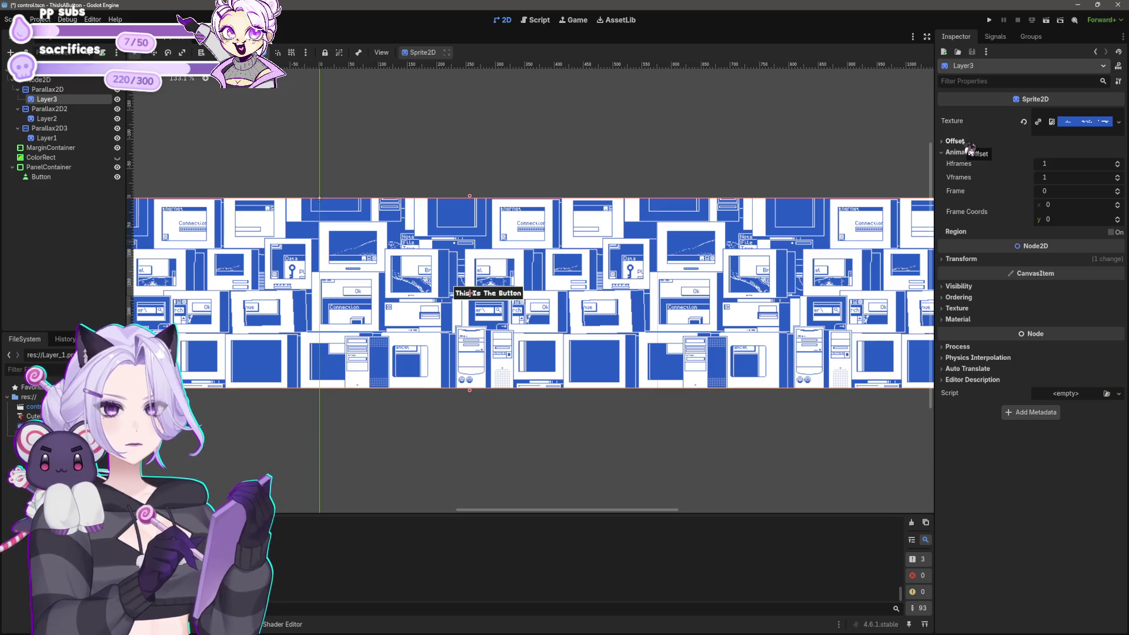
pyautogui.click(1063, 165)
pyautogui.write('20')
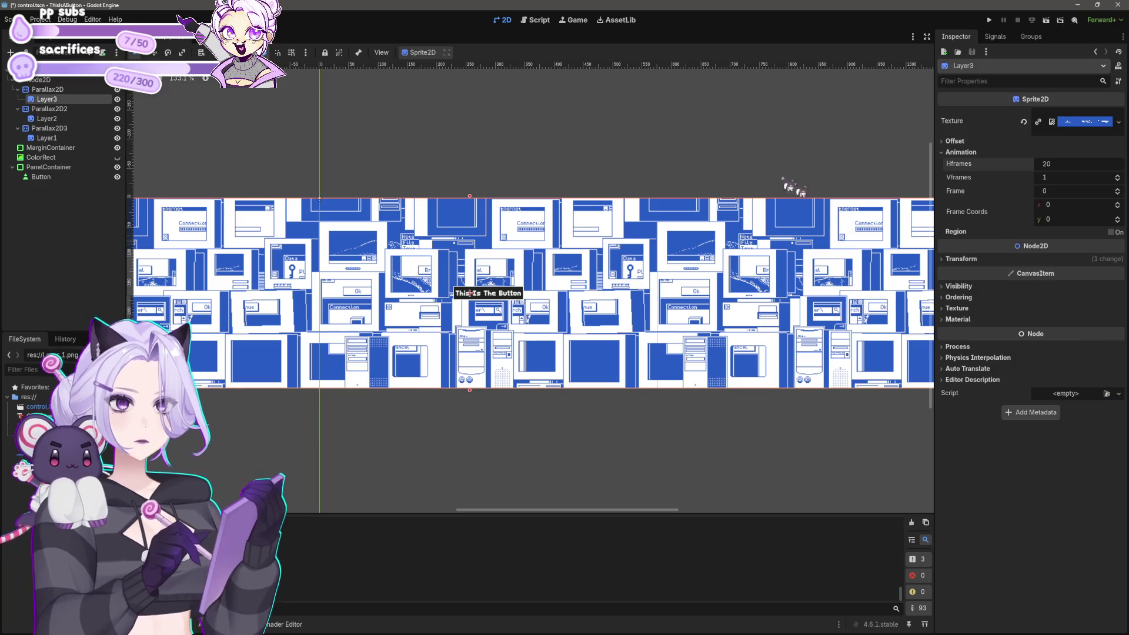
pyautogui.click(749, 120)
# Expand the first Parallax2D's Repeat settings in the Inspector.
pyautogui.scroll(-7, 561, 327)
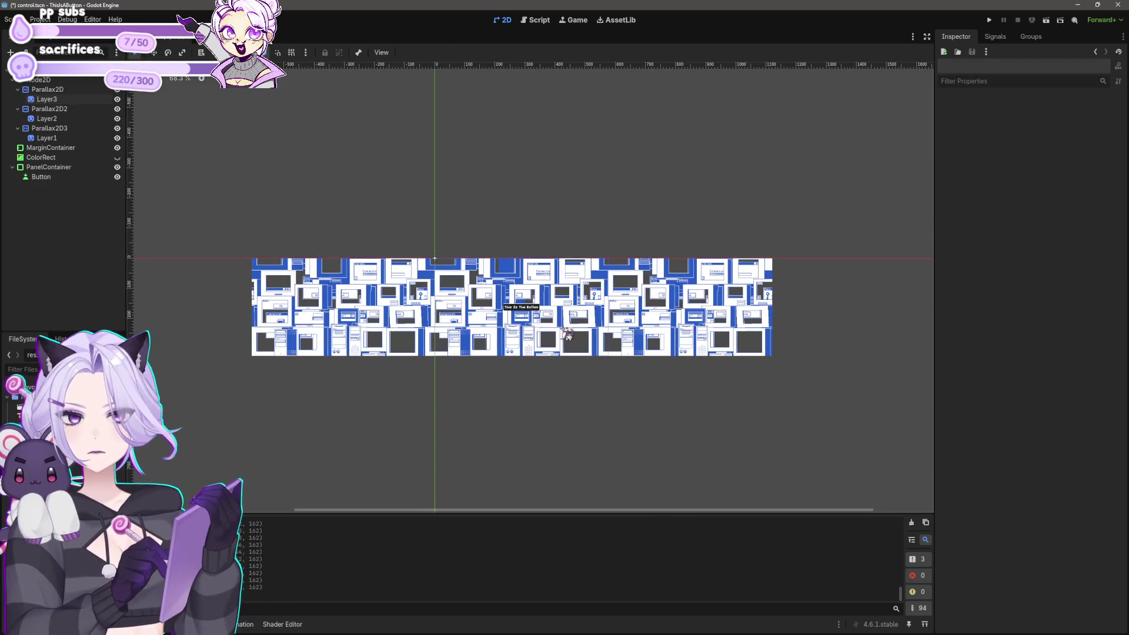
pyautogui.scroll(10, 587, 326)
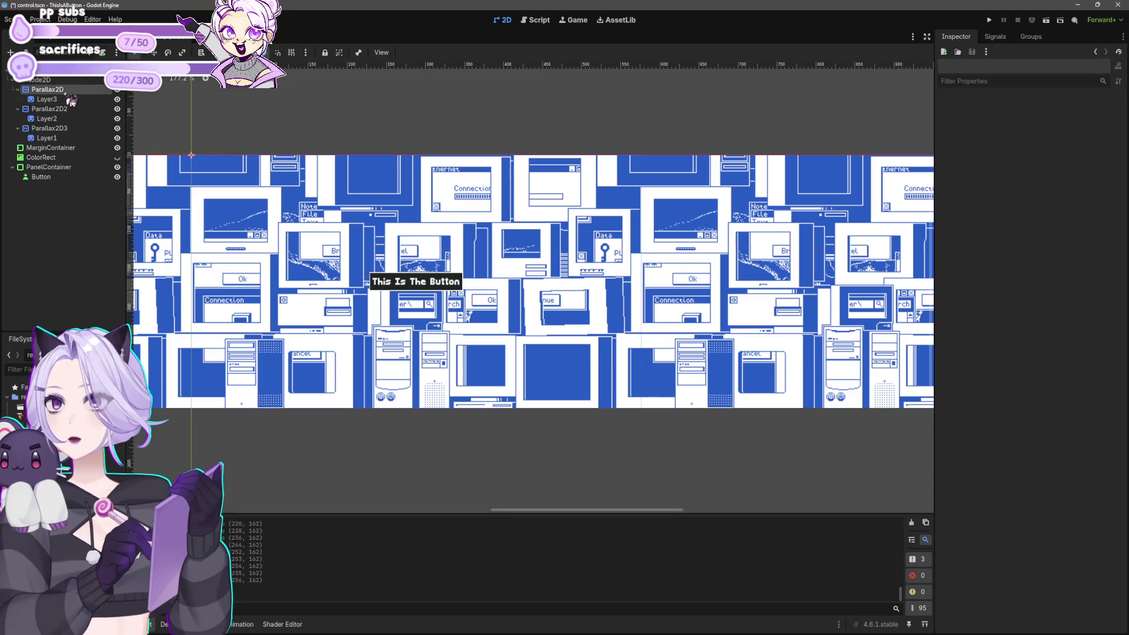
pyautogui.click(956, 170)
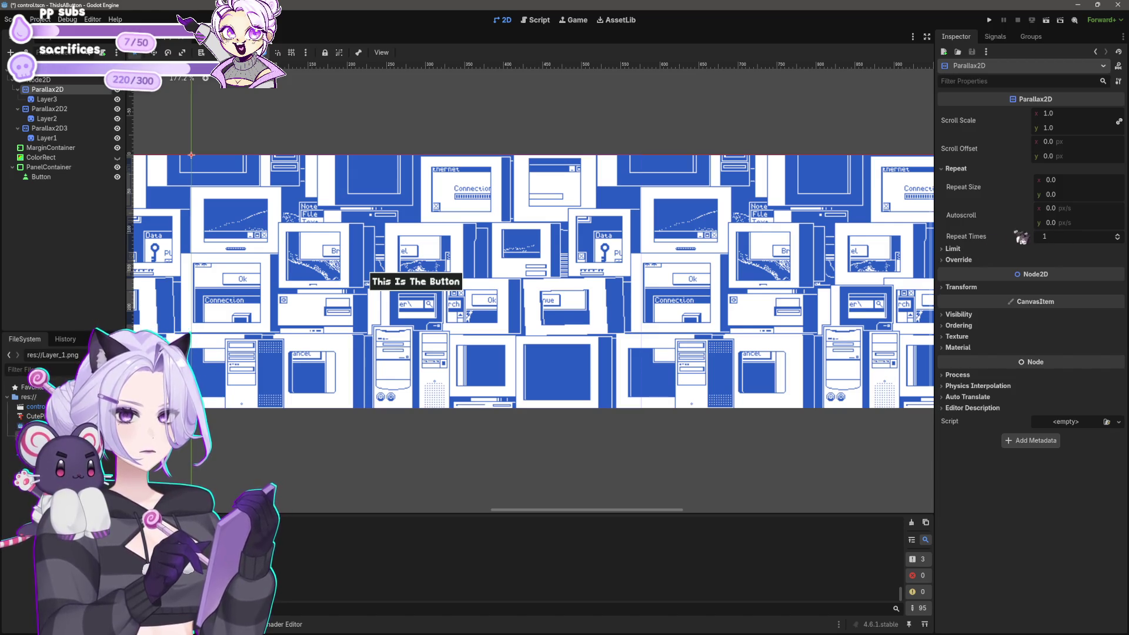
# Browse the first Parallax2D's autoscroll and screen offset settings in the Inspector.
pyautogui.click(986, 244)
pyautogui.click(1067, 209)
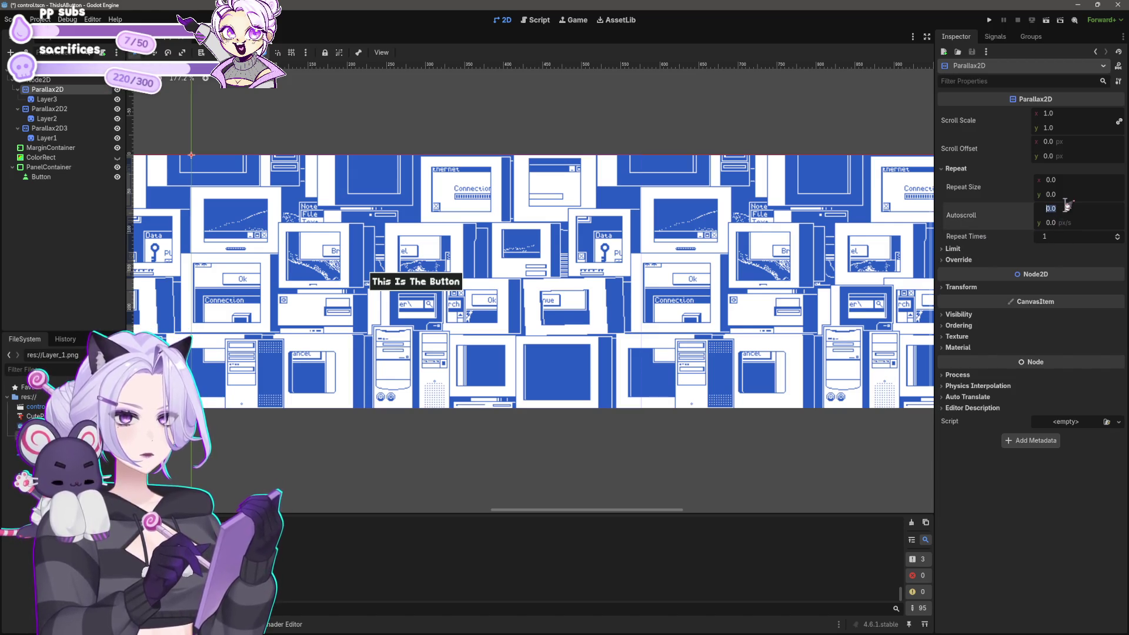
pyautogui.scroll(-4, 834, 376)
pyautogui.scroll(-1, 834, 376)
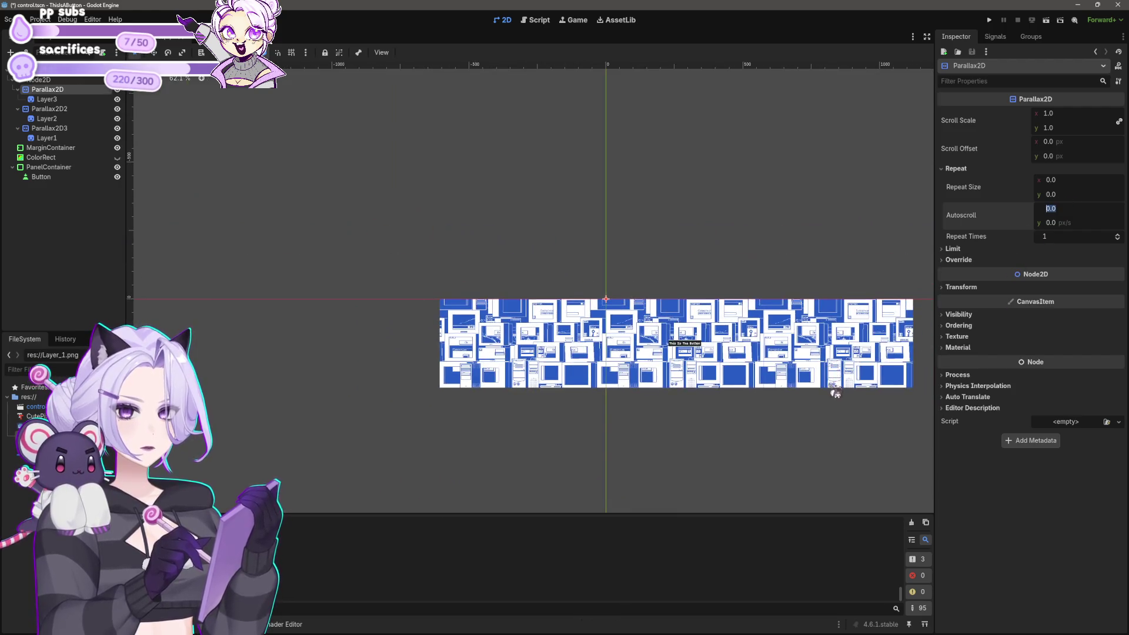
pyautogui.moveTo(834, 380); pyautogui.dragTo(687, 353)
pyautogui.scroll(3, 709, 343)
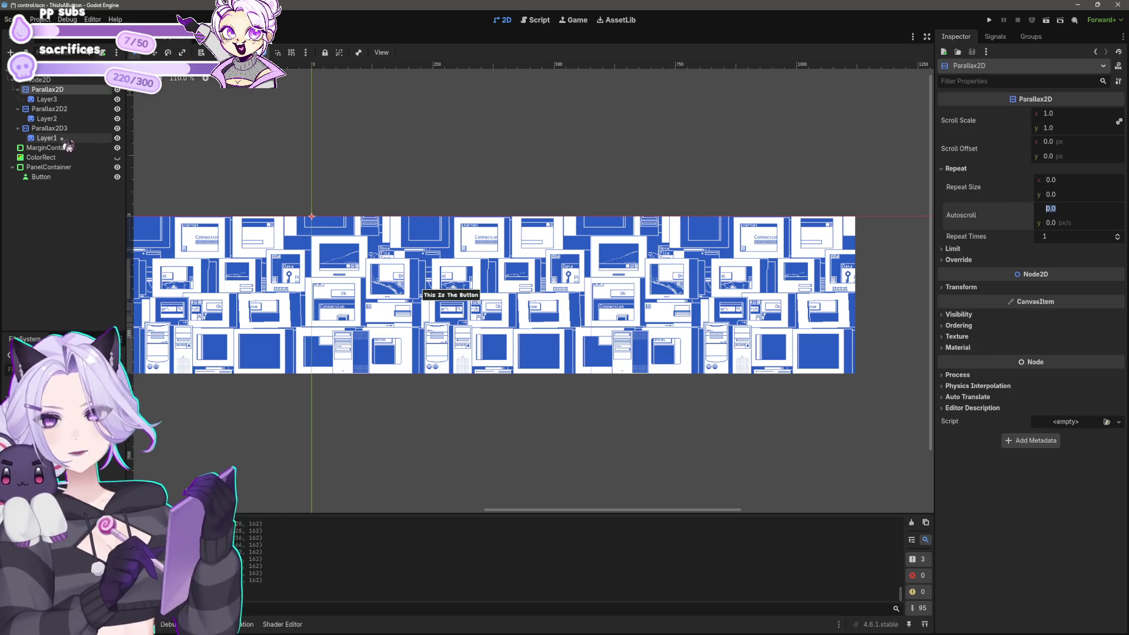
pyautogui.click(59, 83)
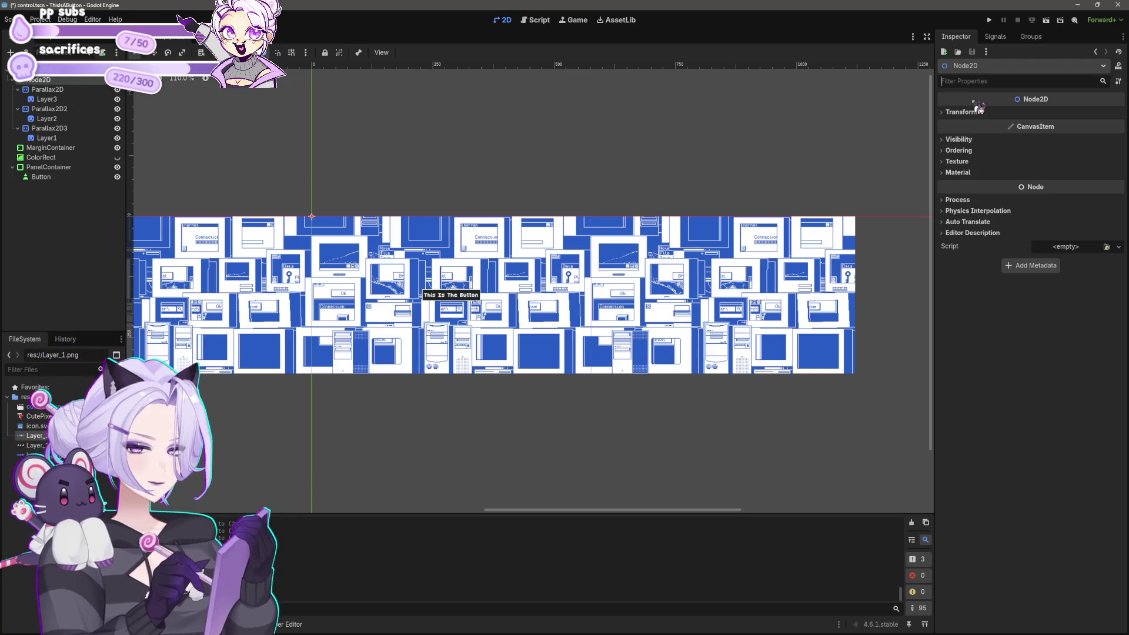
pyautogui.write('offset')
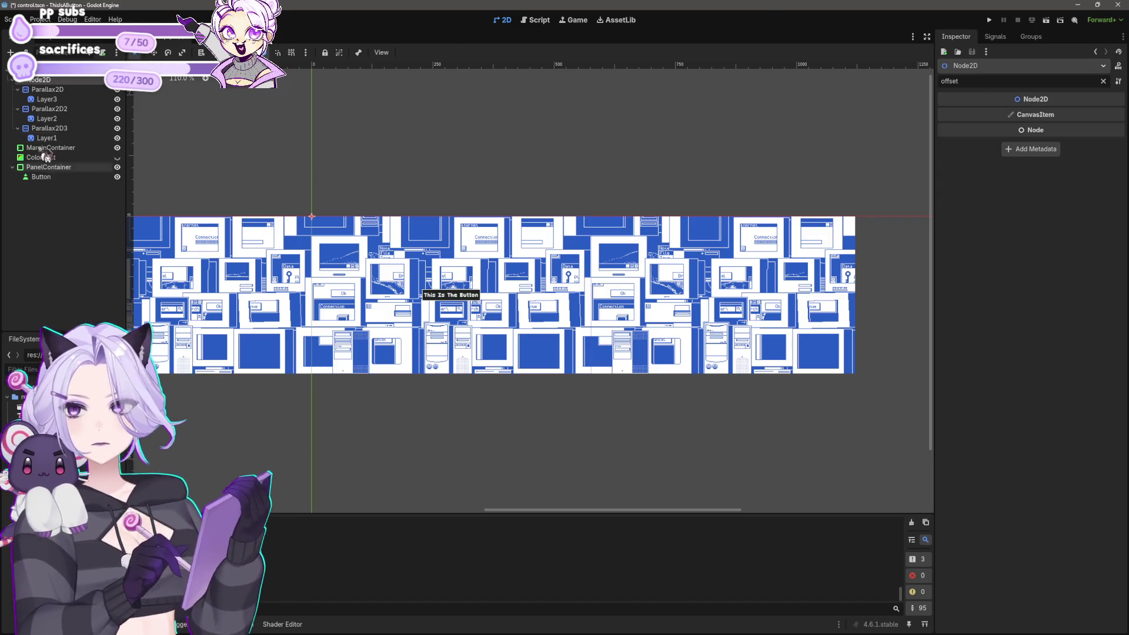
pyautogui.click(43, 89)
pyautogui.click(997, 143)
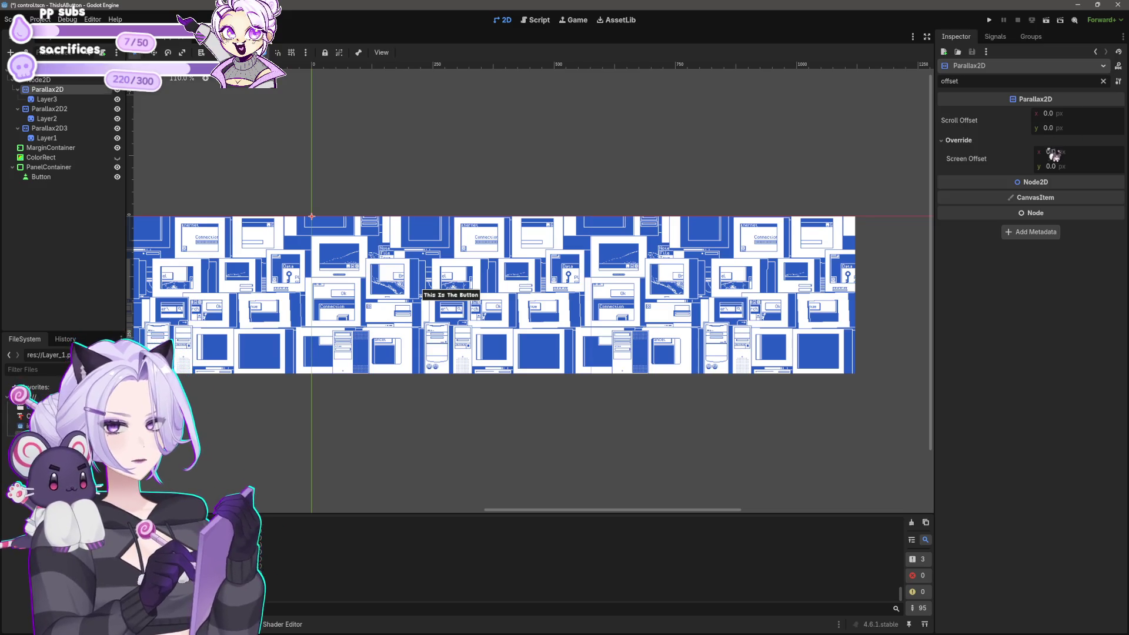
# Set the first Parallax2D's scroll scale to 2 on x and y and run the game.
pyautogui.hotkey('ctrl', 'a')
pyautogui.write('scroll scal')
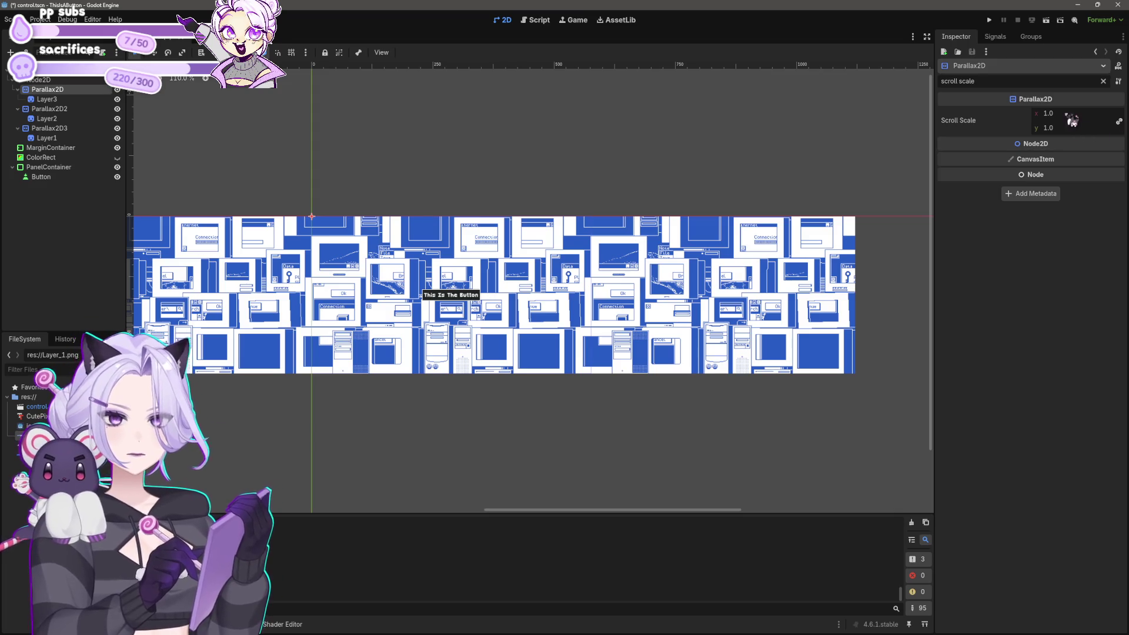
pyautogui.click(1065, 113)
pyautogui.write('2')
pyautogui.press('Tab')
pyautogui.write('2')
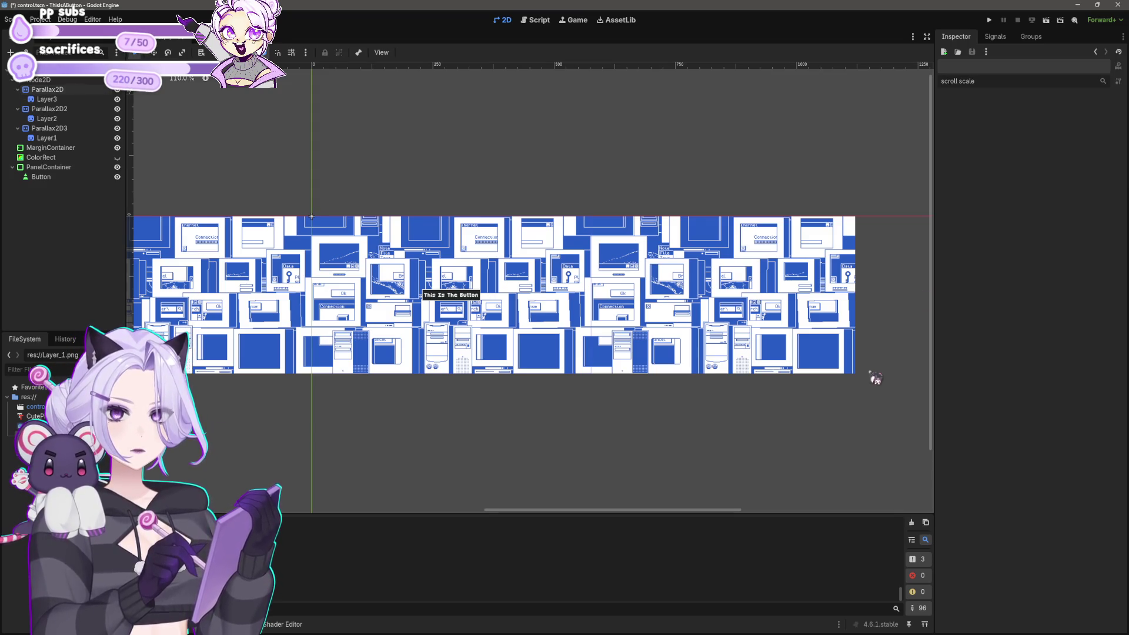
pyautogui.click(989, 20)
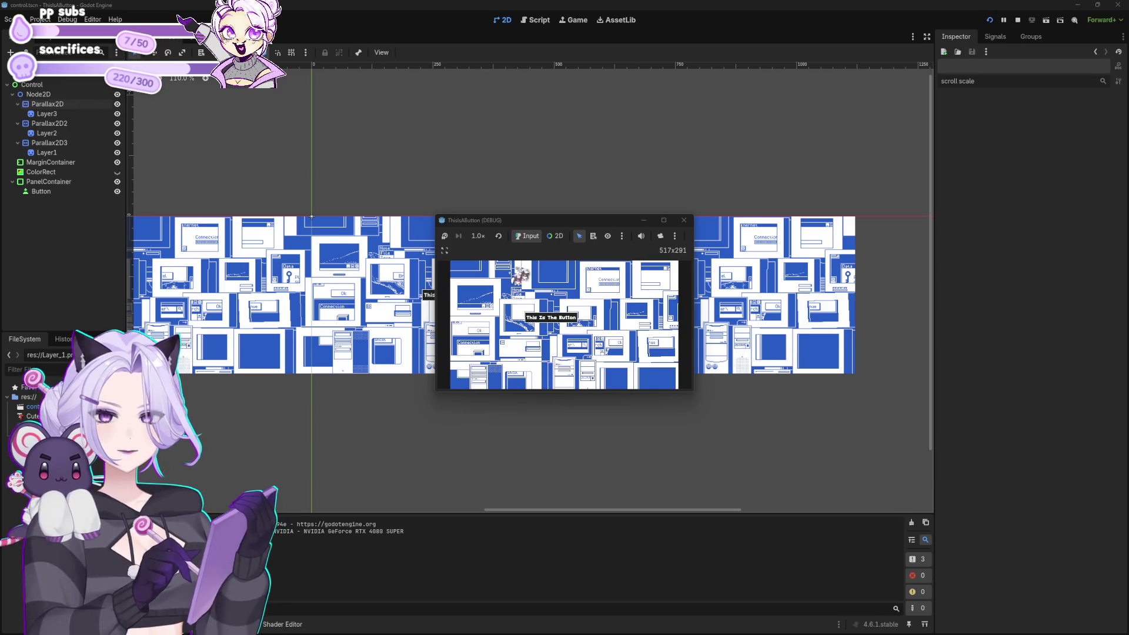
# Close the game window, zoom into the viewport, and run the project again.
pyautogui.click(683, 221)
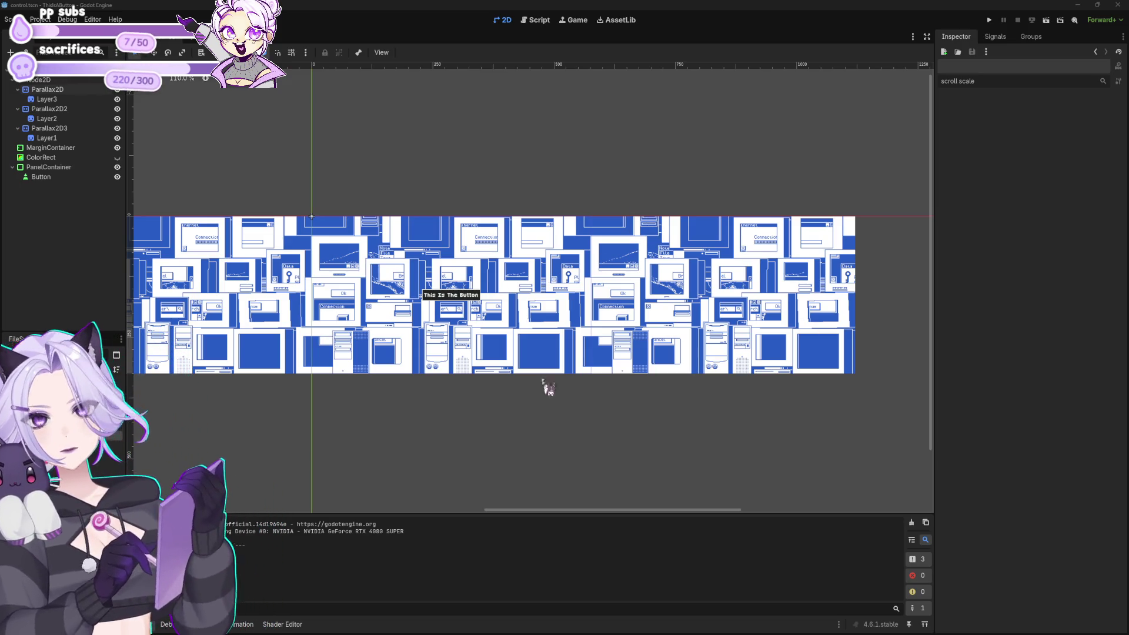
pyautogui.scroll(1, 587, 371)
pyautogui.scroll(1, 612, 367)
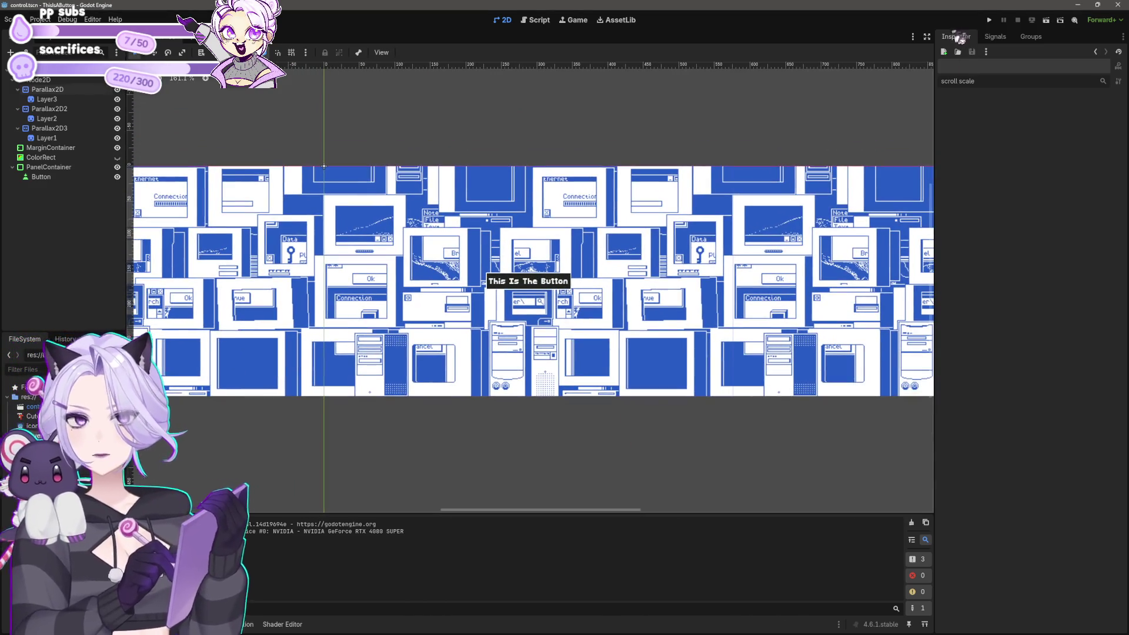
pyautogui.click(989, 20)
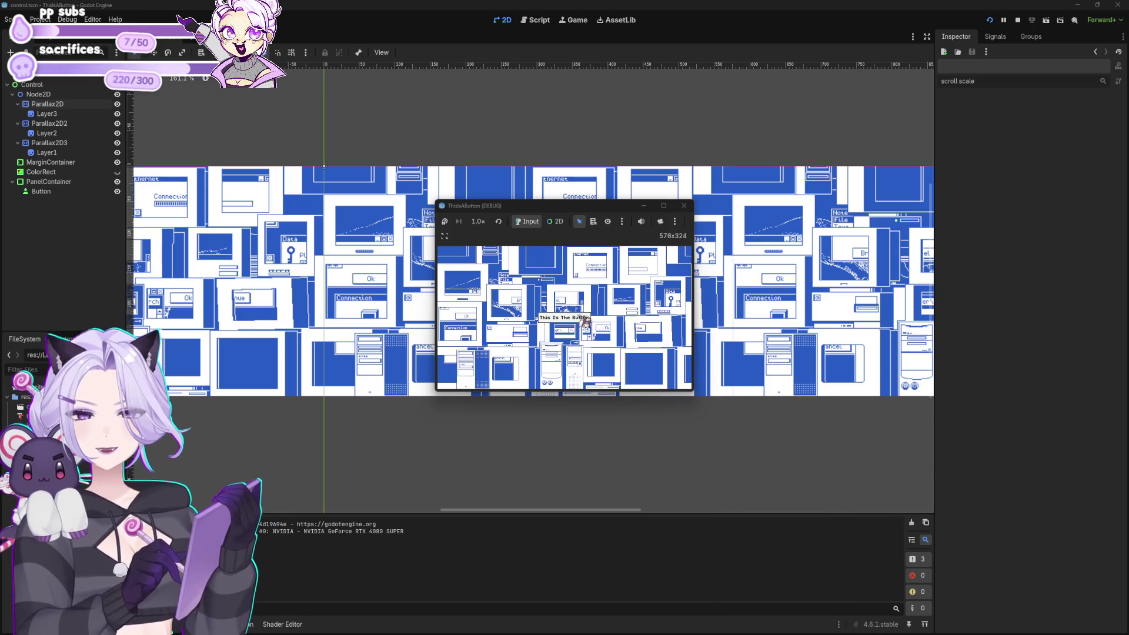
# Close the game, reset the Parallax2D scroll scale to 1, and save the scene.
pyautogui.click(683, 205)
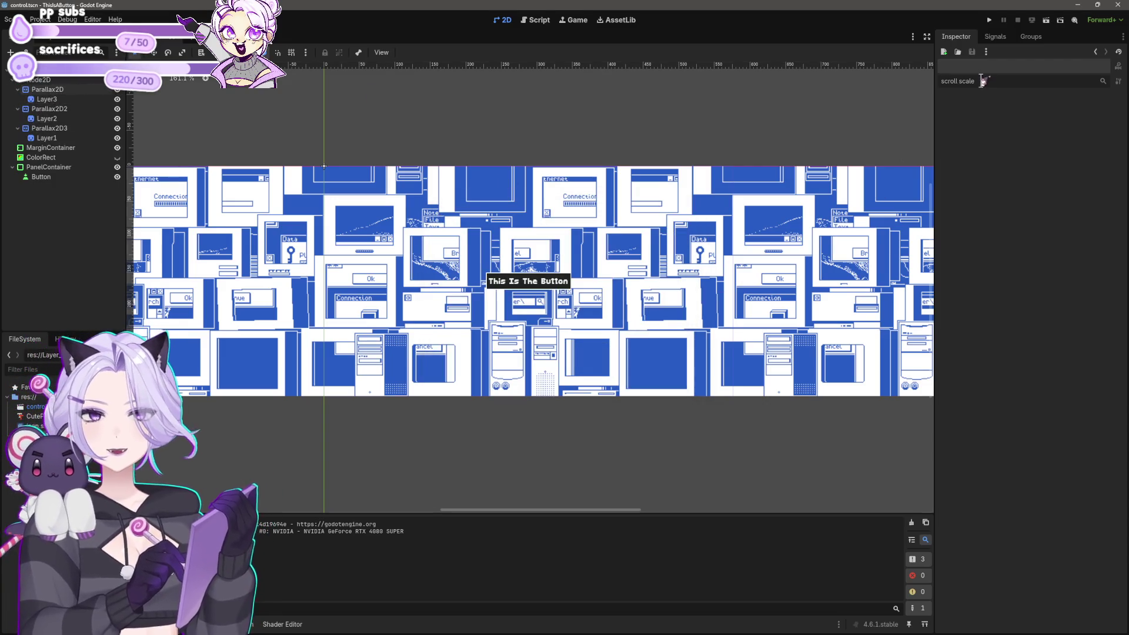
pyautogui.click(47, 89)
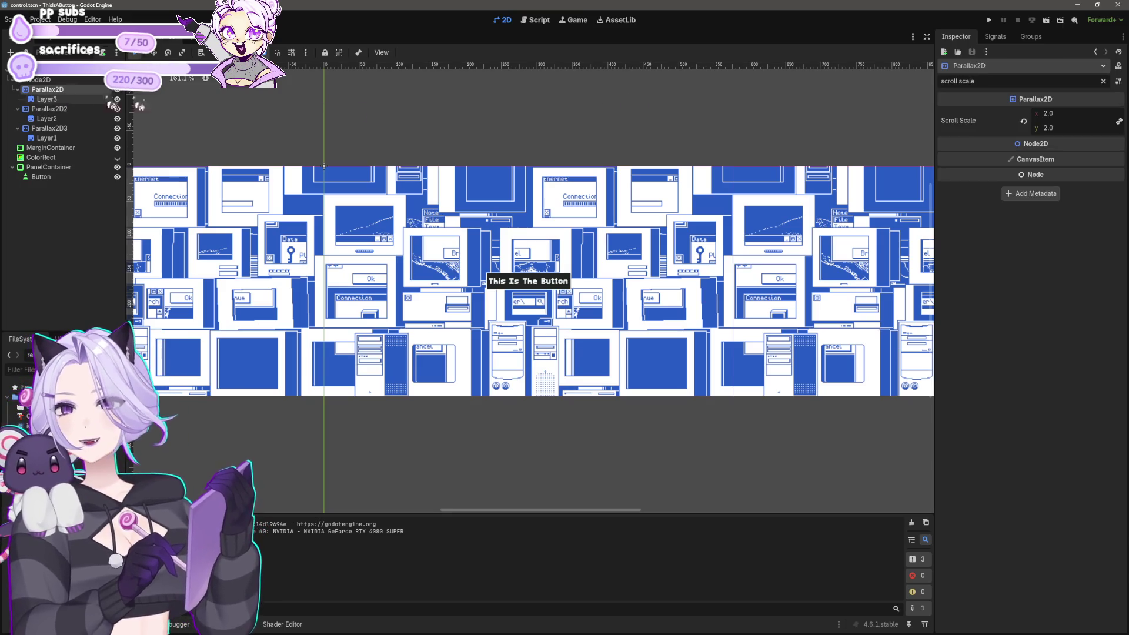
pyautogui.click(1056, 117)
pyautogui.write('1')
pyautogui.press('Return')
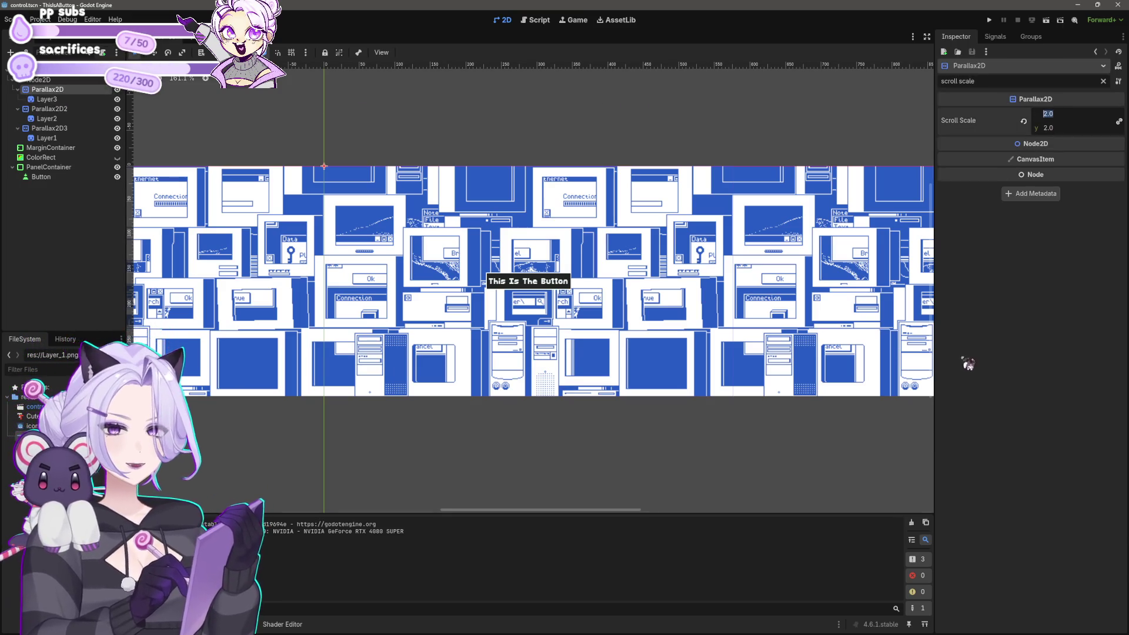
pyautogui.hotkey('ctrl', 's')
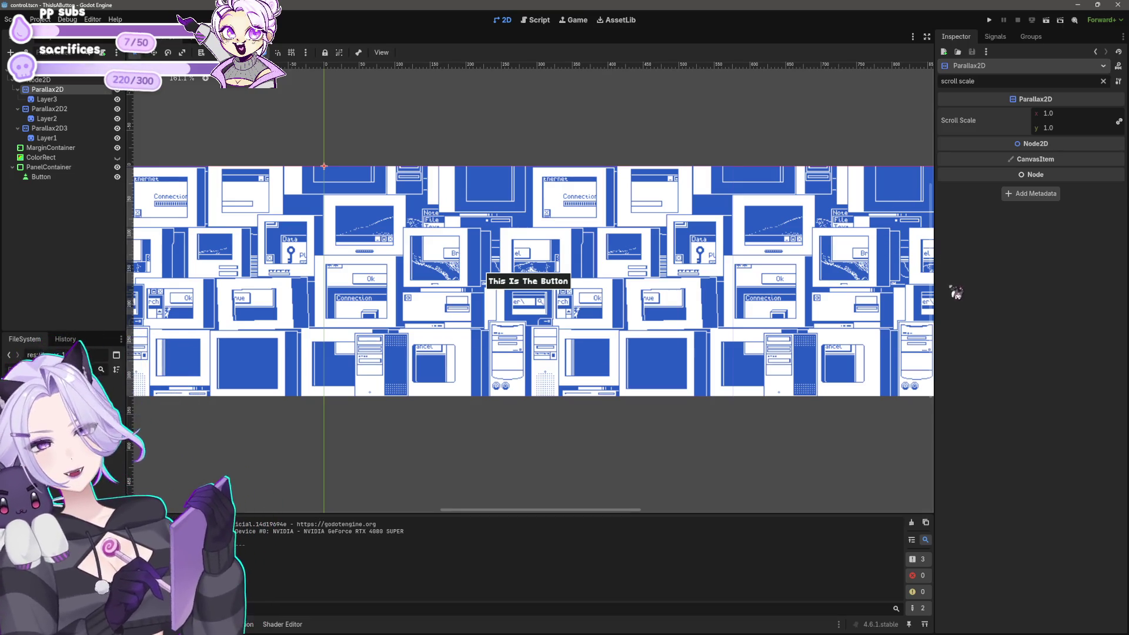
# Inspect MarginContainer and Layer2, then select and frame the Button in the view.
pyautogui.scroll(-3, 598, 332)
pyautogui.click(570, 259)
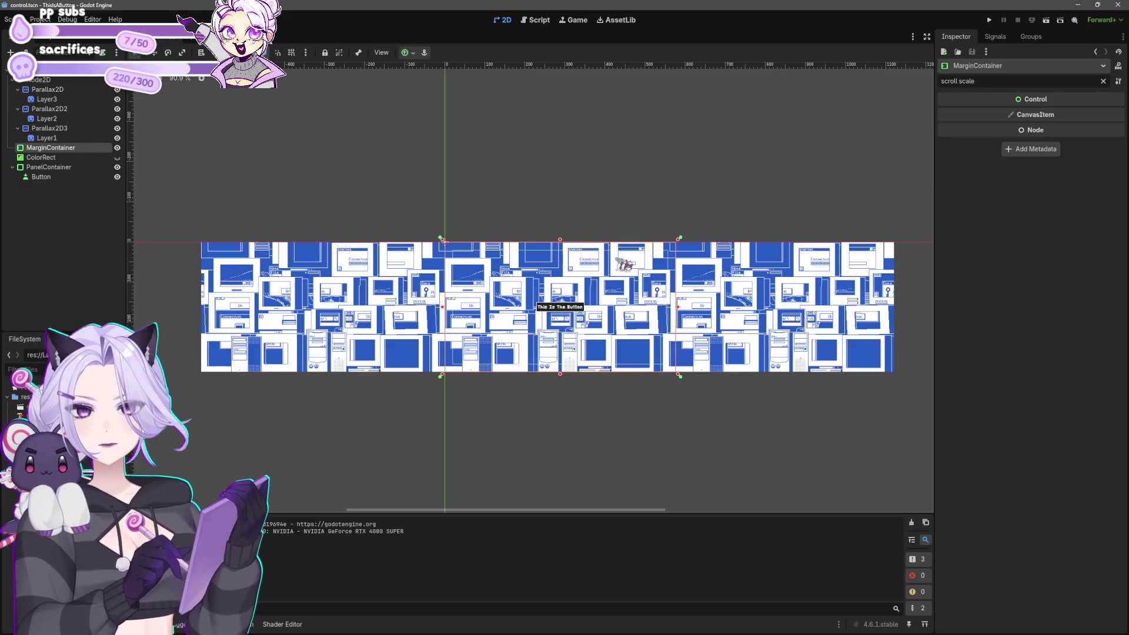
pyautogui.scroll(5, 624, 264)
pyautogui.click(840, 304)
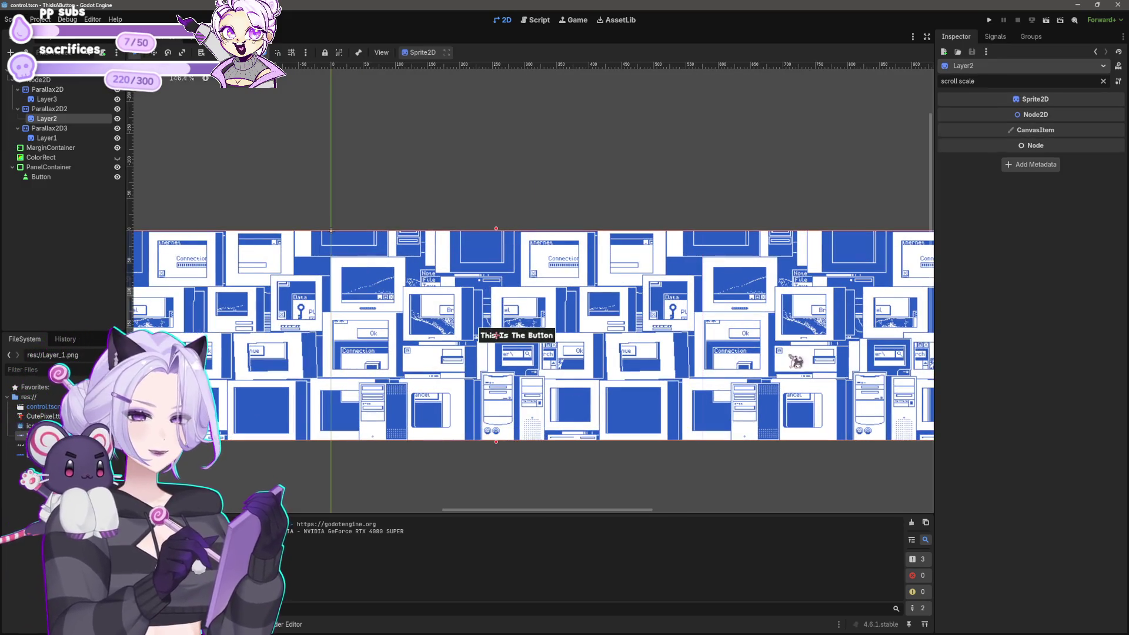
pyautogui.moveTo(796, 364); pyautogui.dragTo(744, 274)
pyautogui.scroll(1, 582, 298)
pyautogui.scroll(4, 582, 298)
pyautogui.click(555, 328)
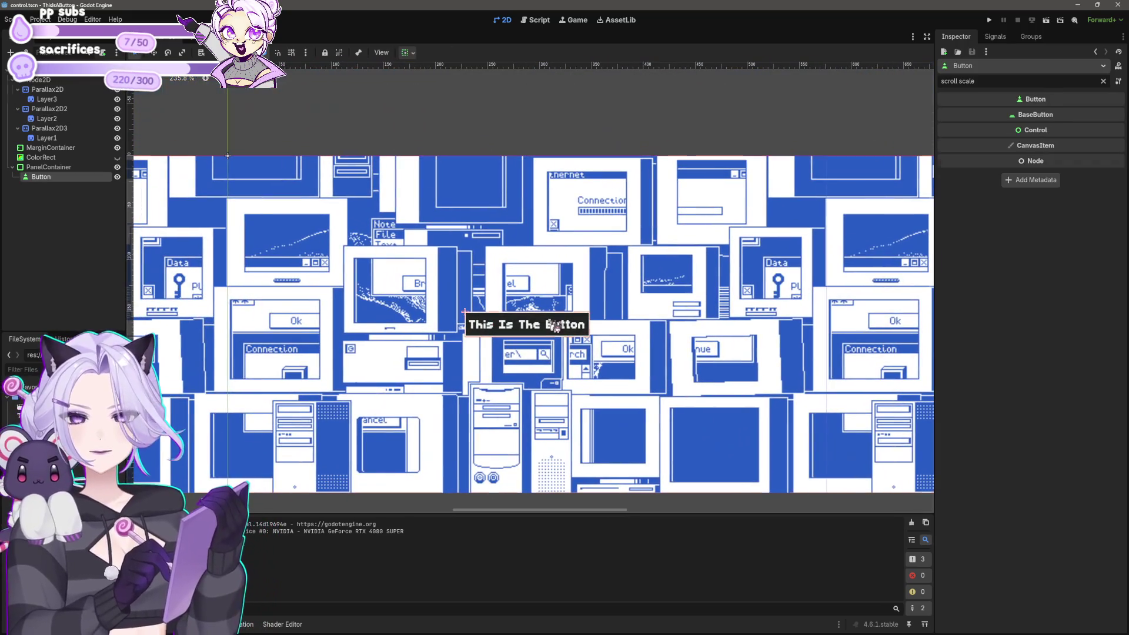
pyautogui.press('f')
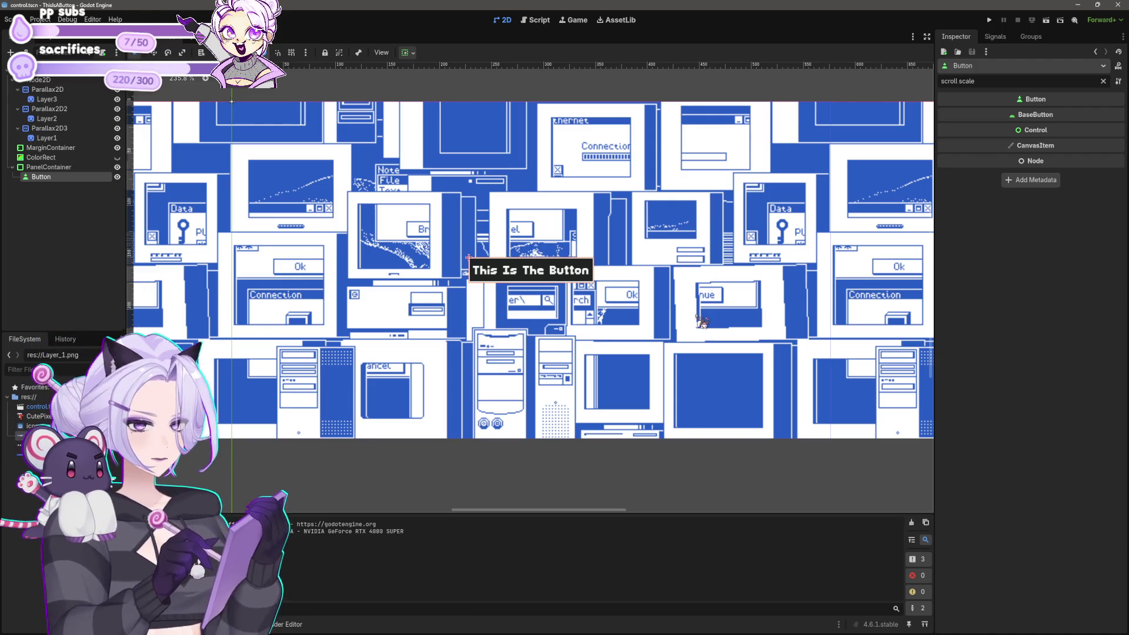
# Pan over the background, test-run the game, and close its window.
pyautogui.scroll(-5, 591, 342)
pyautogui.scroll(5, 609, 386)
pyautogui.click(564, 406)
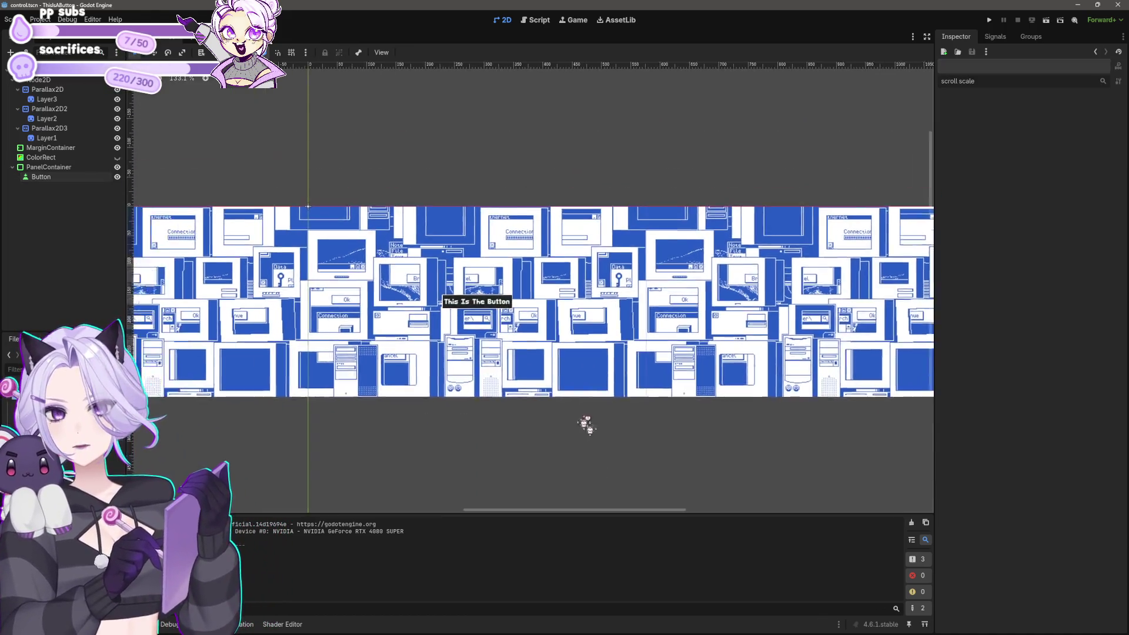
pyautogui.scroll(6, 585, 423)
pyautogui.moveTo(540, 303); pyautogui.dragTo(584, 374)
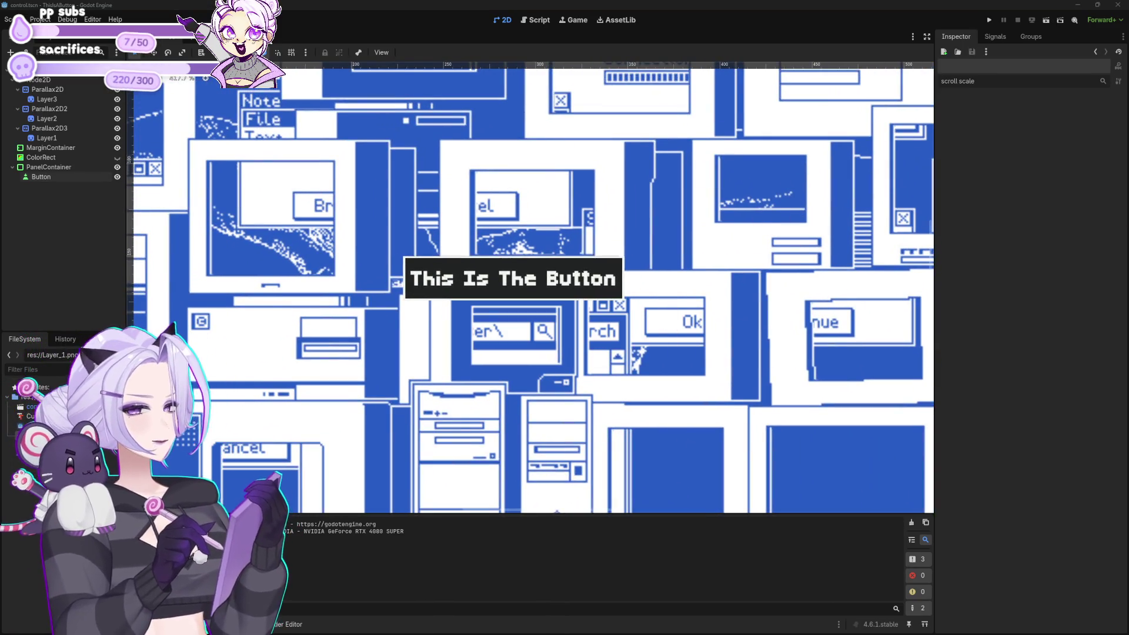
pyautogui.click(988, 20)
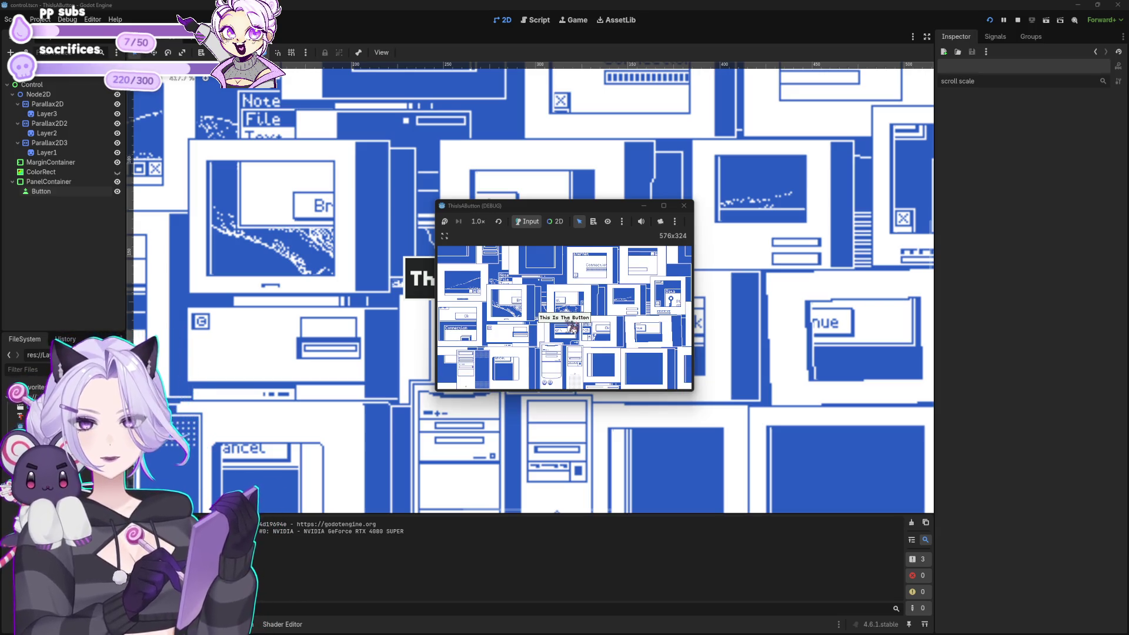
pyautogui.click(683, 206)
# Clear the Inspector property search and select the MarginContainer node.
pyautogui.click(573, 289)
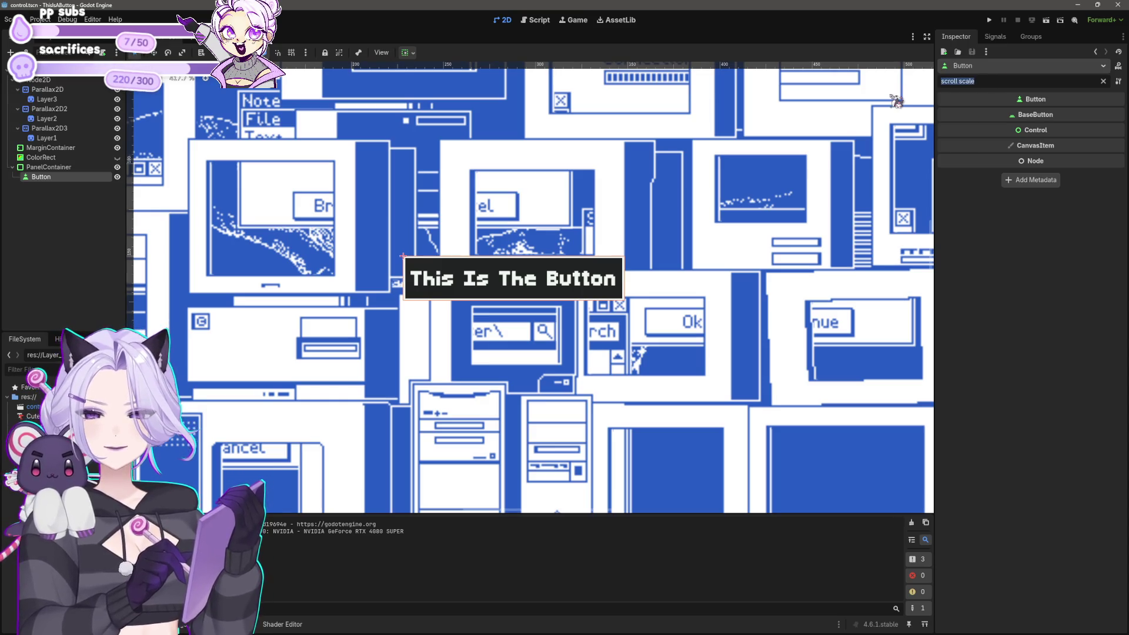
pyautogui.hotkey('ctrl', 'a')
pyautogui.press('BackSpace')
pyautogui.click(682, 207)
pyautogui.scroll(-4, 686, 209)
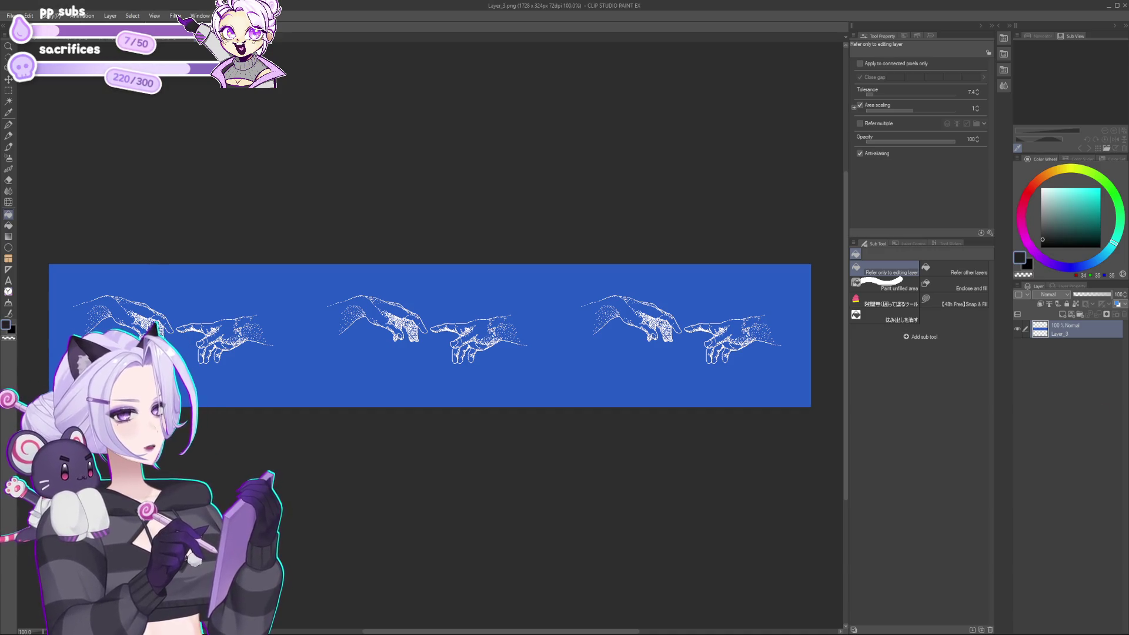
# Add a dark-filled Layer 1 above Layer_3 and try its Lighten, Darken and Normal blend modes.
pyautogui.click(1061, 315)
pyautogui.click(524, 267)
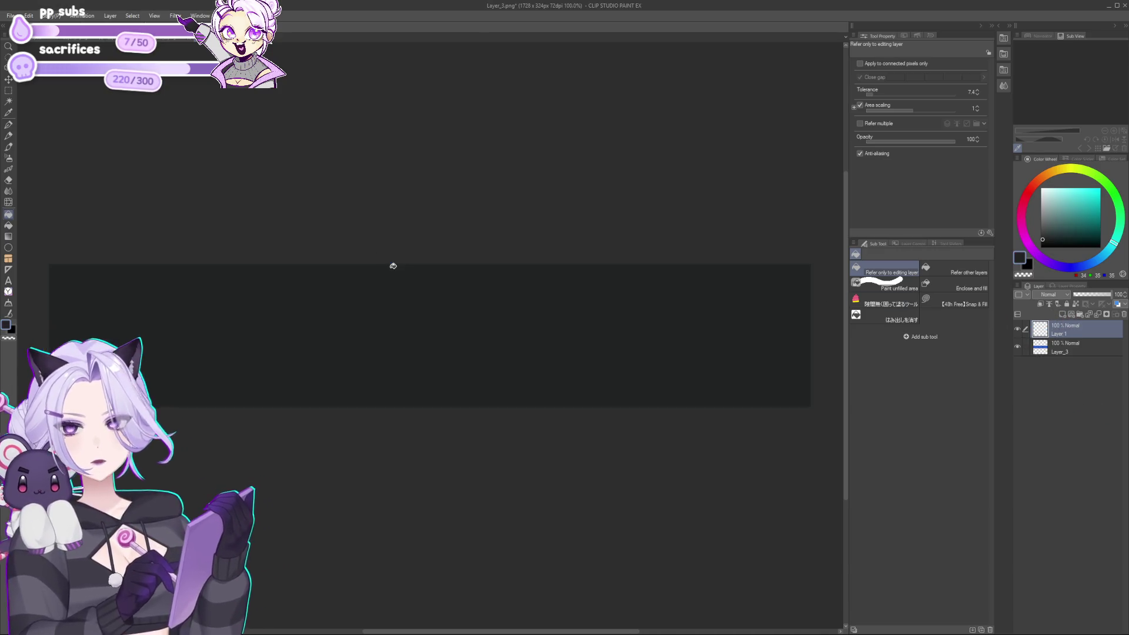
pyautogui.click(1051, 294)
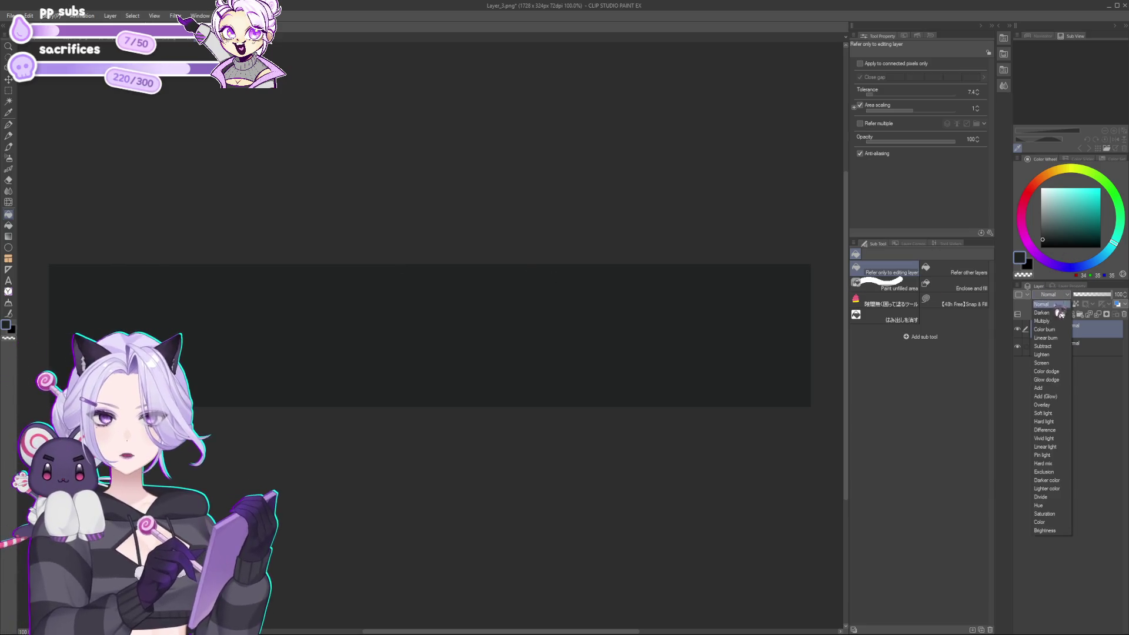
pyautogui.click(1054, 355)
pyautogui.click(1051, 294)
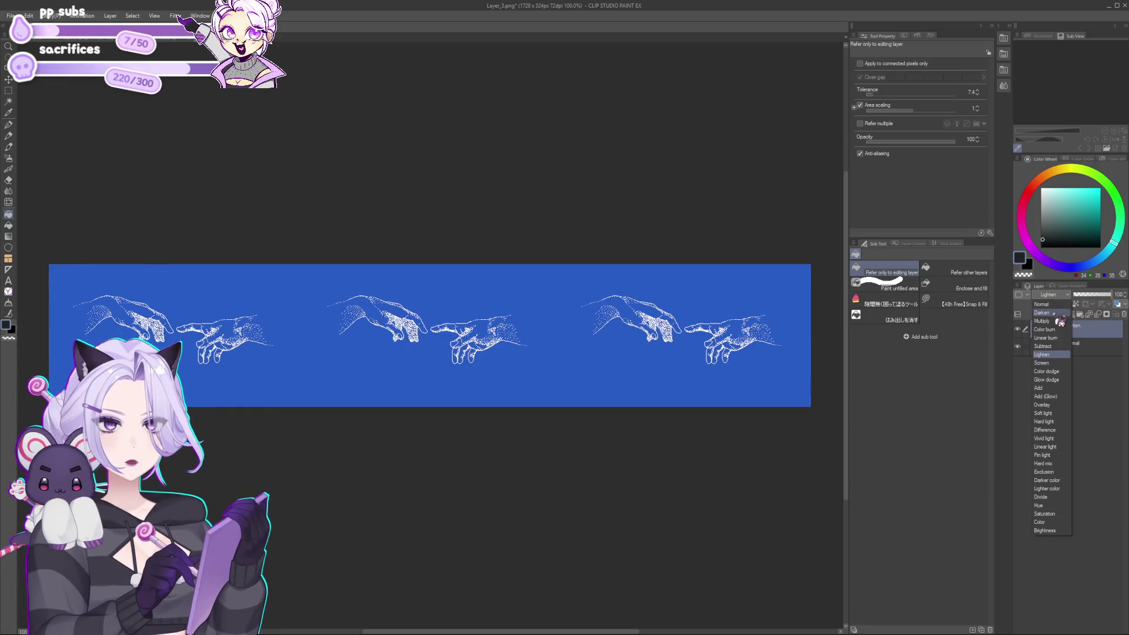
pyautogui.click(1058, 308)
pyautogui.click(1051, 295)
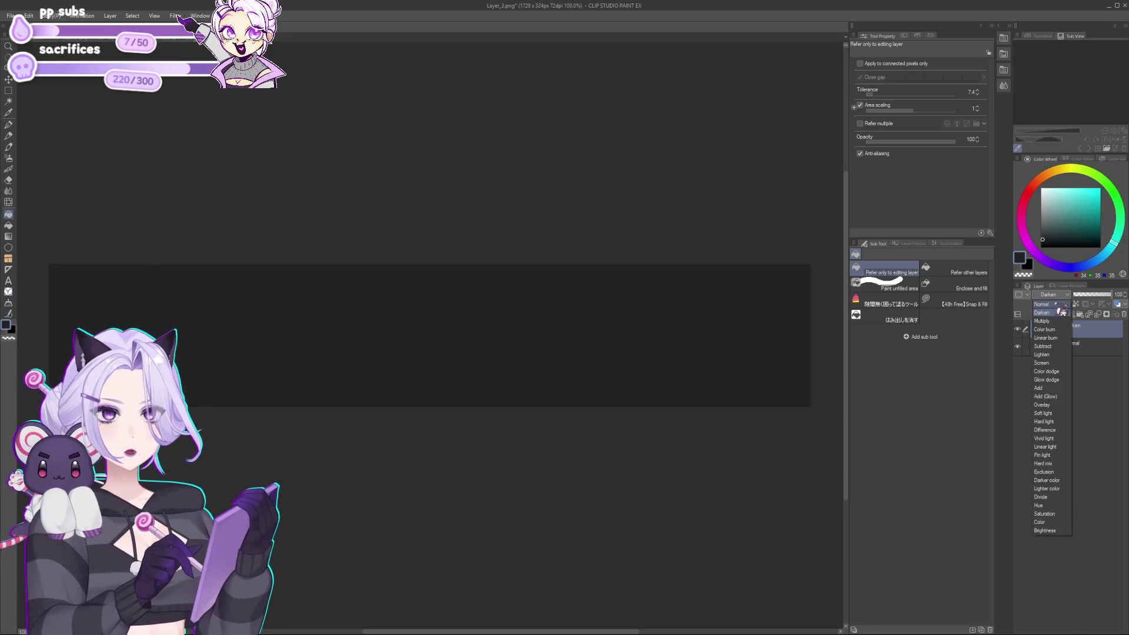
pyautogui.click(1045, 299)
pyautogui.click(1051, 294)
pyautogui.click(1083, 370)
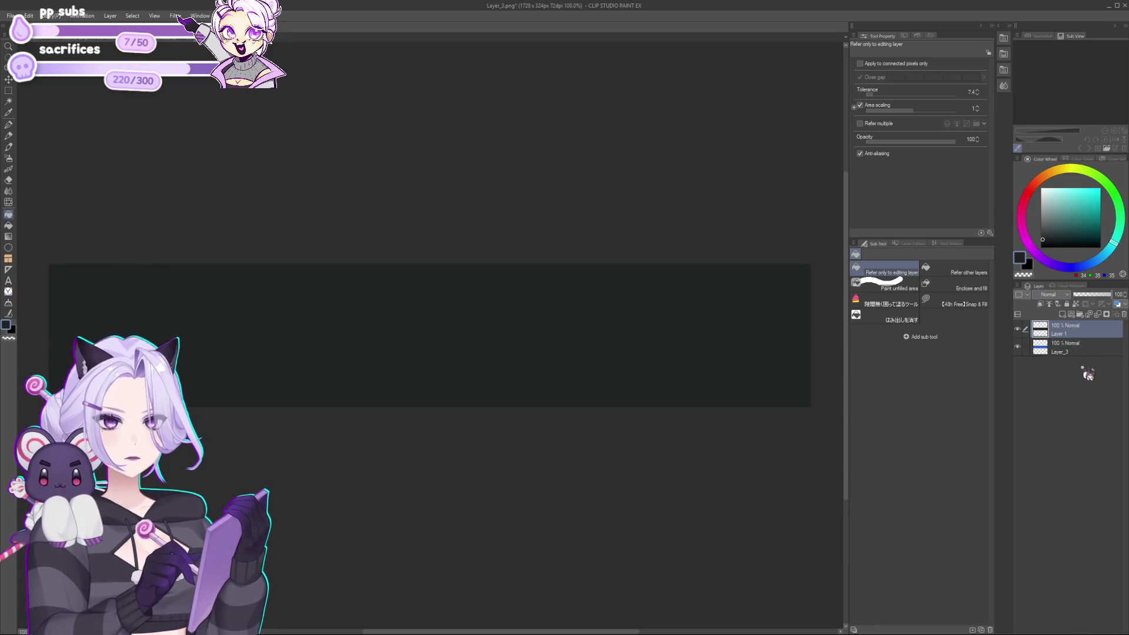
# Hide Layer 1 to preview Layer_3, then show it again and reselect Layer 1.
pyautogui.click(1028, 337)
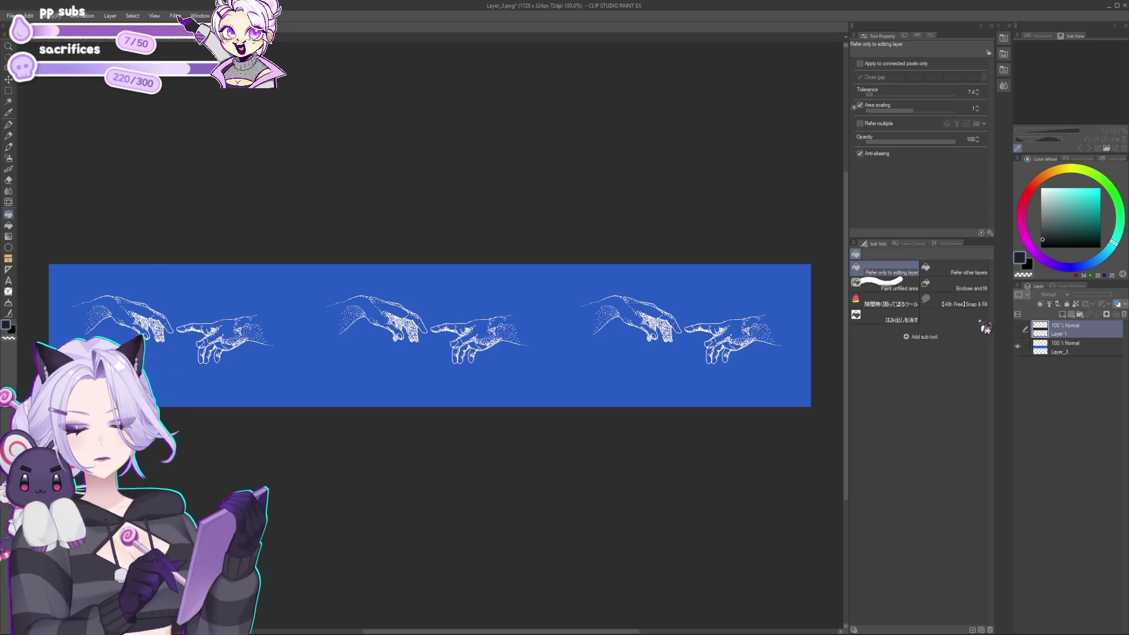
pyautogui.click(1067, 347)
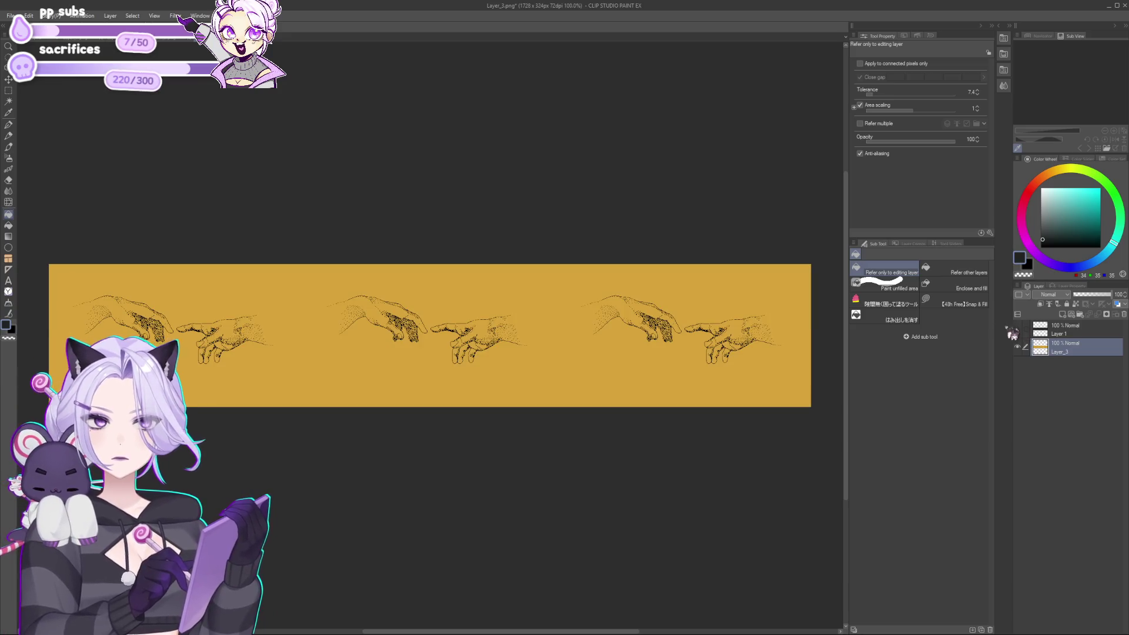
pyautogui.click(1018, 329)
pyautogui.click(1062, 295)
pyautogui.click(1062, 303)
pyautogui.click(1053, 329)
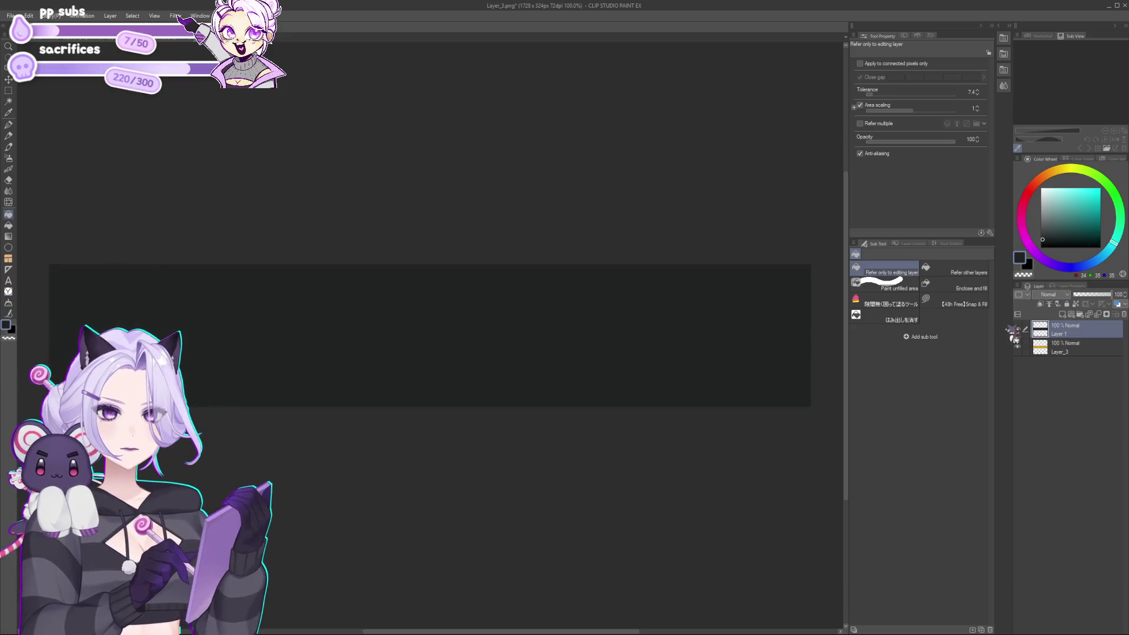
# Set Layer 1's blend mode to Lighten, then Darken, and inspect the hand strip.
pyautogui.click(1062, 295)
pyautogui.click(1056, 359)
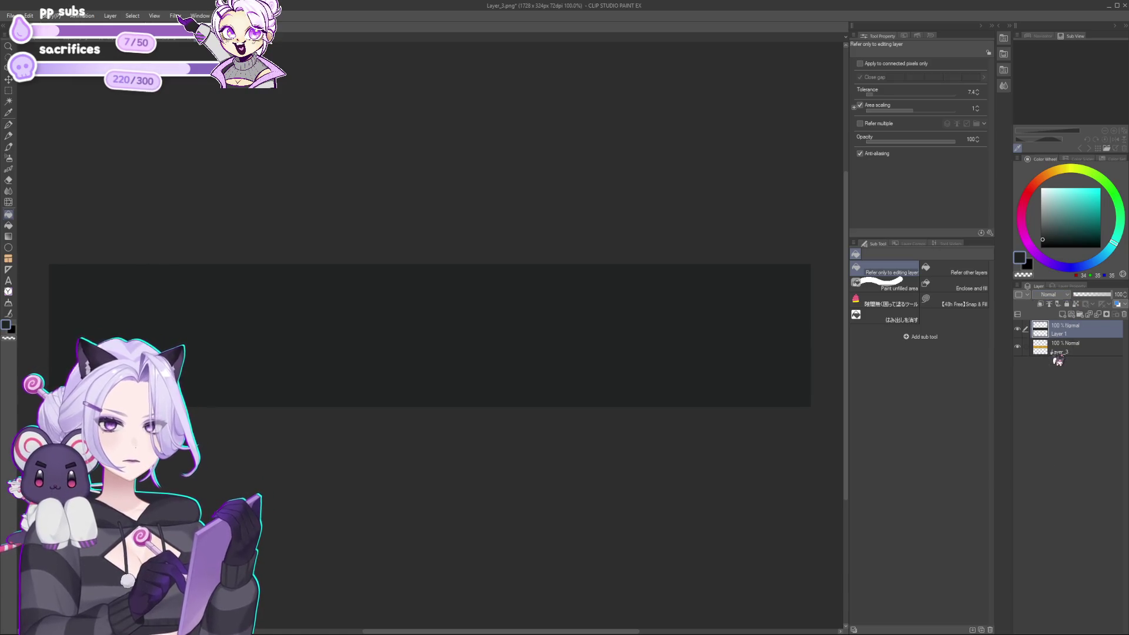
pyautogui.click(1063, 295)
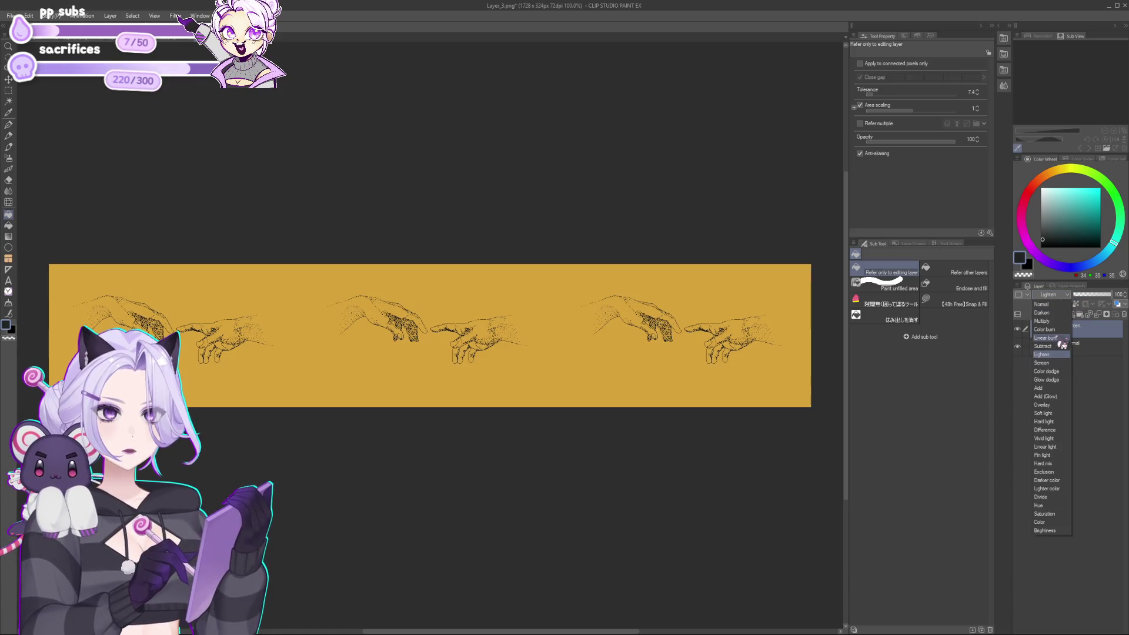
pyautogui.click(1058, 312)
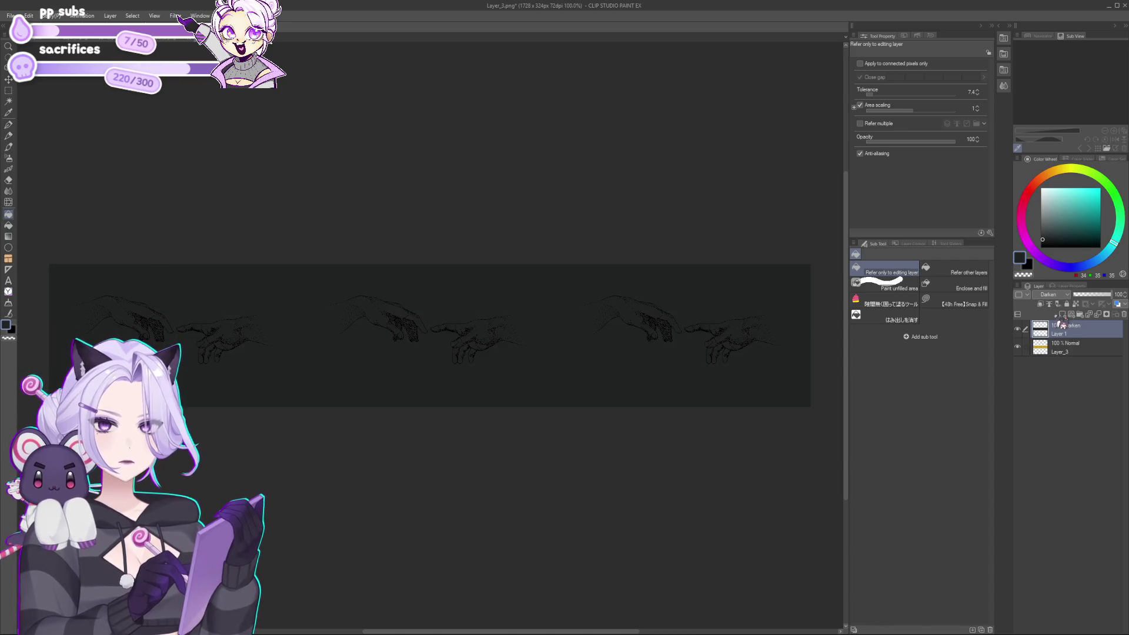
pyautogui.scroll(5, 491, 359)
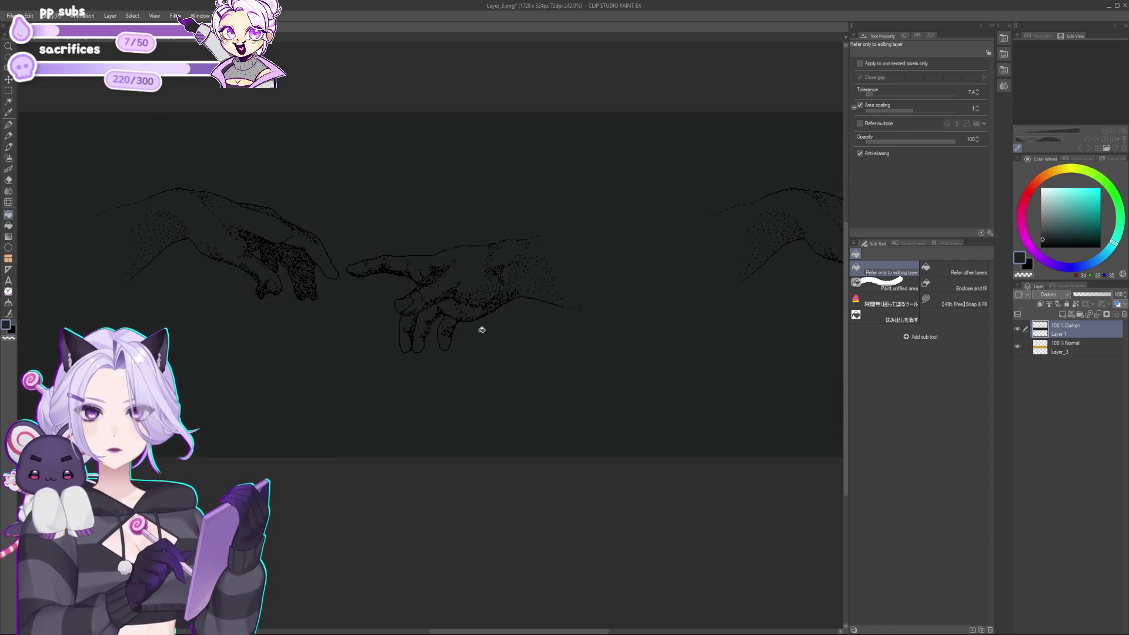
pyautogui.moveTo(470, 377); pyautogui.dragTo(624, 372)
pyautogui.scroll(-4, 643, 374)
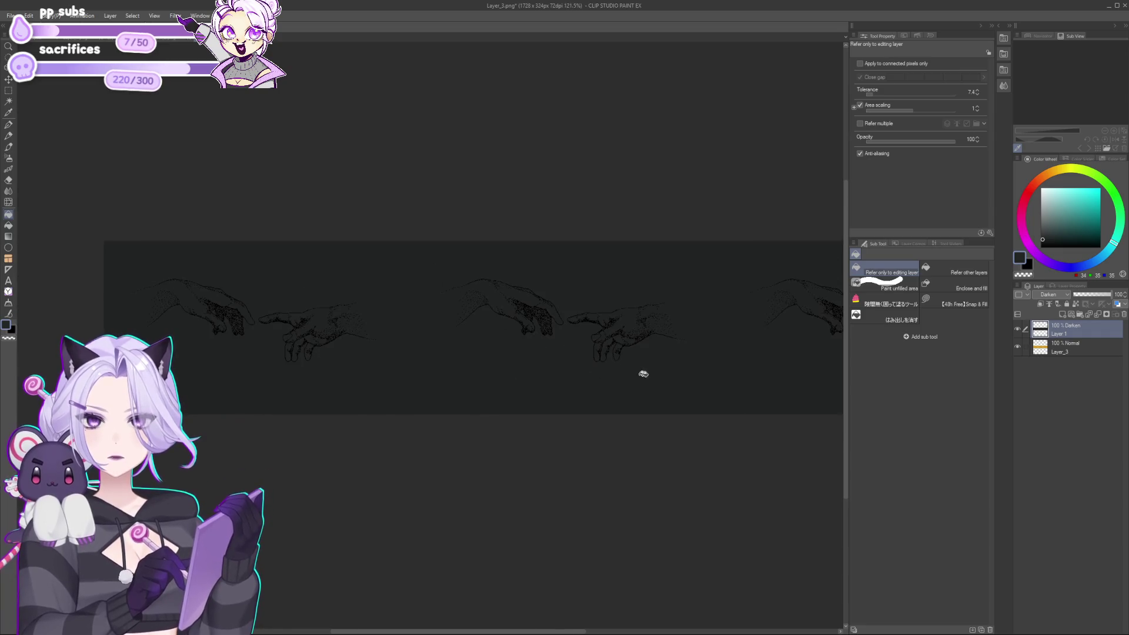
# Select Layer_3, hide the Darken layer, and invert Layer_3's colours with Ctrl+I.
pyautogui.click(1066, 348)
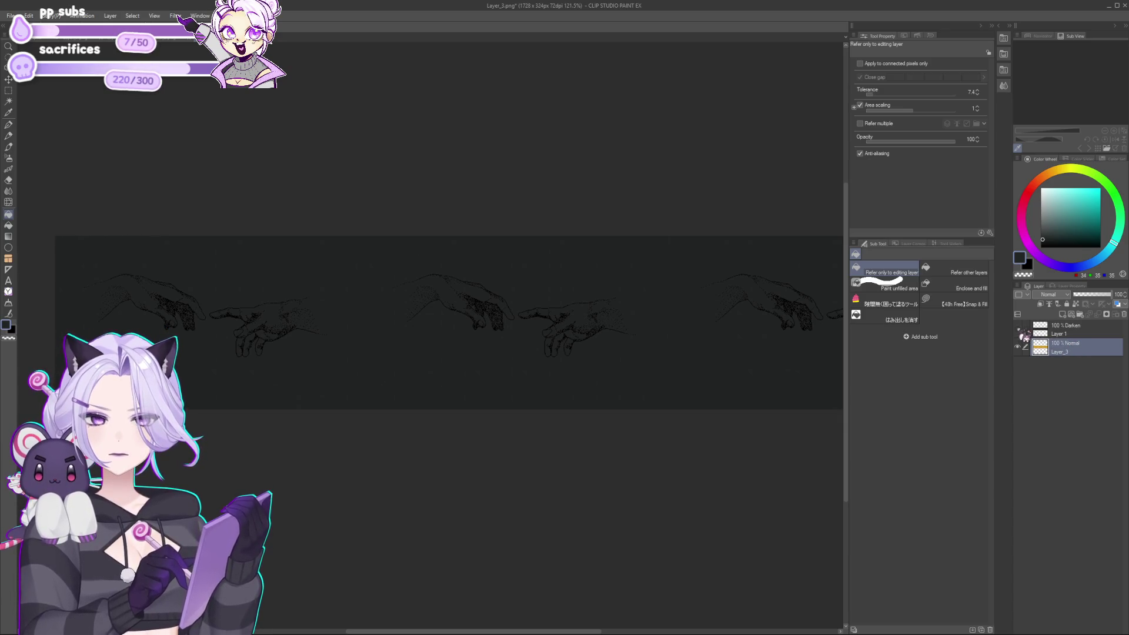
pyautogui.click(1019, 330)
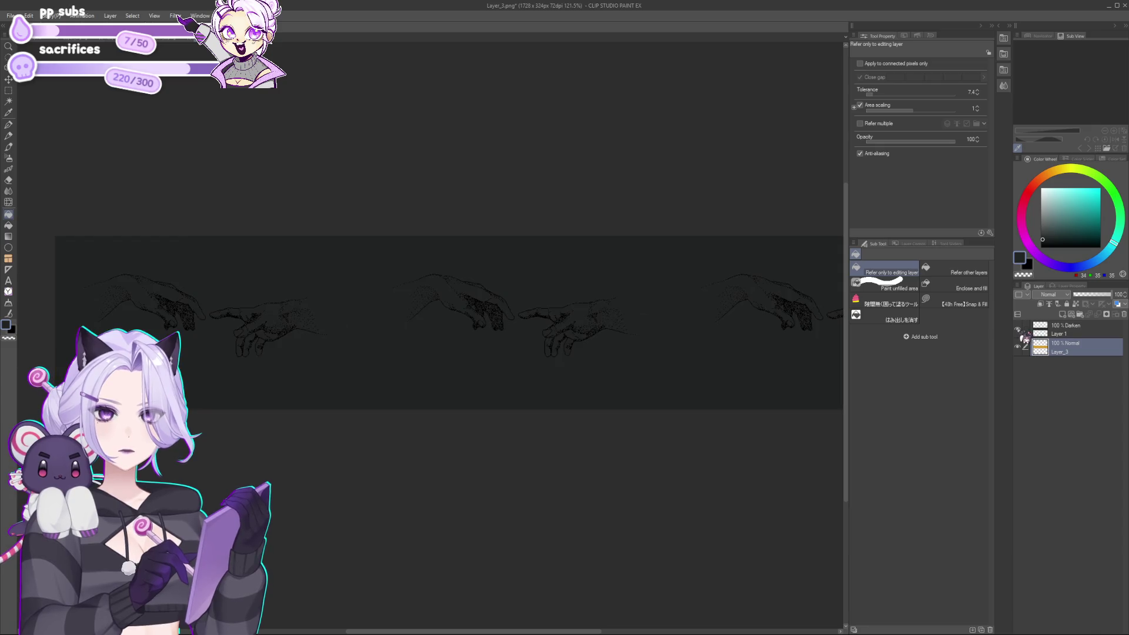
pyautogui.click(1018, 330)
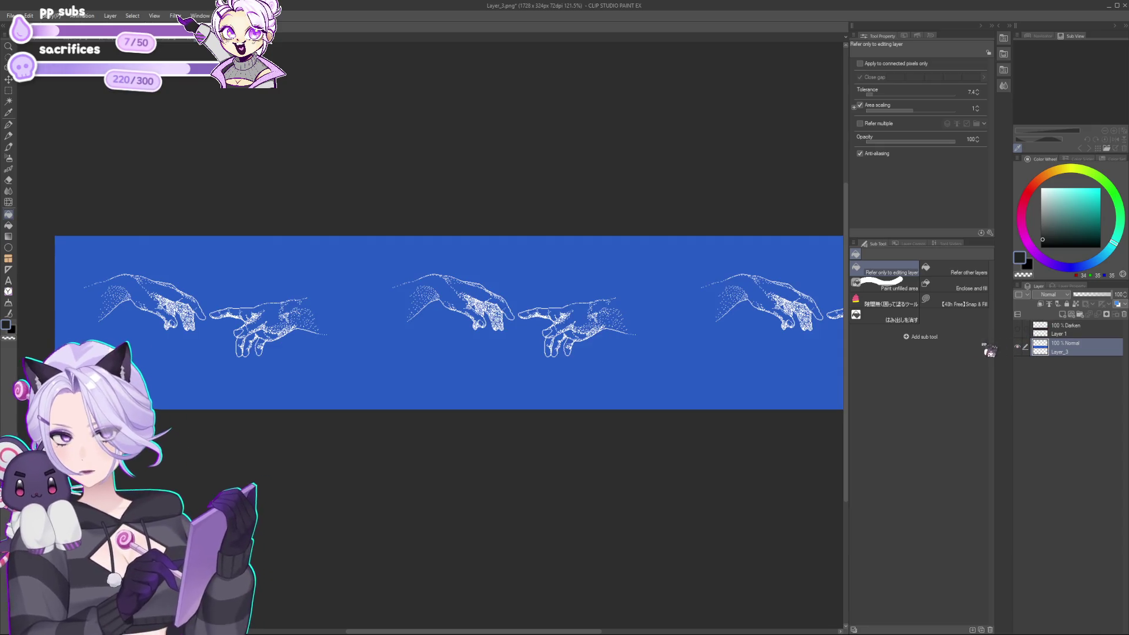
pyautogui.hotkey('ctrl', 'i')
pyautogui.hscroll(3, 669, 316)
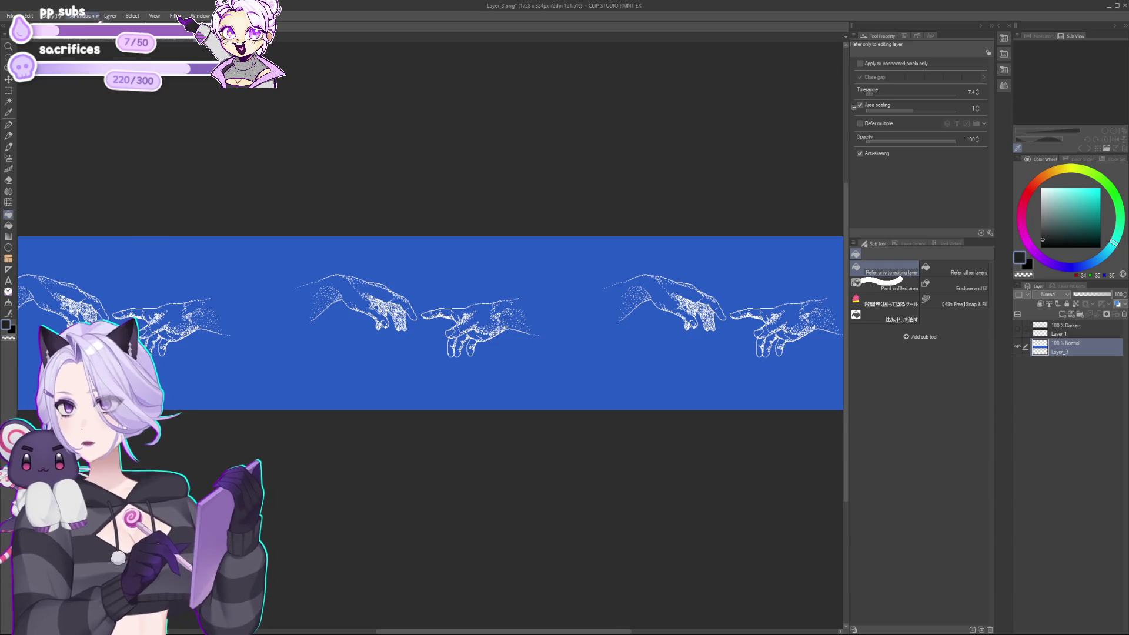
# Select the blue background with Select Color Gamut.
pyautogui.click(132, 16)
pyautogui.click(171, 108)
pyautogui.click(447, 259)
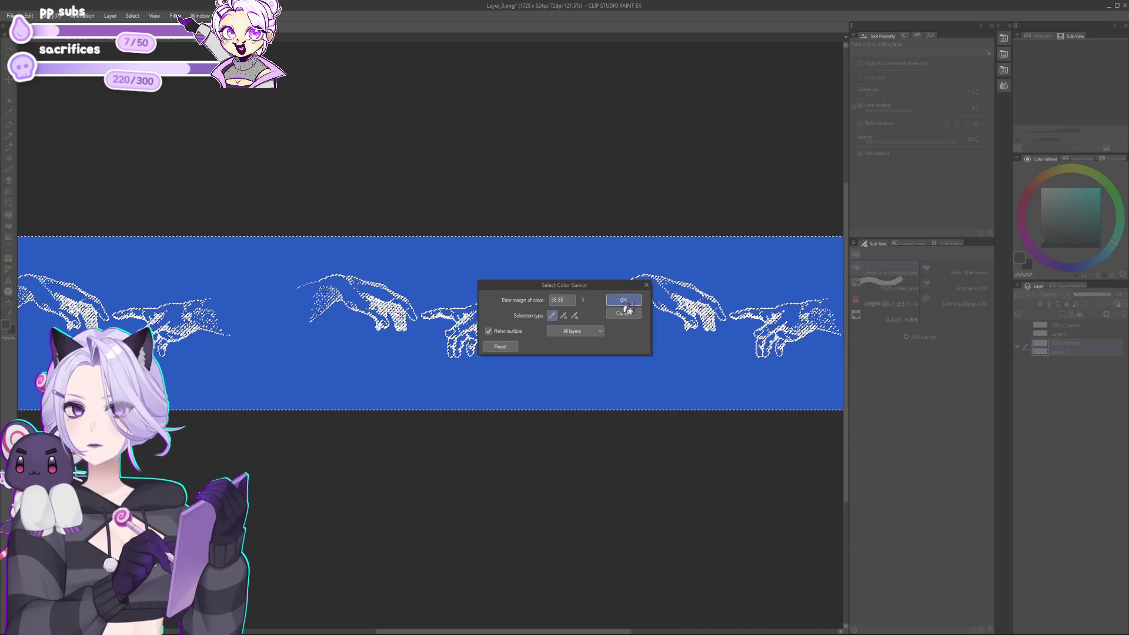
pyautogui.click(625, 303)
# Create Layer 2, invert the selection to the hands, and fill them with white.
pyautogui.click(1064, 330)
pyautogui.hotkey('alt', 'BackSpace')
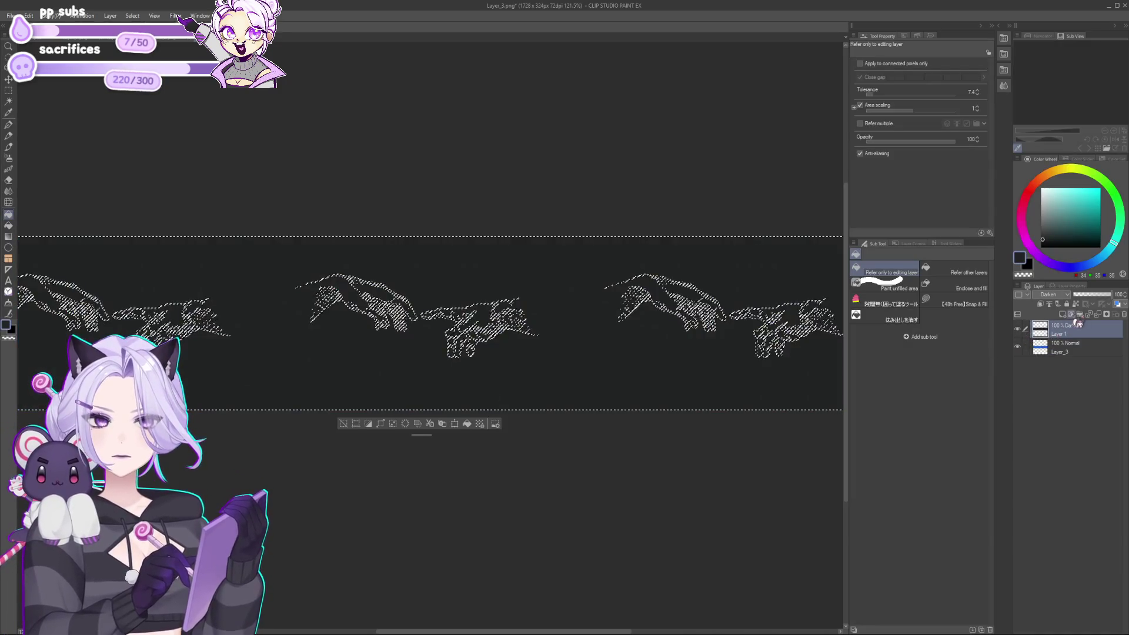
pyautogui.click(1079, 315)
pyautogui.hotkey('ctrl', 'shift', 'i')
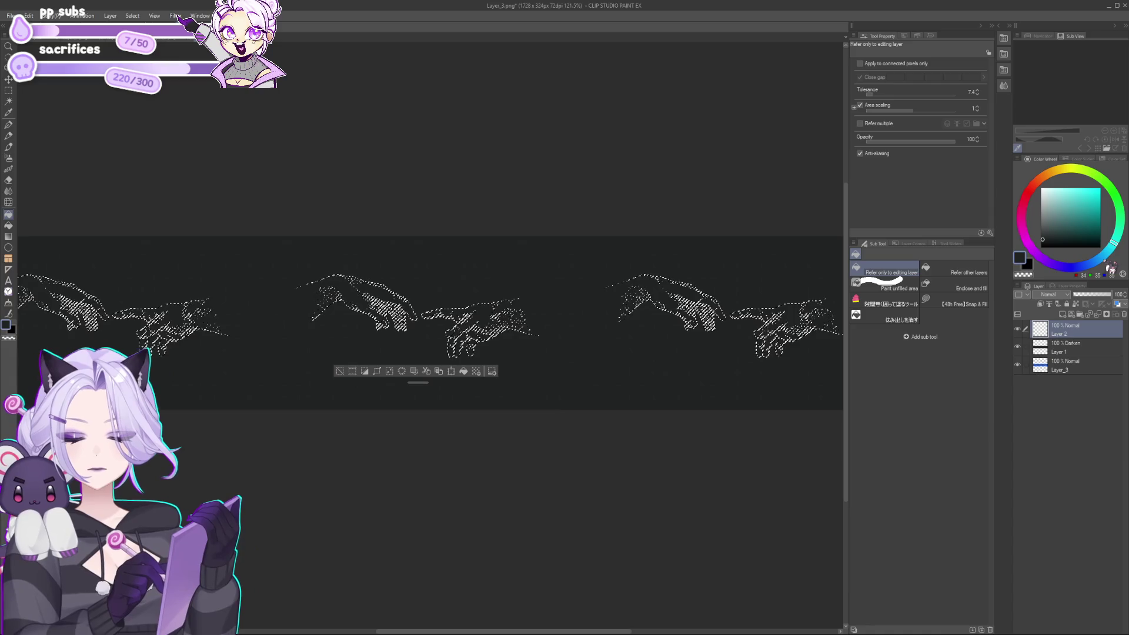
pyautogui.hotkey('ctrl', 'd')
pyautogui.click(1040, 189)
pyautogui.click(593, 256)
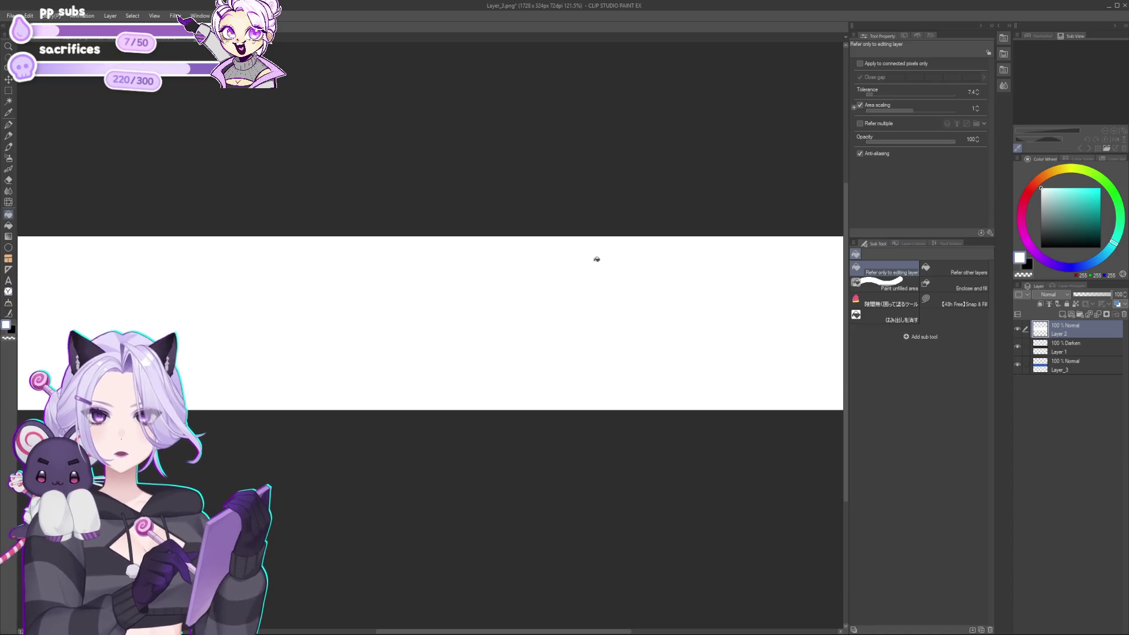
pyautogui.hotkey('ctrl', 'z')
pyautogui.hotkey('ctrl', 'z')
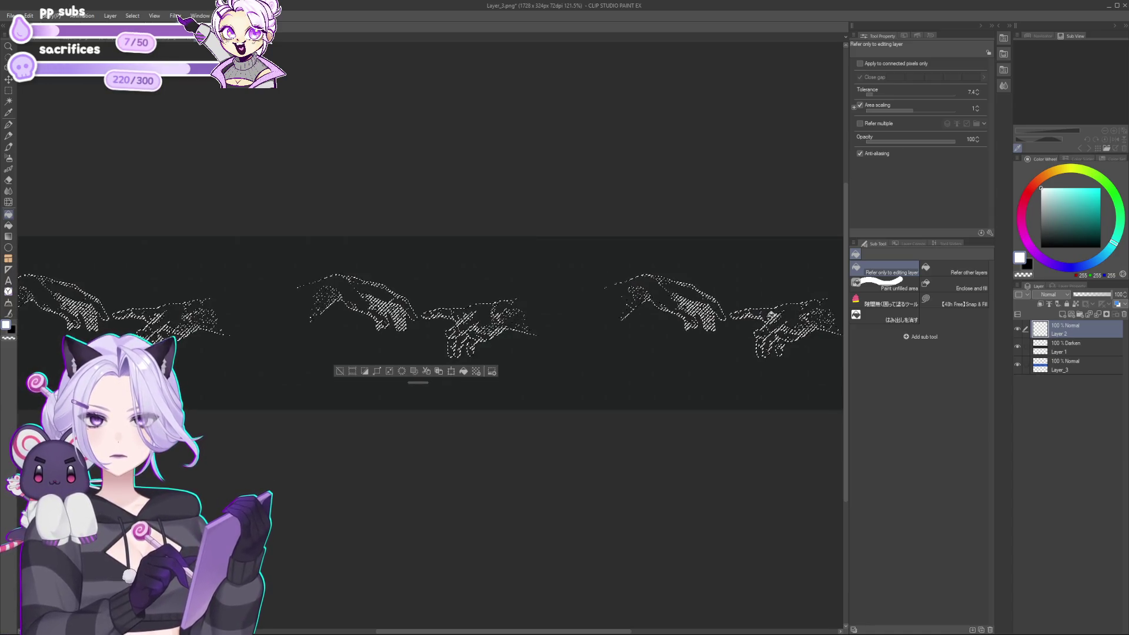
pyautogui.hotkey('ctrl', 'd')
pyautogui.hotkey('ctrl', 'z')
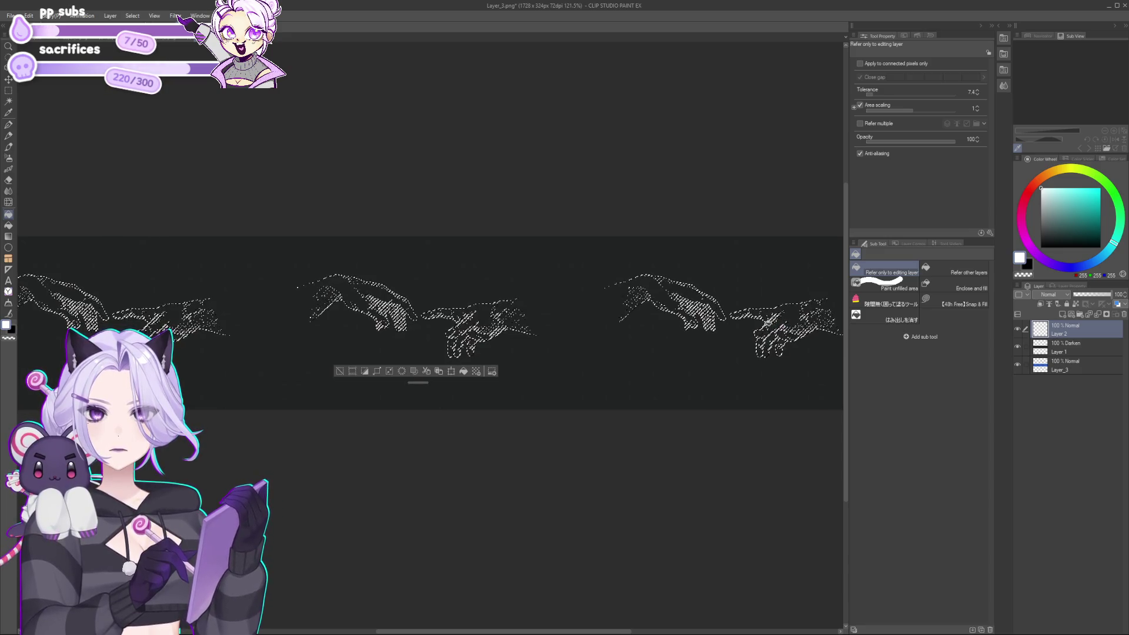
# Remove the Darken Layer 1, then open and cancel the Save As dialog.
pyautogui.scroll(2, 759, 339)
pyautogui.scroll(5, 760, 338)
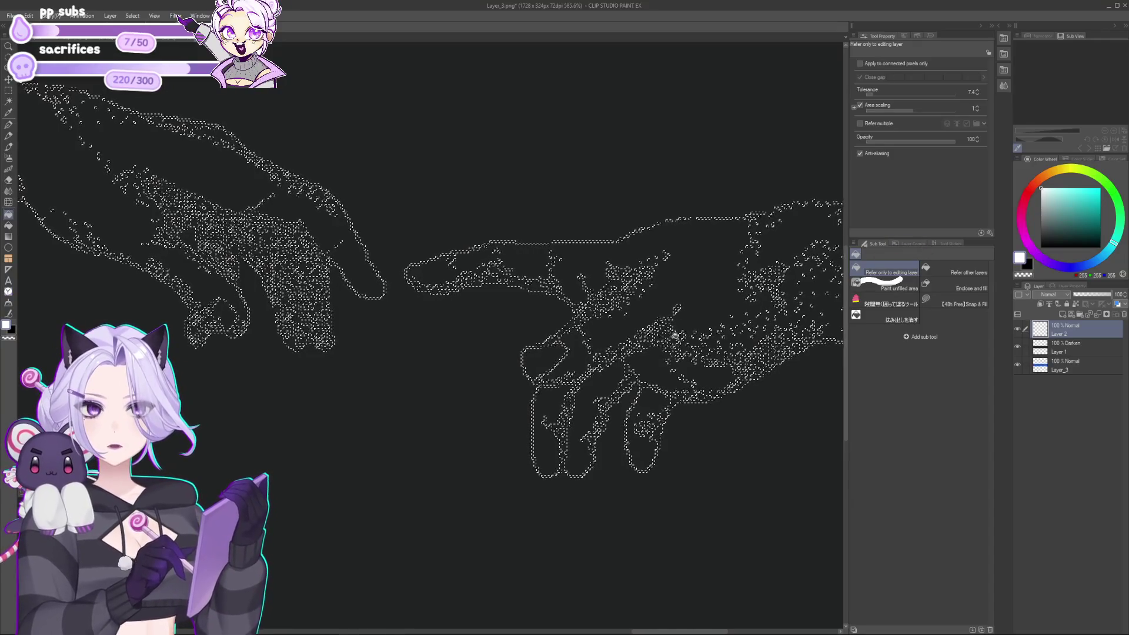
pyautogui.scroll(-5, 470, 360)
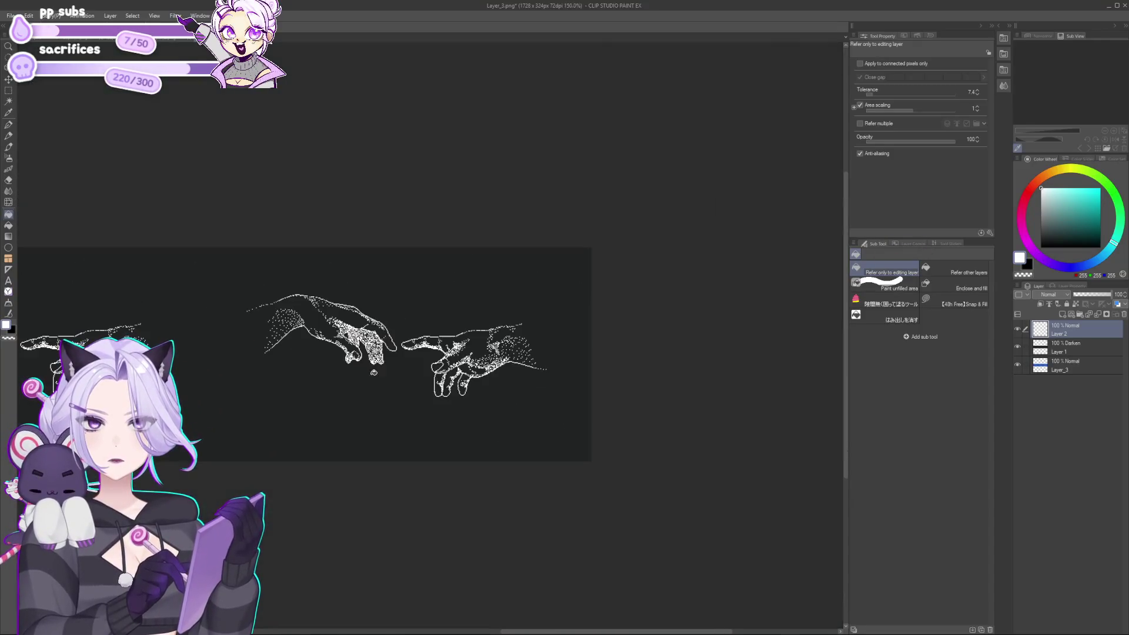
pyautogui.scroll(-3, 423, 395)
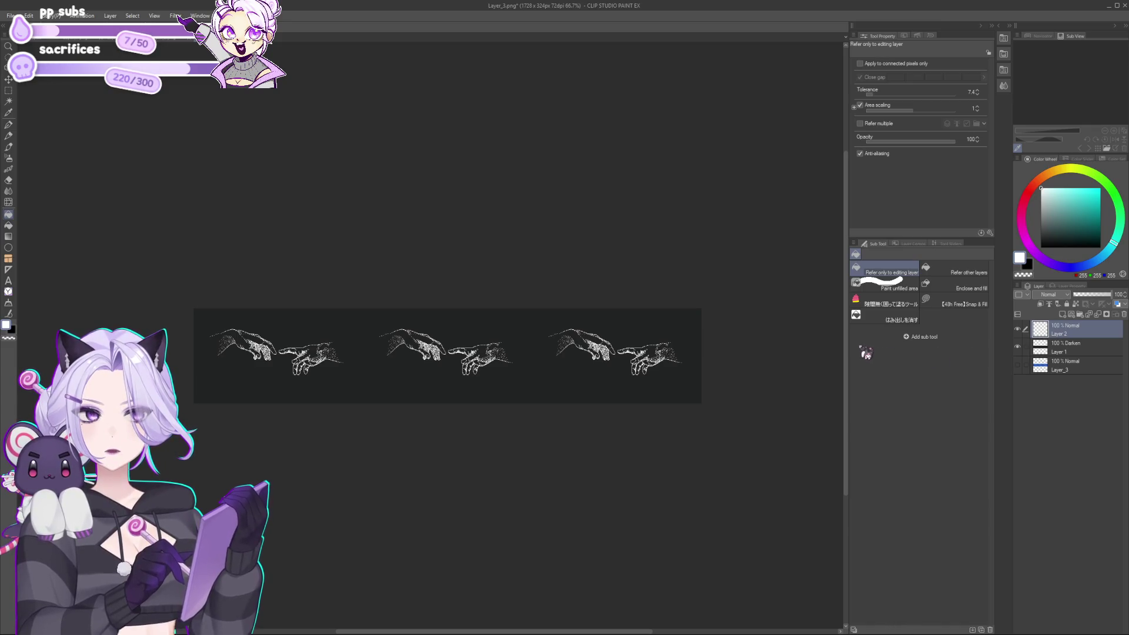
pyautogui.hotkey('ctrl', 'z')
pyautogui.hotkey('ctrl', 'shift', 's')
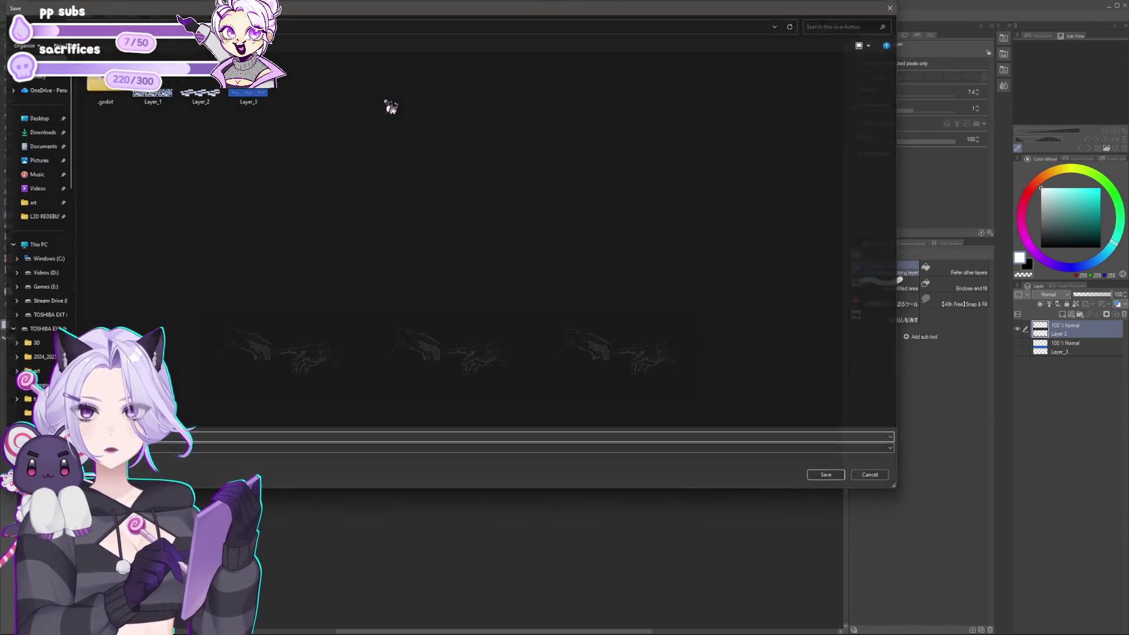
pyautogui.press('Escape')
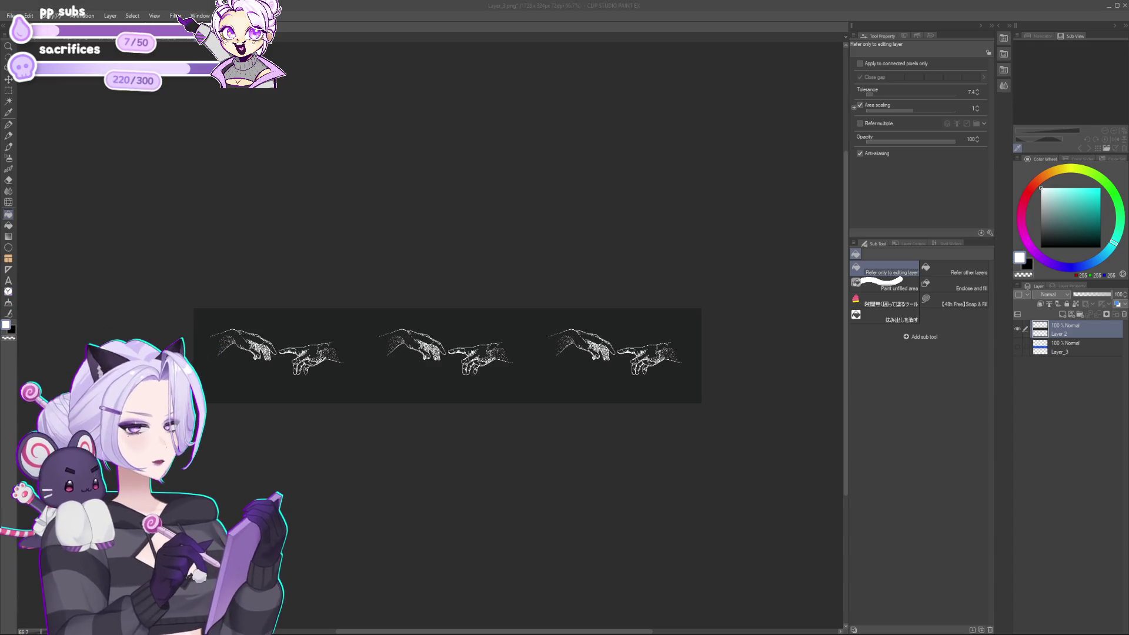
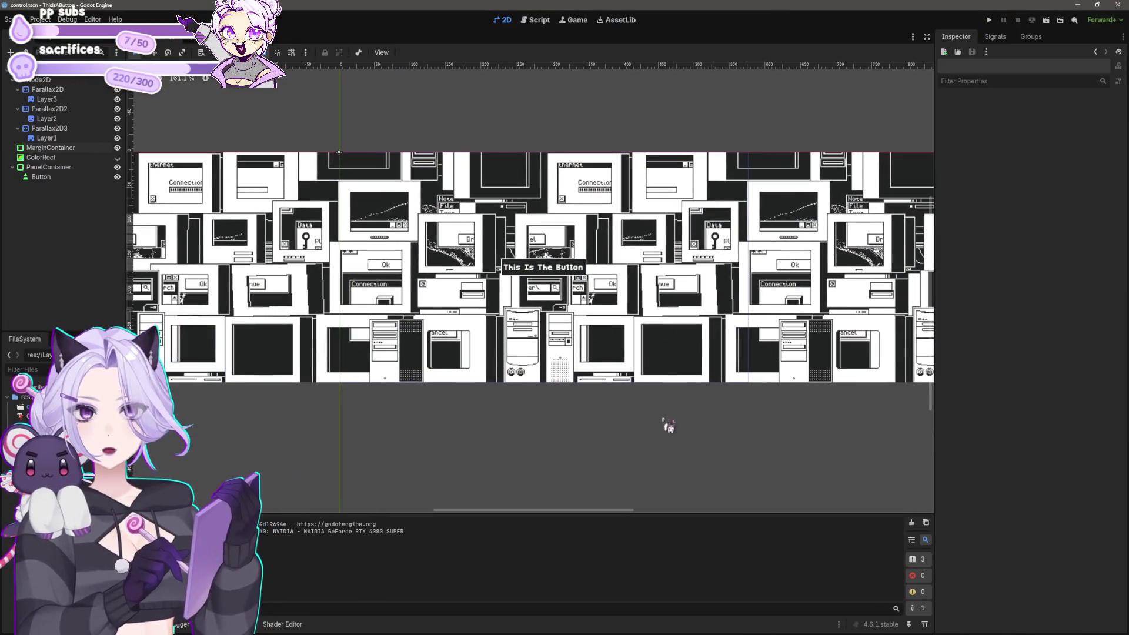
# Test-run the project, then close the running game window.
pyautogui.click(988, 20)
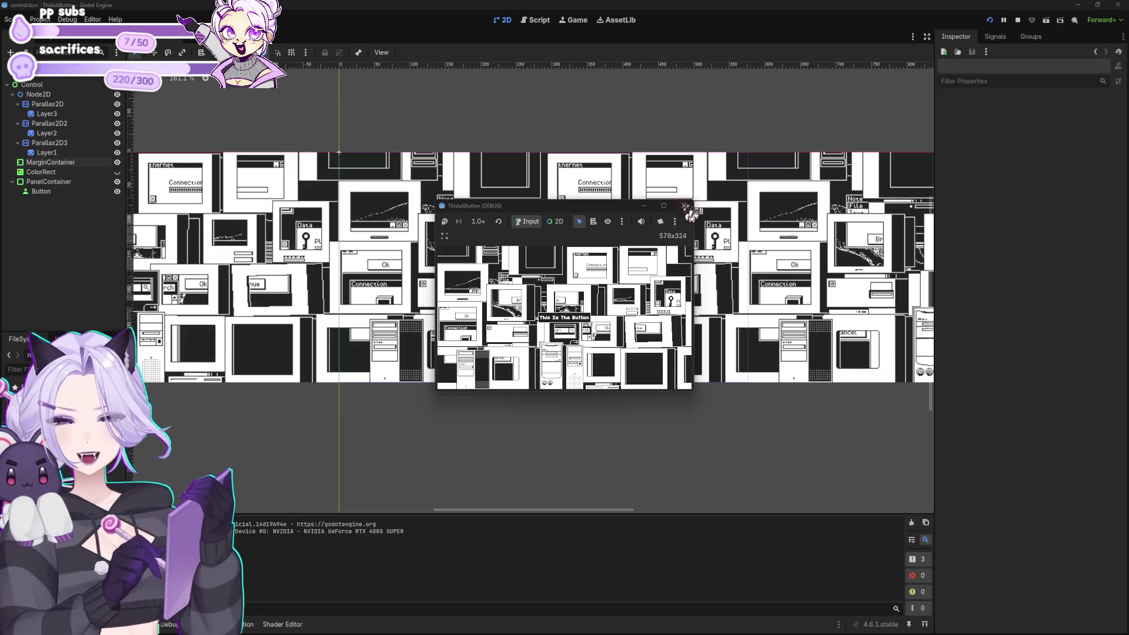
pyautogui.click(683, 205)
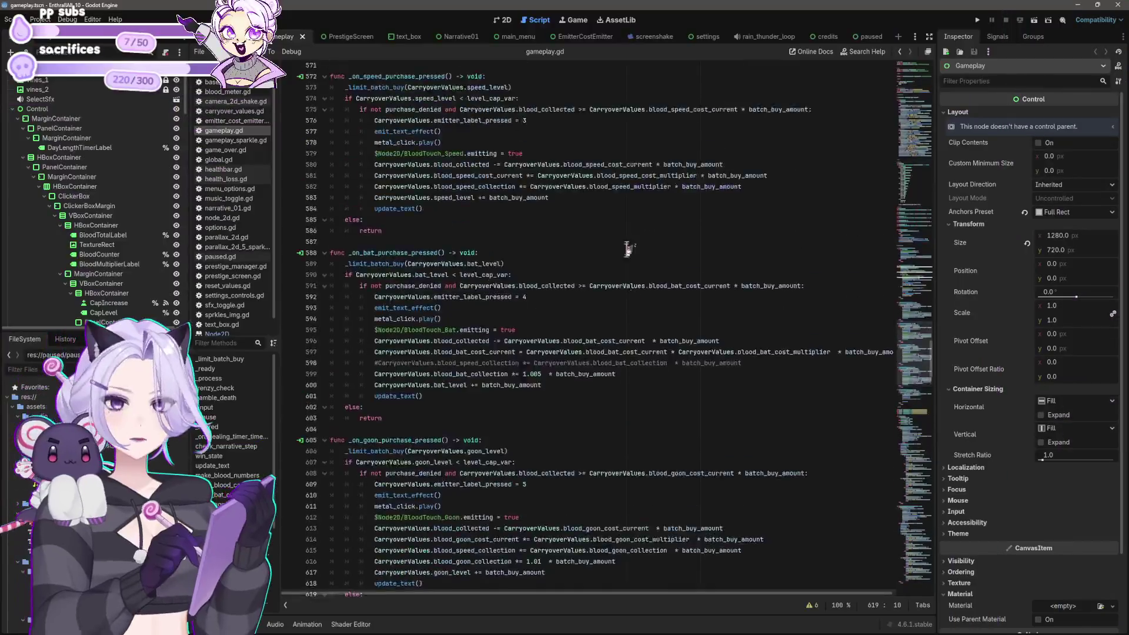
pyautogui.scroll(10, 630, 251)
pyautogui.moveTo(931, 341); pyautogui.dragTo(931, 77)
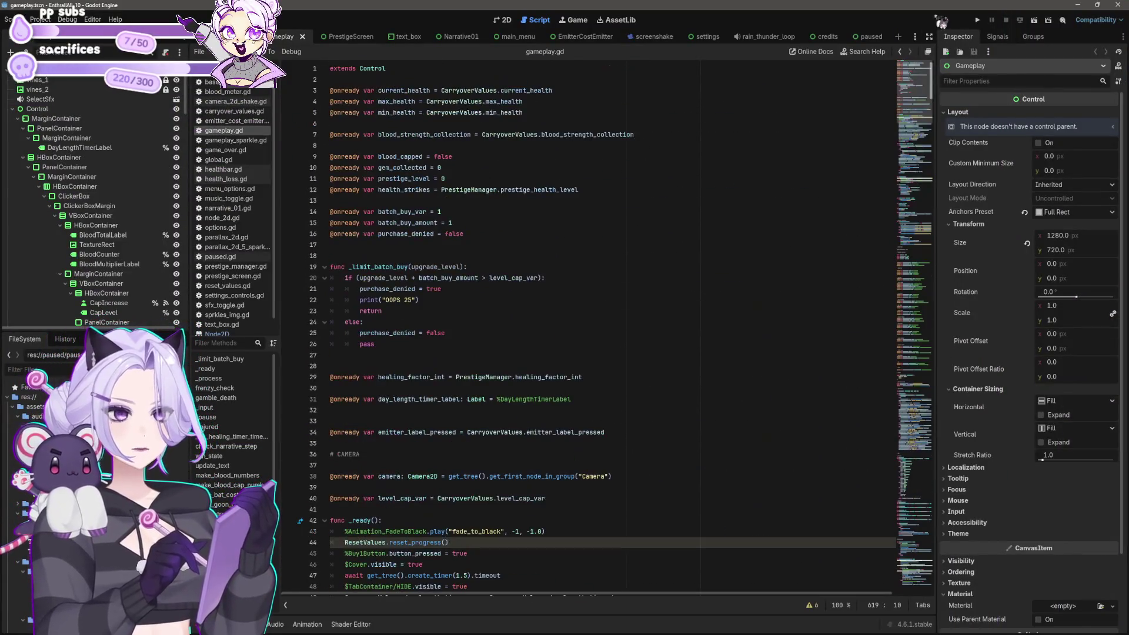
# In the 2D view, delete the CheatButton node from the Blood panel.
pyautogui.click(502, 20)
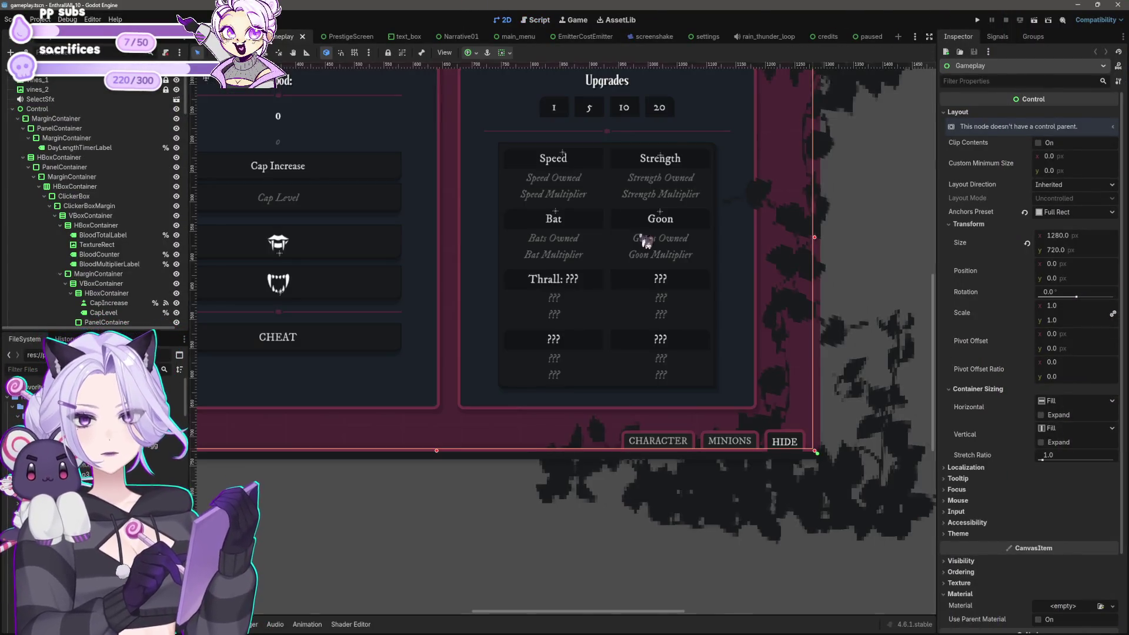
pyautogui.scroll(-5, 645, 241)
pyautogui.click(580, 541)
pyautogui.scroll(4, 604, 335)
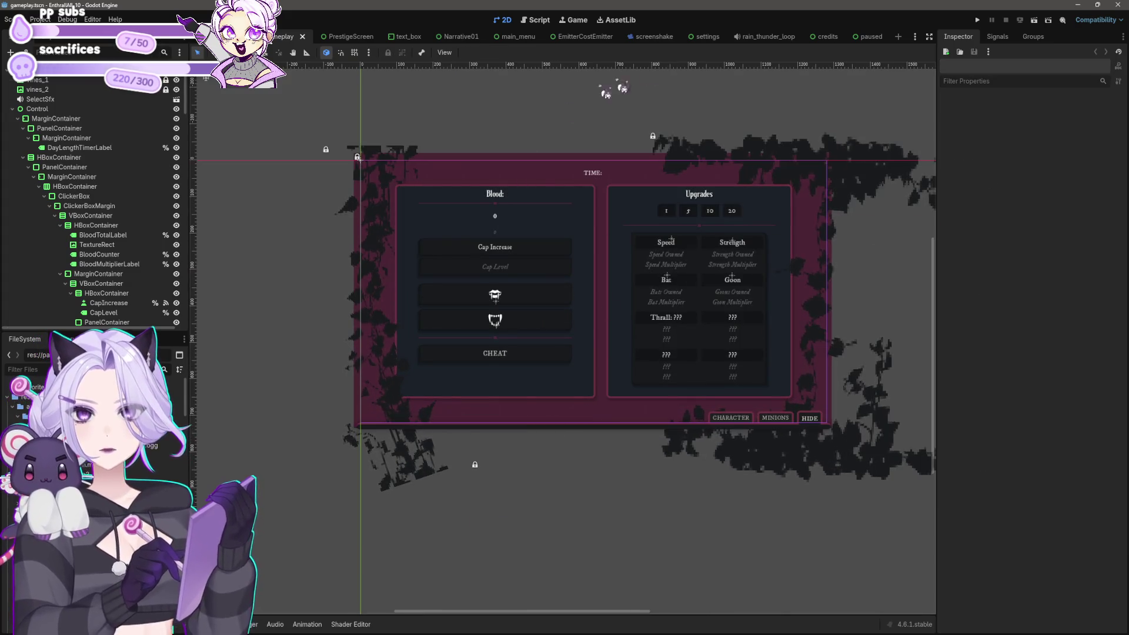
pyautogui.click(565, 354)
pyautogui.scroll(5, 558, 404)
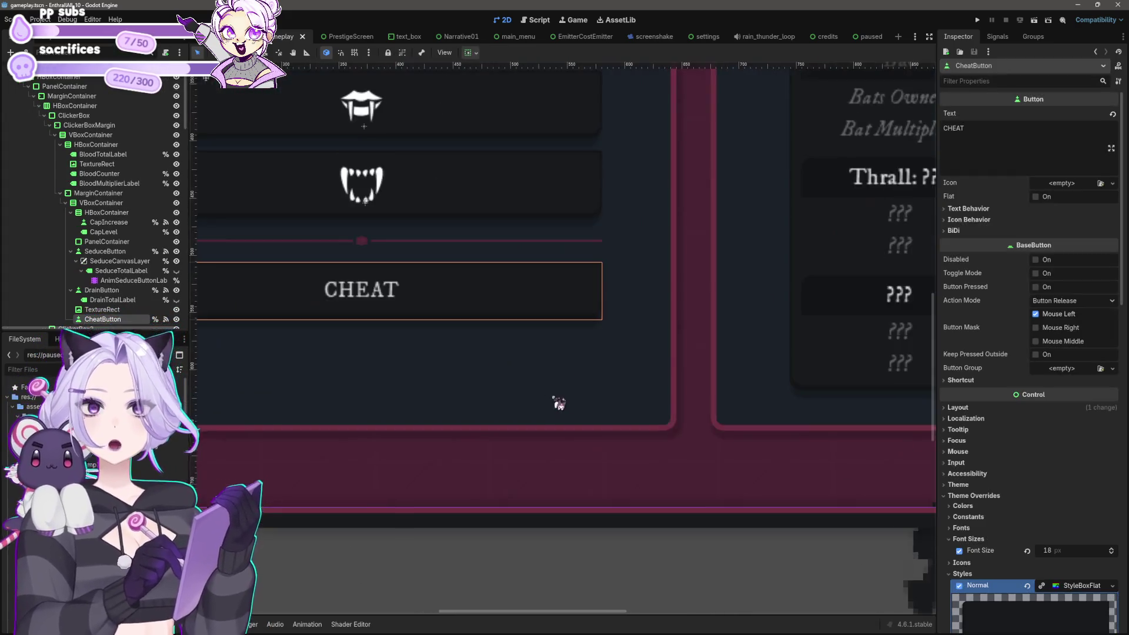
pyautogui.moveTo(558, 404); pyautogui.dragTo(703, 449)
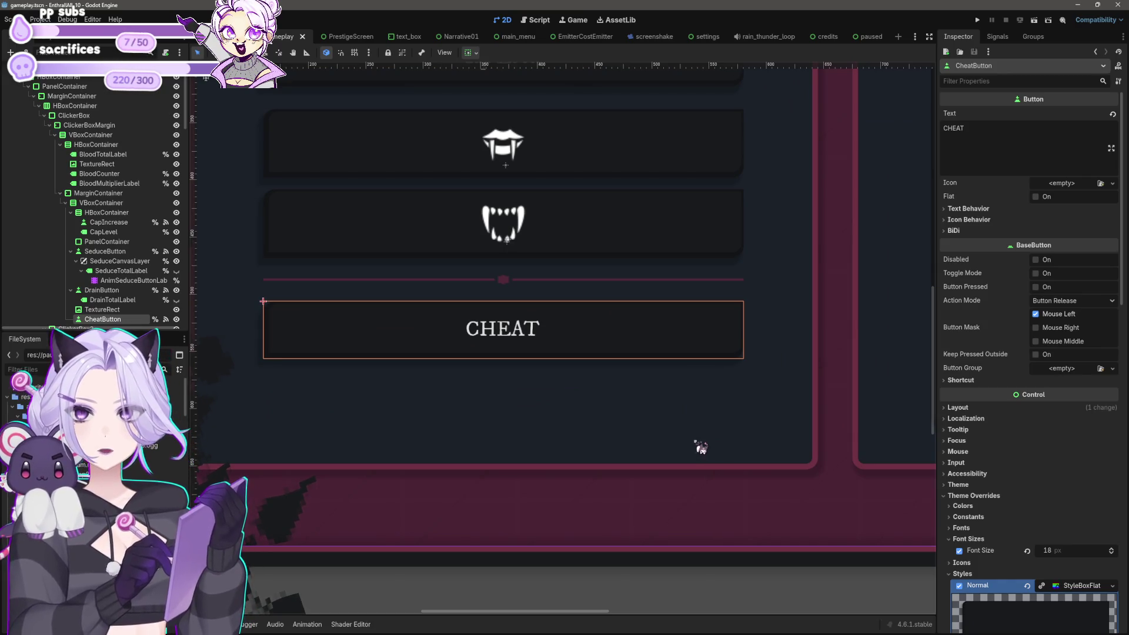
pyautogui.press('Delete')
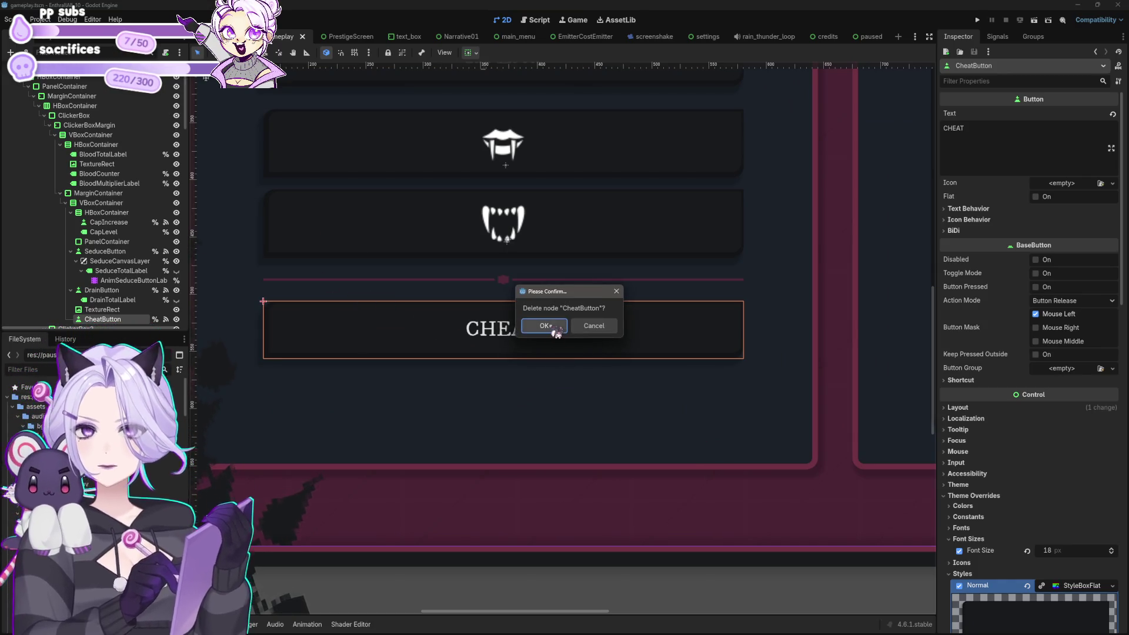
pyautogui.click(545, 326)
# Move the TextureRect divider above SeduceButton in the Scene tree.
pyautogui.scroll(-5, 573, 410)
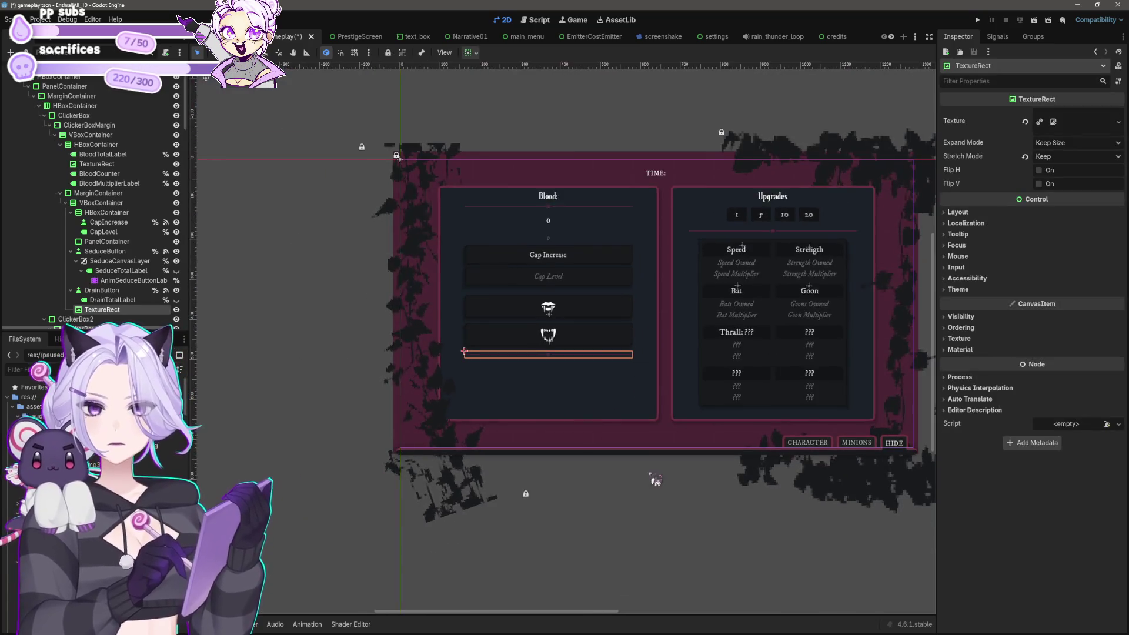
pyautogui.scroll(5, 572, 434)
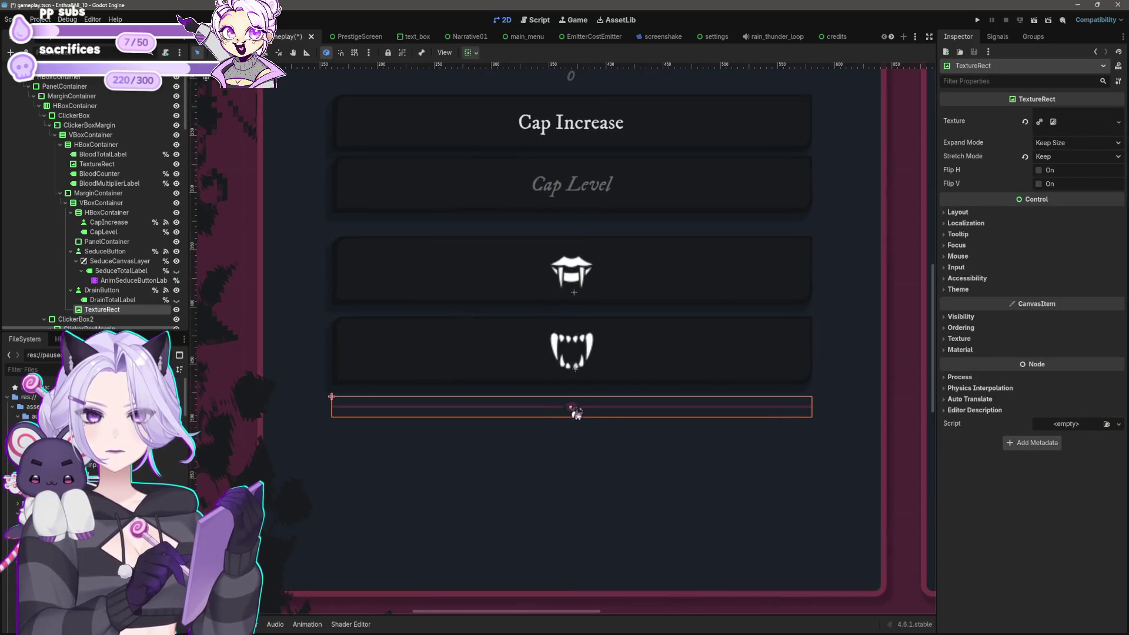
pyautogui.moveTo(103, 309); pyautogui.dragTo(117, 254)
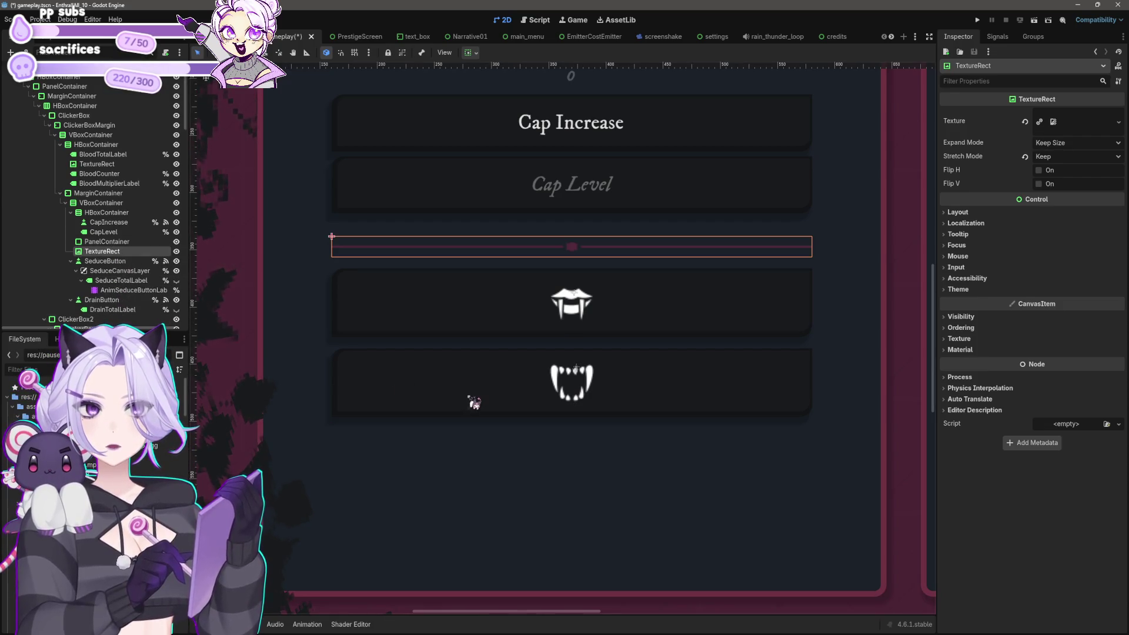
pyautogui.scroll(-5, 474, 403)
pyautogui.click(552, 434)
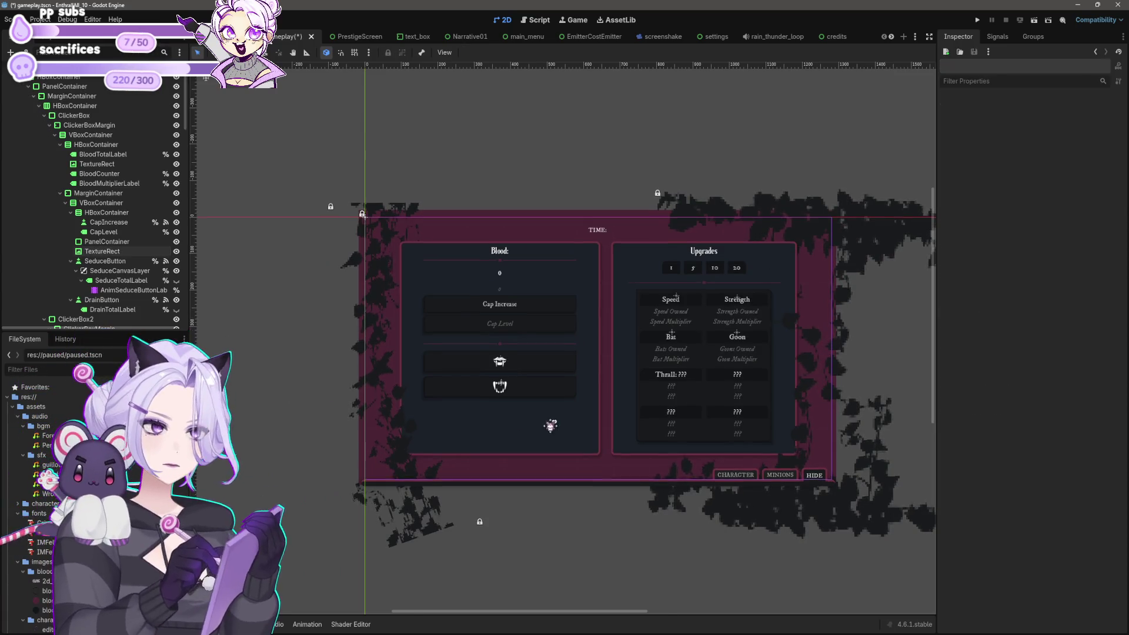
# Check the Cap Level label, then save the gameplay scene.
pyautogui.scroll(1, 551, 424)
pyautogui.scroll(2, 512, 416)
pyautogui.click(468, 268)
pyautogui.scroll(2, 474, 247)
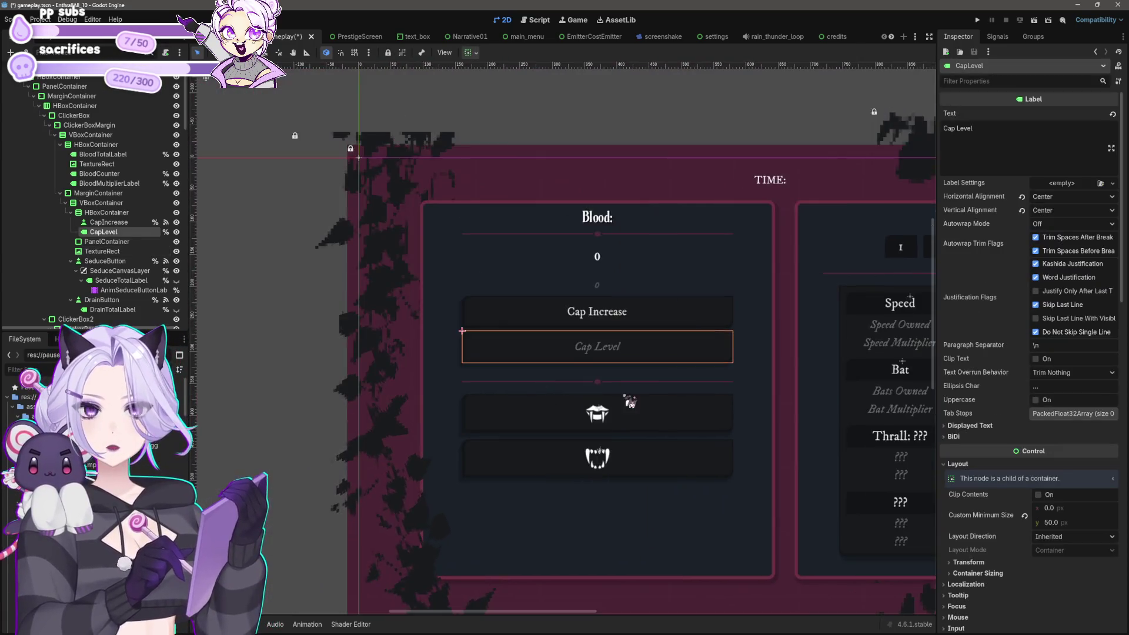
pyautogui.scroll(2, 630, 402)
pyautogui.scroll(-3, 734, 503)
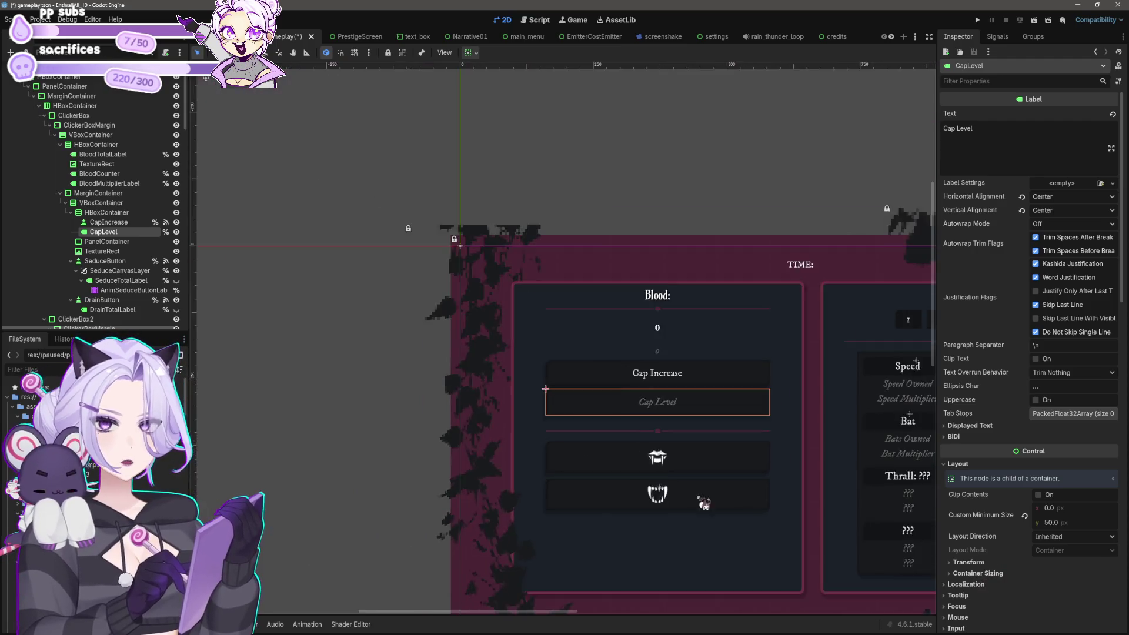
pyautogui.scroll(-3, 704, 503)
pyautogui.click(647, 459)
pyautogui.scroll(1, 437, 422)
pyautogui.scroll(2, 500, 455)
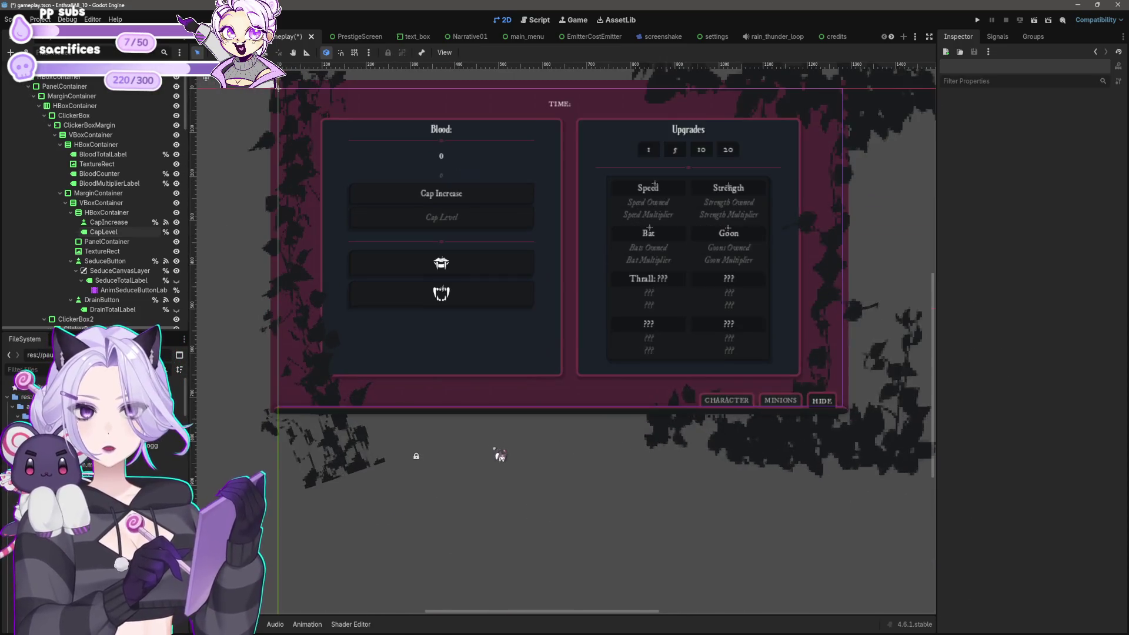
pyautogui.hotkey('ctrl', 's')
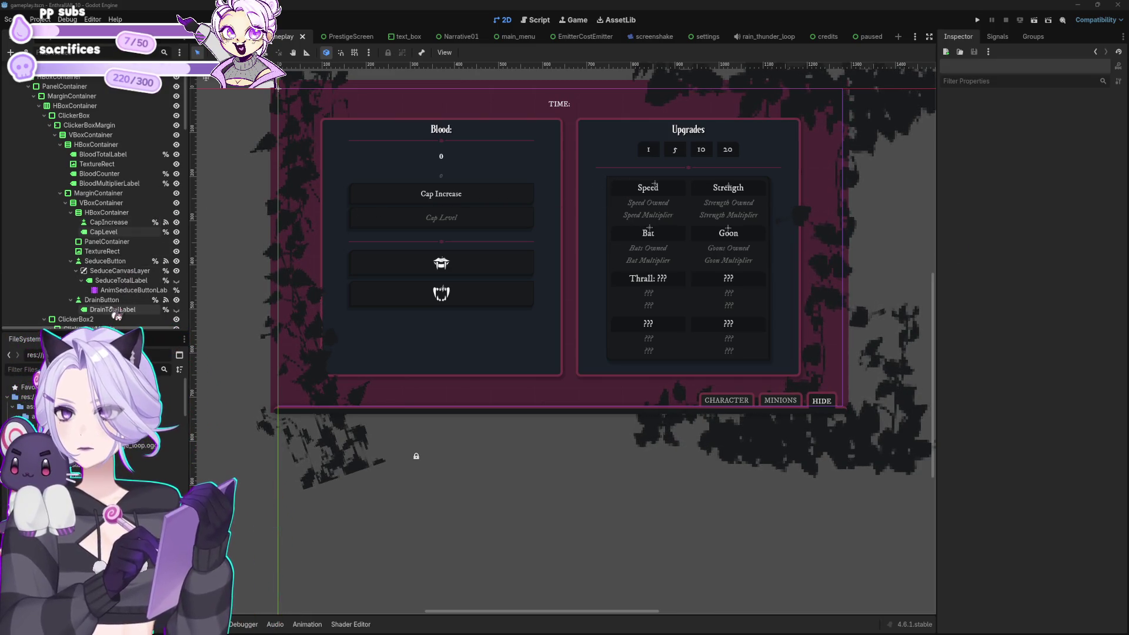
# Set SeduceButton's Tooltip Text to 'SUCK' and run the project to test it.
pyautogui.click(439, 273)
pyautogui.click(1002, 82)
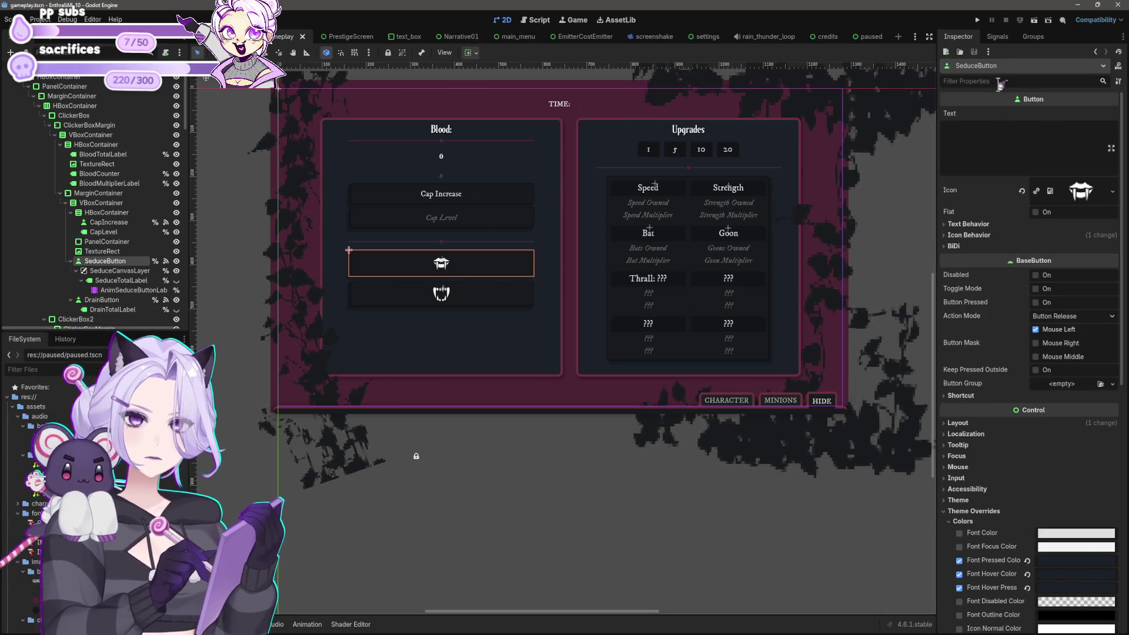
pyautogui.write('tool')
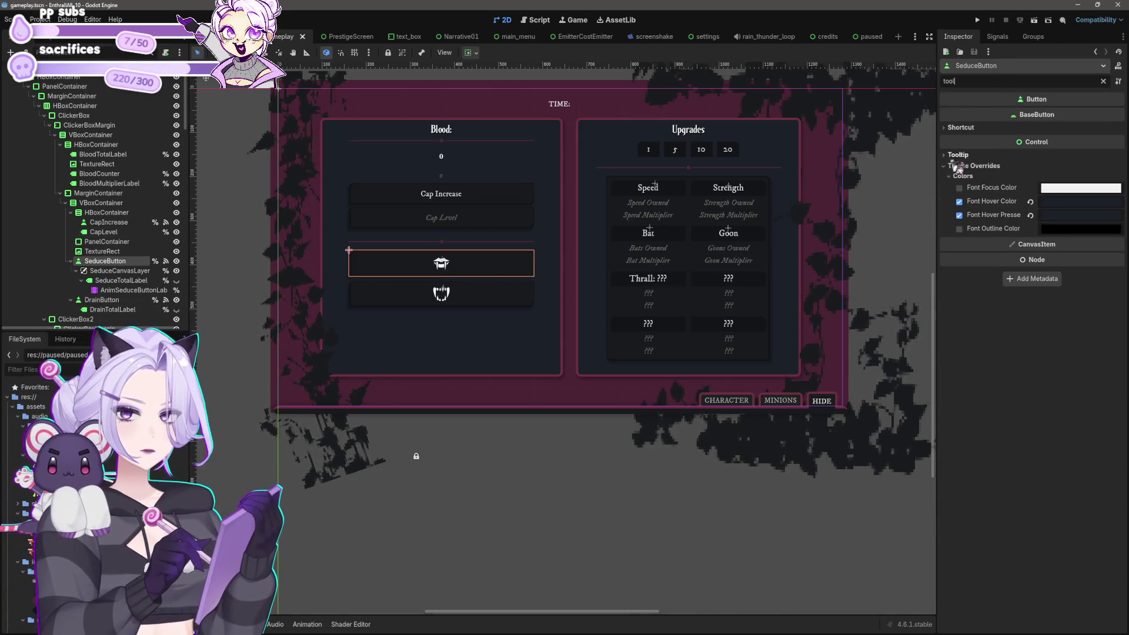
pyautogui.click(955, 157)
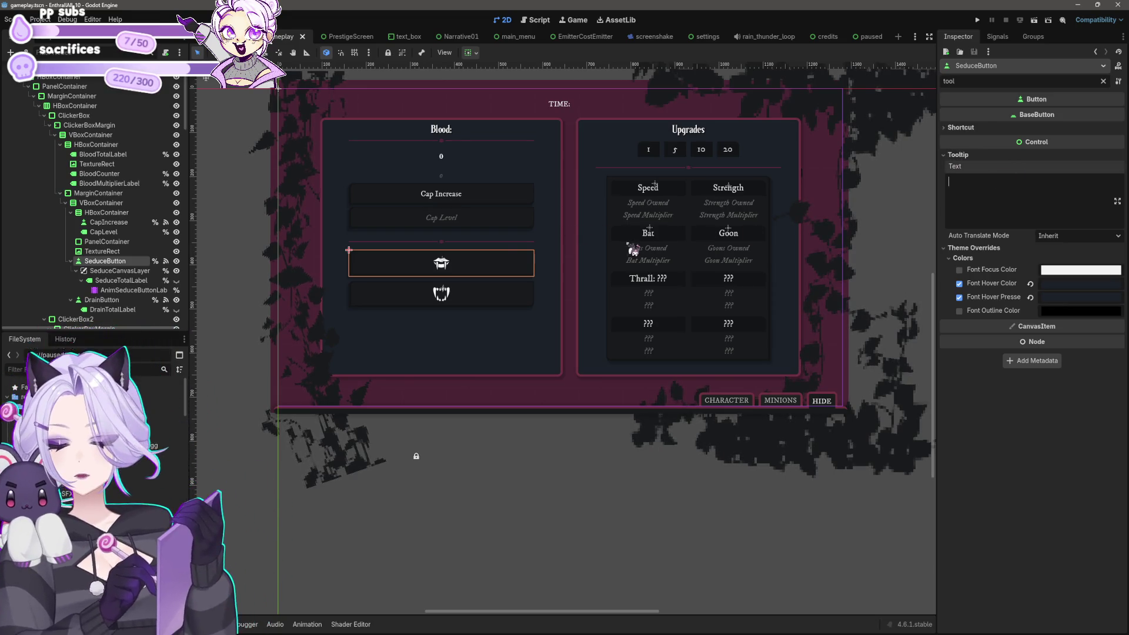
pyautogui.write('SUCK')
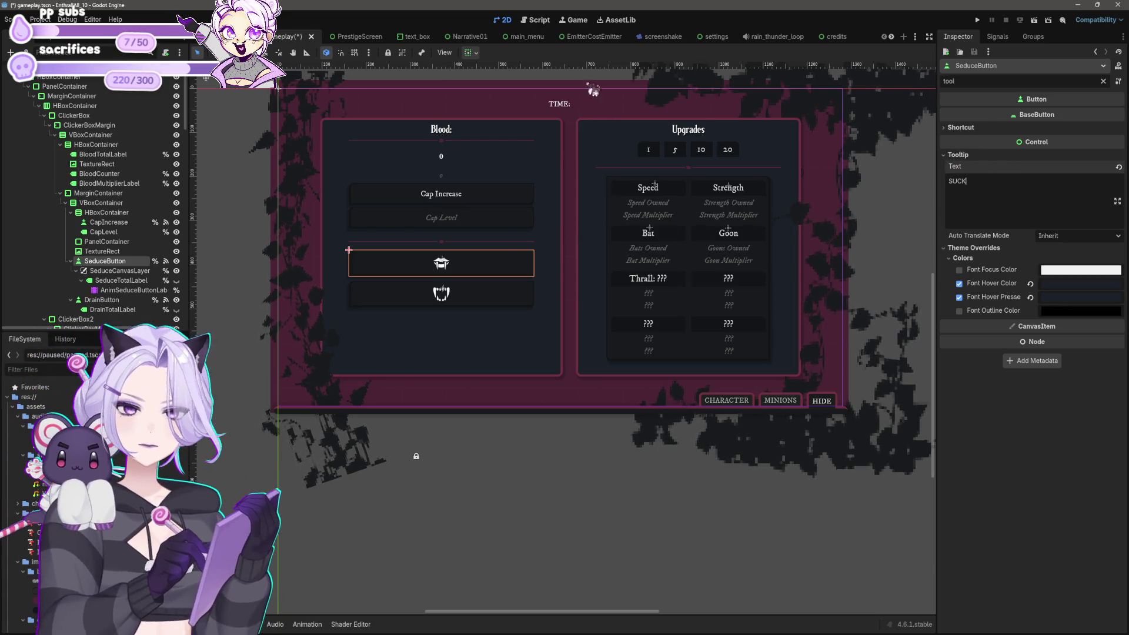
pyautogui.click(977, 20)
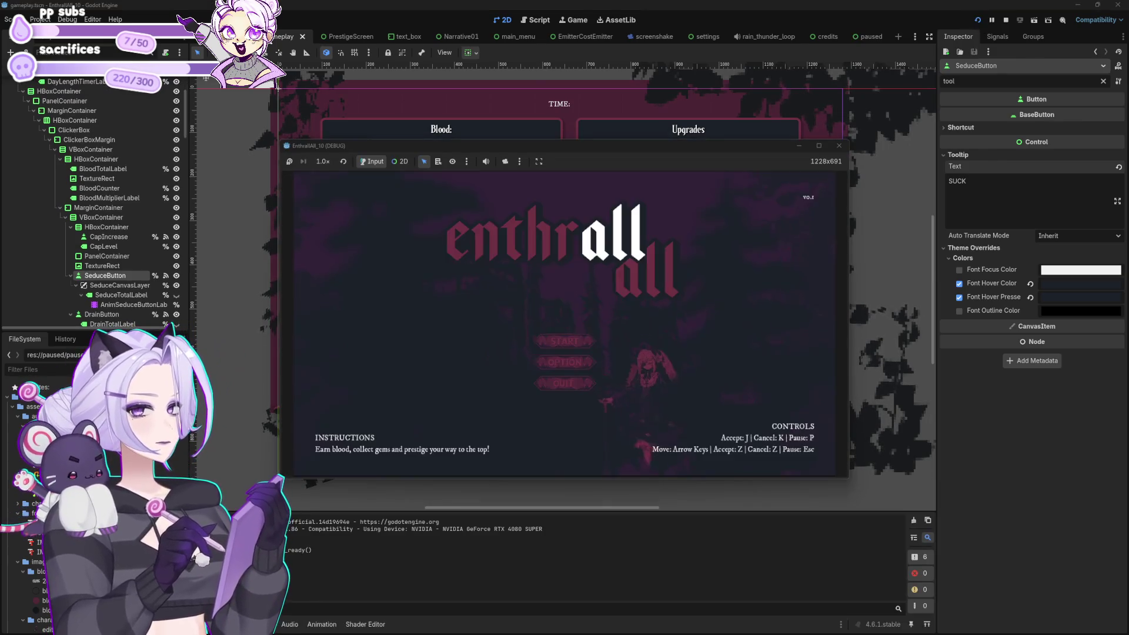
# Start a game, click the fang button to check the SUCK tooltip, then close it.
pyautogui.click(590, 348)
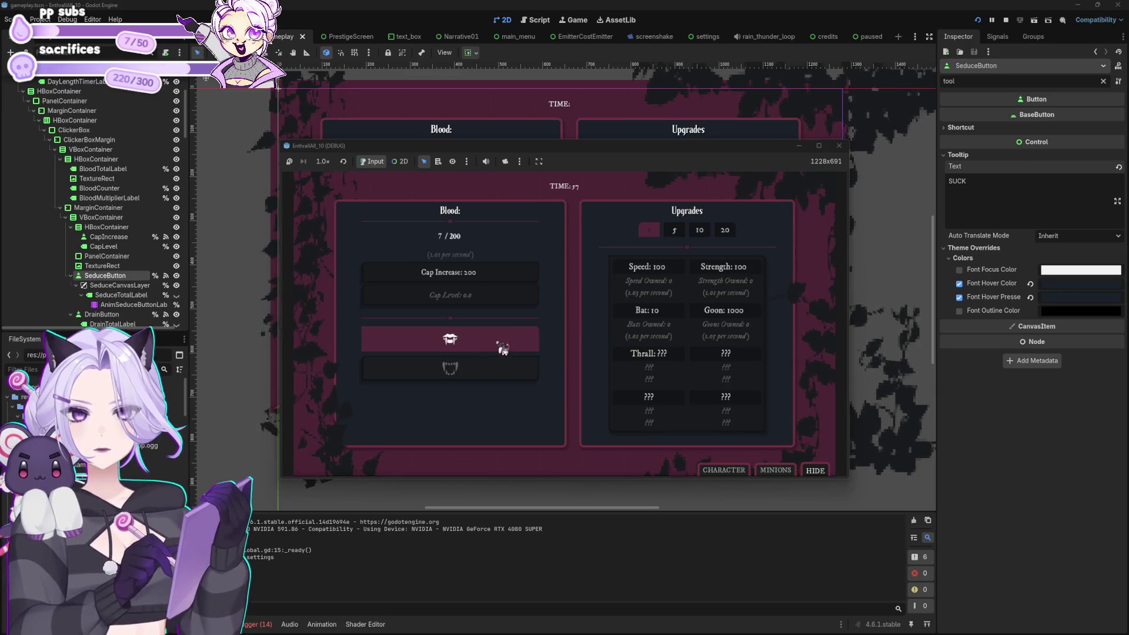
pyautogui.click(423, 343)
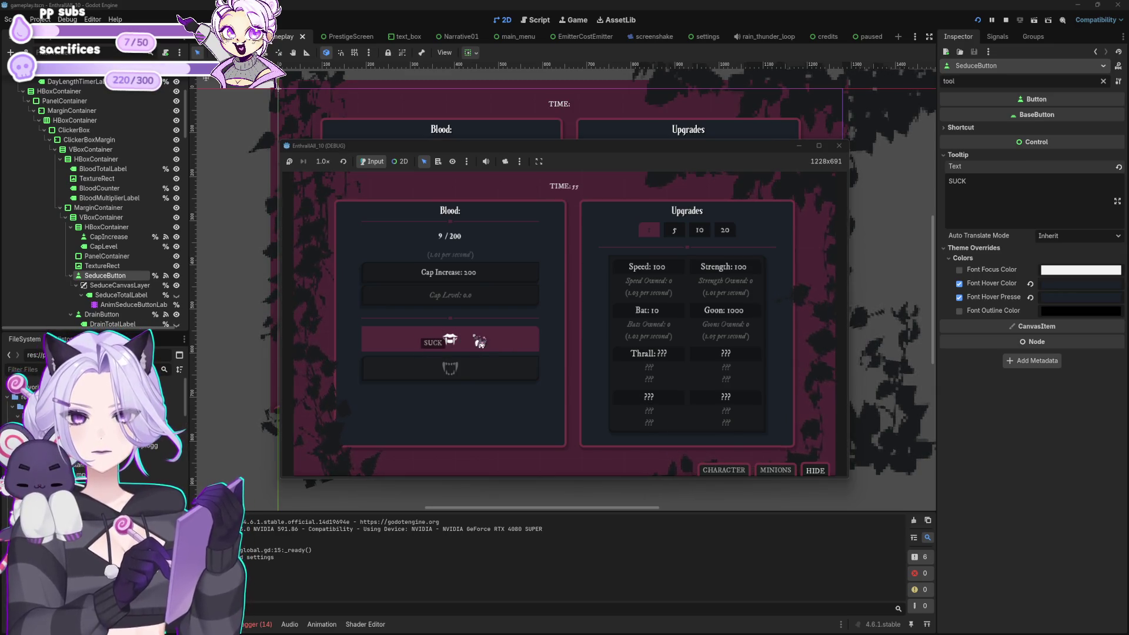
pyautogui.click(465, 339)
pyautogui.click(473, 340)
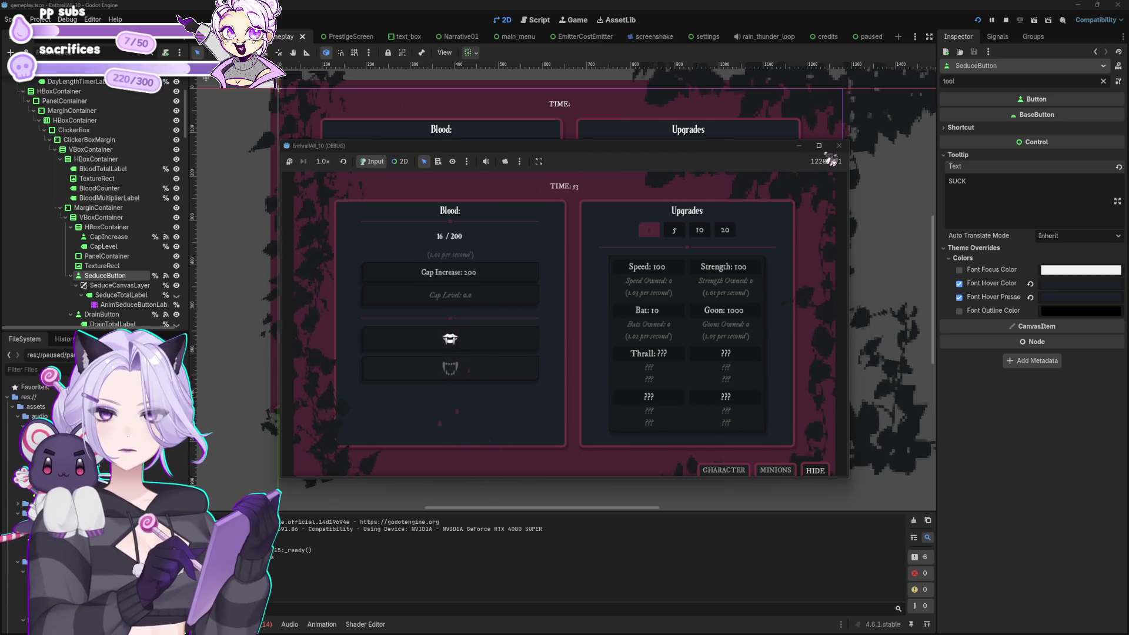
pyautogui.click(839, 145)
# Keep auto translate mode at Inherit and select the SUCK tooltip text.
pyautogui.click(1072, 236)
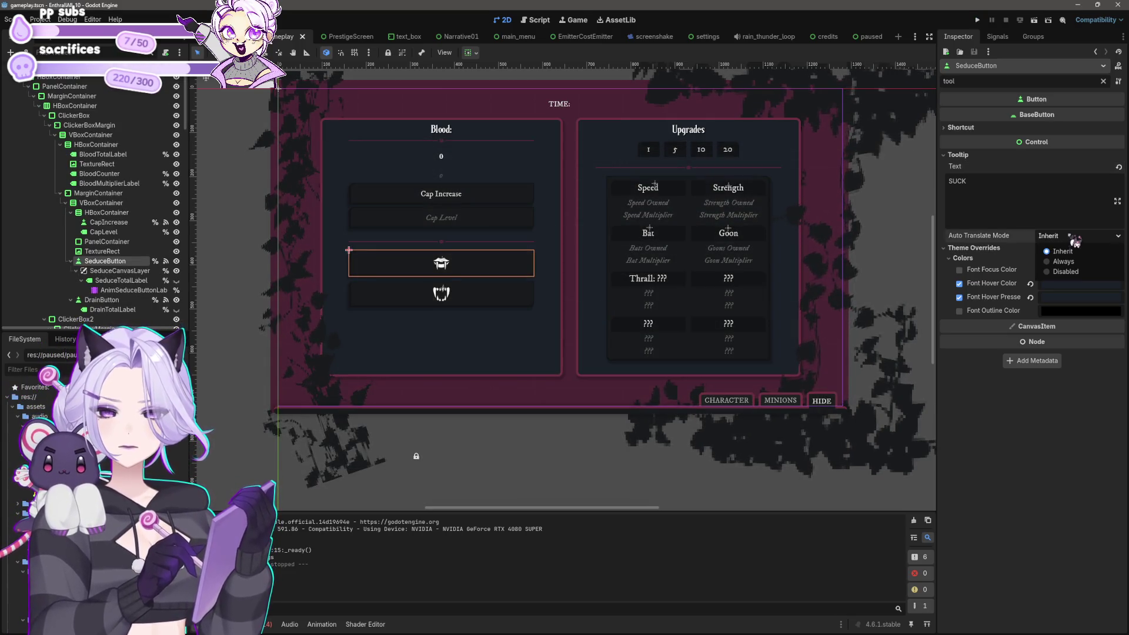
pyautogui.click(1074, 241)
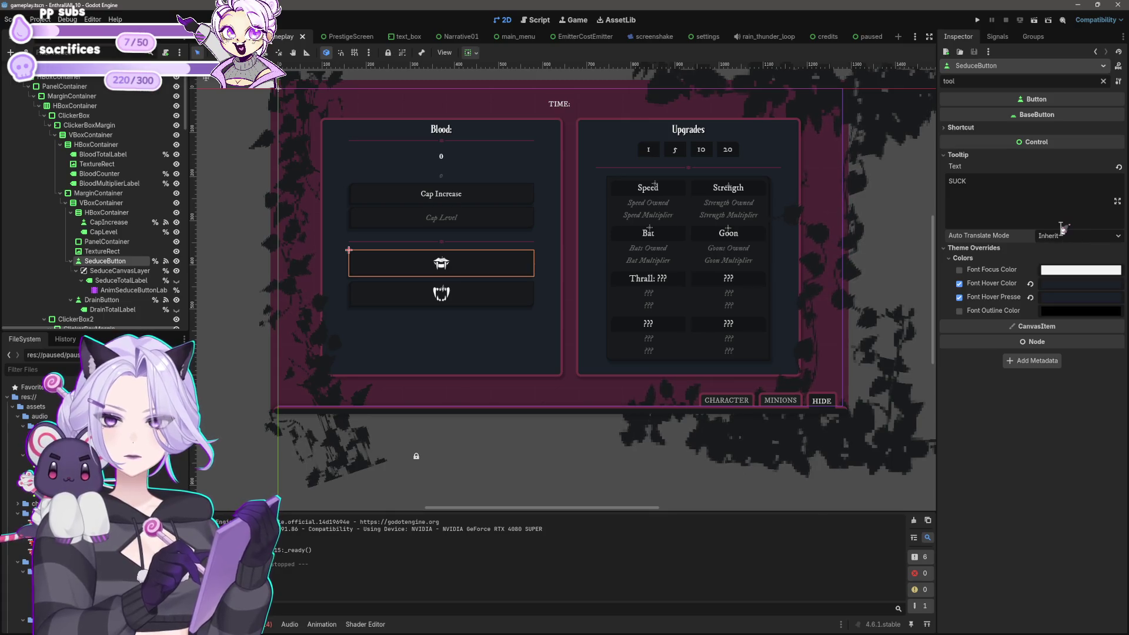
pyautogui.click(1097, 177)
pyautogui.hotkey('ctrl', 'a')
# Clear the Seduce button's old tooltip text.
pyautogui.press('BackSpace')
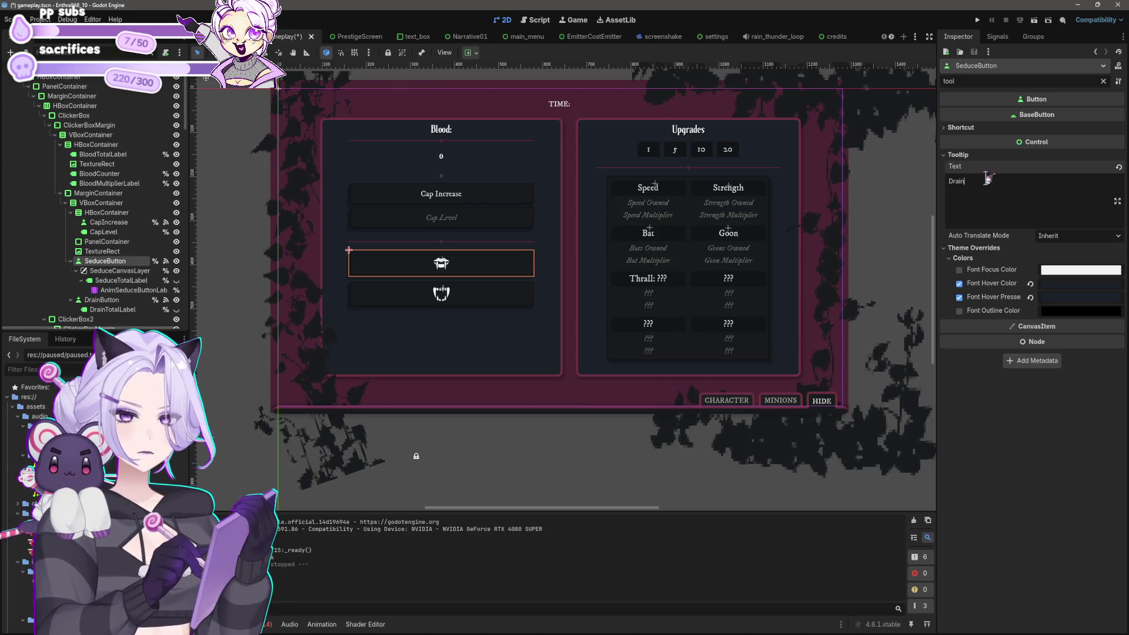
pyautogui.hotkey('ctrl', 'a')
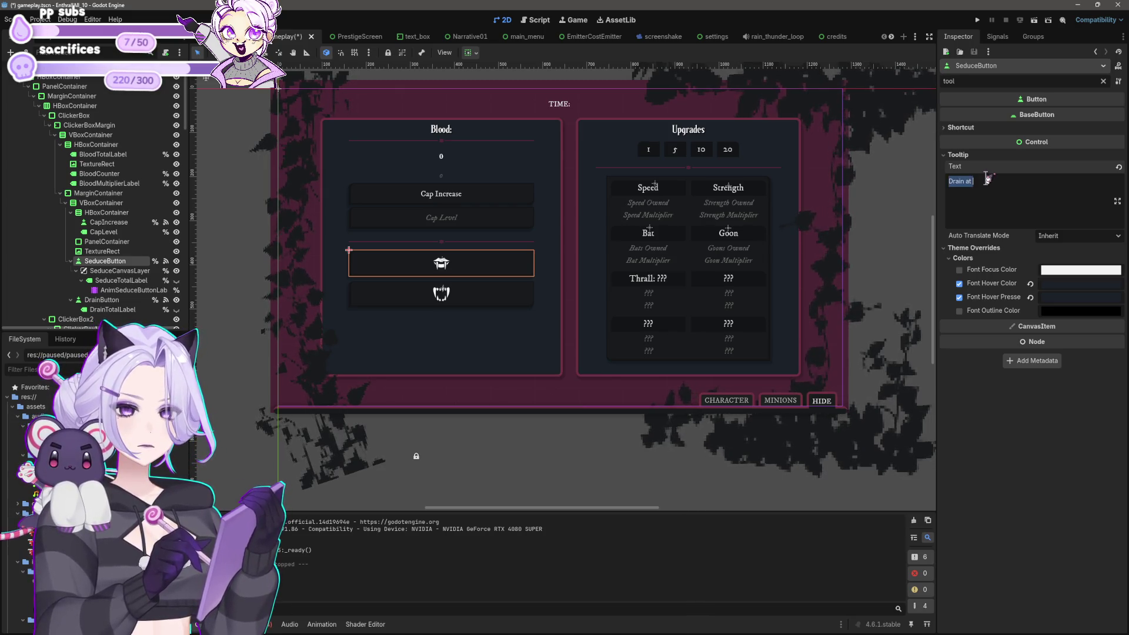
pyautogui.press('BackSpace')
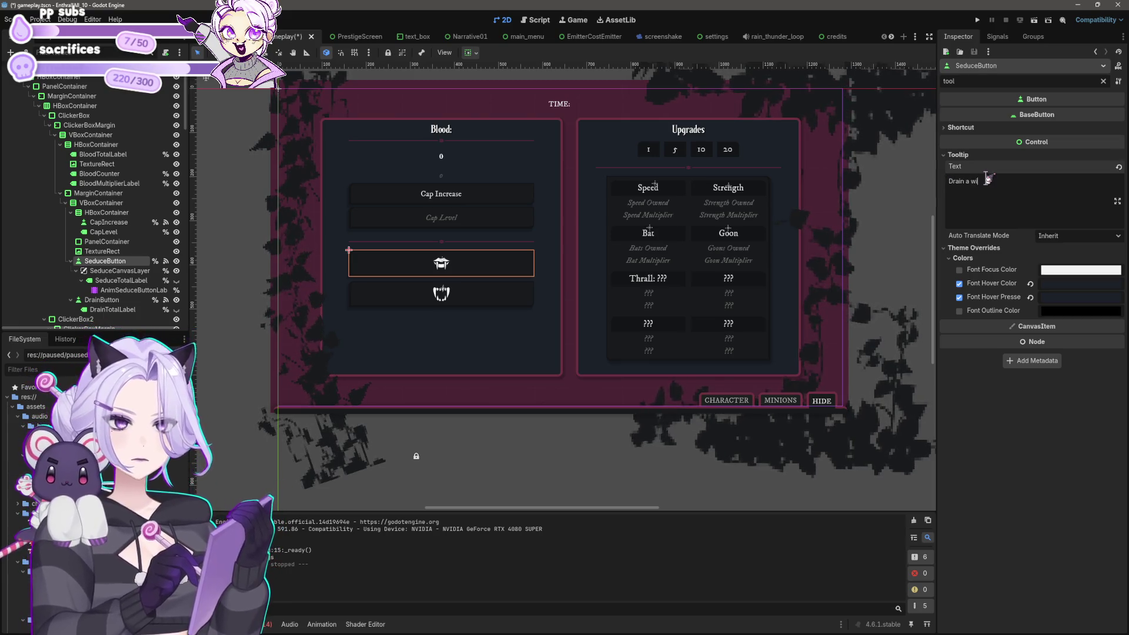
pyautogui.write('.')
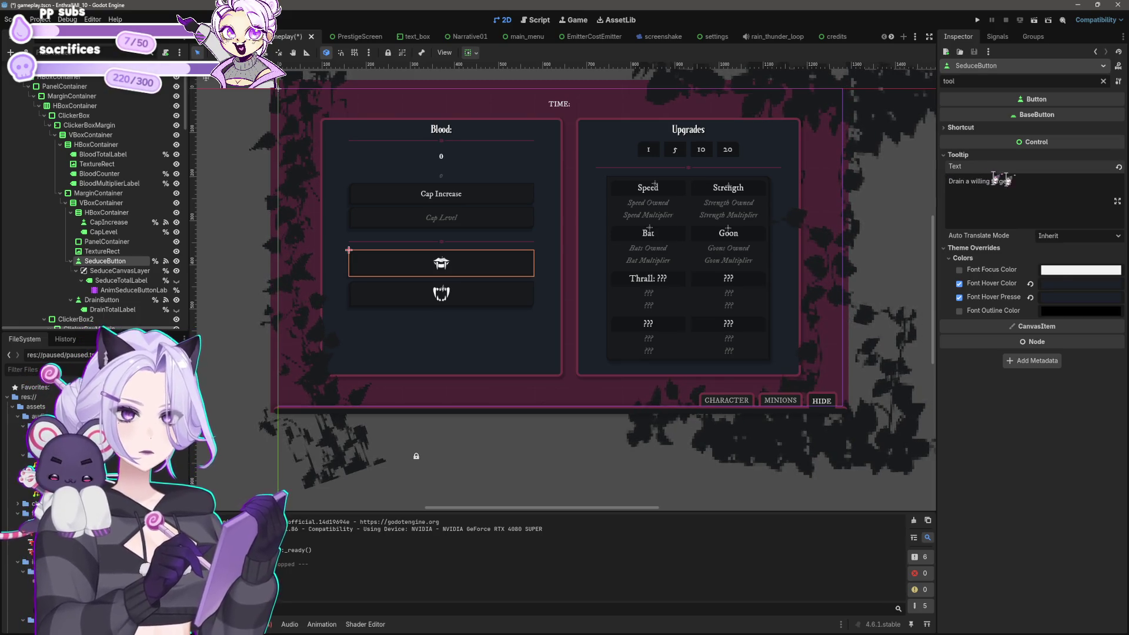
# Give DrainButton the tooltip 'A higher risk, higher reward attack.' and save the scene.
pyautogui.click(500, 300)
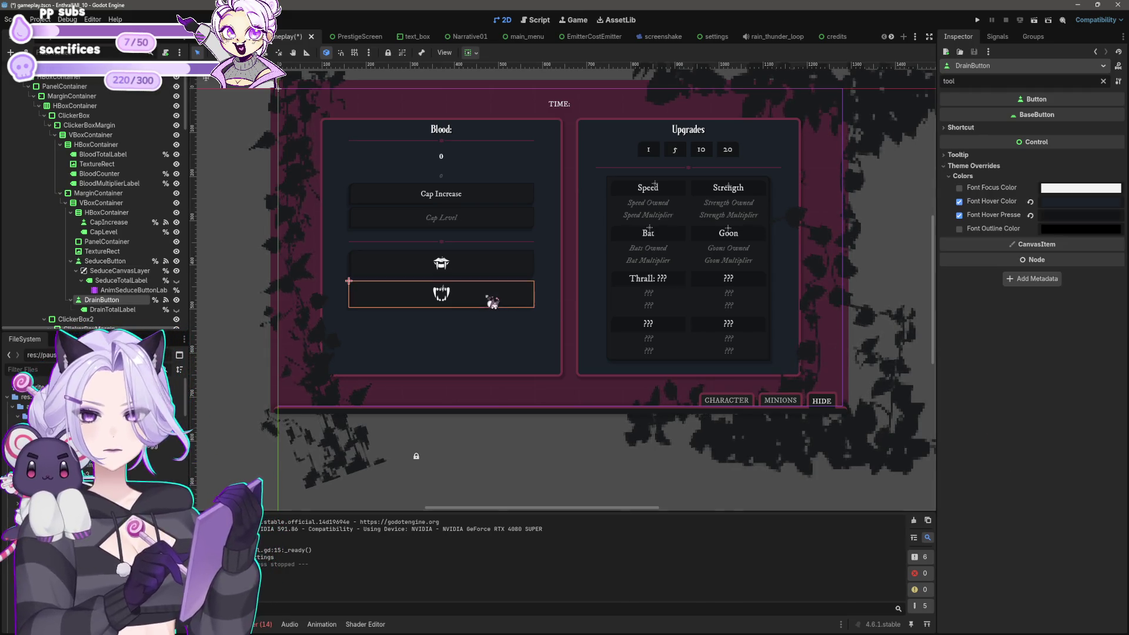
pyautogui.click(997, 199)
pyautogui.write('Risk a')
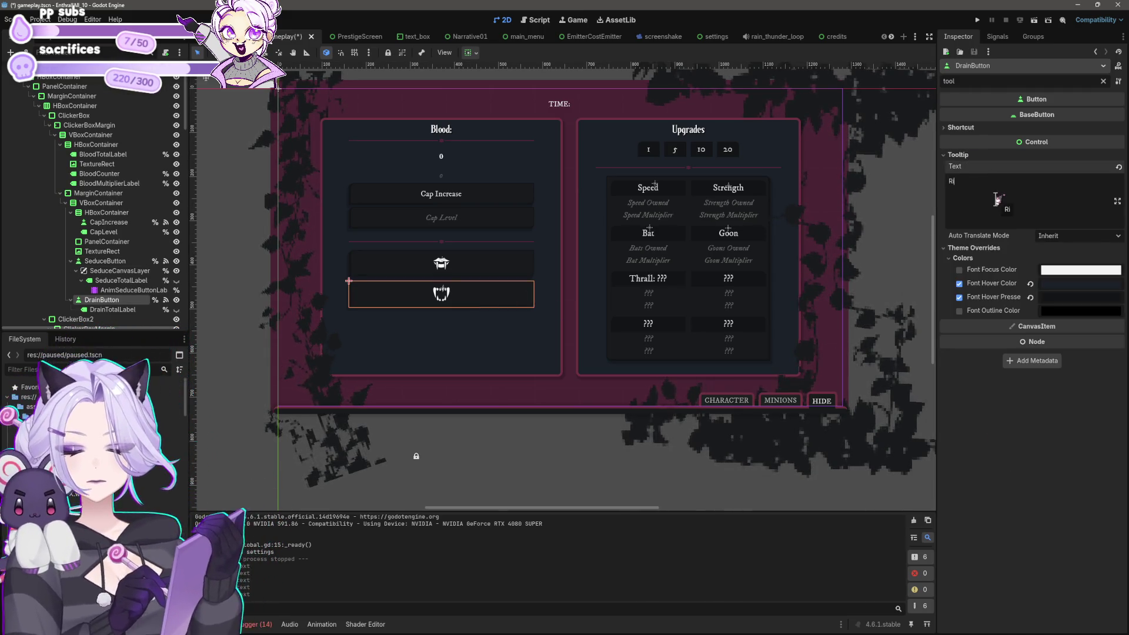
pyautogui.hotkey('ctrl', 'a')
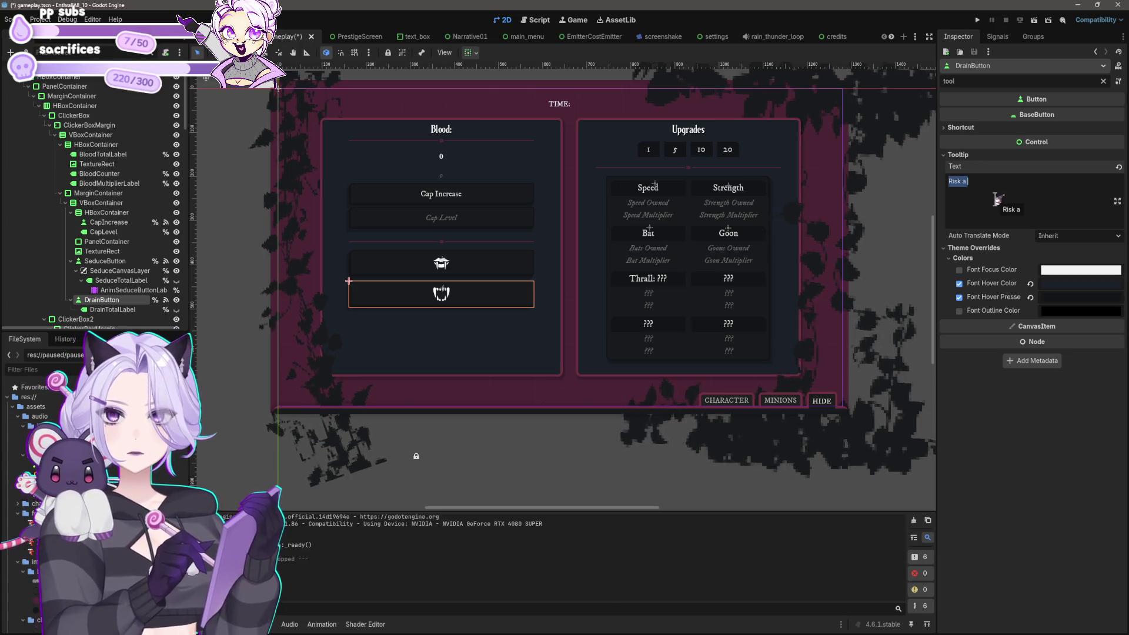
pyautogui.write('A higher')
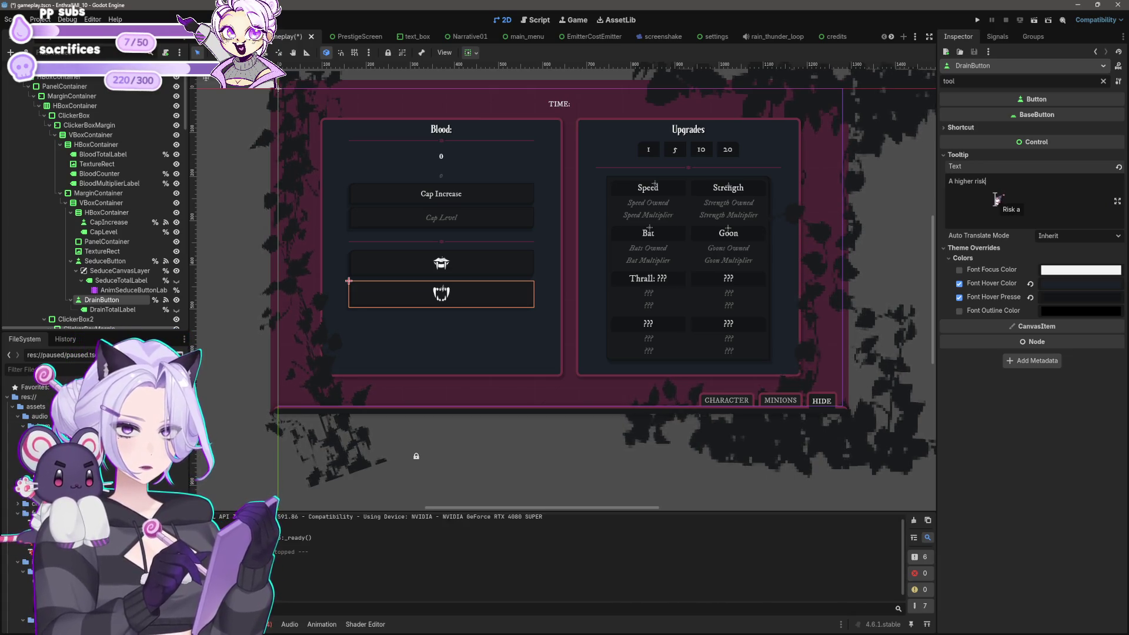
pyautogui.write('reward a')
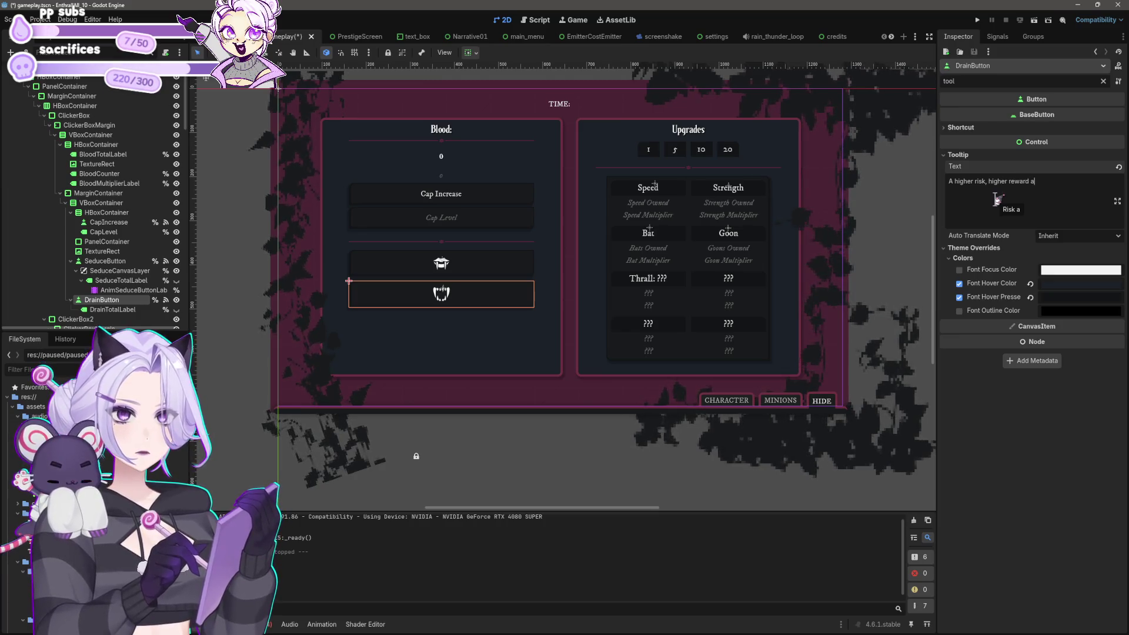
pyautogui.write('ttack.')
pyautogui.hotkey('ctrl', 's')
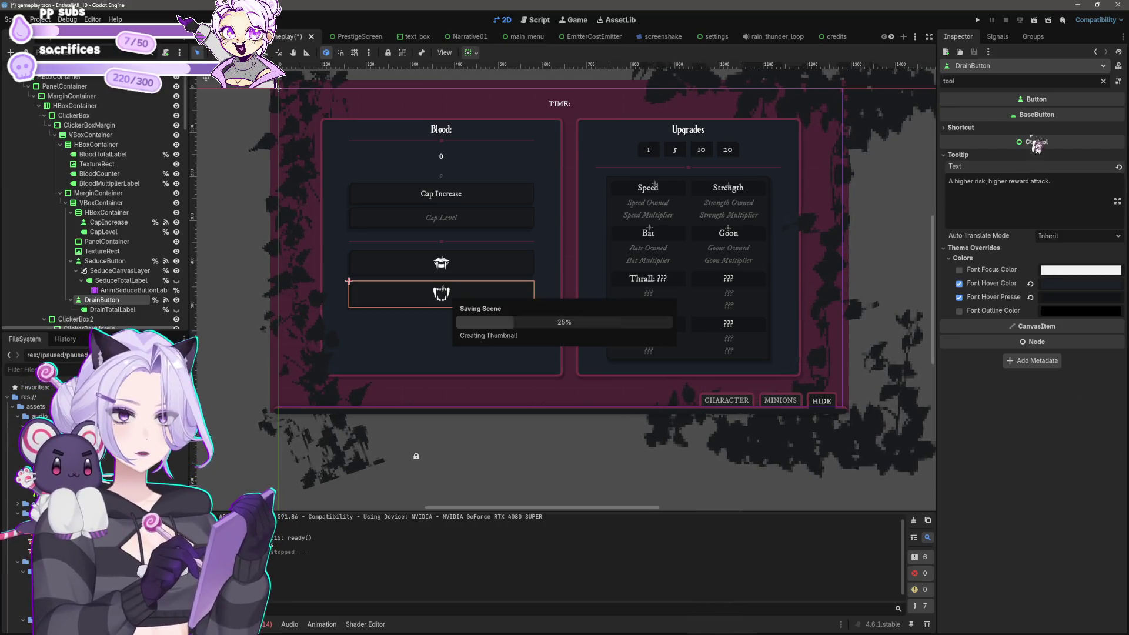
pyautogui.click(977, 19)
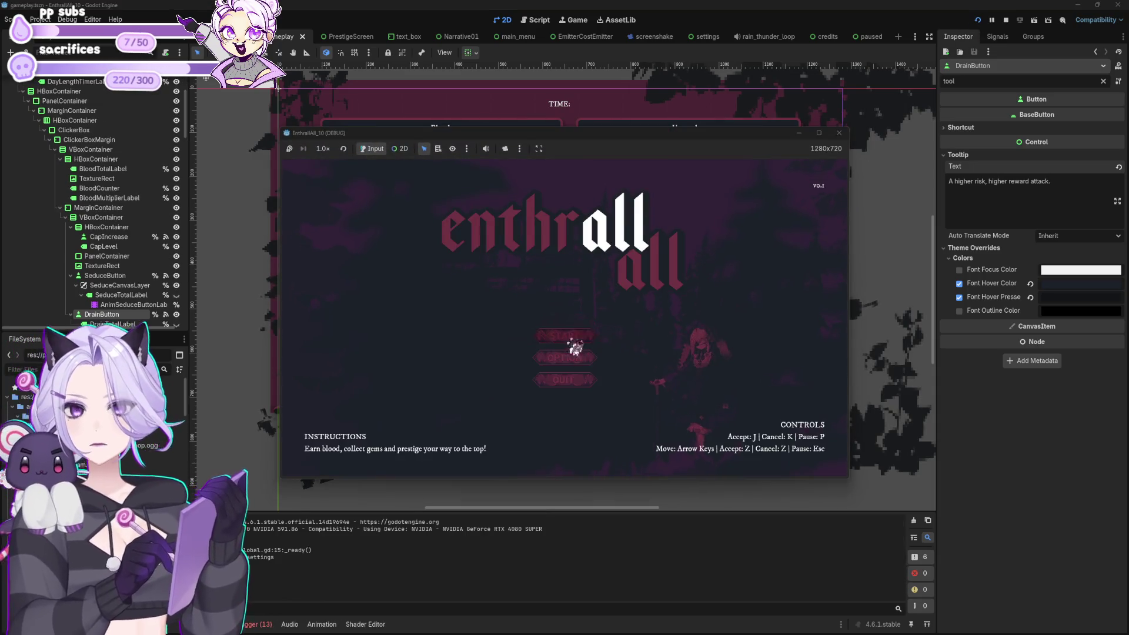
pyautogui.click(571, 340)
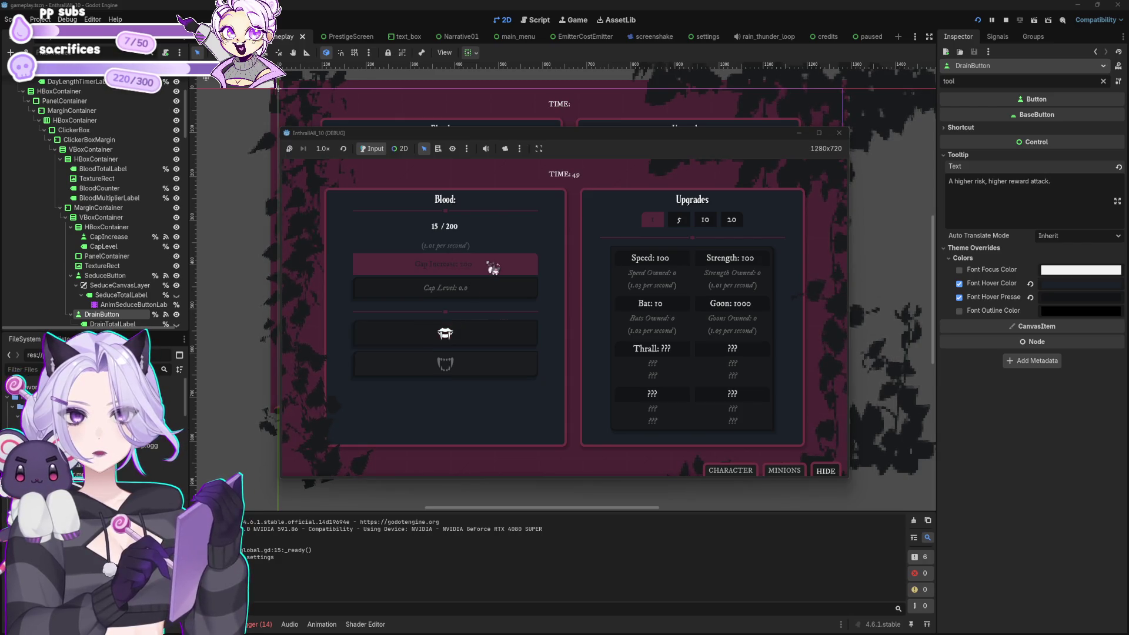
pyautogui.click(447, 335)
pyautogui.click(447, 335)
pyautogui.click(447, 335)
pyautogui.click(446, 335)
pyautogui.click(447, 335)
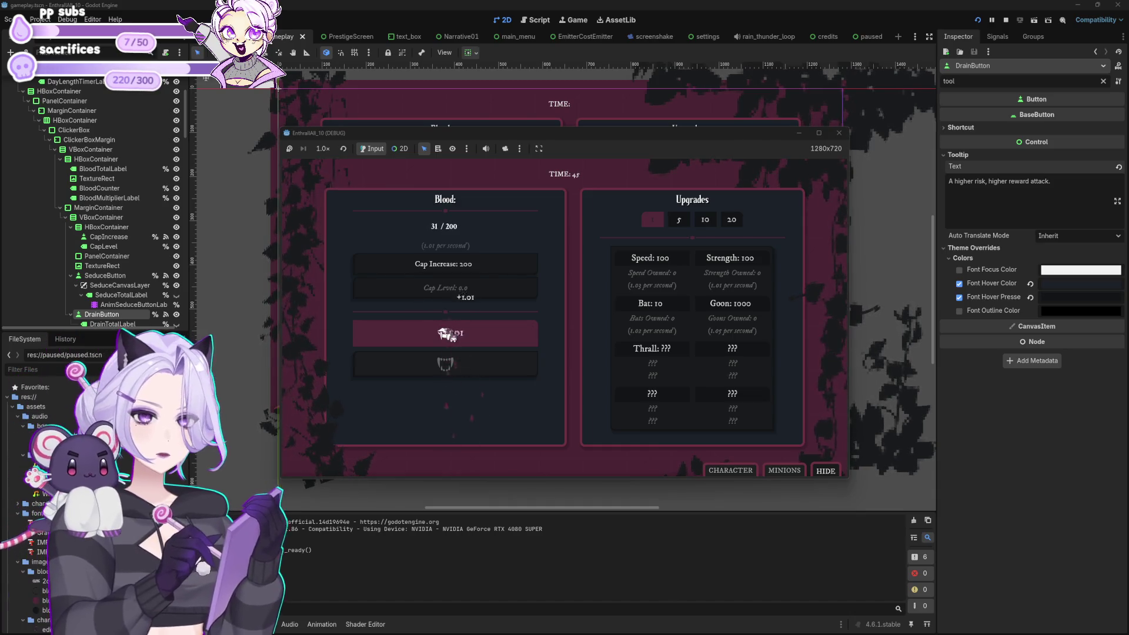
pyautogui.click(447, 334)
pyautogui.click(447, 334)
pyautogui.click(447, 334)
pyautogui.click(447, 335)
pyautogui.click(447, 335)
pyautogui.click(446, 334)
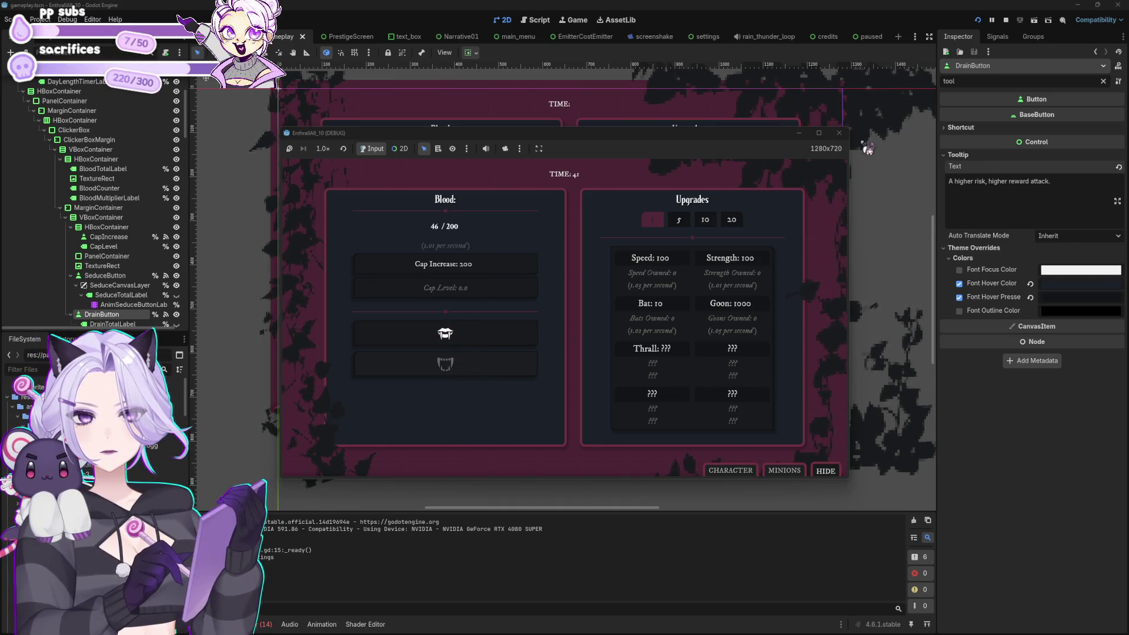
pyautogui.click(839, 133)
pyautogui.click(1103, 81)
# Expand the drain button's Focus settings and view its tooltip in the larger editor.
pyautogui.scroll(-15, 1033, 393)
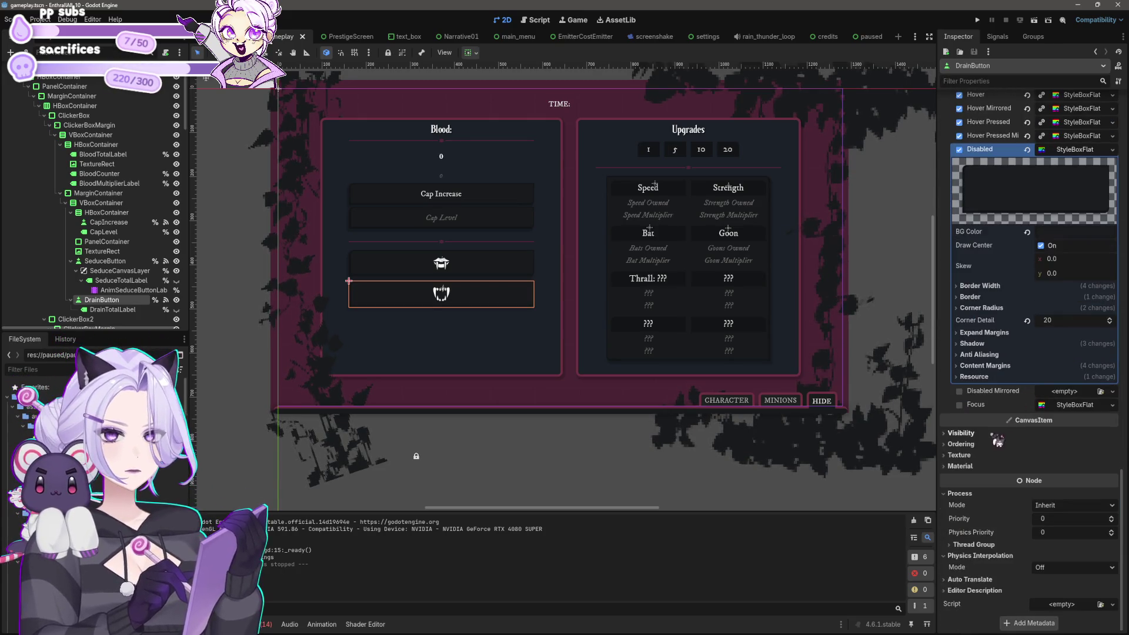
pyautogui.scroll(10, 992, 506)
pyautogui.scroll(-5, 993, 507)
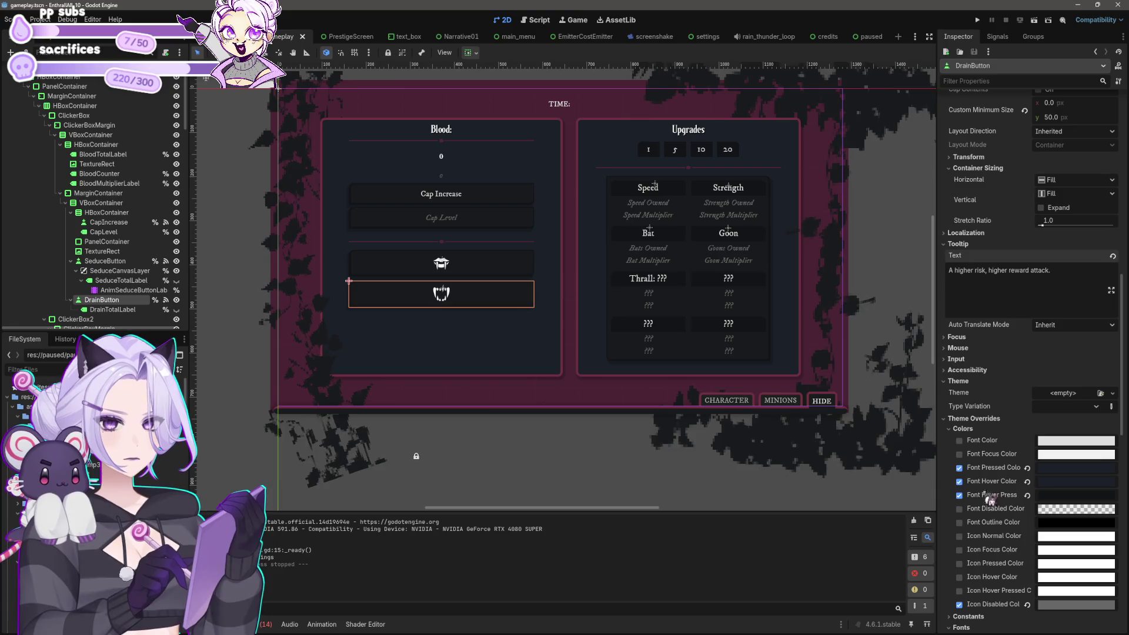
pyautogui.click(967, 336)
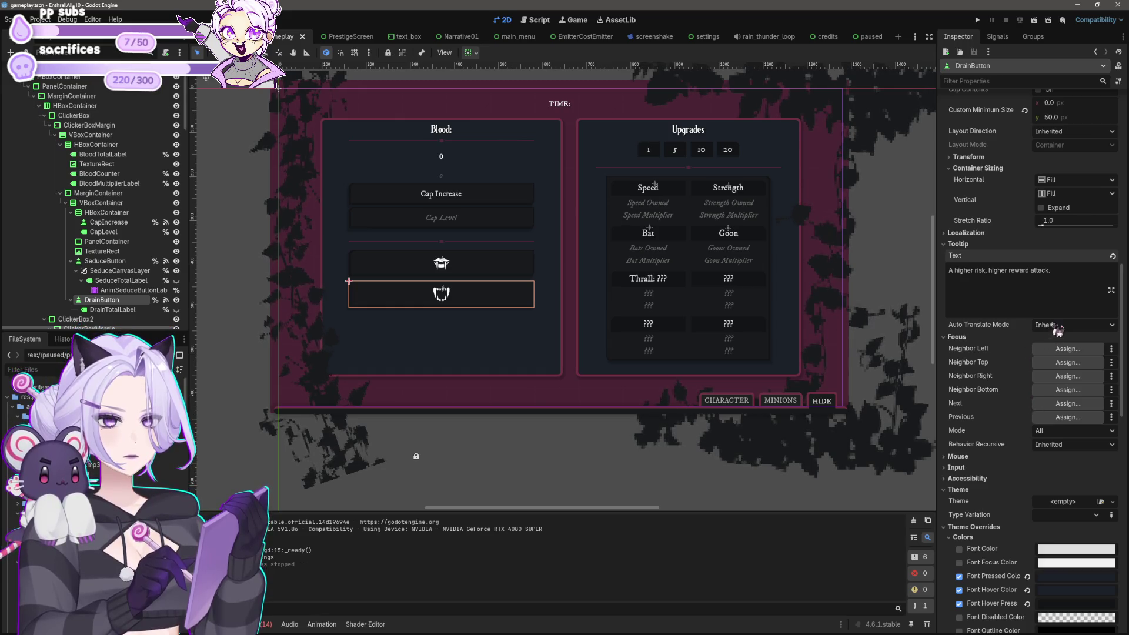
pyautogui.click(1111, 290)
pyautogui.click(564, 502)
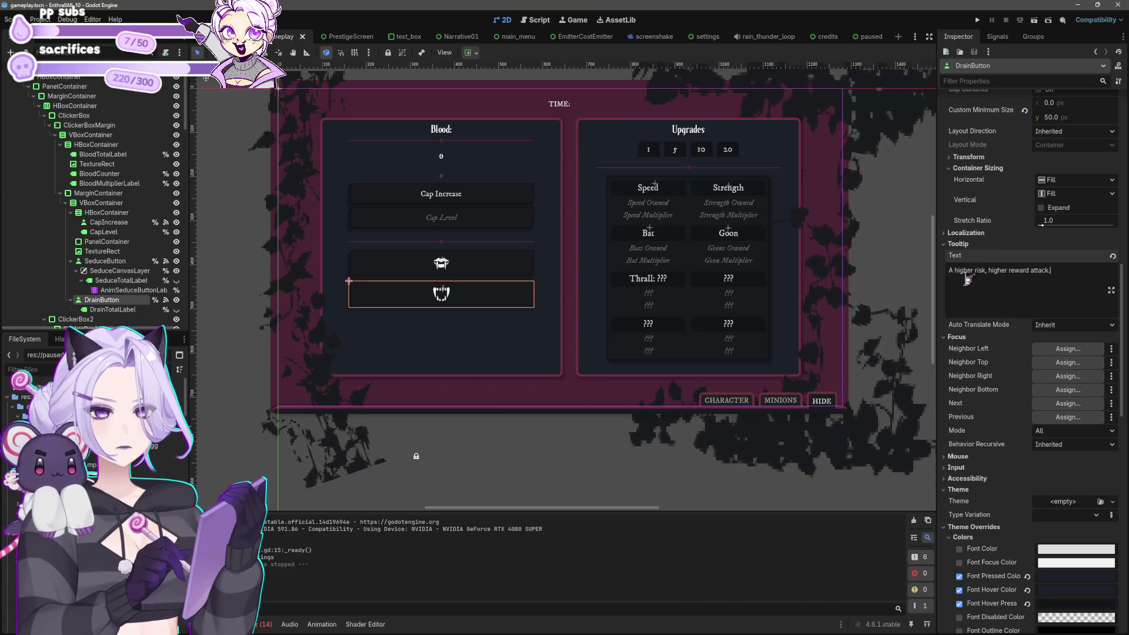
# Pan the canvas and select the blood counter label showing 0.
pyautogui.moveTo(516, 323); pyautogui.dragTo(506, 406)
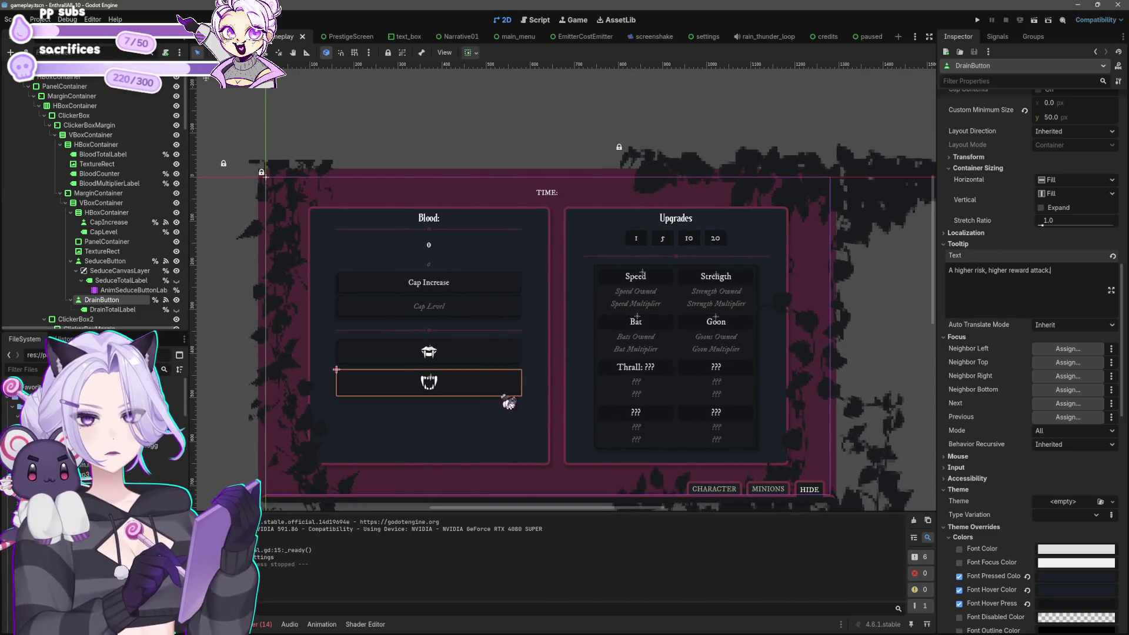
pyautogui.click(471, 285)
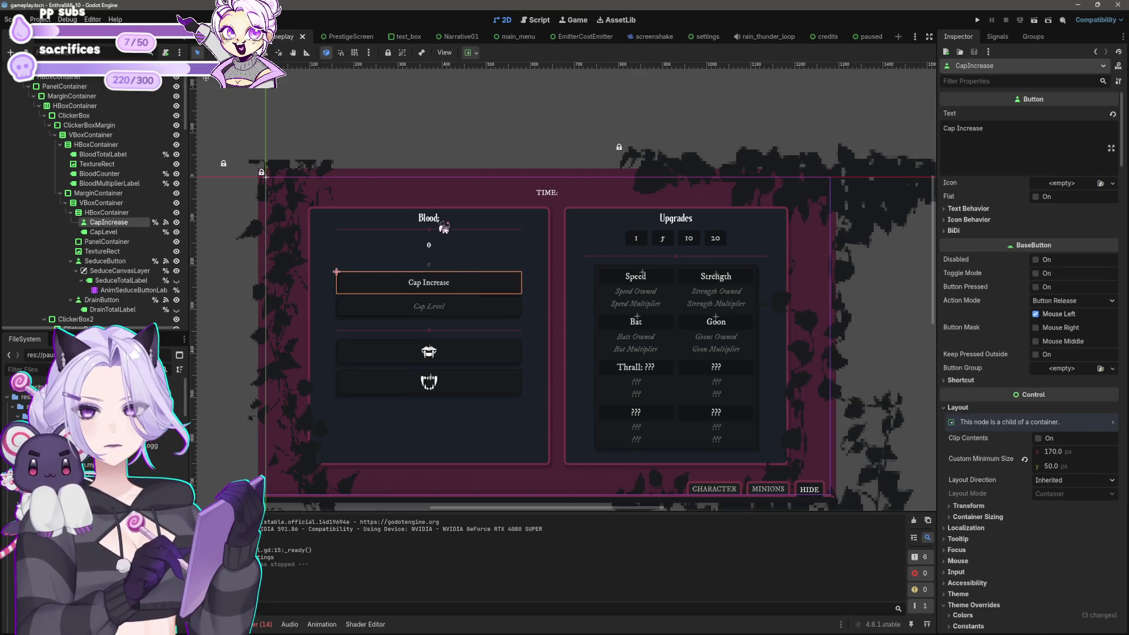
pyautogui.click(430, 251)
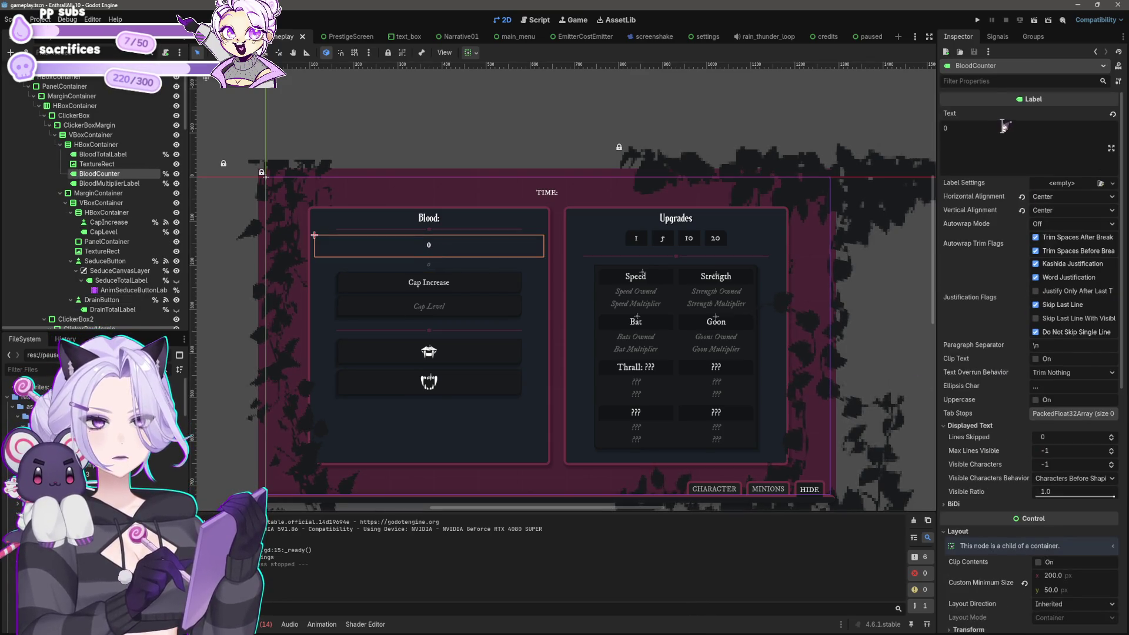
# Give the blood counter the tooltip 'Total blood drained.', save, and start a test game.
pyautogui.write('tool')
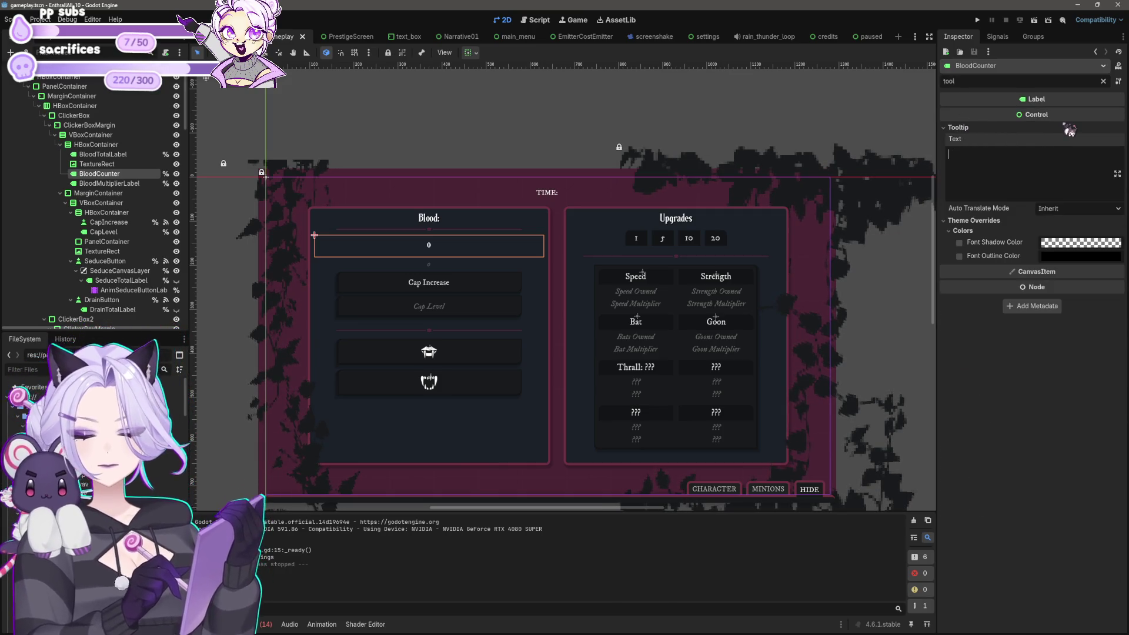
pyautogui.write('Total blood dr')
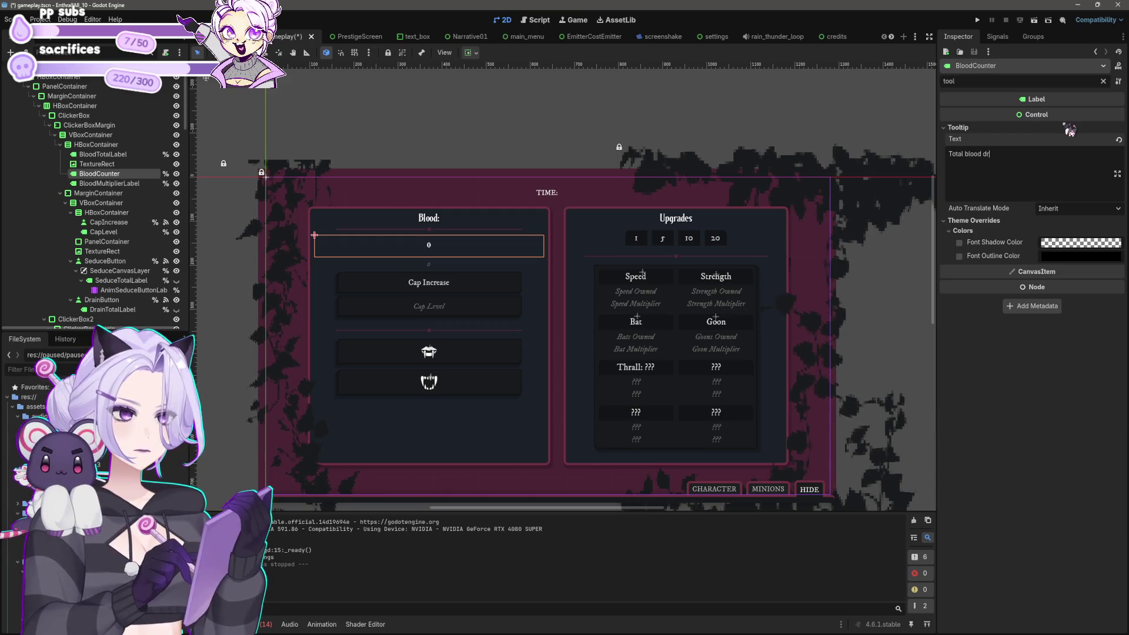
pyautogui.write('ained.')
pyautogui.hotkey('ctrl', 's')
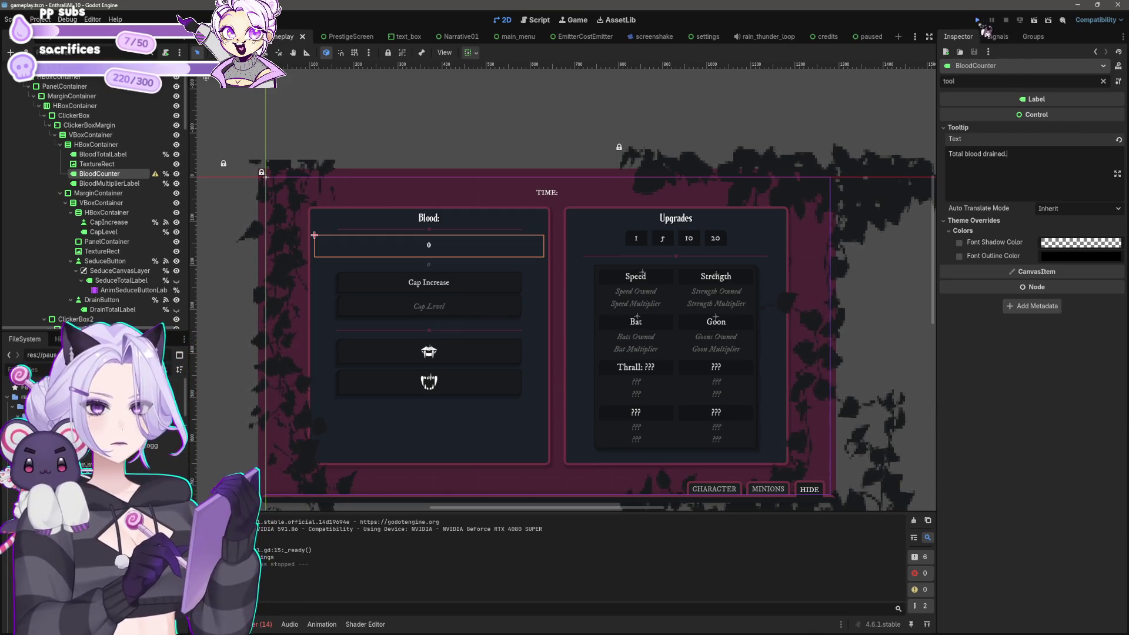
pyautogui.click(976, 20)
pyautogui.click(581, 345)
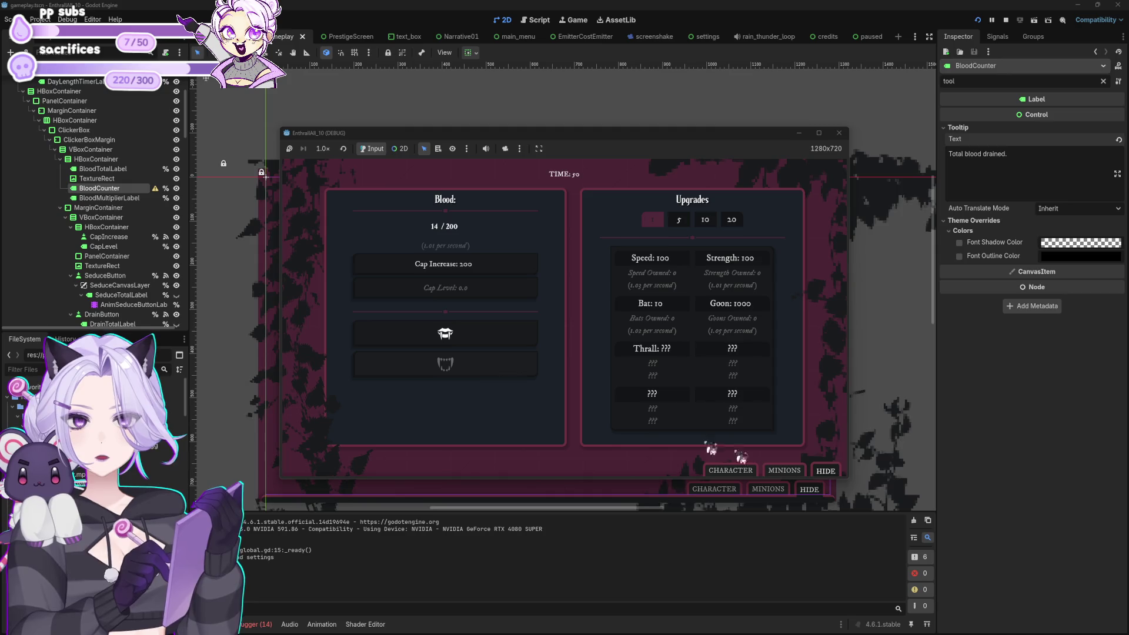
pyautogui.click(784, 470)
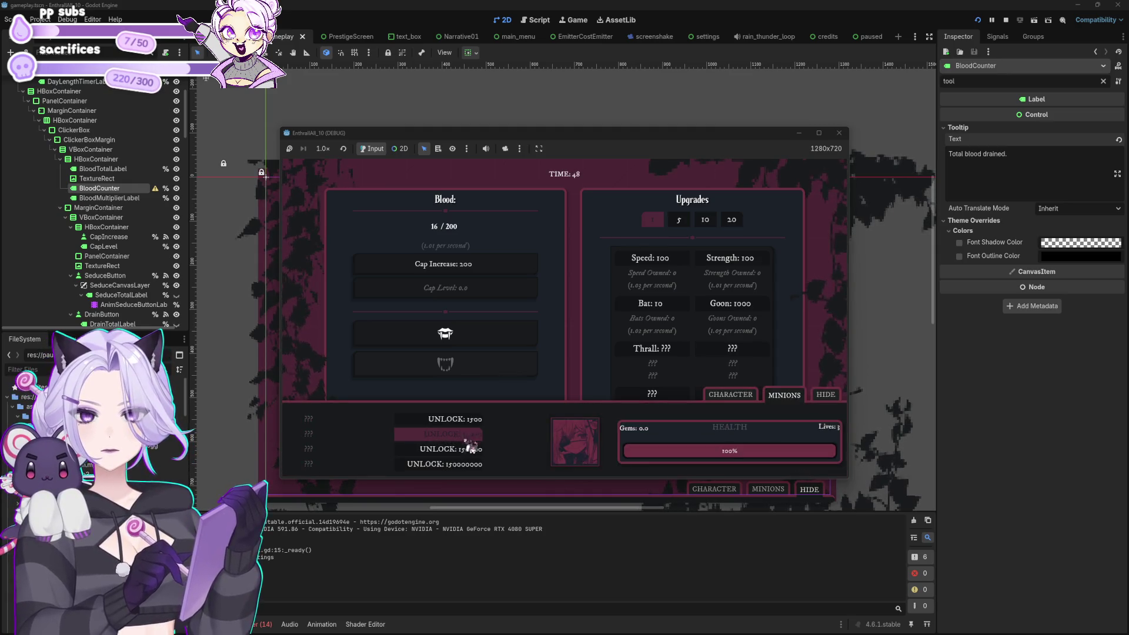
pyautogui.click(839, 133)
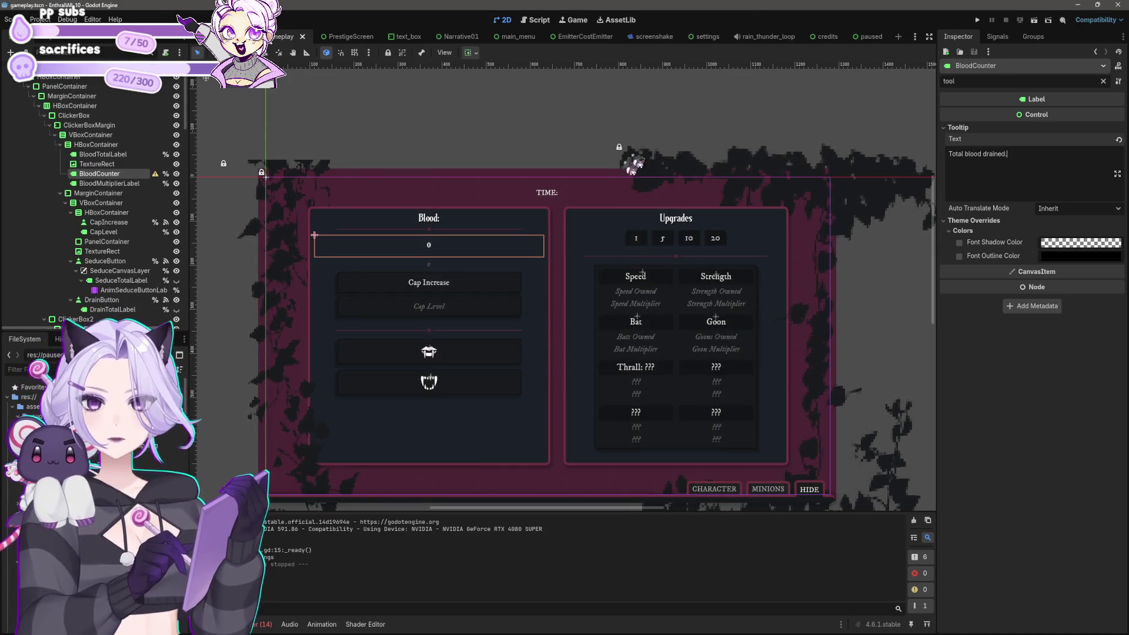
# Set CapIncrease's tooltip to 'Expand your tummy.' plus an emoji, then run the game.
pyautogui.click(450, 283)
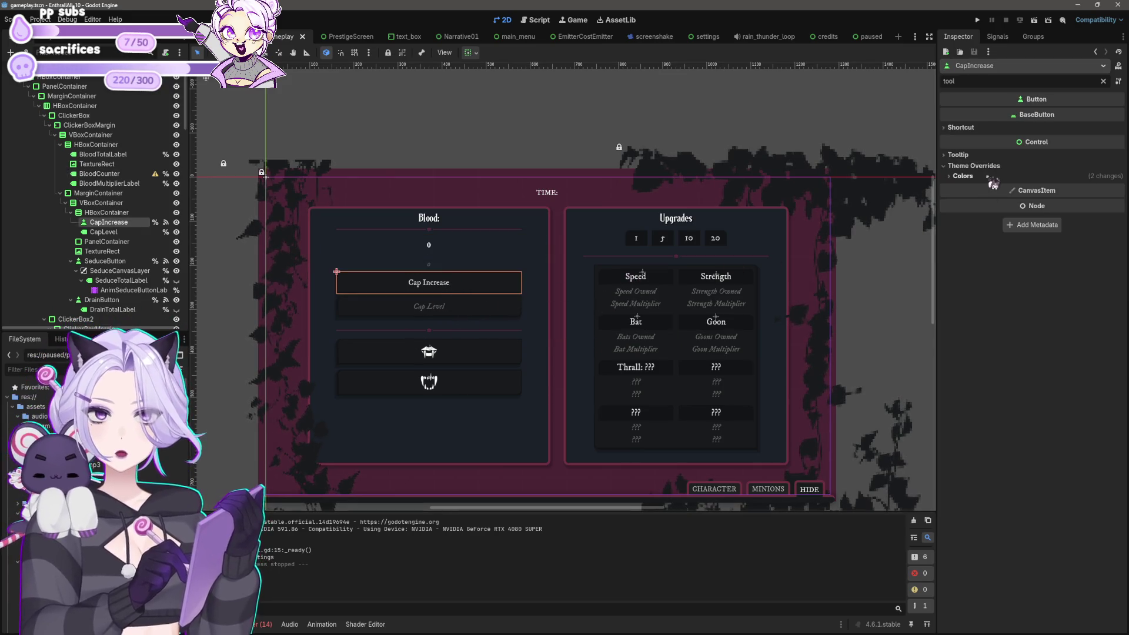
pyautogui.click(973, 154)
pyautogui.click(964, 180)
pyautogui.write('Increase your storage for more blood.')
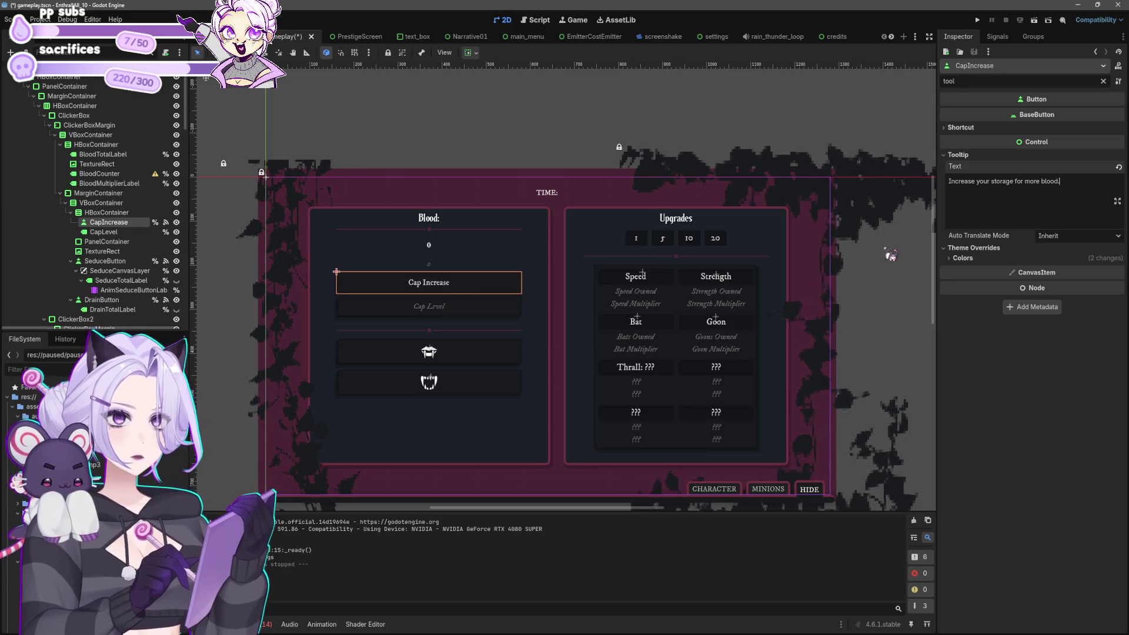
pyautogui.hotkey('ctrl', 'a')
pyautogui.write('E')
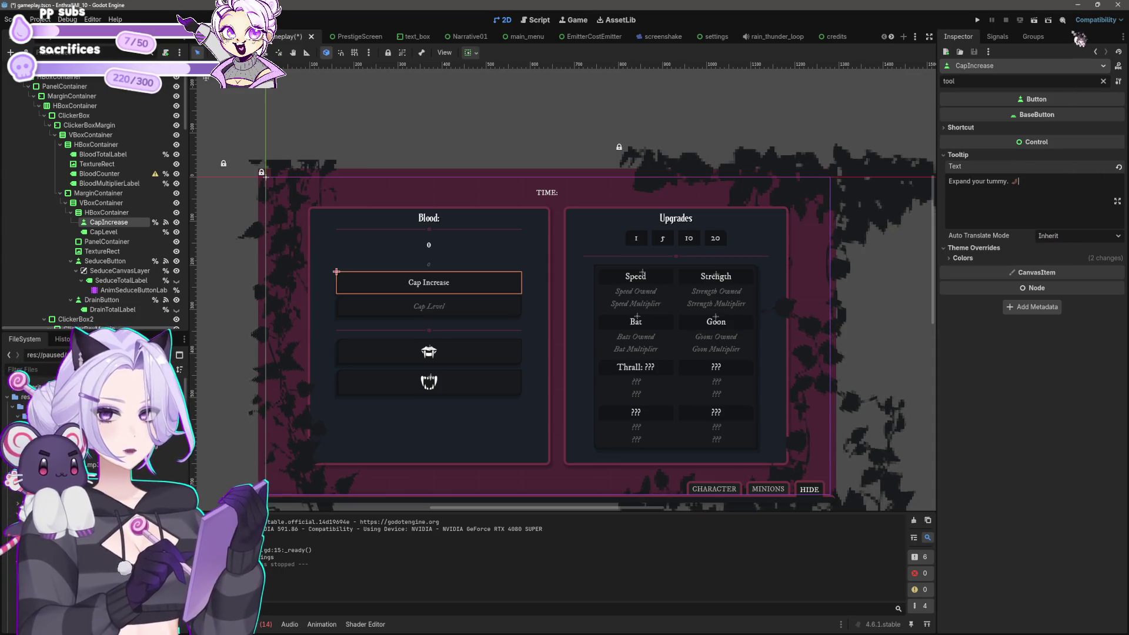
pyautogui.click(977, 20)
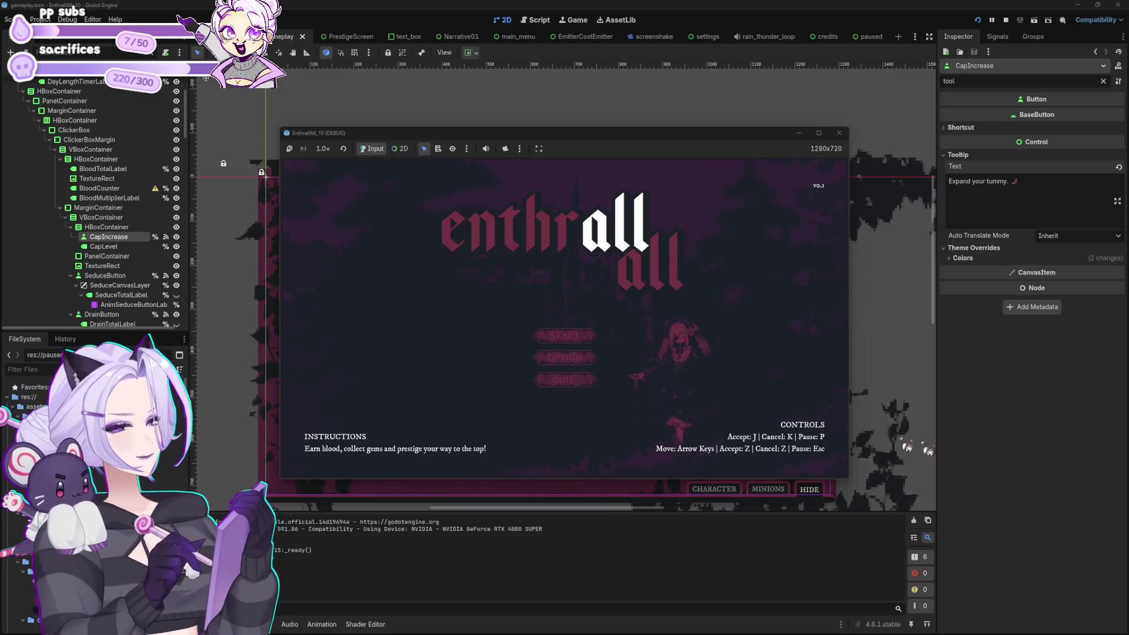
pyautogui.click(567, 336)
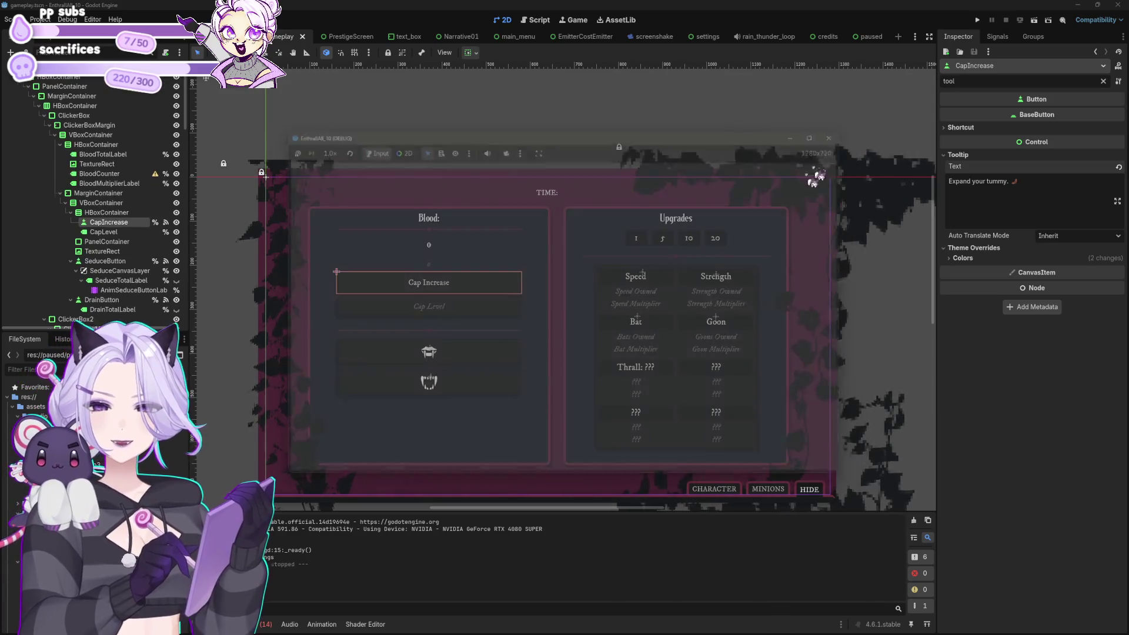
pyautogui.click(839, 132)
pyautogui.scroll(-4, 523, 376)
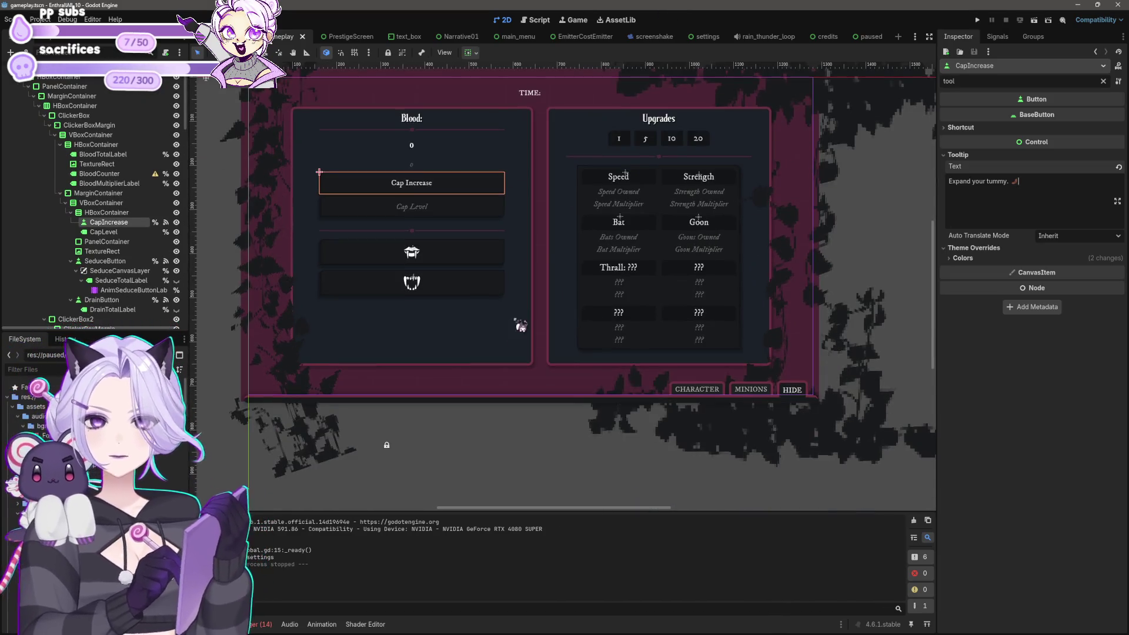
# Preview the button icon PNGs in turn: volume, stats, settings, play, menu, lock, heart, exit, delete.
pyautogui.click(807, 398)
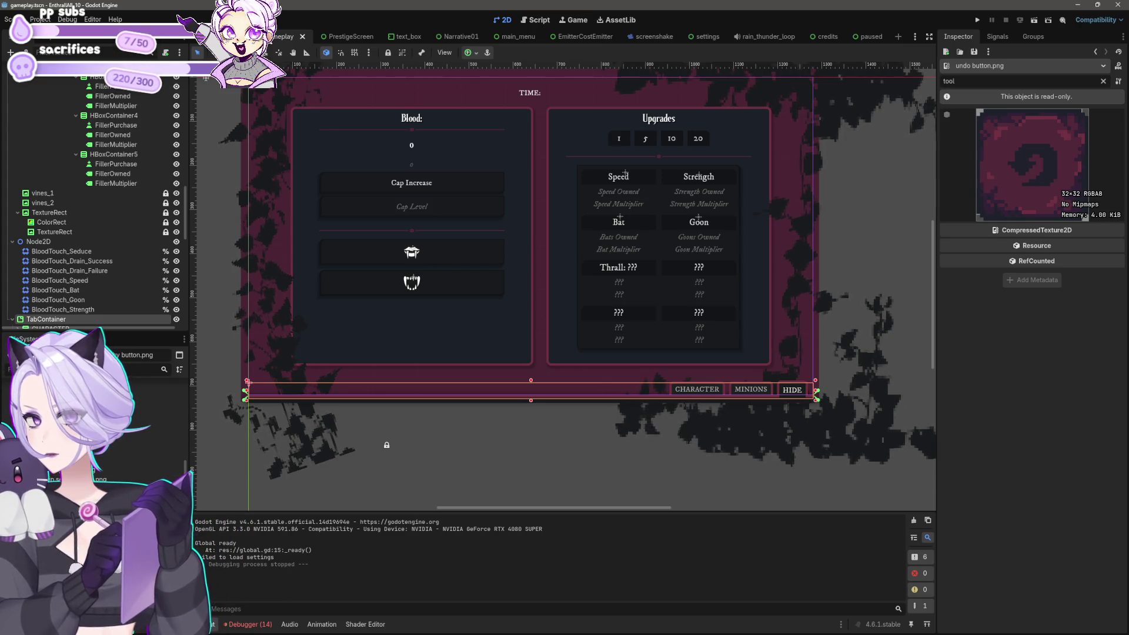
pyautogui.press('Down')
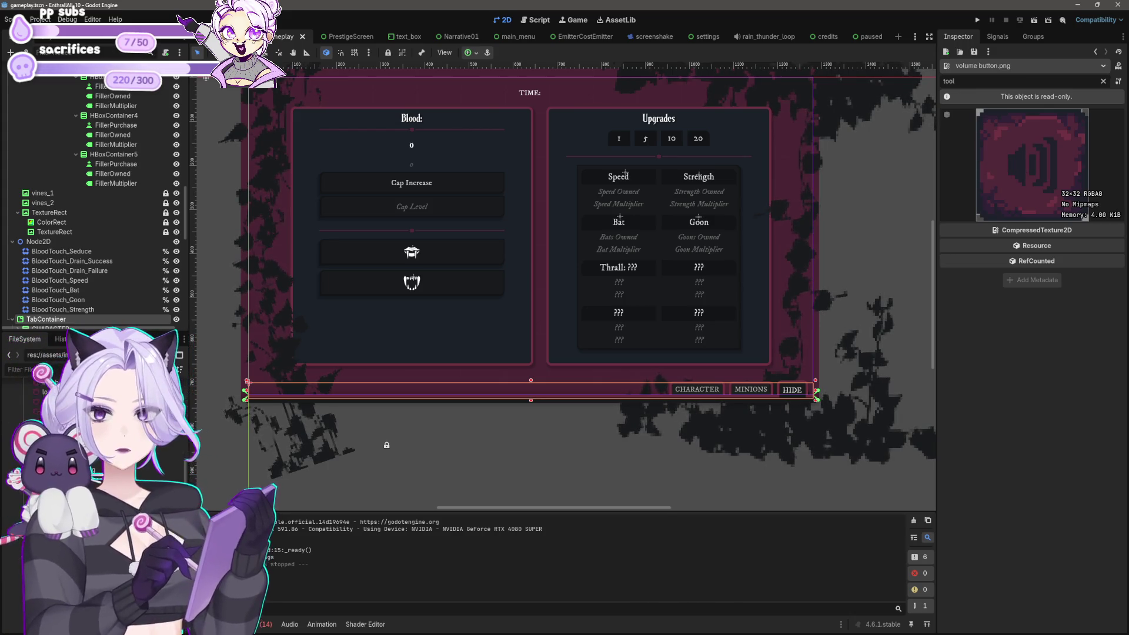
pyautogui.press('Up')
pyautogui.press('Up')
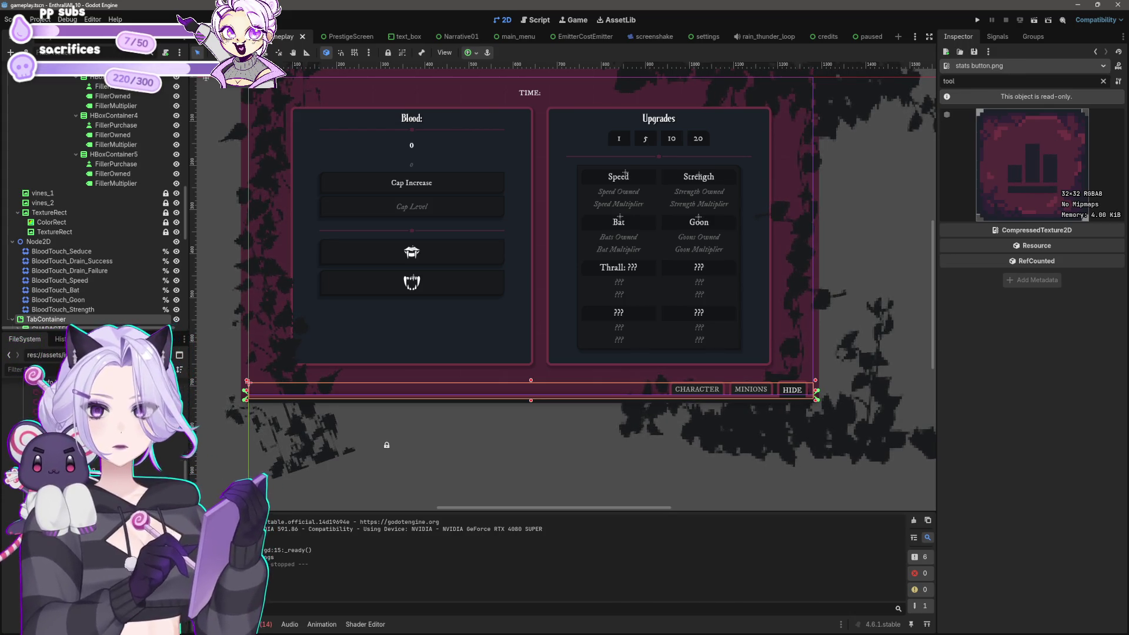
pyautogui.press('Up')
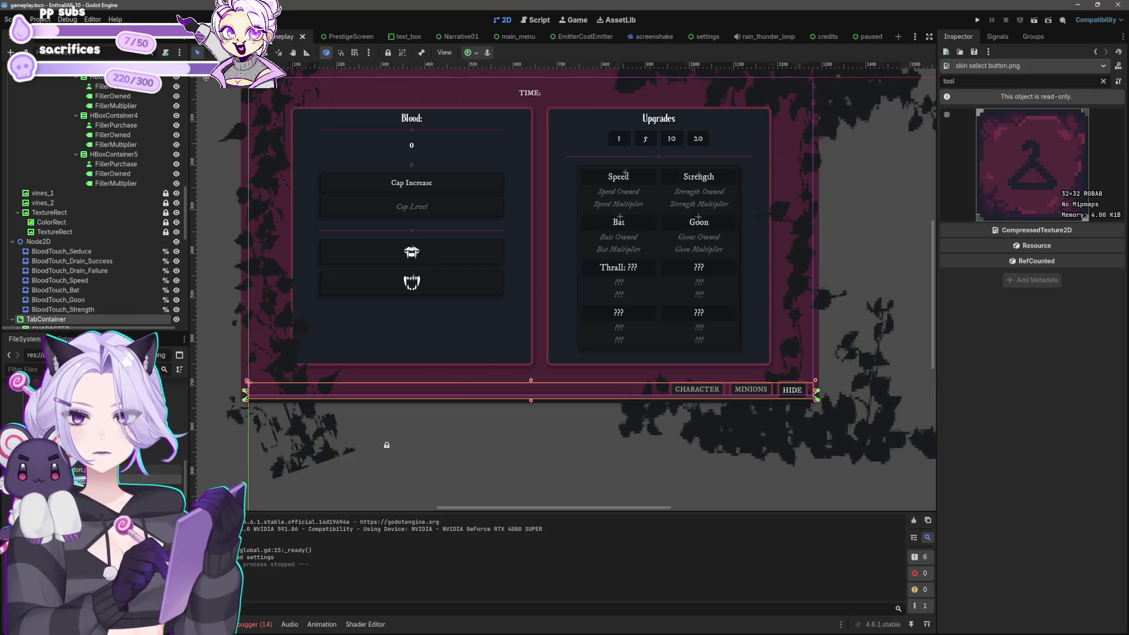
pyautogui.press('Up')
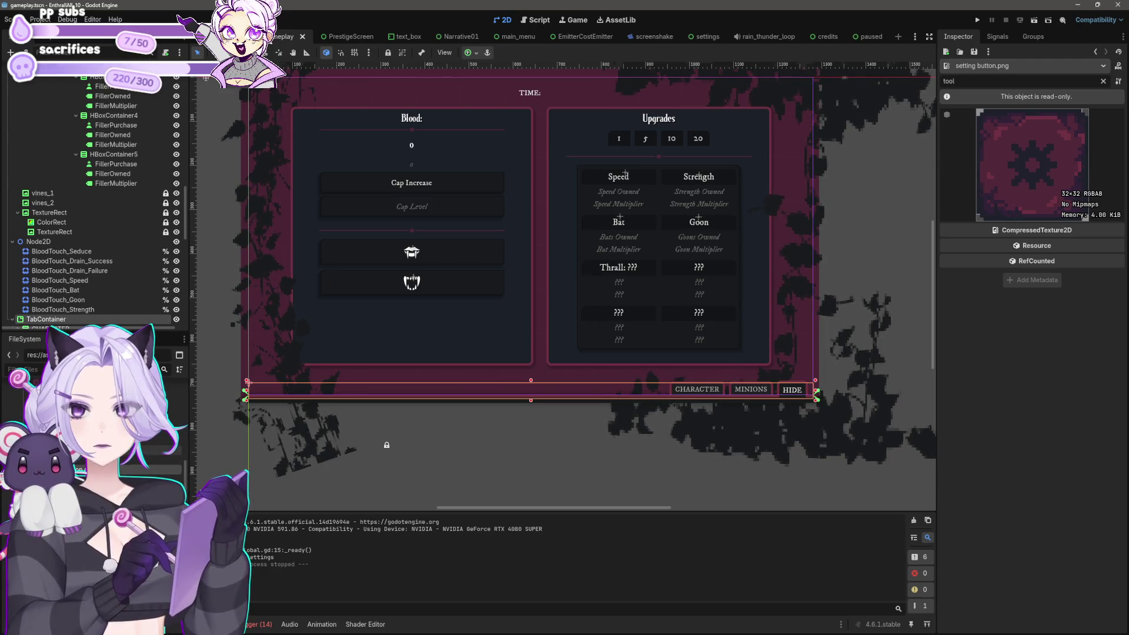
pyautogui.press('Up')
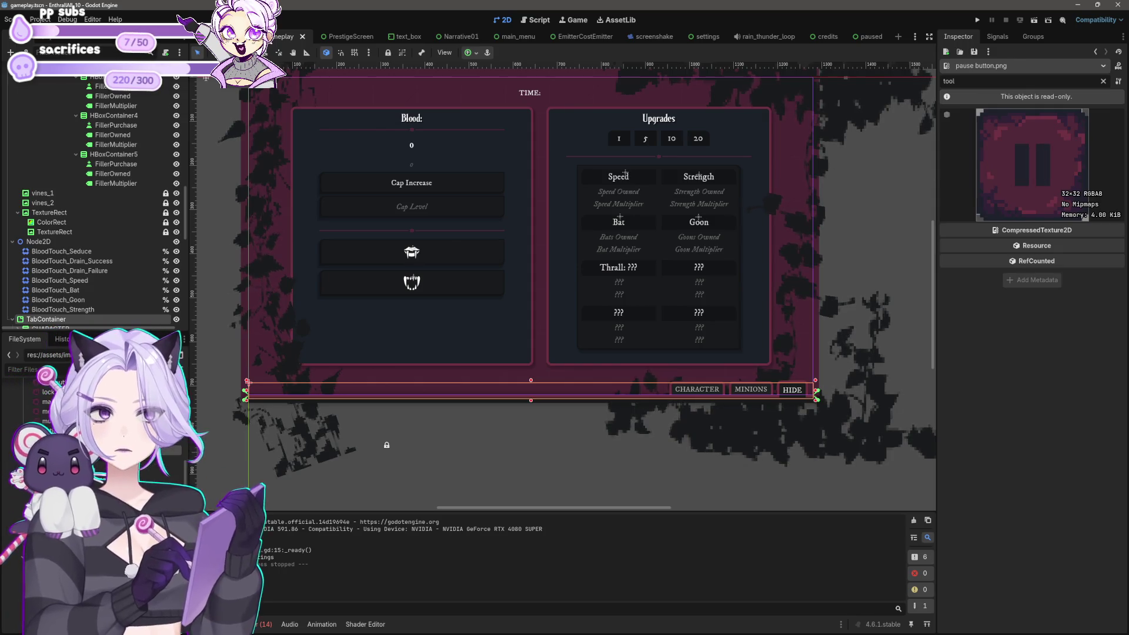
pyautogui.press('Down')
pyautogui.press('Up')
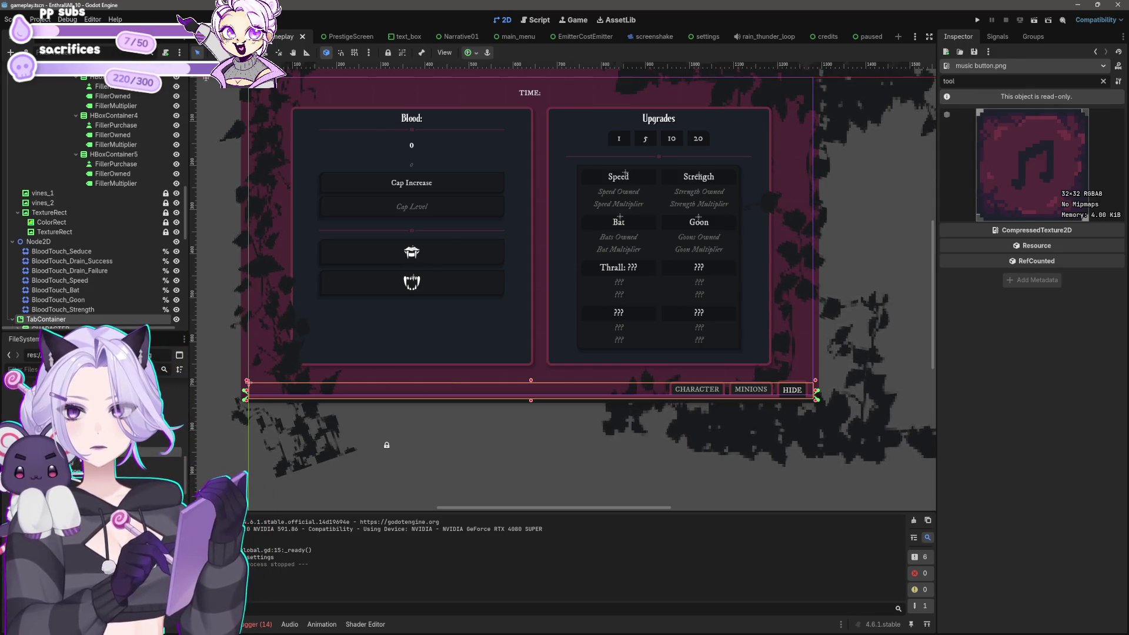
pyautogui.press('Up')
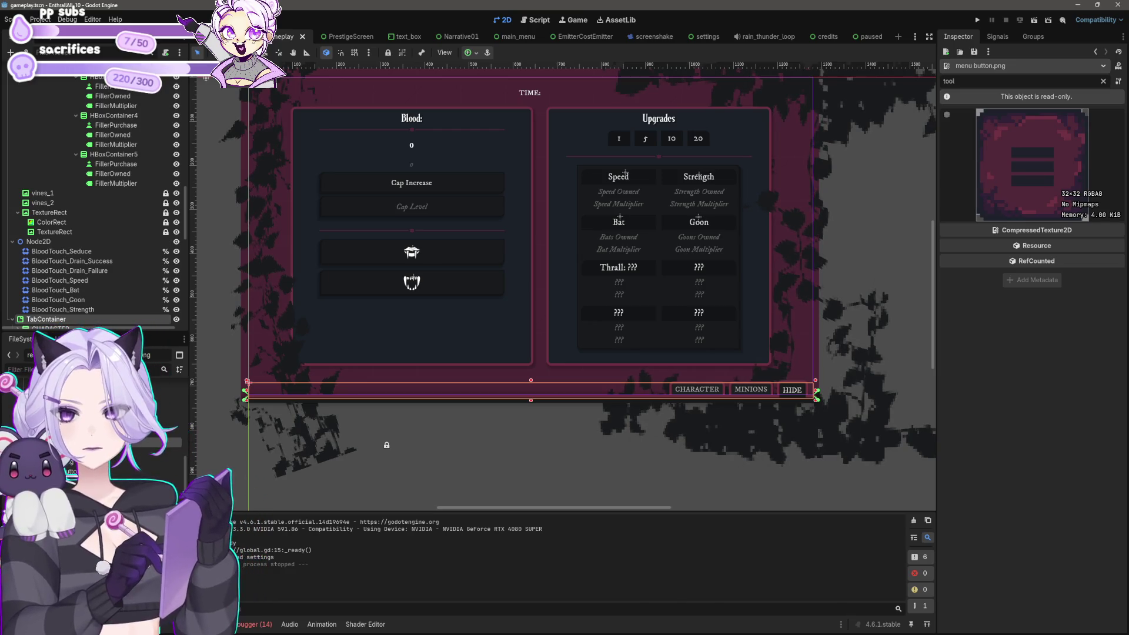
pyautogui.press('Up')
pyautogui.press('Up')
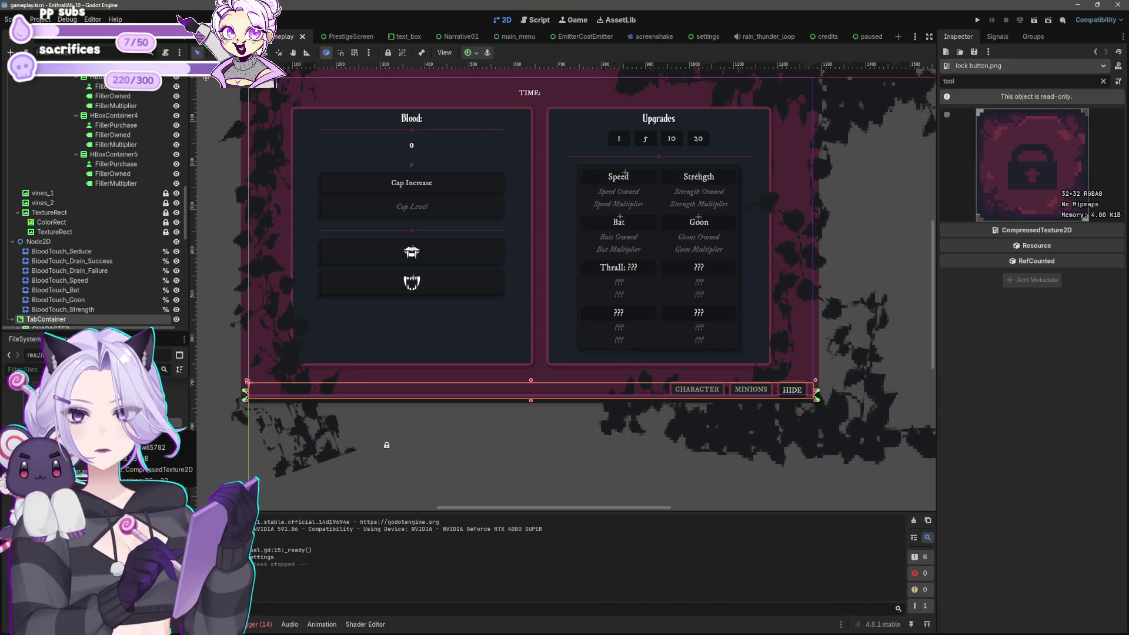
pyautogui.press('Up')
pyautogui.press('Up')
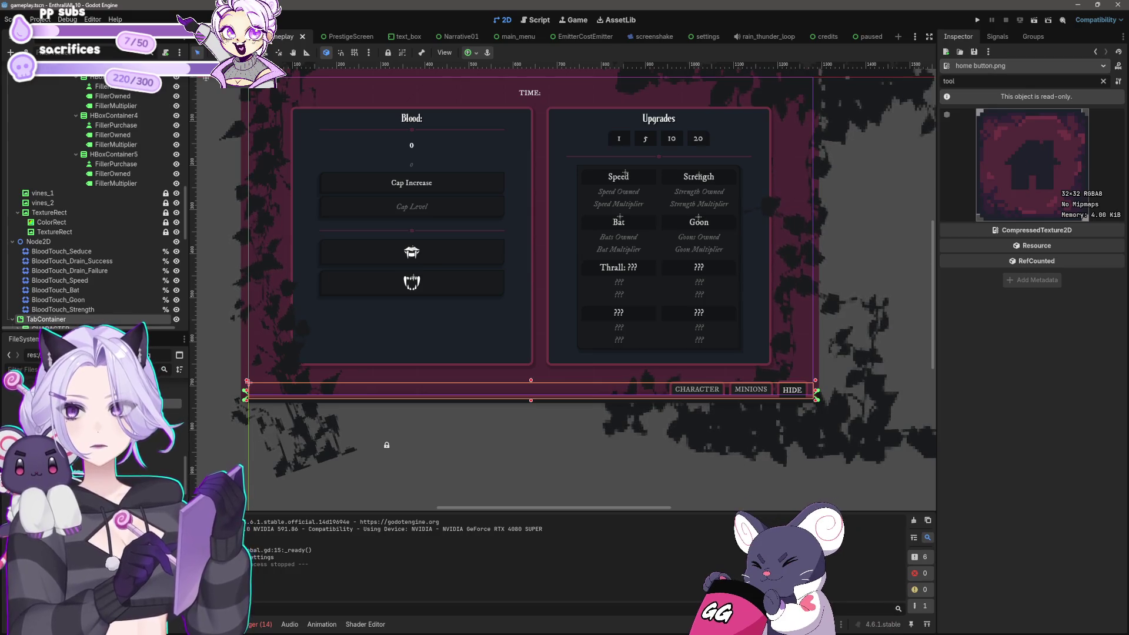
pyautogui.press('Up')
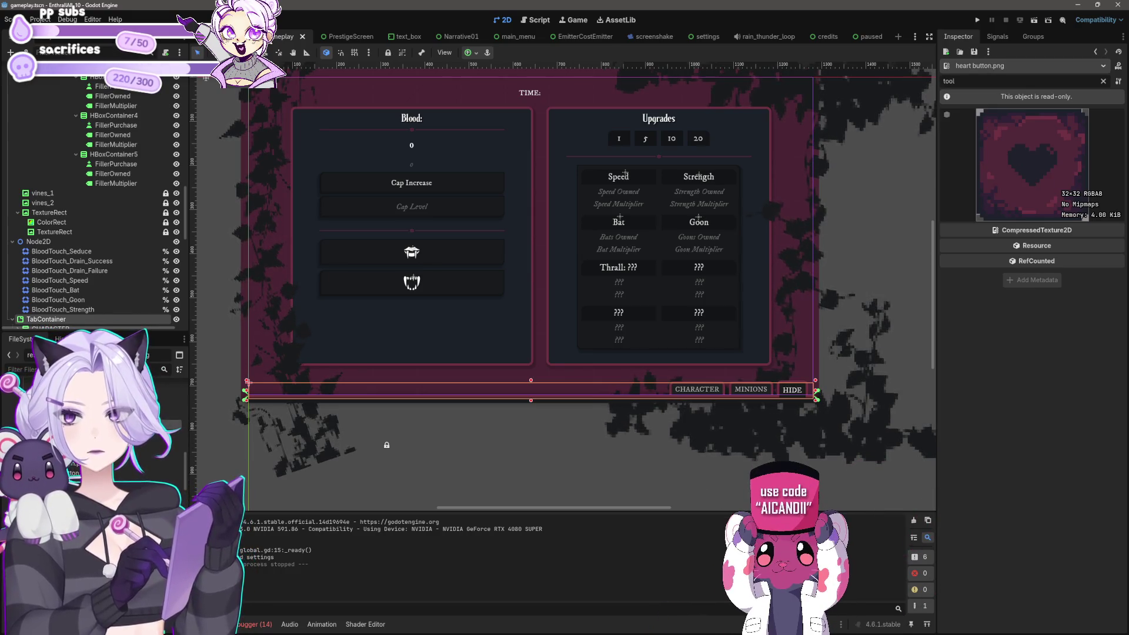
pyautogui.press('Up')
pyautogui.press('Up')
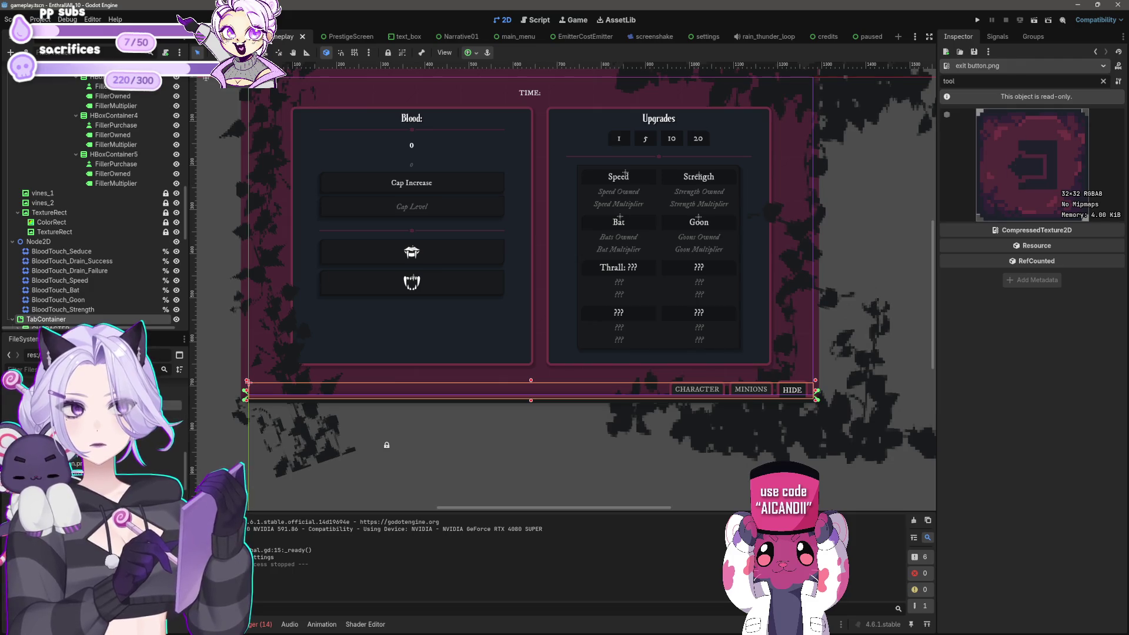
pyautogui.press('Up')
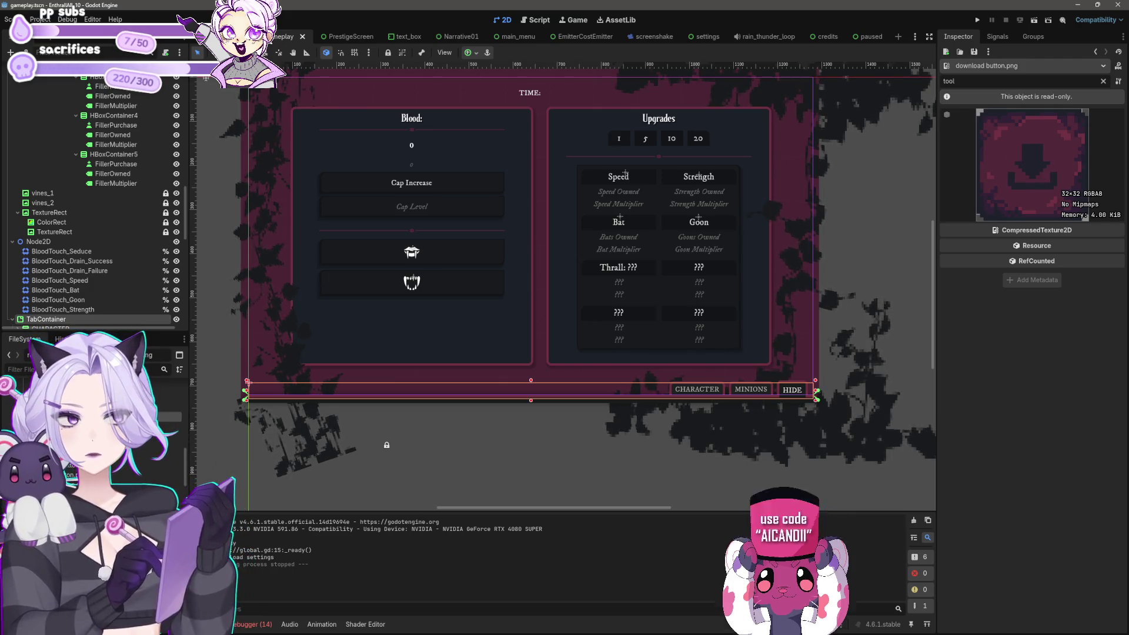
pyautogui.press('Up')
pyautogui.press('Up')
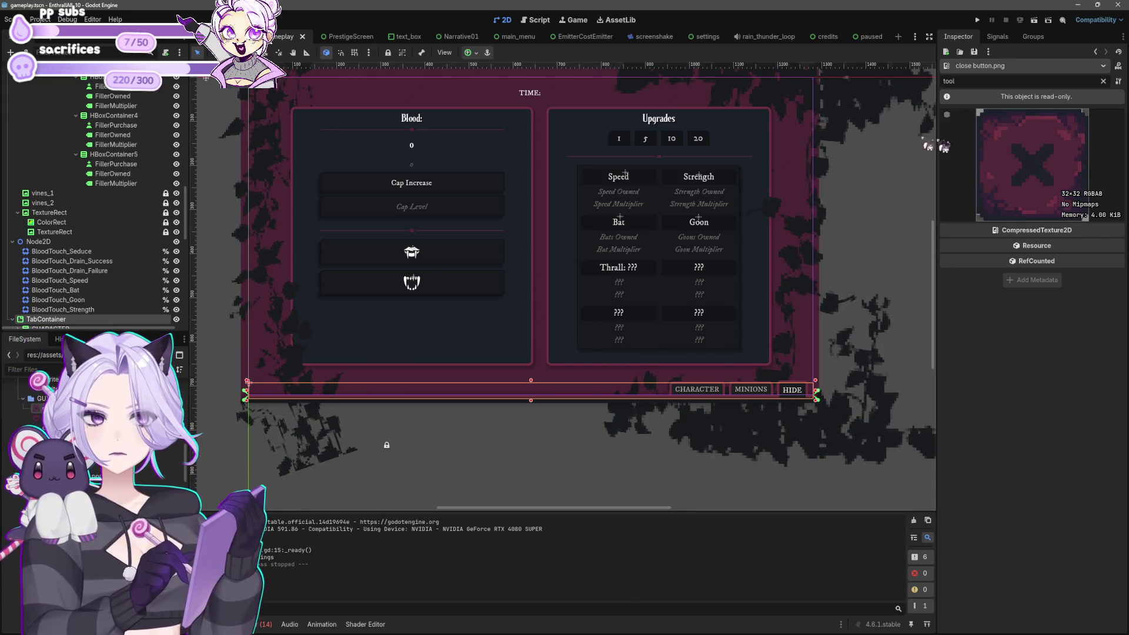
# Filter the Scene dock for 'hide' and select the HIDE node.
pyautogui.write('hide')
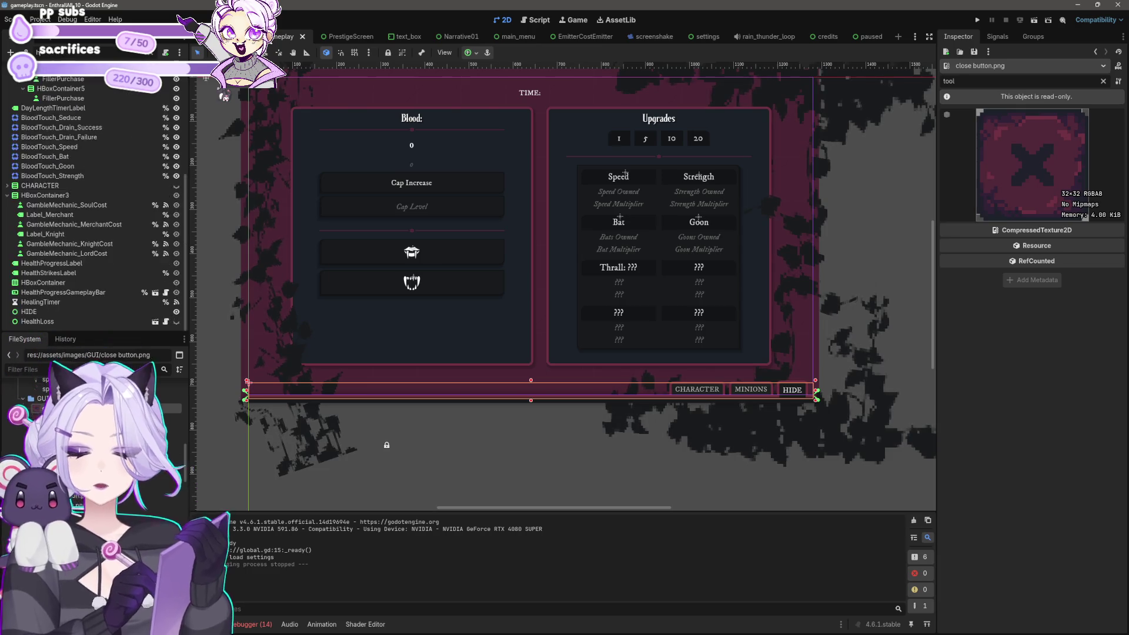
pyautogui.press('Down')
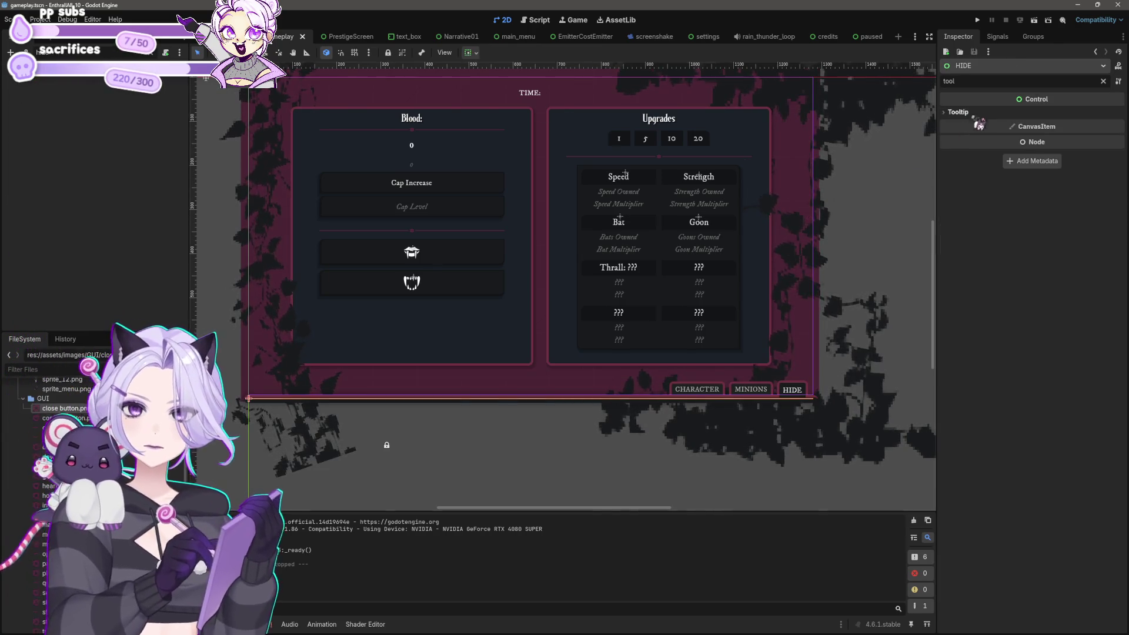
pyautogui.click(967, 113)
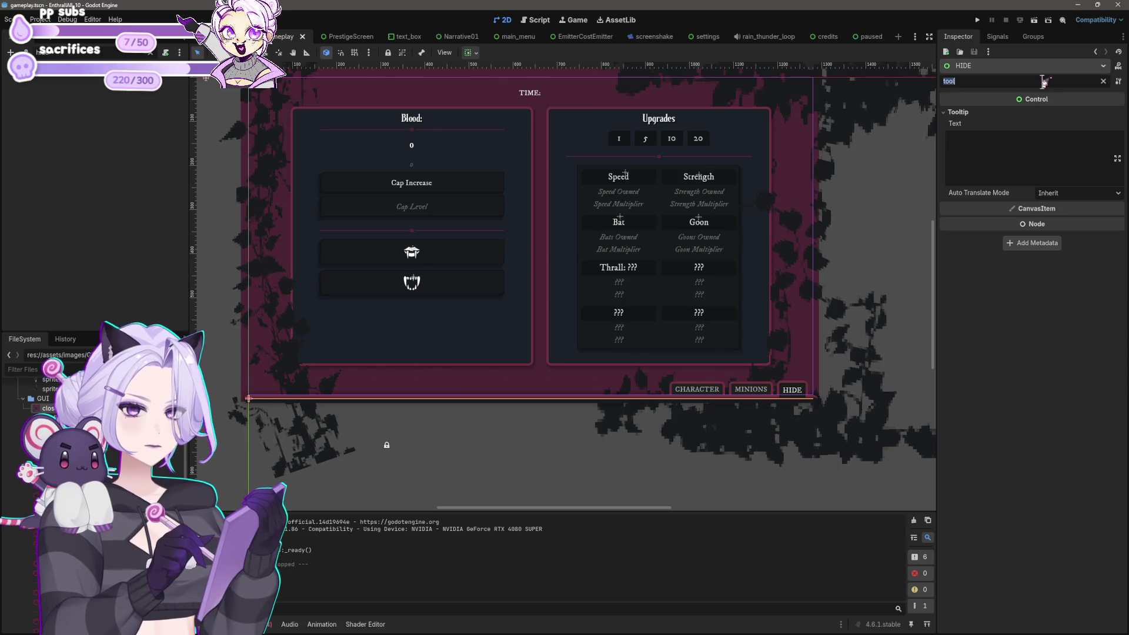
pyautogui.press('BackSpace')
pyautogui.press('BackSpace')
pyautogui.press('BackSpace')
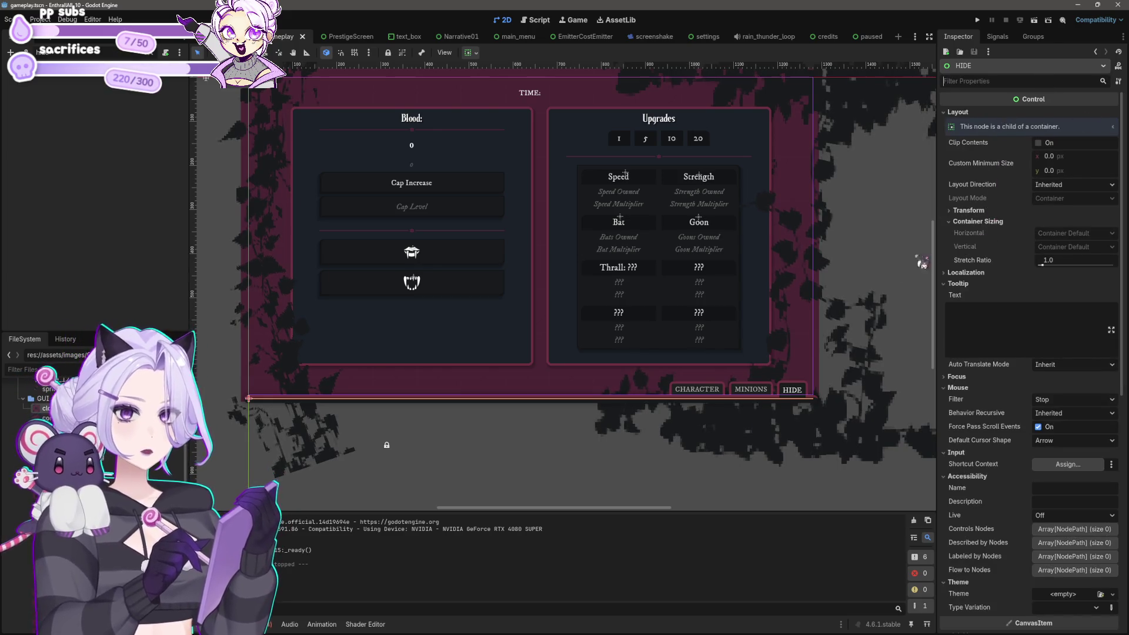
# Restore the full node tree, reselect HIDE, and filter its properties by 'icon'.
pyautogui.click(156, 56)
pyautogui.scroll(-5, 143, 230)
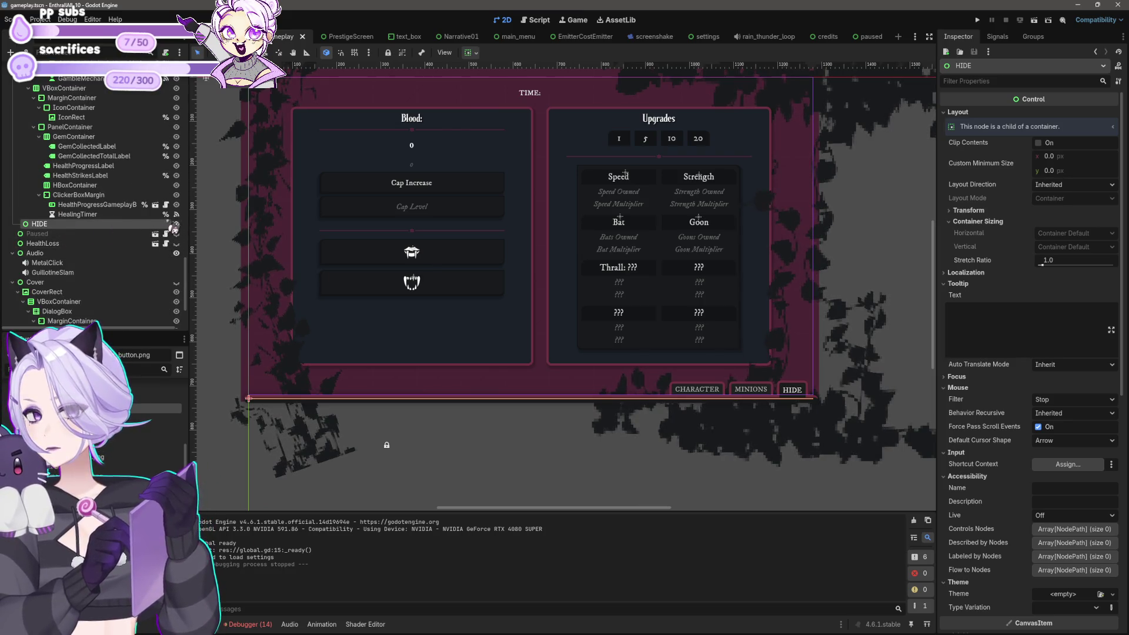
pyautogui.click(37, 233)
pyautogui.click(39, 224)
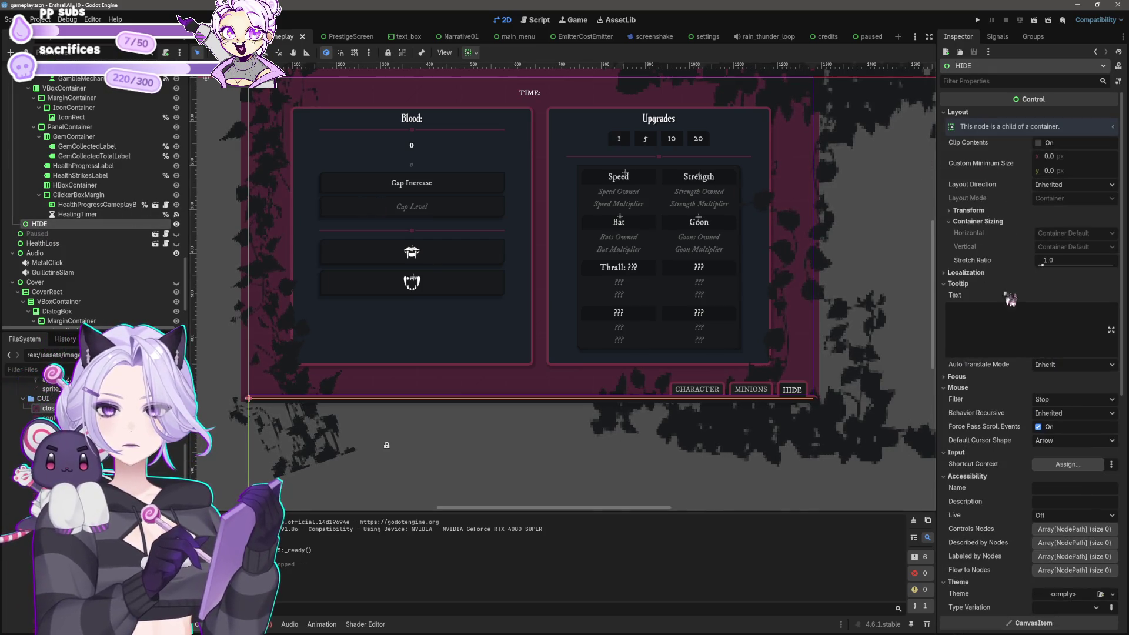
pyautogui.write('icon')
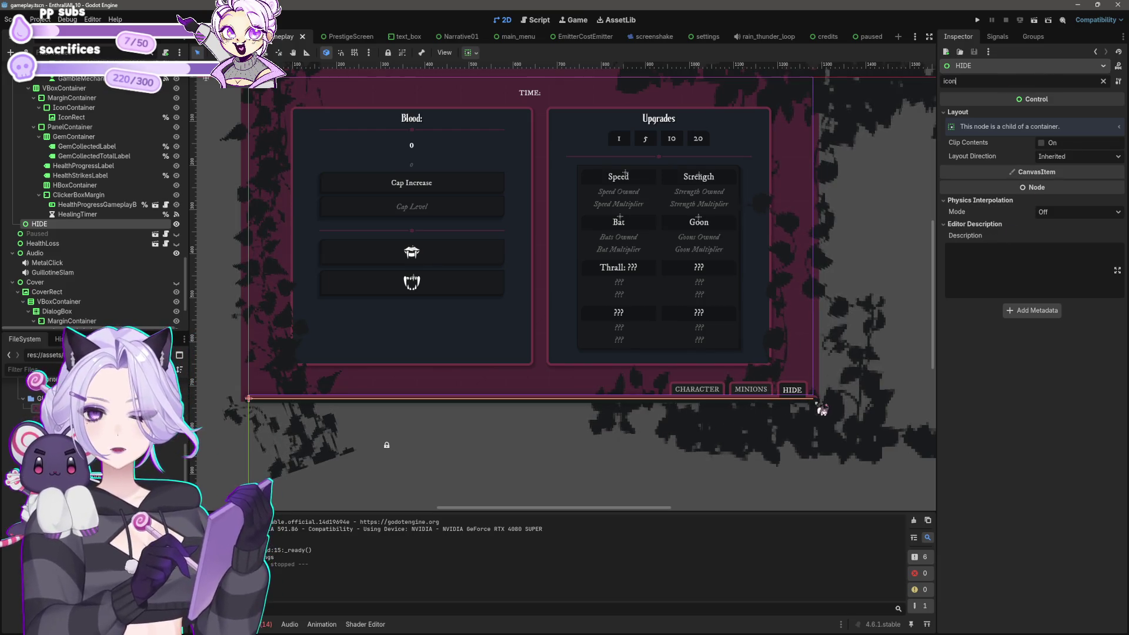
pyautogui.scroll(5, 706, 400)
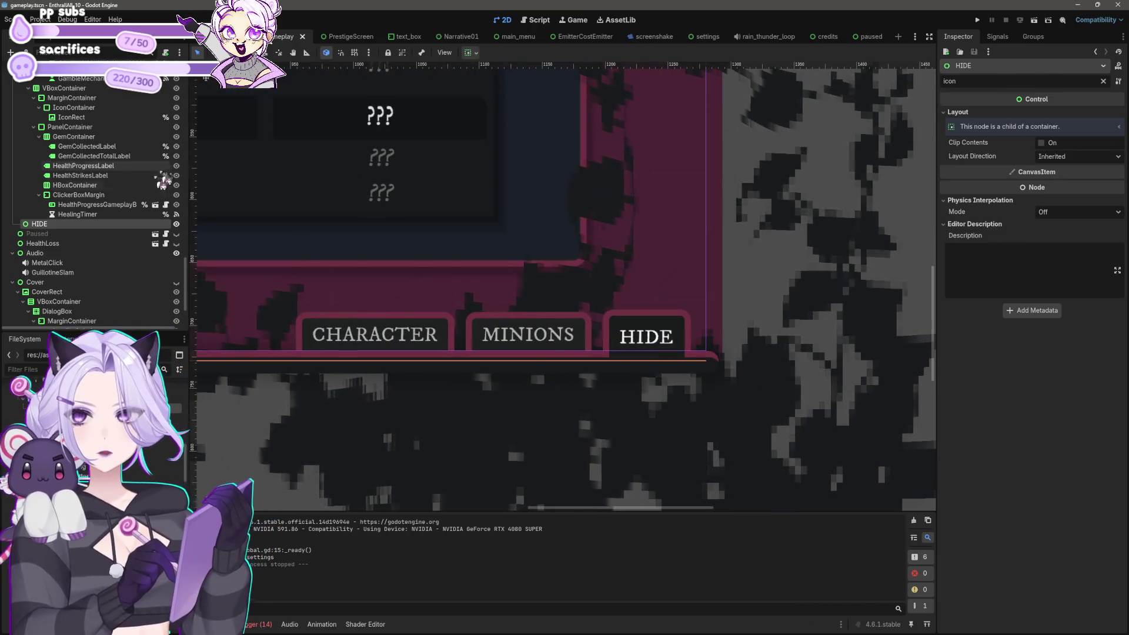
# Create a TextureRect child under HIDE by searching 'text' in Add Child Node.
pyautogui.rightClick(79, 227)
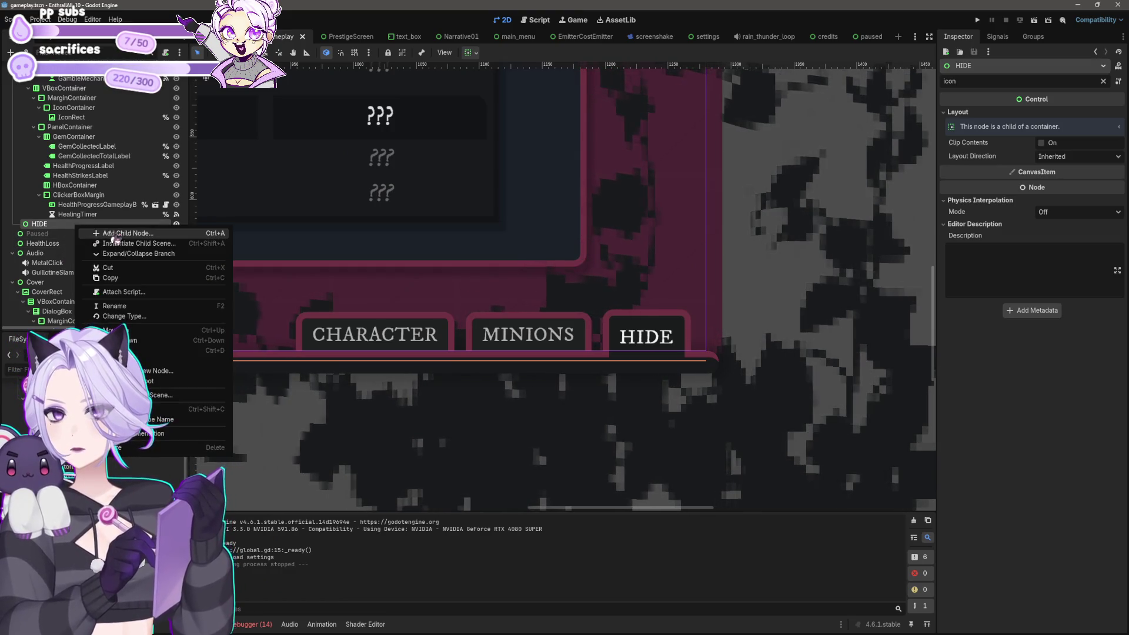
pyautogui.click(84, 234)
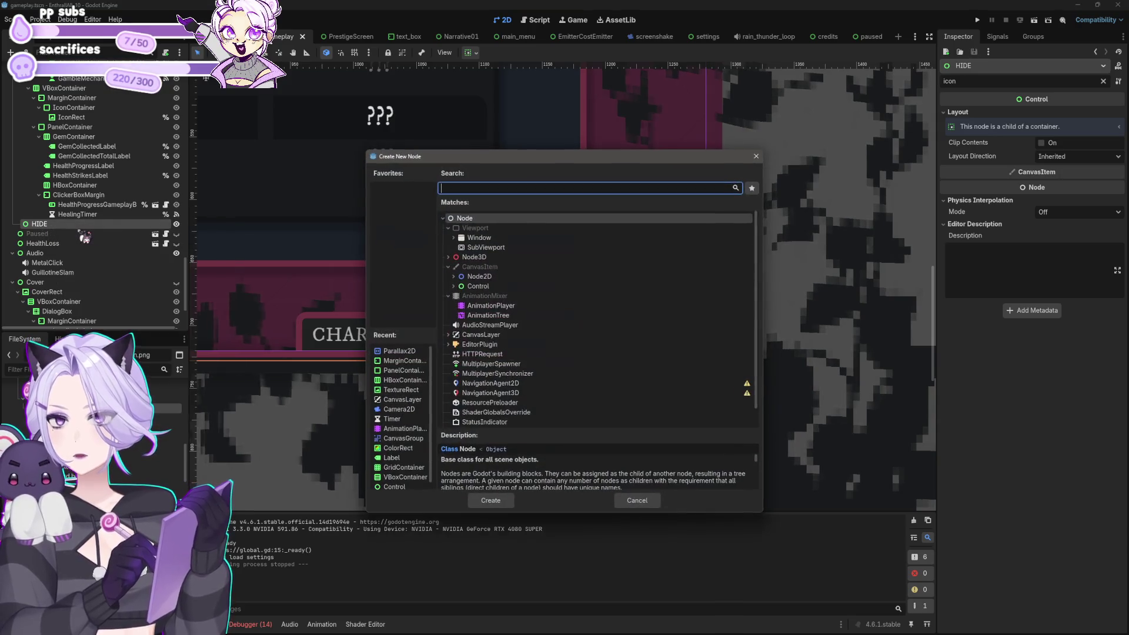
pyautogui.write('text')
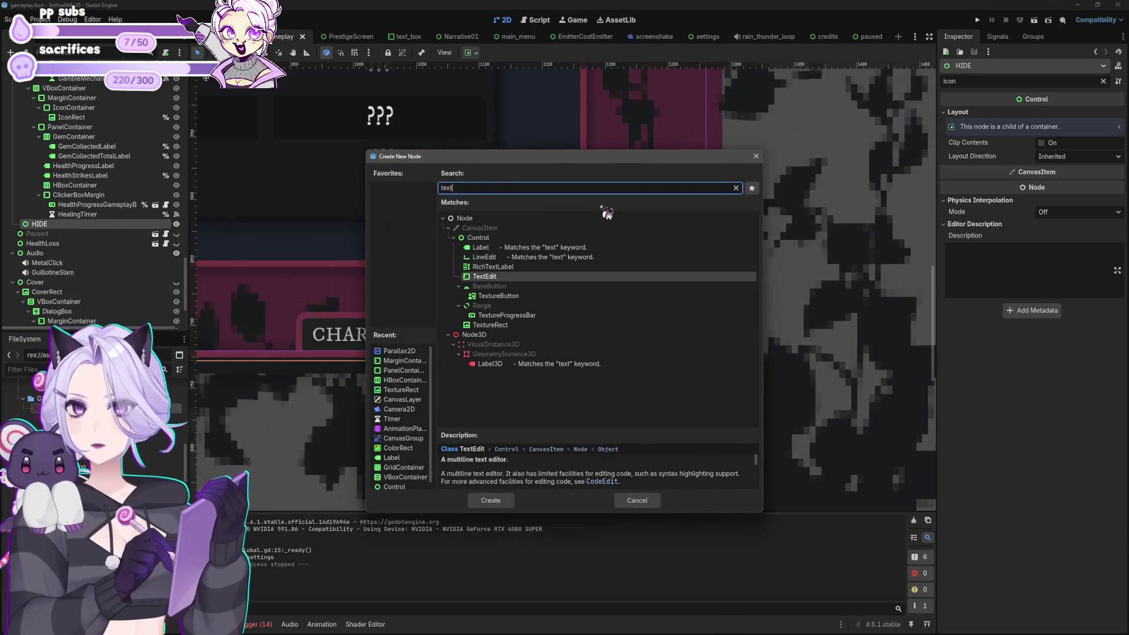
pyautogui.click(490, 325)
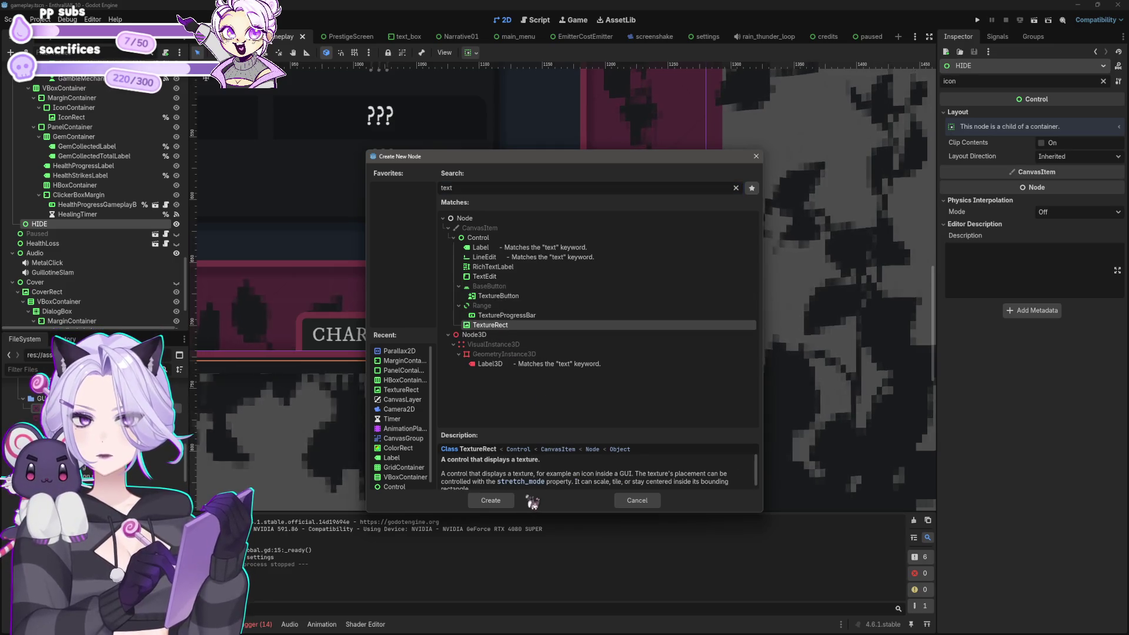
pyautogui.click(502, 502)
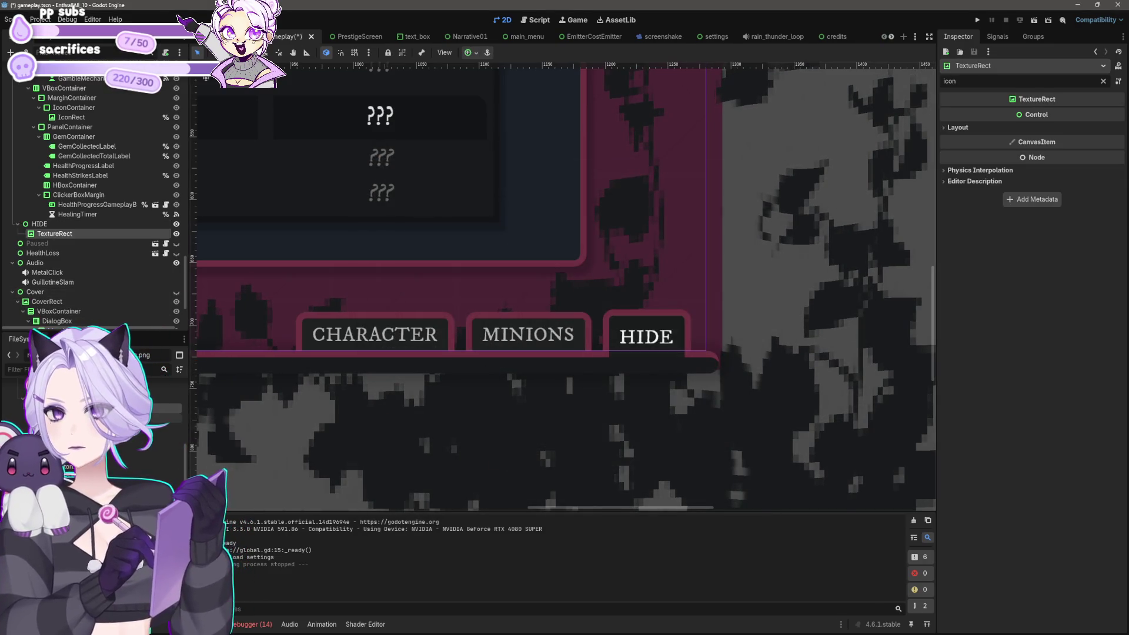
# Assign the pink X image as the TextureRect's texture.
pyautogui.scroll(-1, 100, 314)
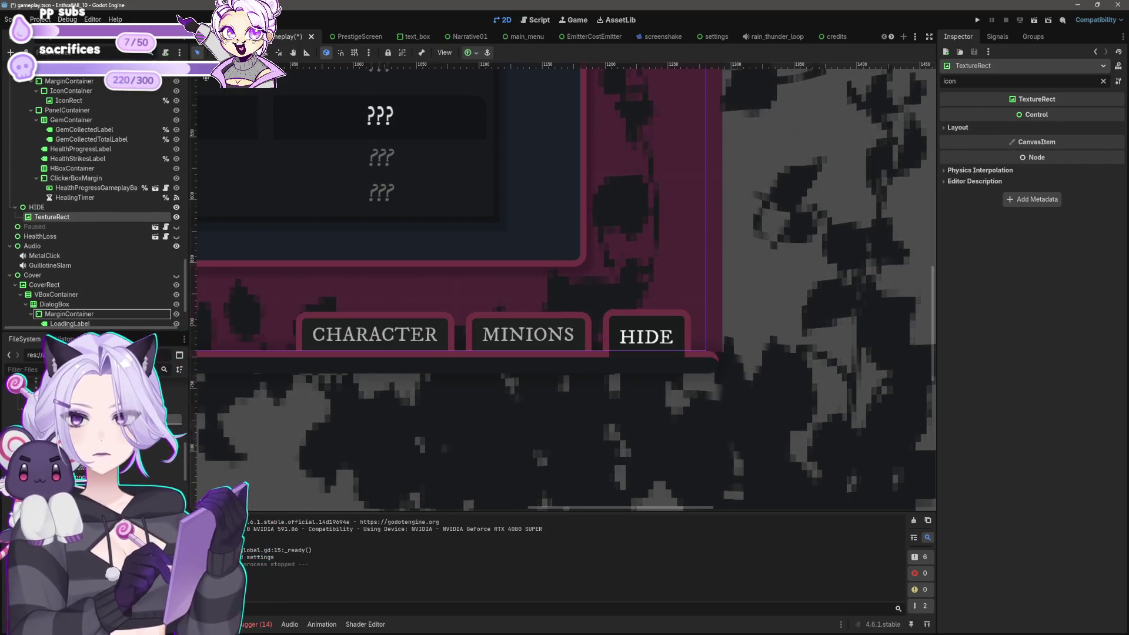
pyautogui.click(972, 130)
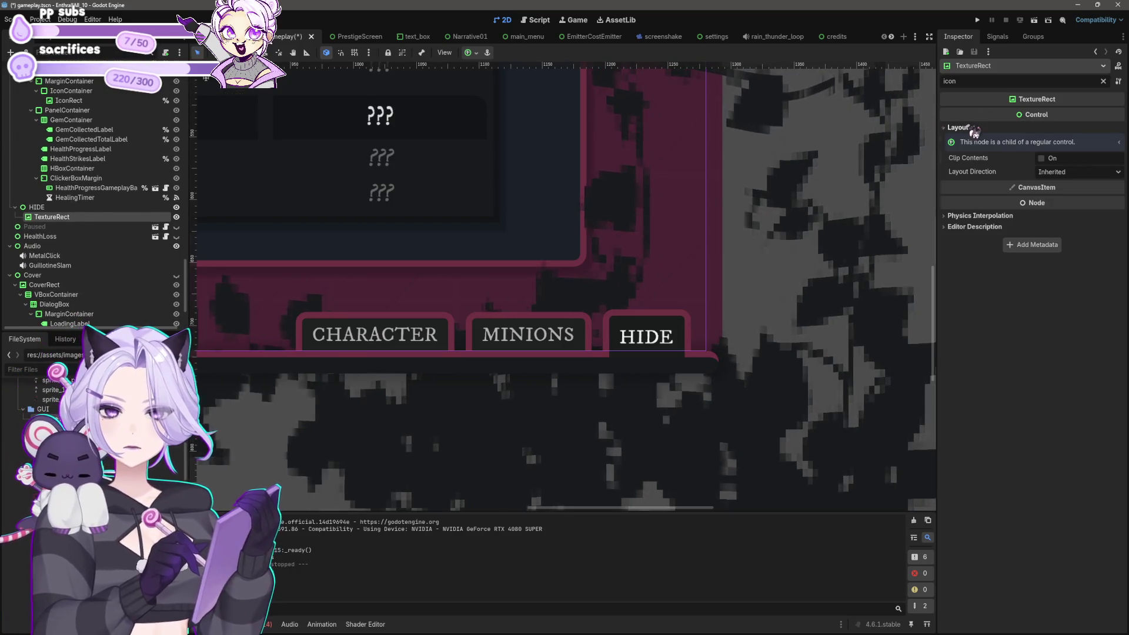
pyautogui.click(987, 81)
pyautogui.press('BackSpace')
pyautogui.press('BackSpace')
pyautogui.press('BackSpace')
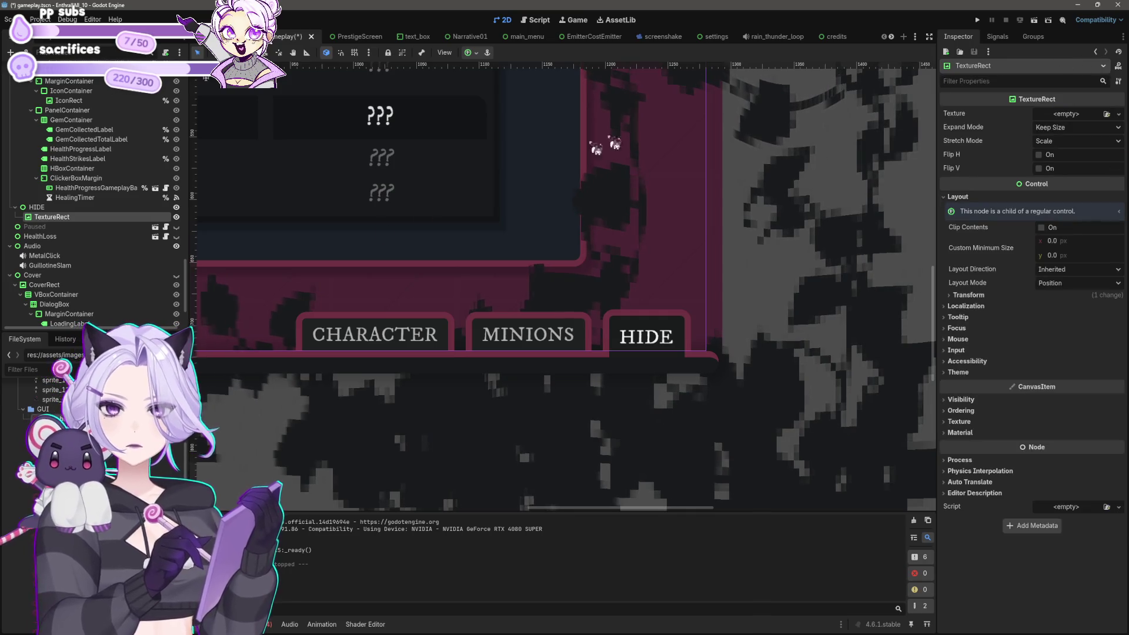
pyautogui.moveTo(88, 411); pyautogui.dragTo(1067, 117)
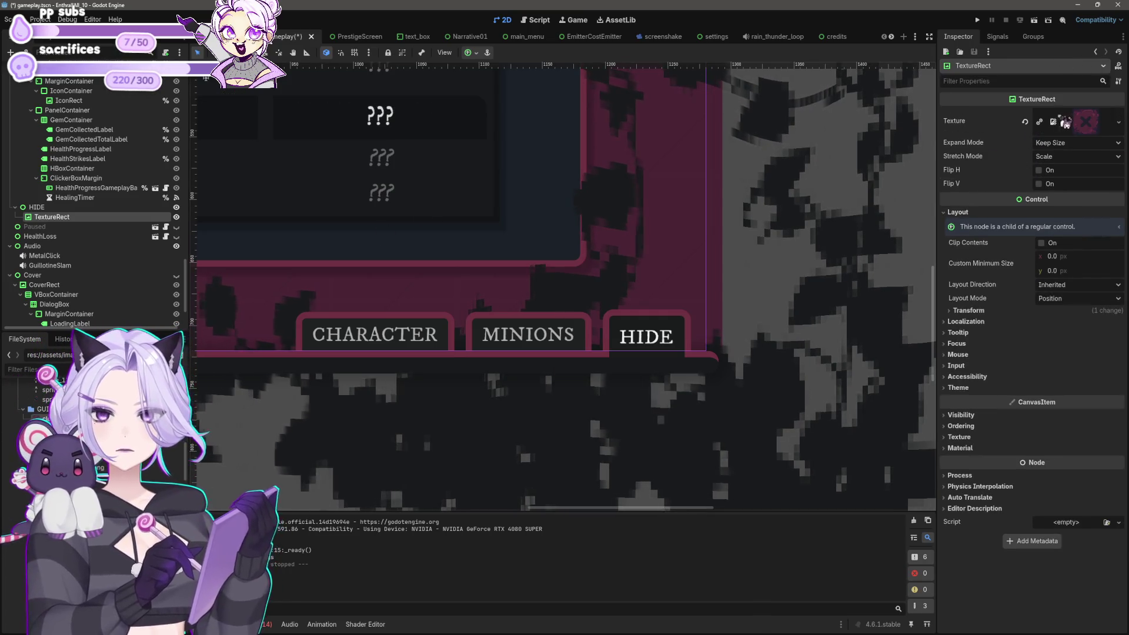
# Anchor the TextureRect to the Top Right preset.
pyautogui.scroll(-4, 464, 292)
pyautogui.scroll(-2, 459, 300)
pyautogui.scroll(5, 411, 317)
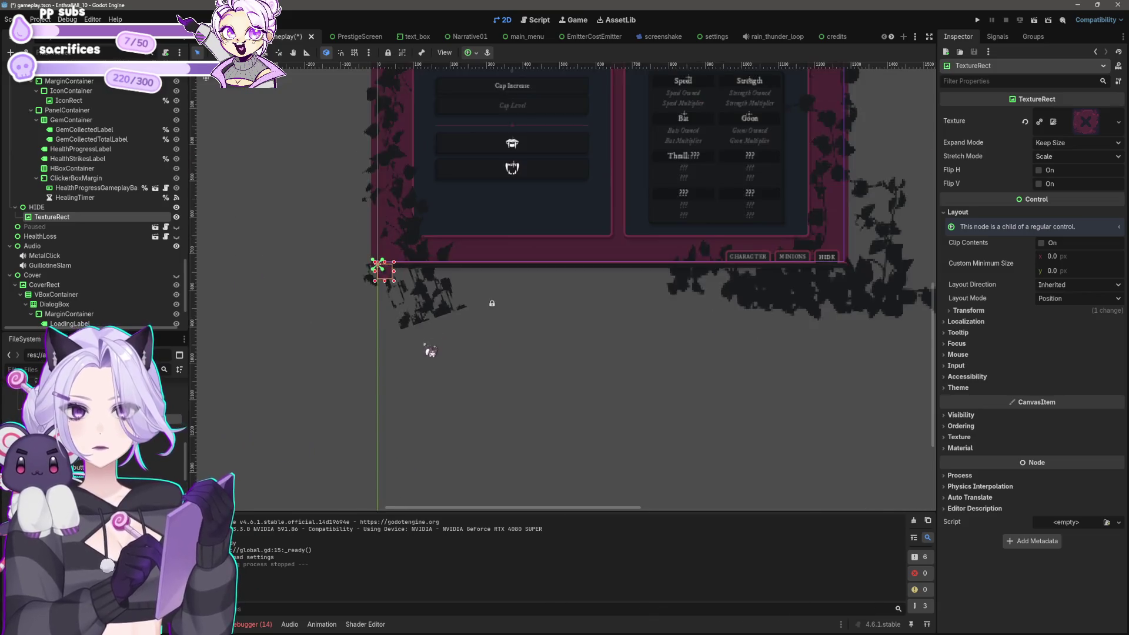
pyautogui.scroll(-6, 412, 317)
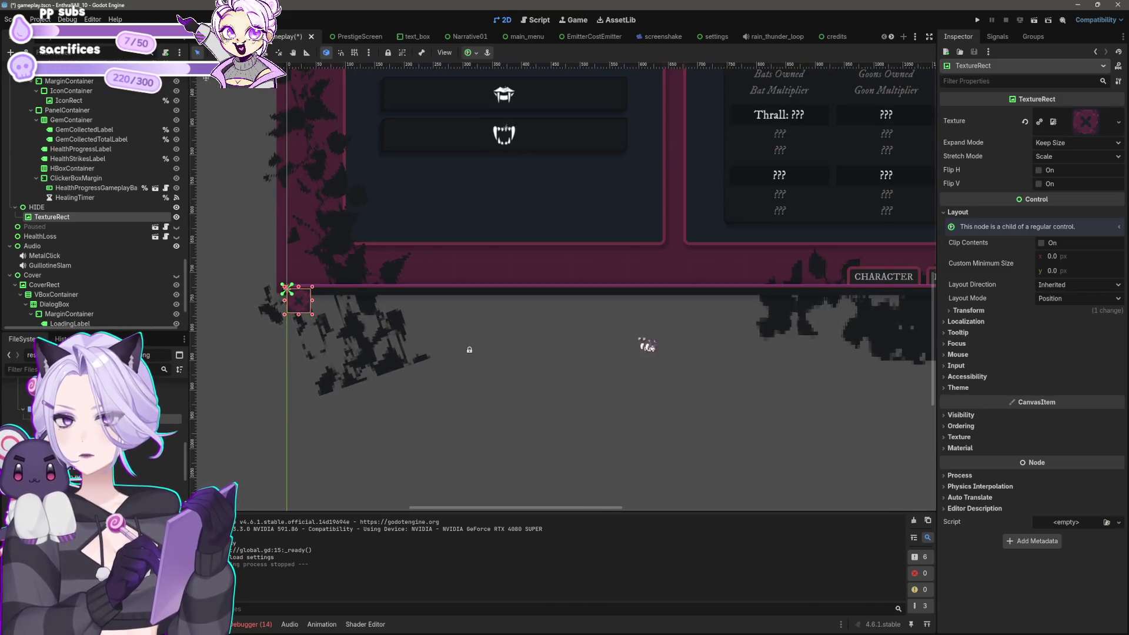
pyautogui.scroll(-2, 419, 351)
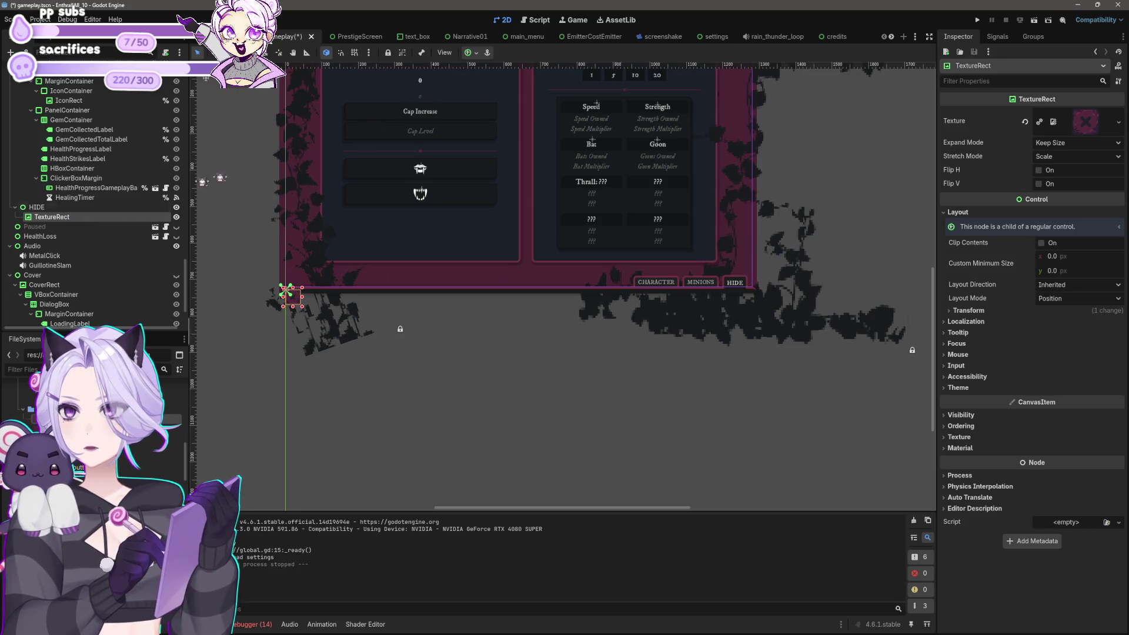
pyautogui.click(471, 53)
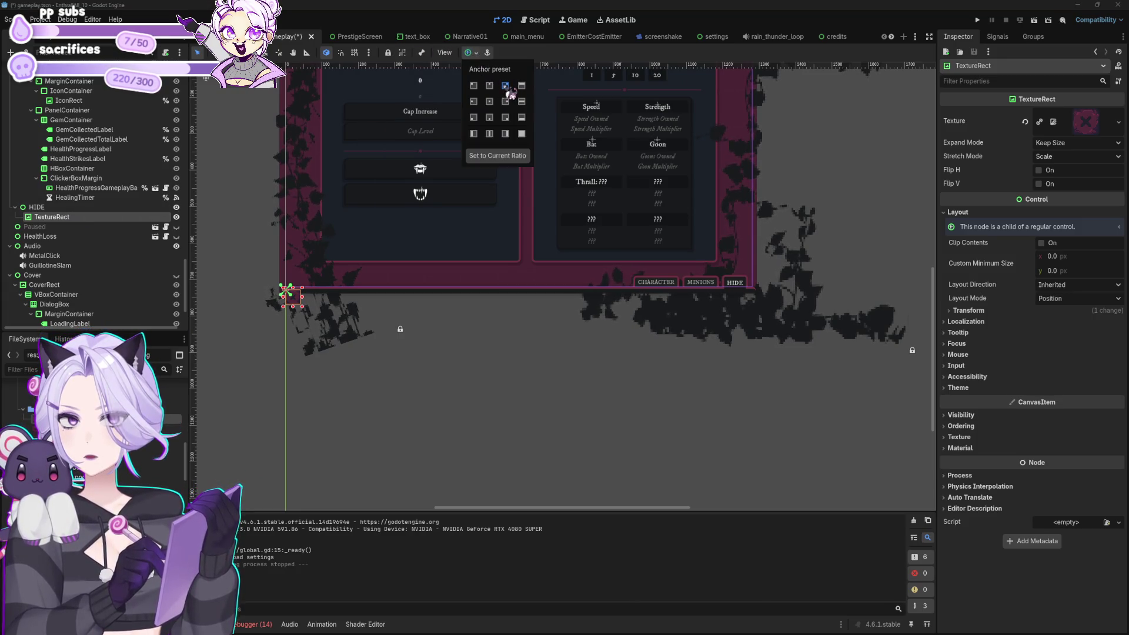
pyautogui.click(505, 85)
# Move the pink X image onto the HIDE tab.
pyautogui.hscroll(5, 588, 353)
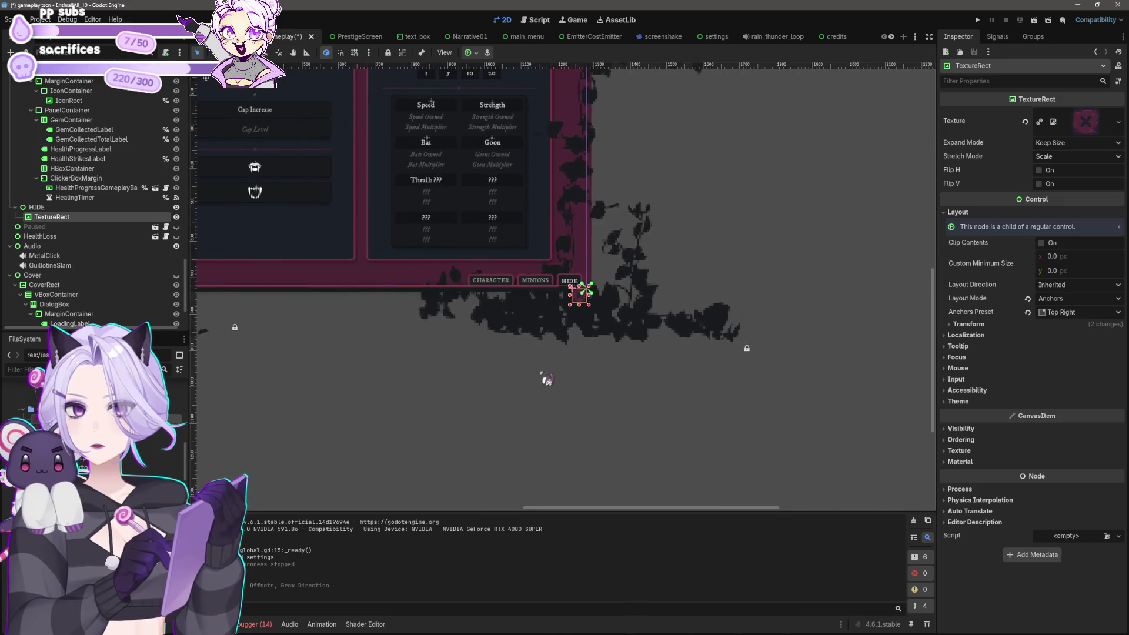
pyautogui.scroll(6, 588, 306)
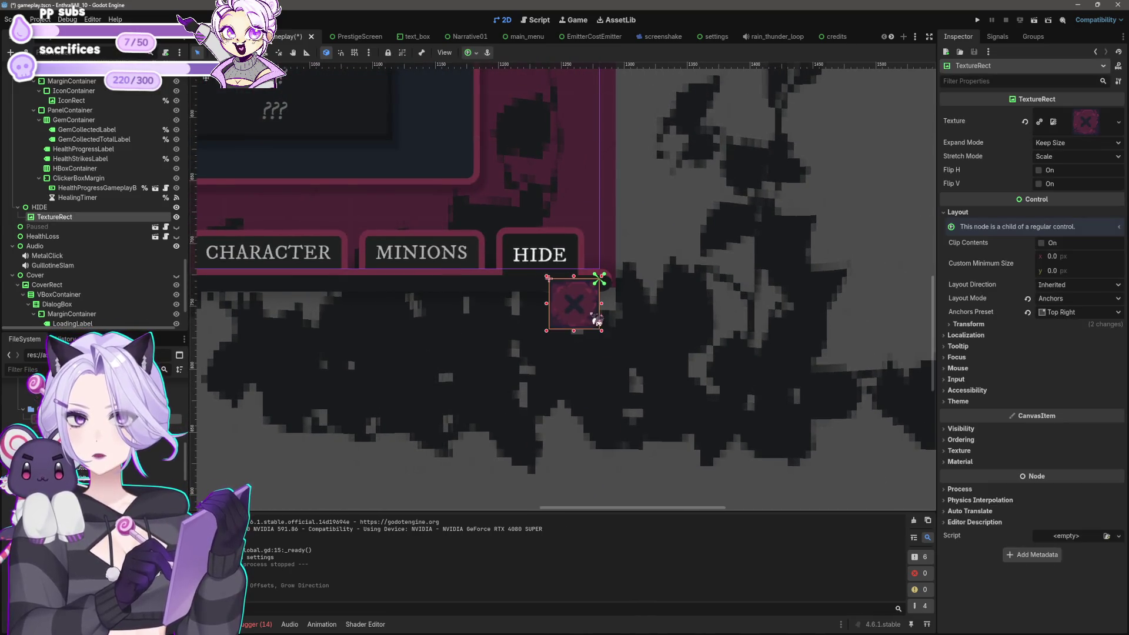
pyautogui.scroll(1, 597, 320)
pyautogui.scroll(-1, 646, 364)
pyautogui.moveTo(603, 376); pyautogui.dragTo(578, 321)
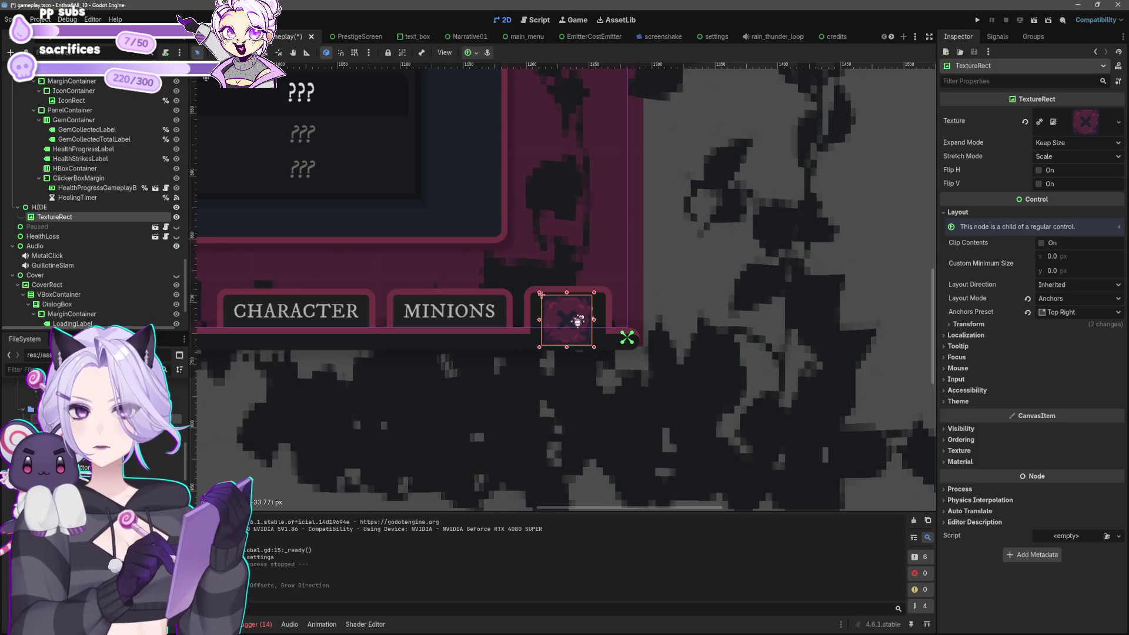
pyautogui.click(780, 366)
pyautogui.scroll(-2, 791, 347)
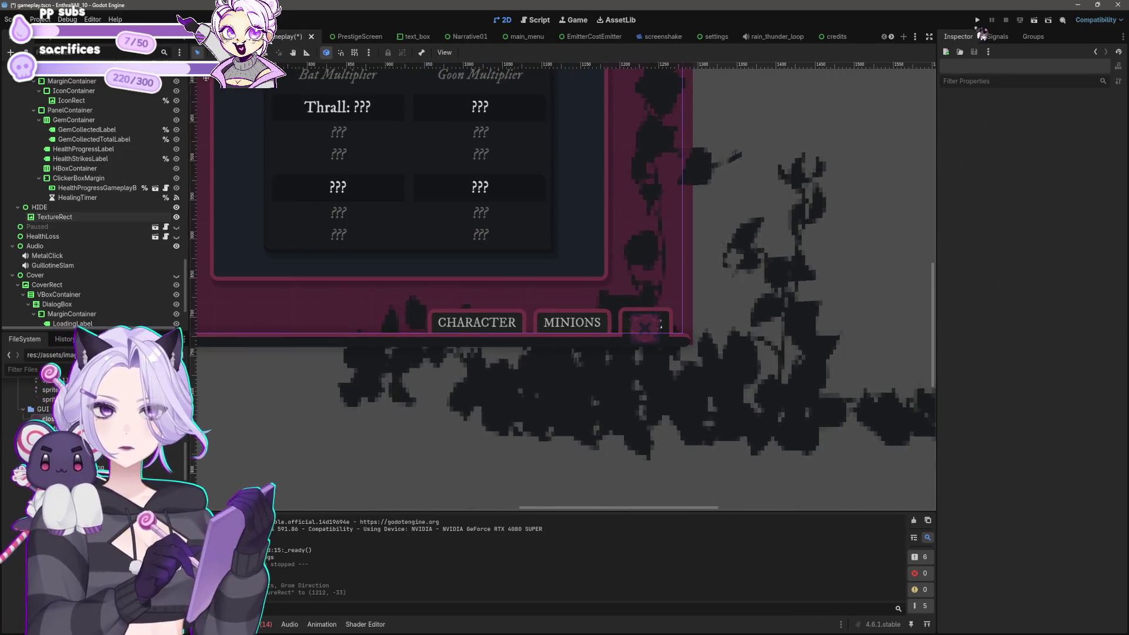
# Test-run the game, pressing START and opening the MINIONS tab, then close it.
pyautogui.click(977, 20)
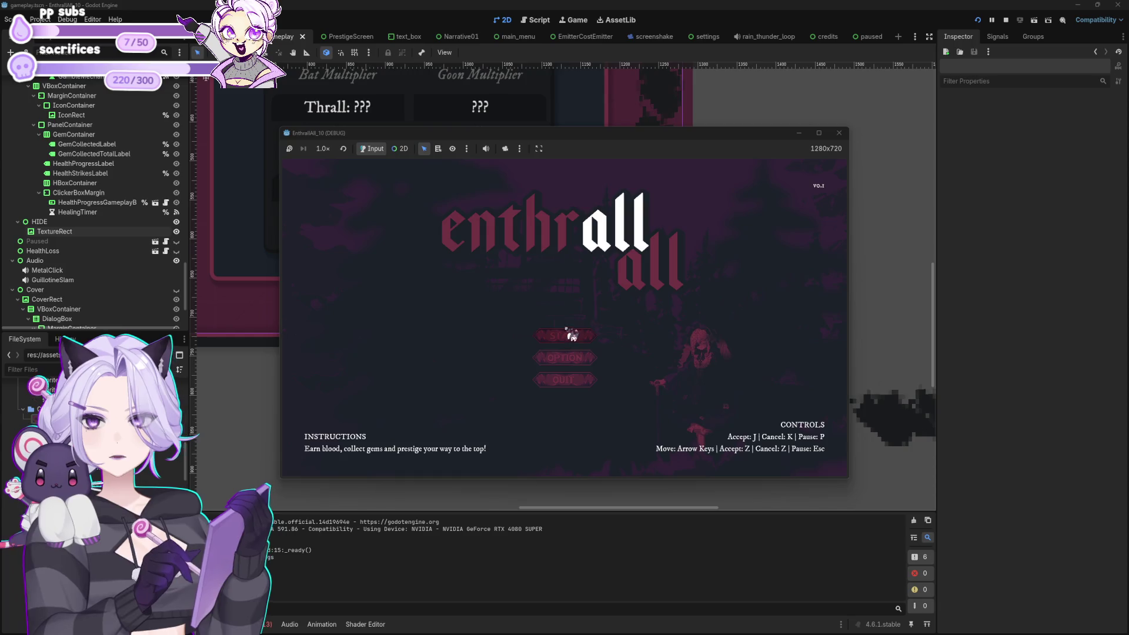
pyautogui.click(569, 335)
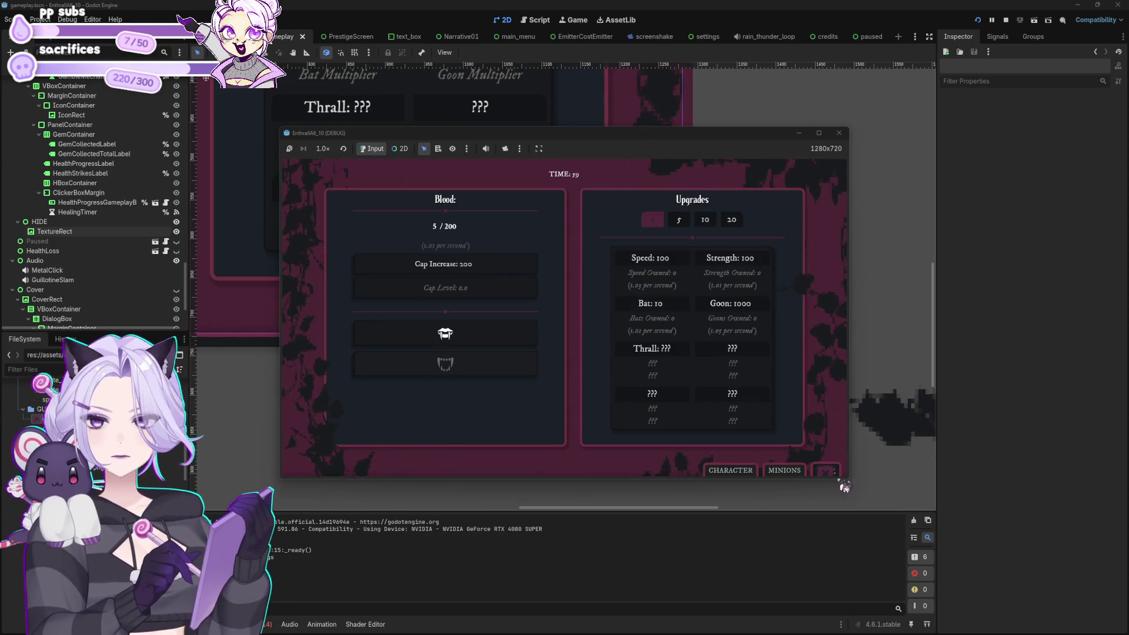
pyautogui.click(785, 471)
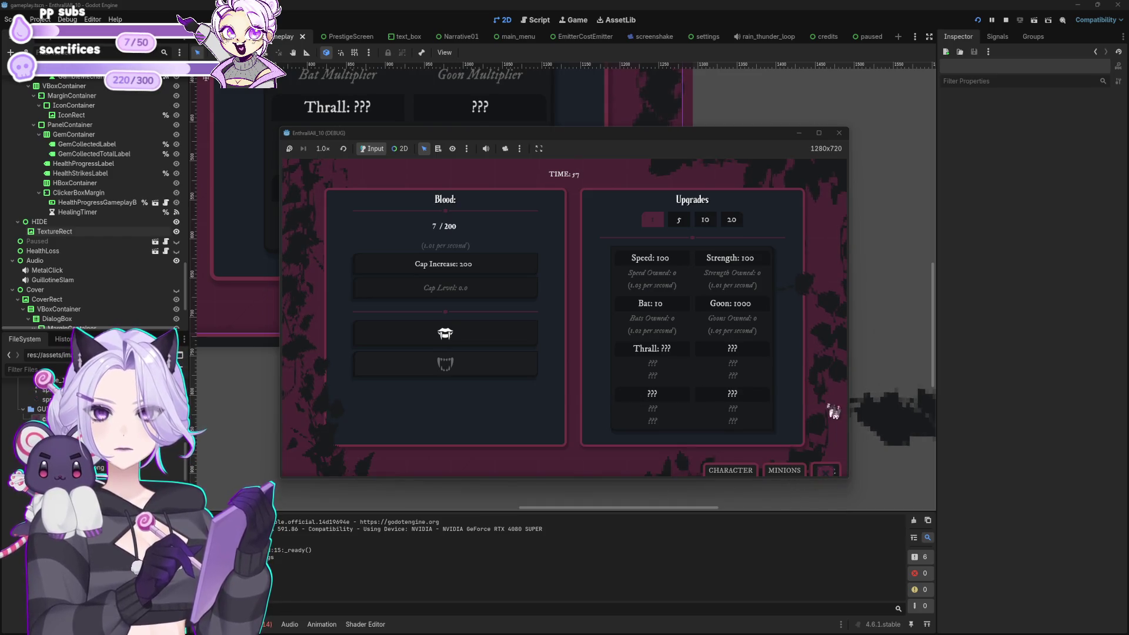
pyautogui.click(839, 133)
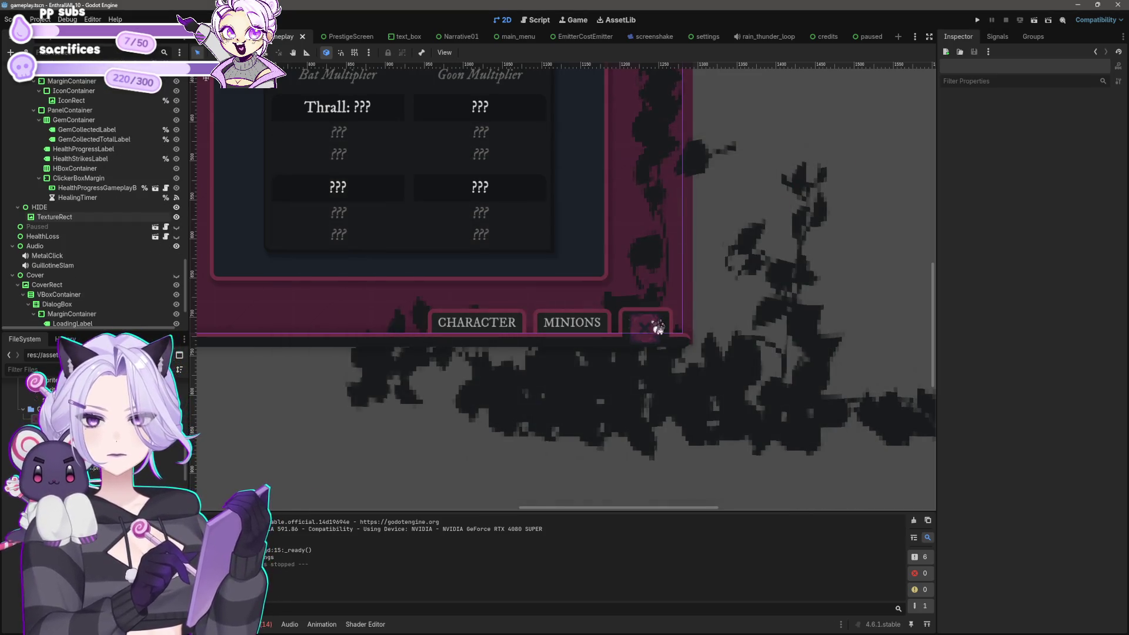
# Delete the X-icon TextureRect from the HIDE tab.
pyautogui.click(654, 325)
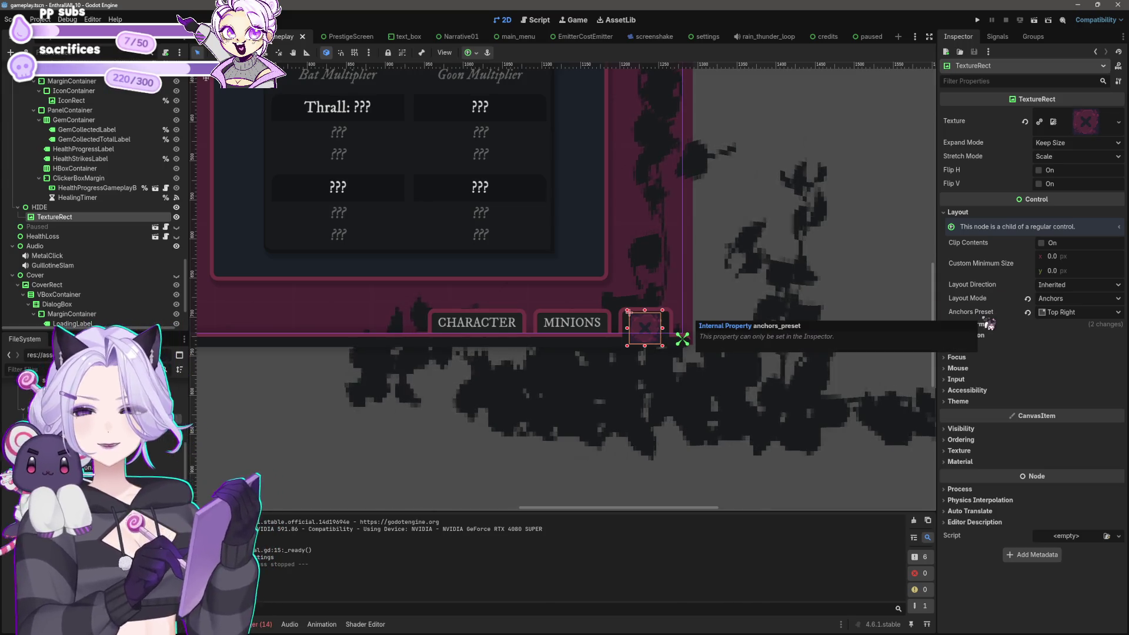
pyautogui.press('Delete')
pyautogui.press('Return')
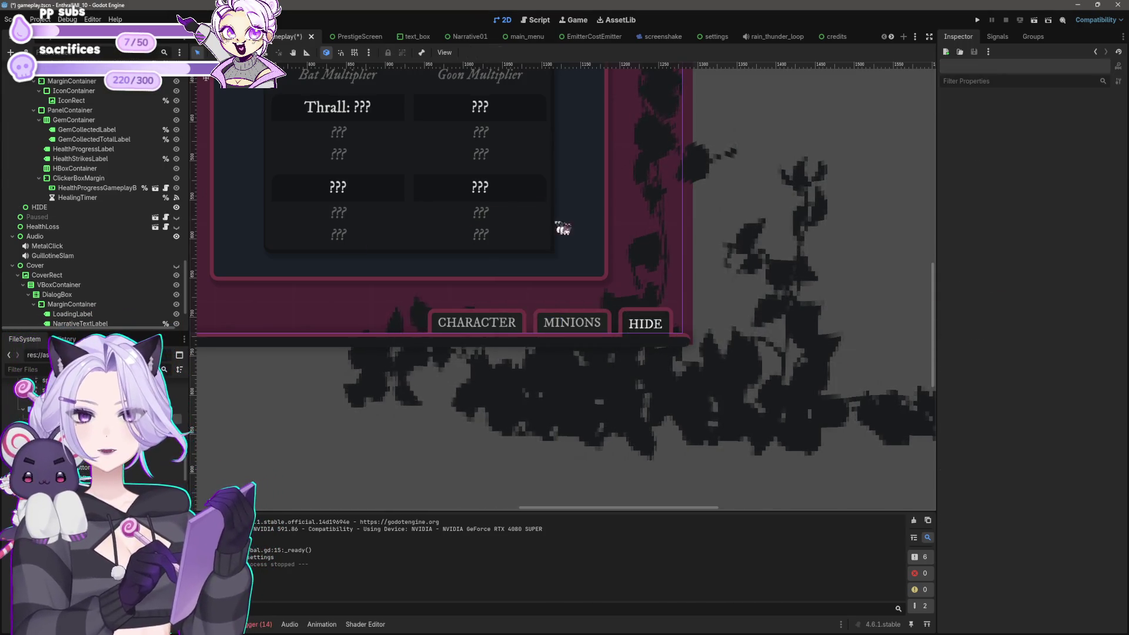
# Inspect the tab container, the CHARACTER node and the Bat upgrade button.
pyautogui.click(554, 328)
pyautogui.hscroll(-5, 555, 328)
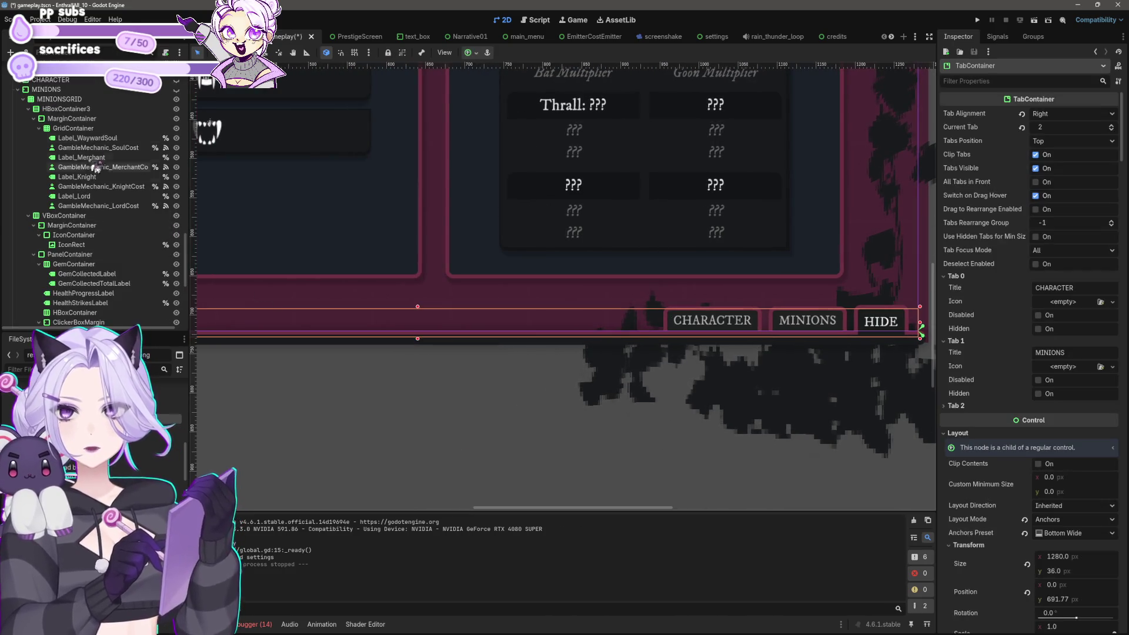
pyautogui.scroll(2, 132, 253)
pyautogui.scroll(-5, 539, 453)
pyautogui.click(521, 483)
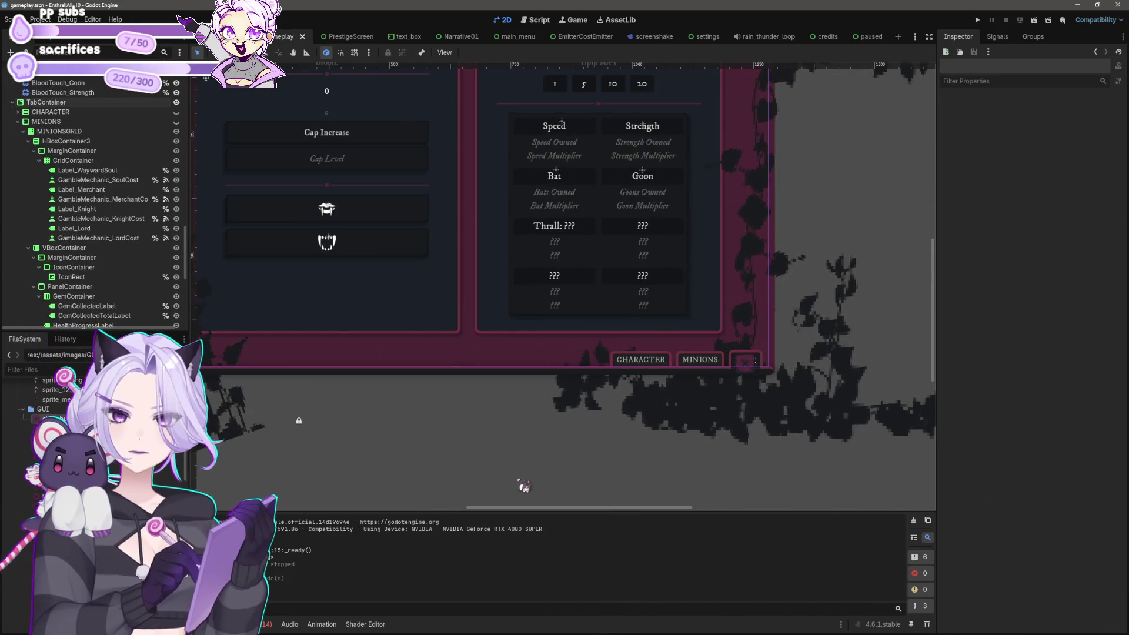
pyautogui.scroll(-3, 507, 475)
pyautogui.scroll(2, 513, 462)
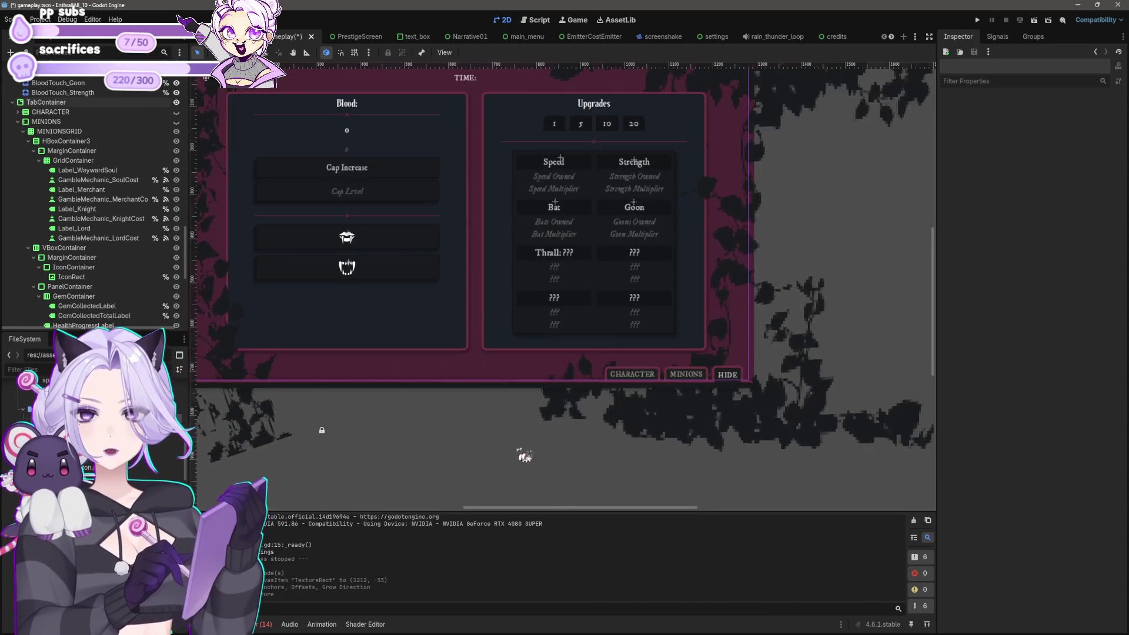
pyautogui.click(686, 375)
pyautogui.click(51, 111)
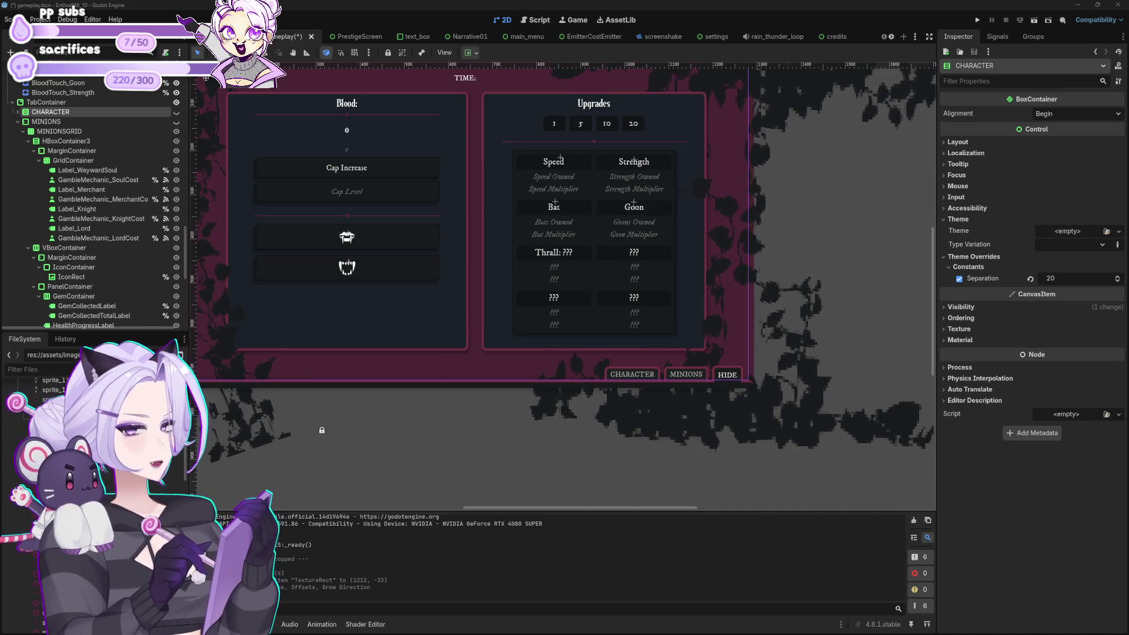
pyautogui.click(894, 308)
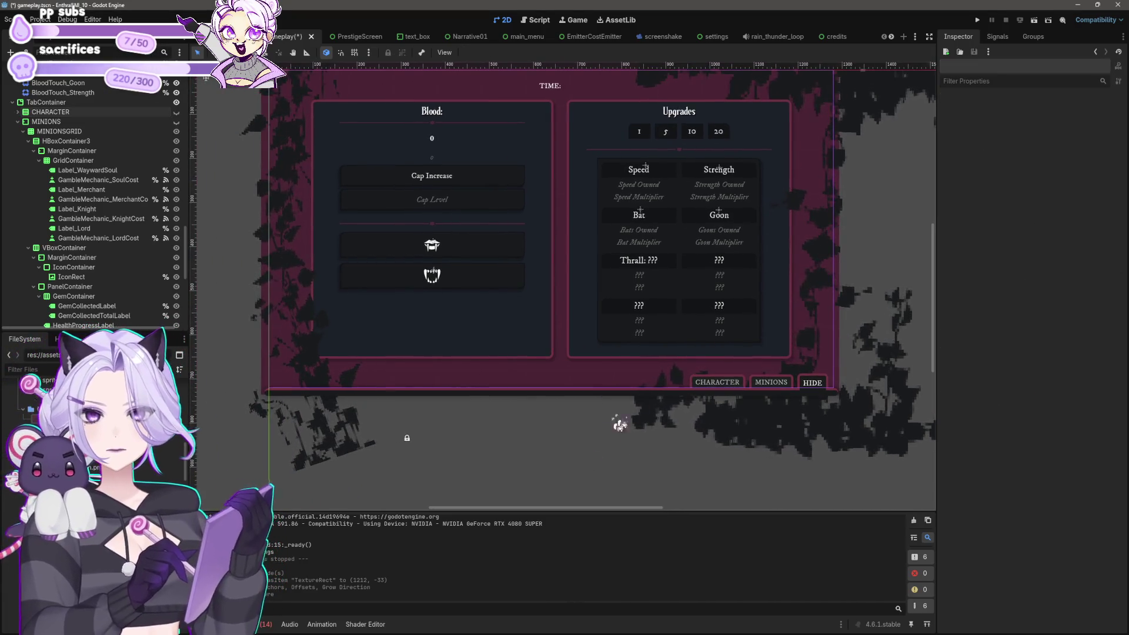
pyautogui.click(607, 251)
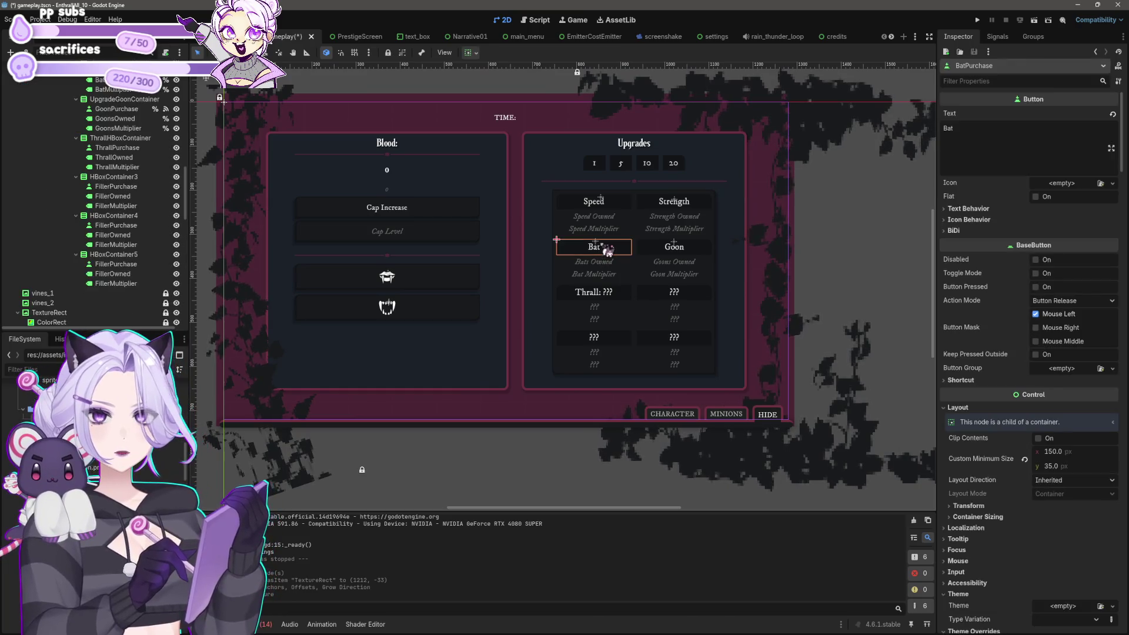
pyautogui.click(505, 472)
pyautogui.moveTo(479, 413); pyautogui.dragTo(466, 341)
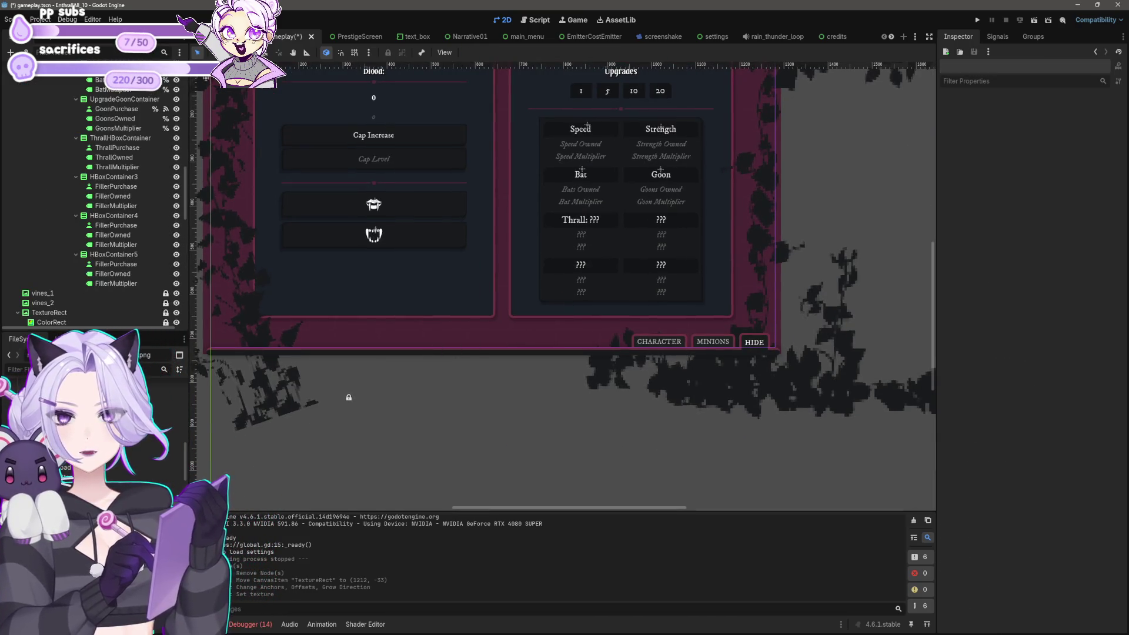
# Try adding the heart image as a sprite, undo it, and save the scene.
pyautogui.moveTo(140, 354)
pyautogui.mouseDown()
pyautogui.moveTo(497, 294)
pyautogui.moveTo(499, 263)
pyautogui.mouseUp()
pyautogui.scroll(4, 520, 297)
pyautogui.scroll(3, 527, 302)
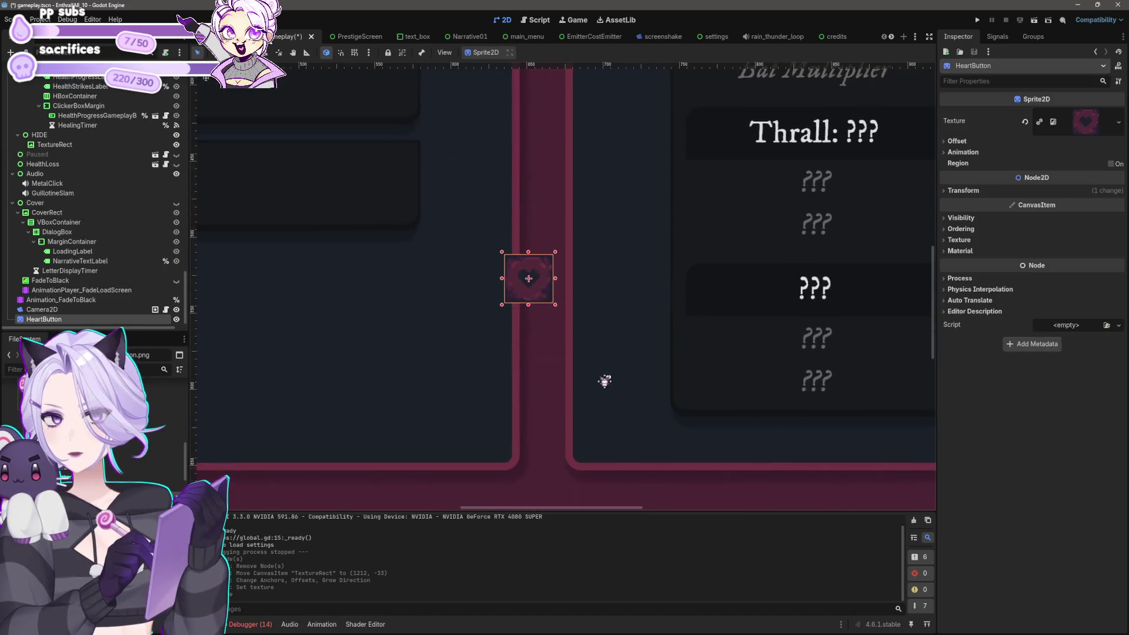
pyautogui.scroll(-5, 565, 323)
pyautogui.hotkey('ctrl', 'z')
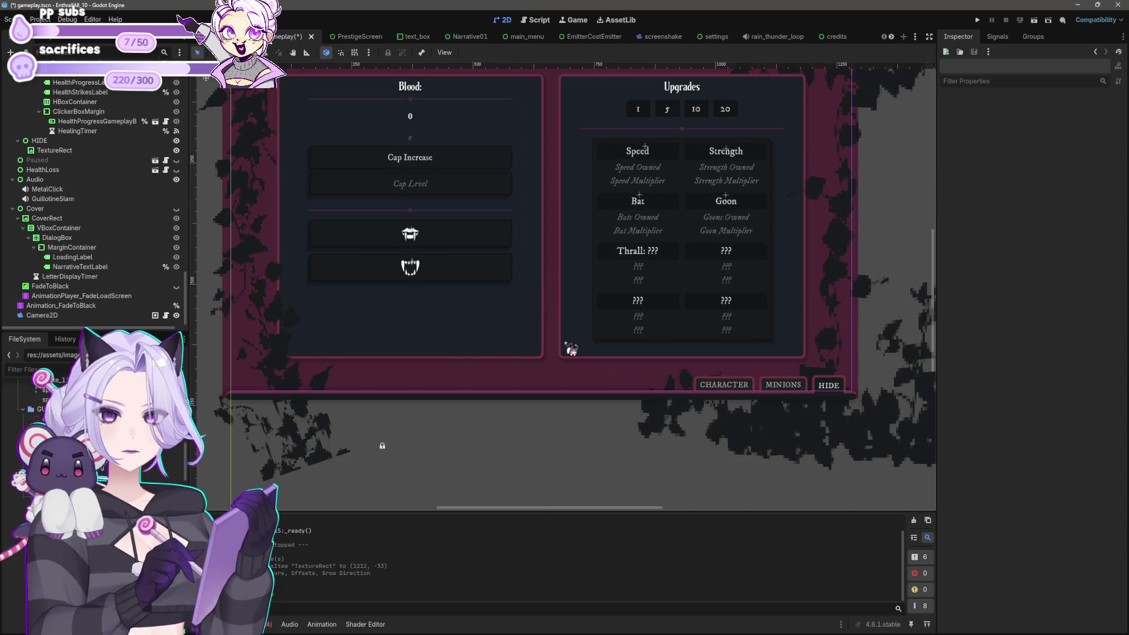
pyautogui.scroll(-3, 564, 412)
pyautogui.scroll(3, 561, 429)
pyautogui.hotkey('ctrl', 's')
# Inspect the TIME: label, the Seduce button and the Upgrades grid container.
pyautogui.moveTo(494, 264); pyautogui.dragTo(504, 403)
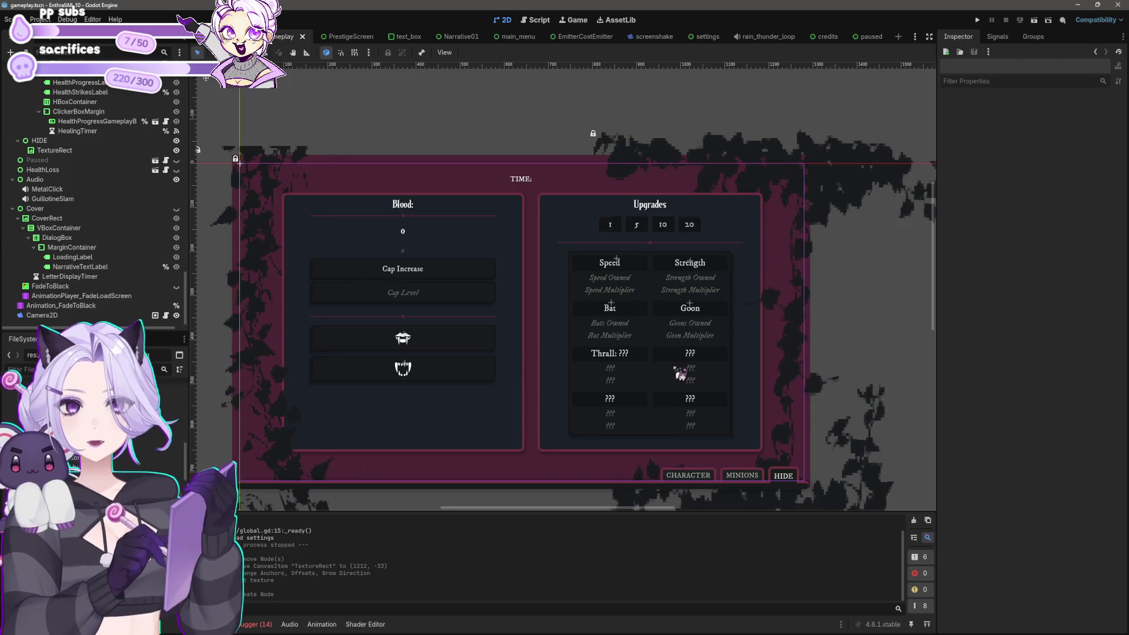
pyautogui.click(545, 185)
pyautogui.click(542, 184)
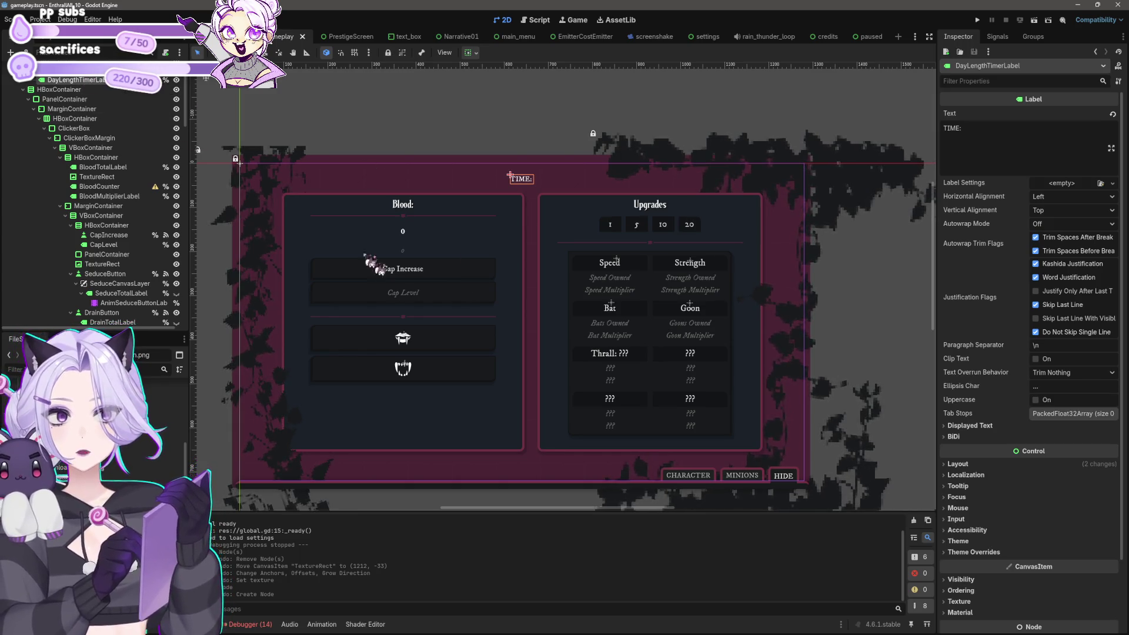
pyautogui.click(478, 346)
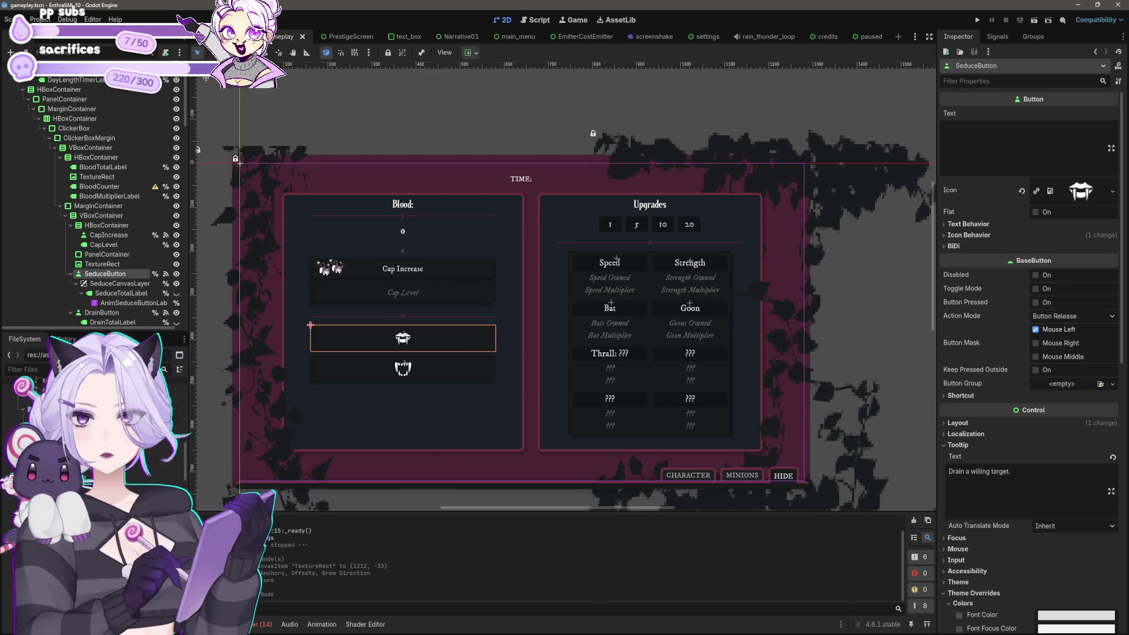
pyautogui.click(532, 182)
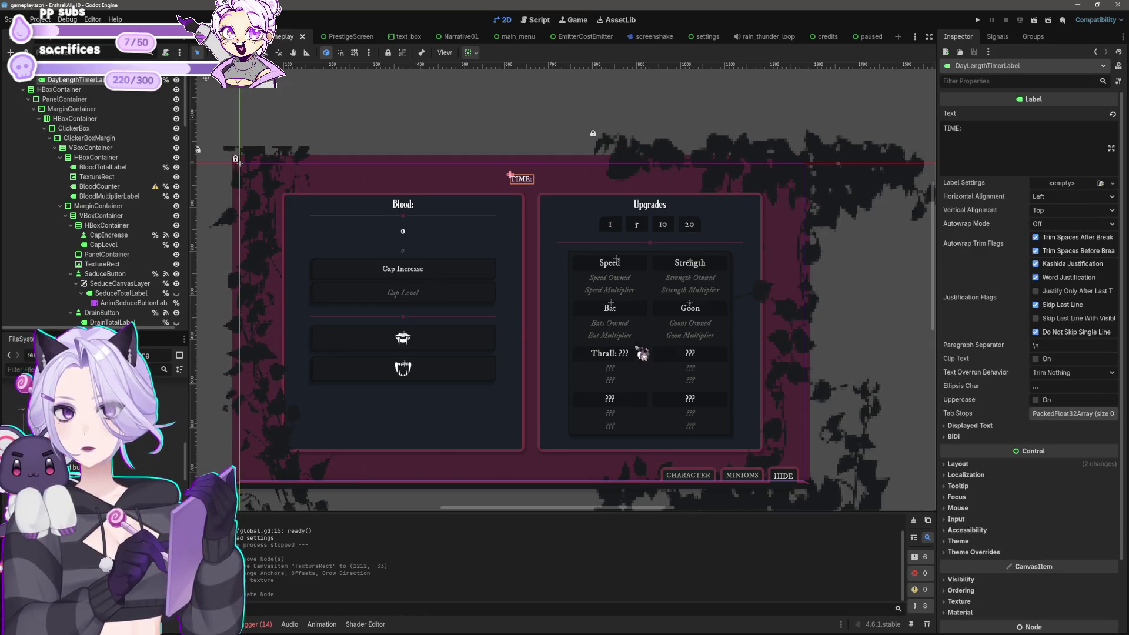
pyautogui.click(729, 269)
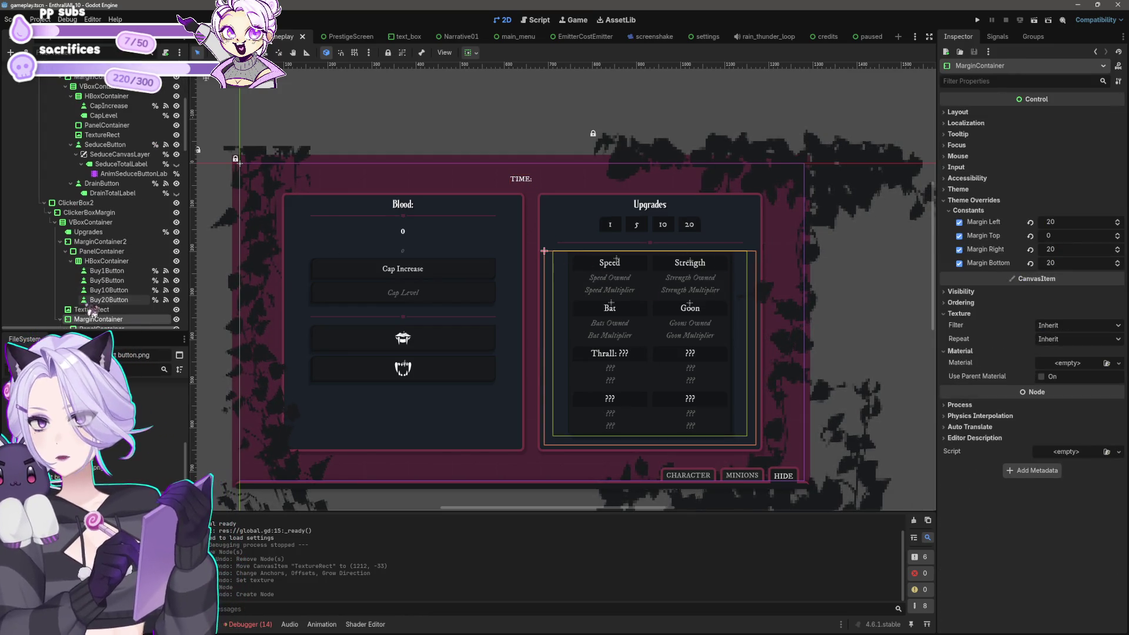
pyautogui.scroll(-5, 97, 267)
# Copy the Upgrades panel's StyleBoxFlat Panel style value.
pyautogui.click(99, 266)
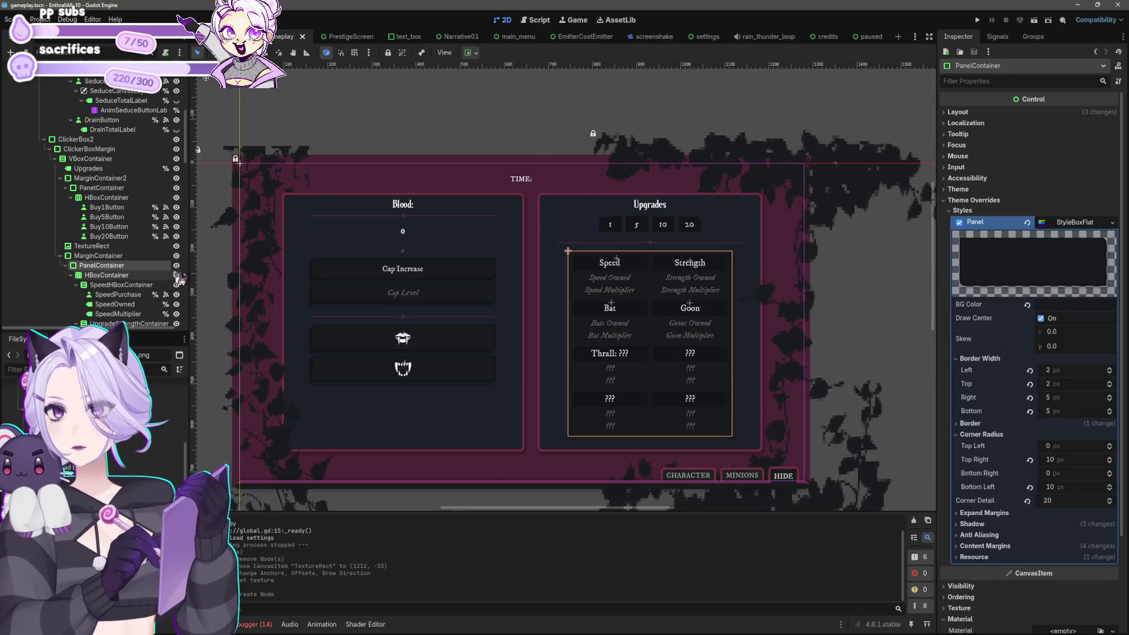
pyautogui.rightClick(986, 224)
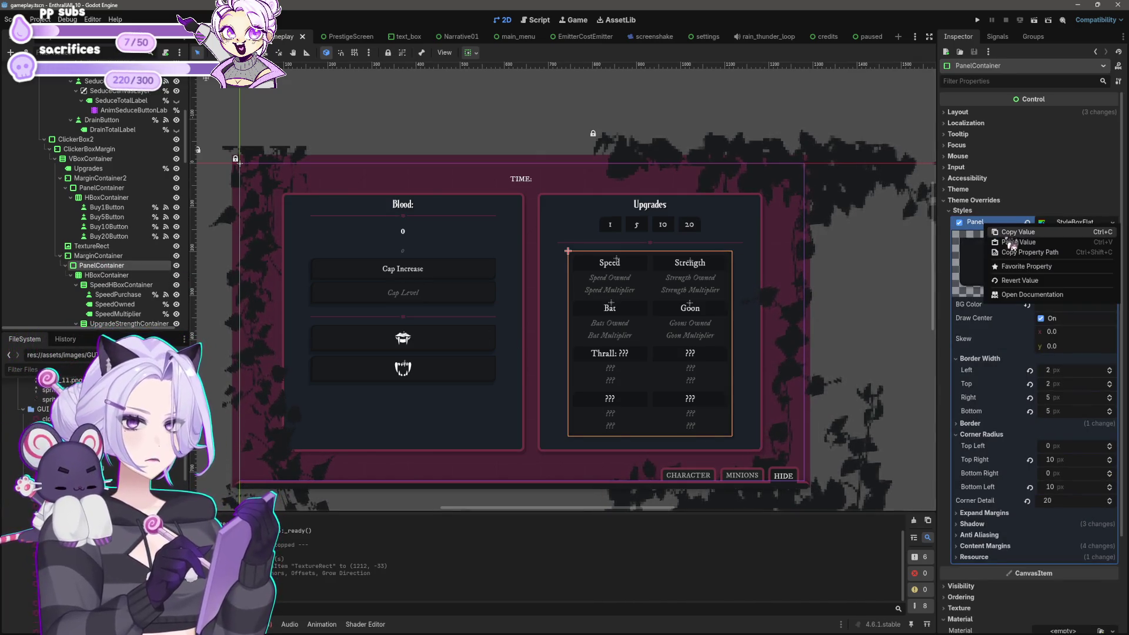
pyautogui.click(1020, 233)
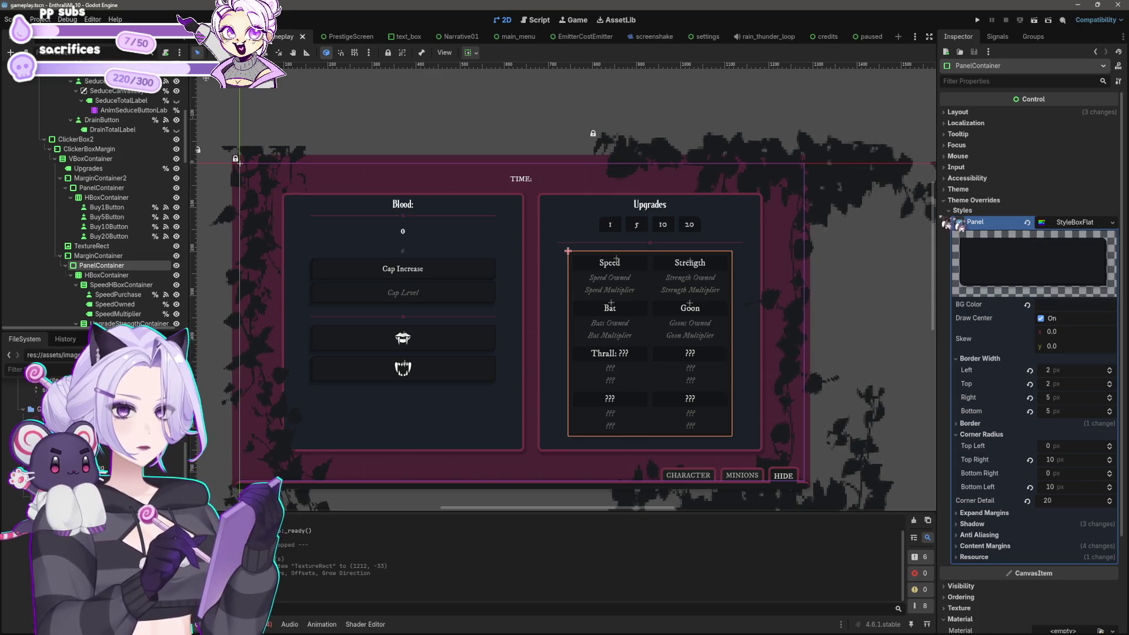
pyautogui.click(536, 185)
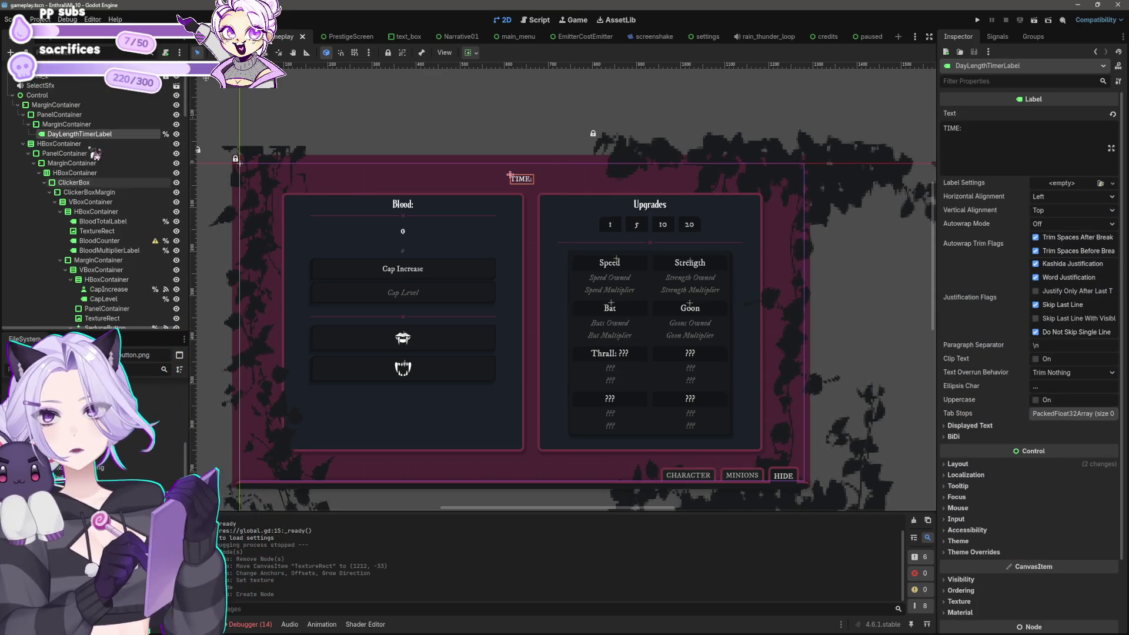
# Add a PanelContainer under the inner MarginContainer and nest the TIME label inside it.
pyautogui.rightClick(83, 126)
pyautogui.click(109, 137)
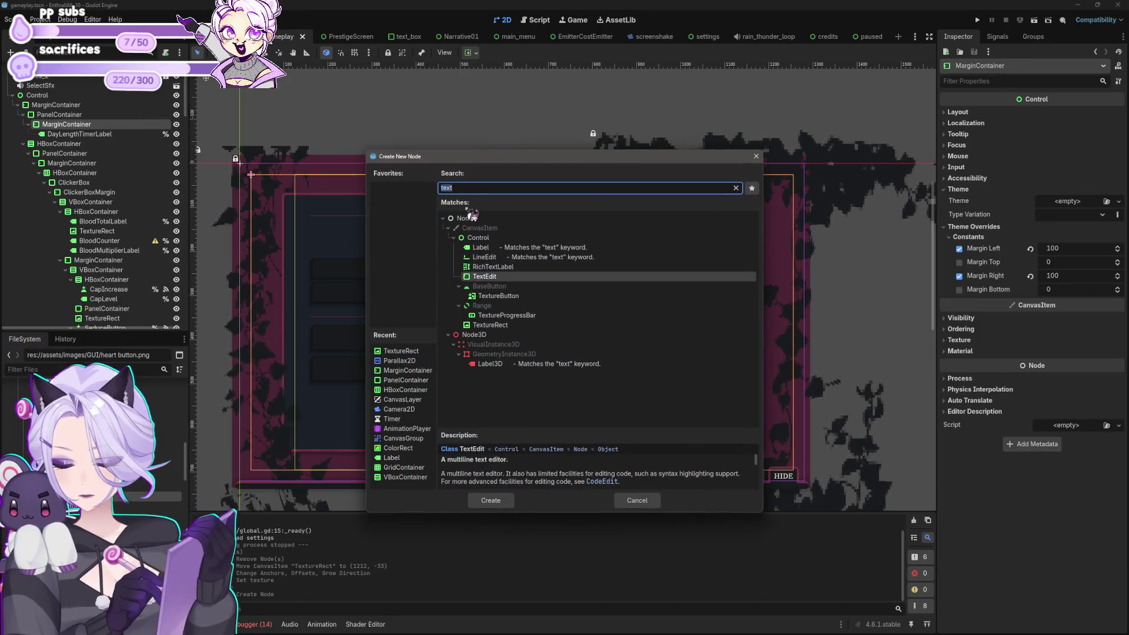
pyautogui.write('panel')
pyautogui.click(494, 325)
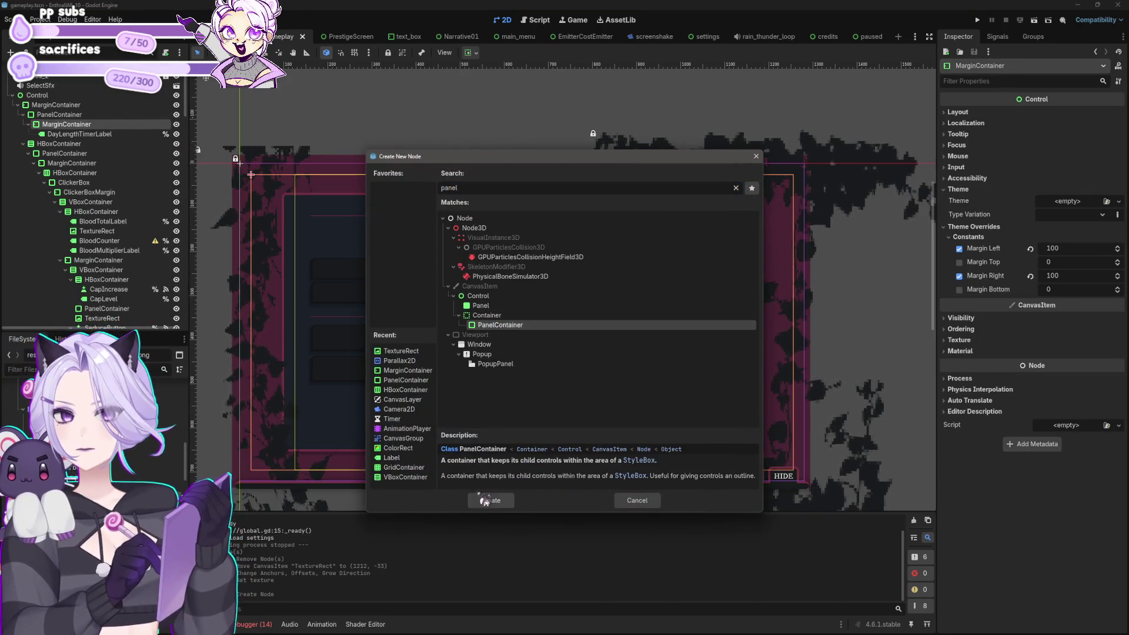
pyautogui.click(490, 500)
pyautogui.moveTo(62, 144); pyautogui.dragTo(73, 136)
# Set the new panel's container sizing to Center horizontally and Begin vertically.
pyautogui.click(71, 144)
pyautogui.rightClick(74, 135)
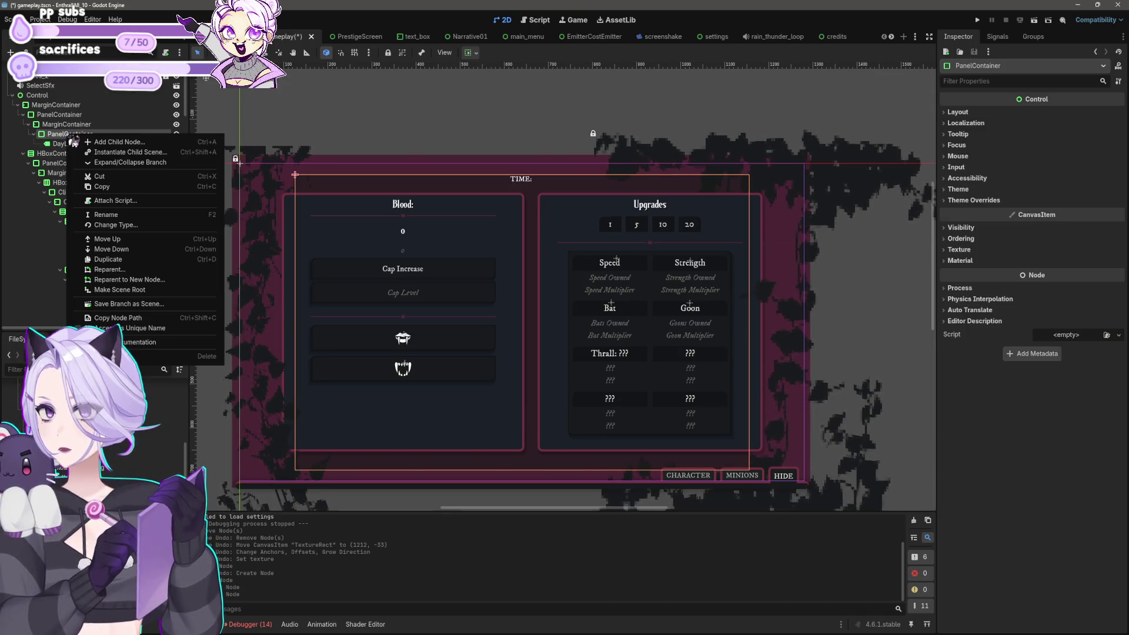
pyautogui.press('Escape')
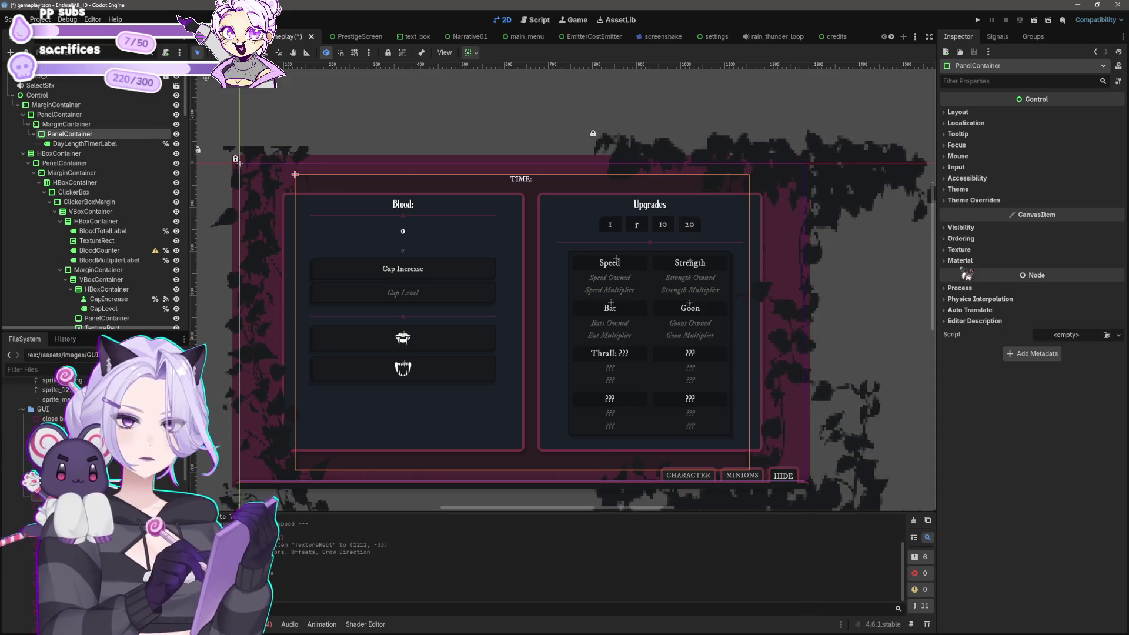
pyautogui.click(475, 54)
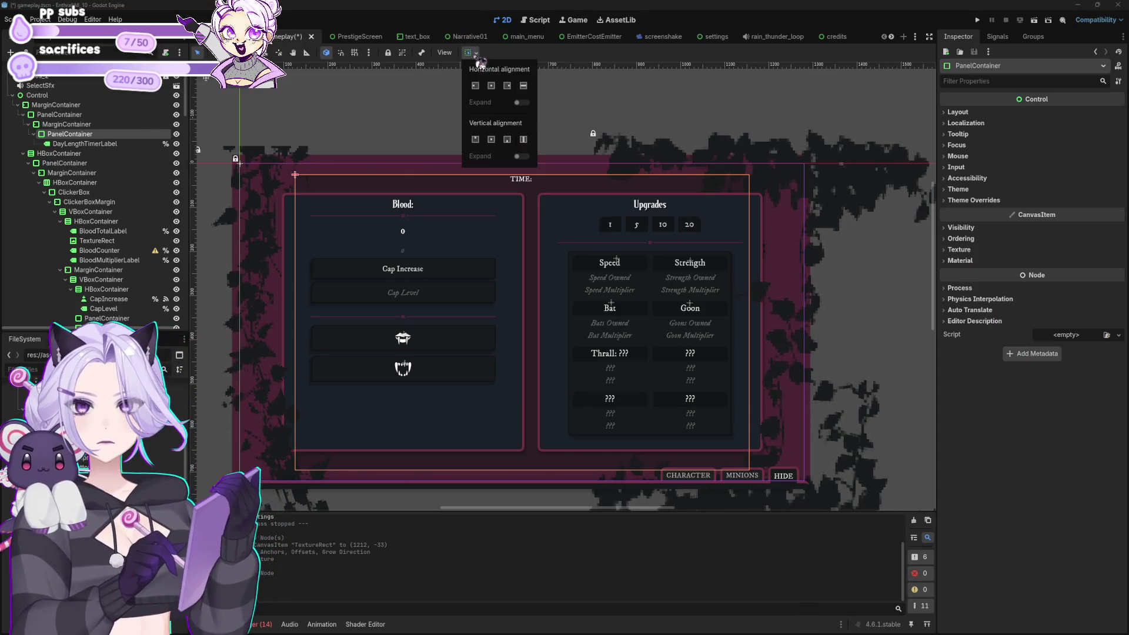
pyautogui.click(494, 87)
pyautogui.click(491, 139)
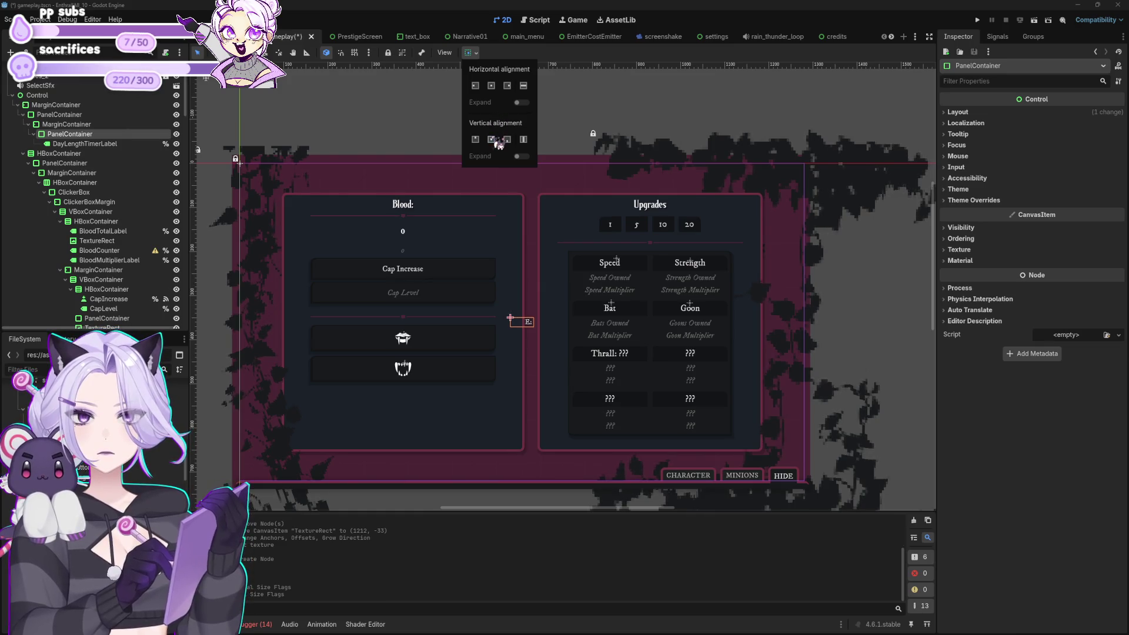
pyautogui.click(475, 139)
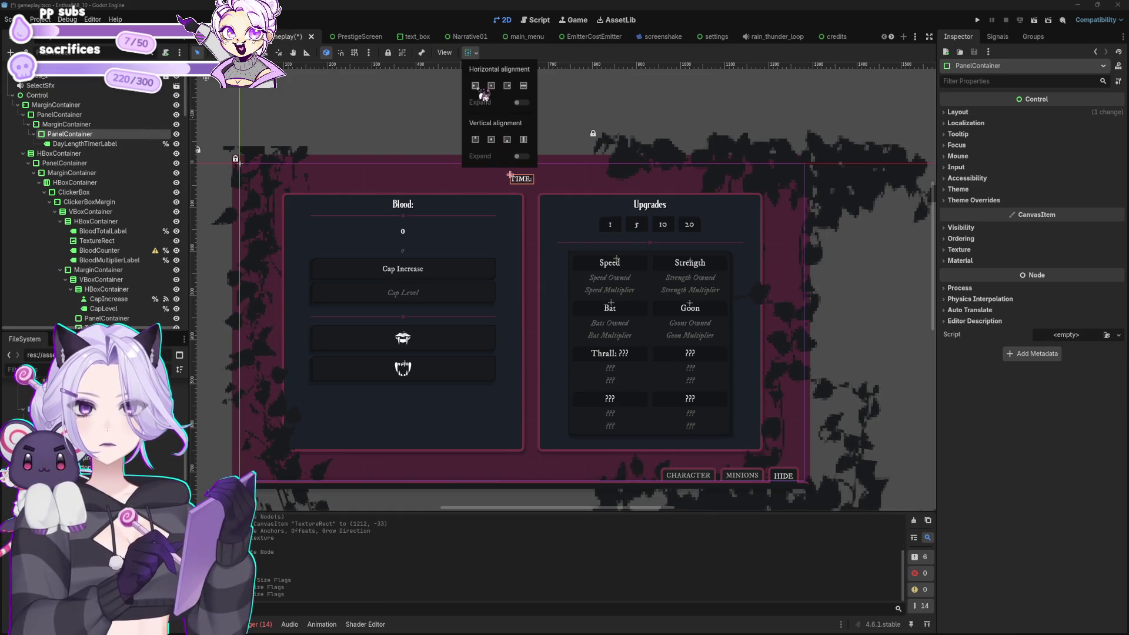
# Paste the copied StyleBoxFlat into the panel's Panel style override.
pyautogui.click(967, 231)
pyautogui.click(970, 201)
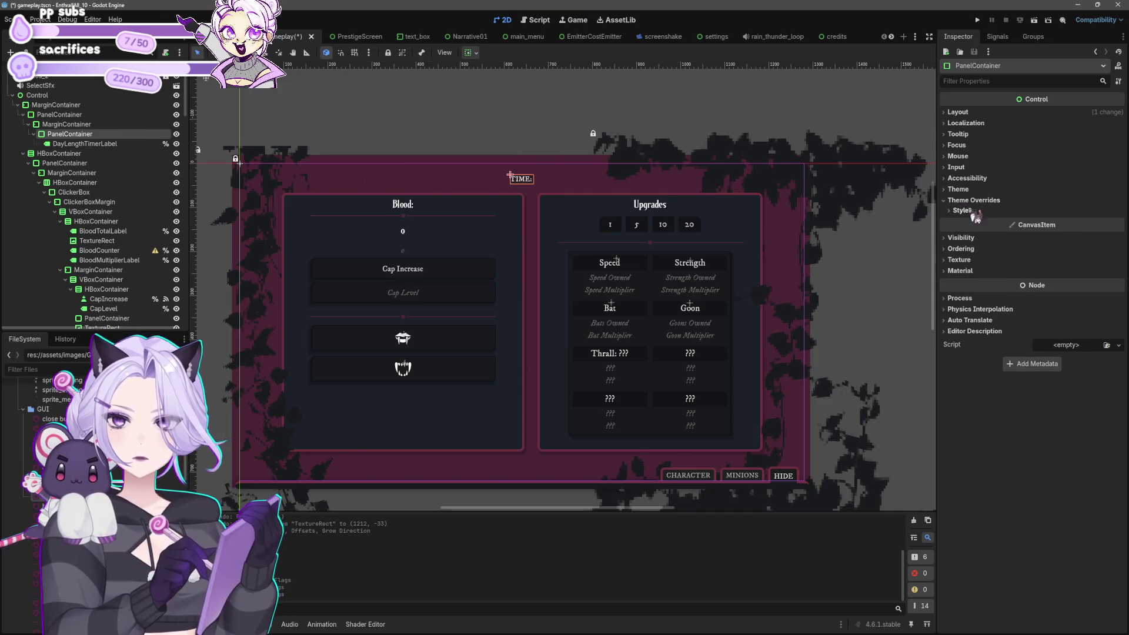
pyautogui.click(964, 210)
pyautogui.rightClick(979, 227)
pyautogui.click(1009, 242)
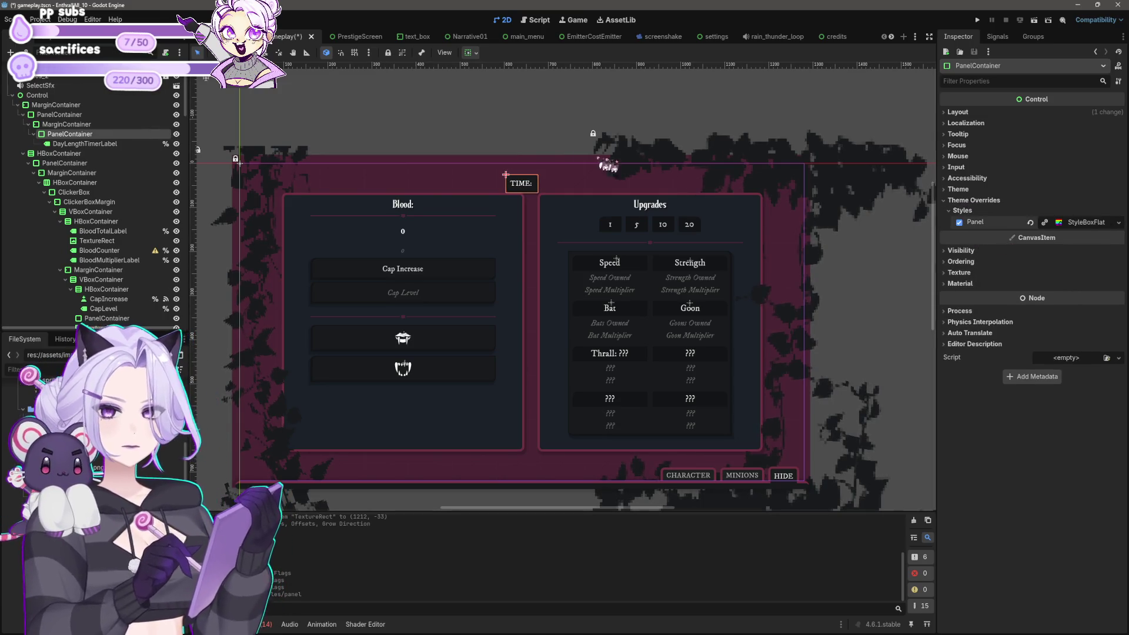
# Move the PanelContainer and its TIME label directly under the root Control.
pyautogui.scroll(2, 527, 216)
pyautogui.click(598, 279)
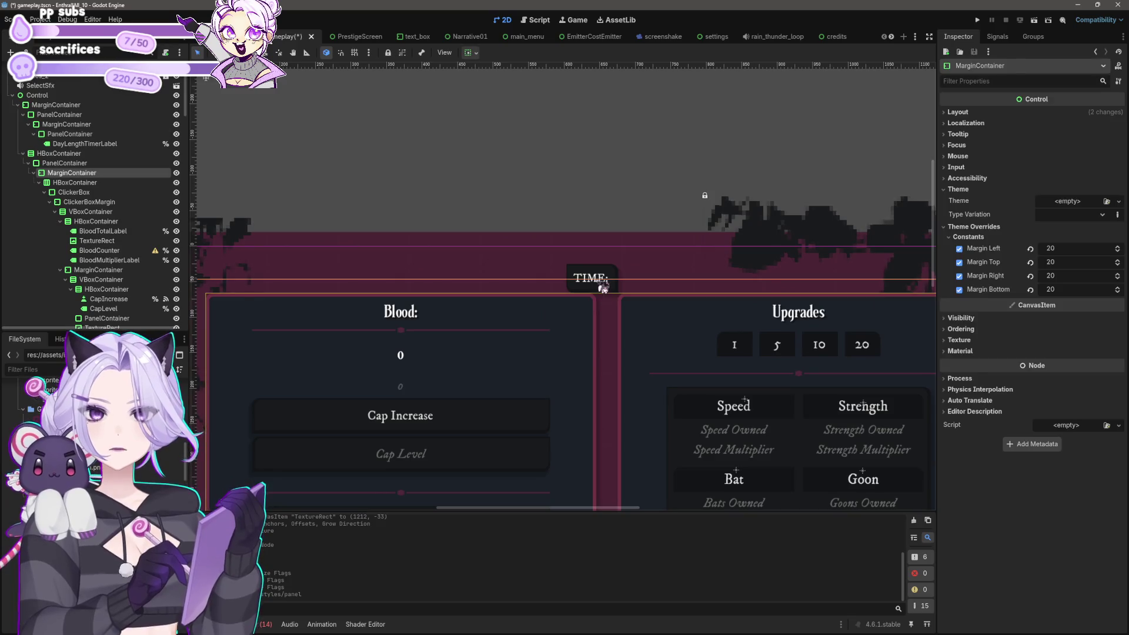
pyautogui.click(59, 124)
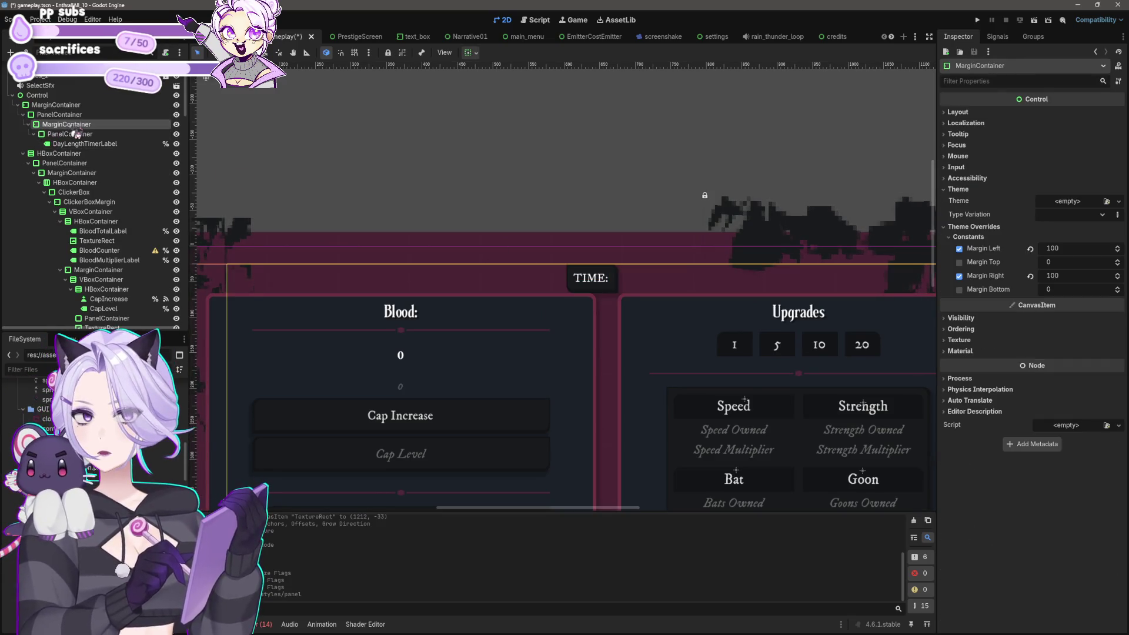
pyautogui.scroll(-3, 237, 160)
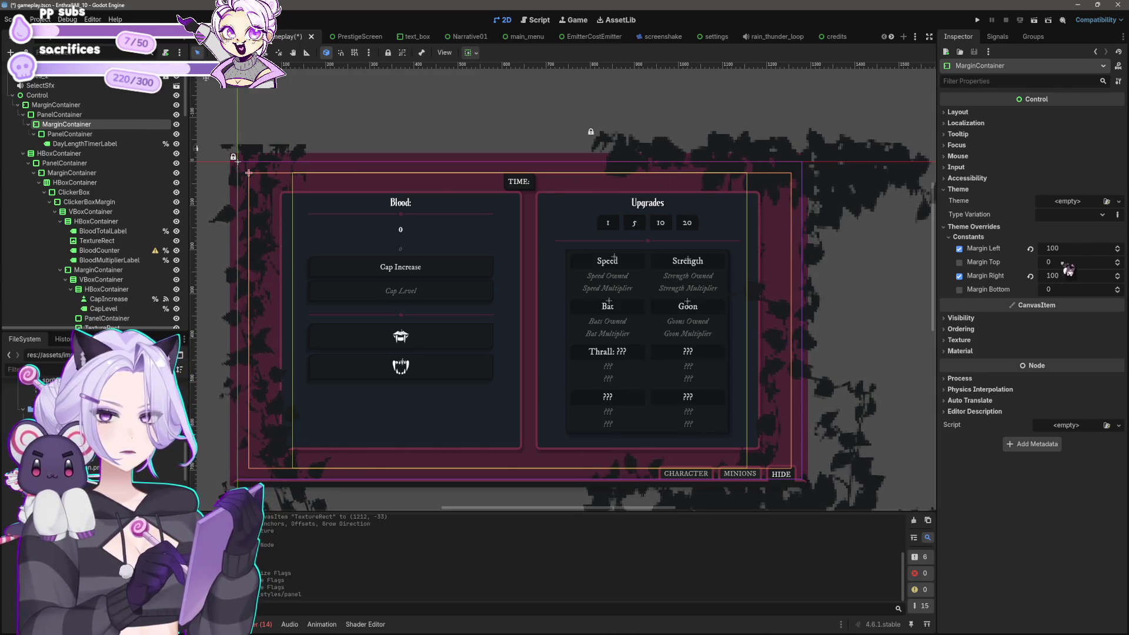
pyautogui.click(112, 115)
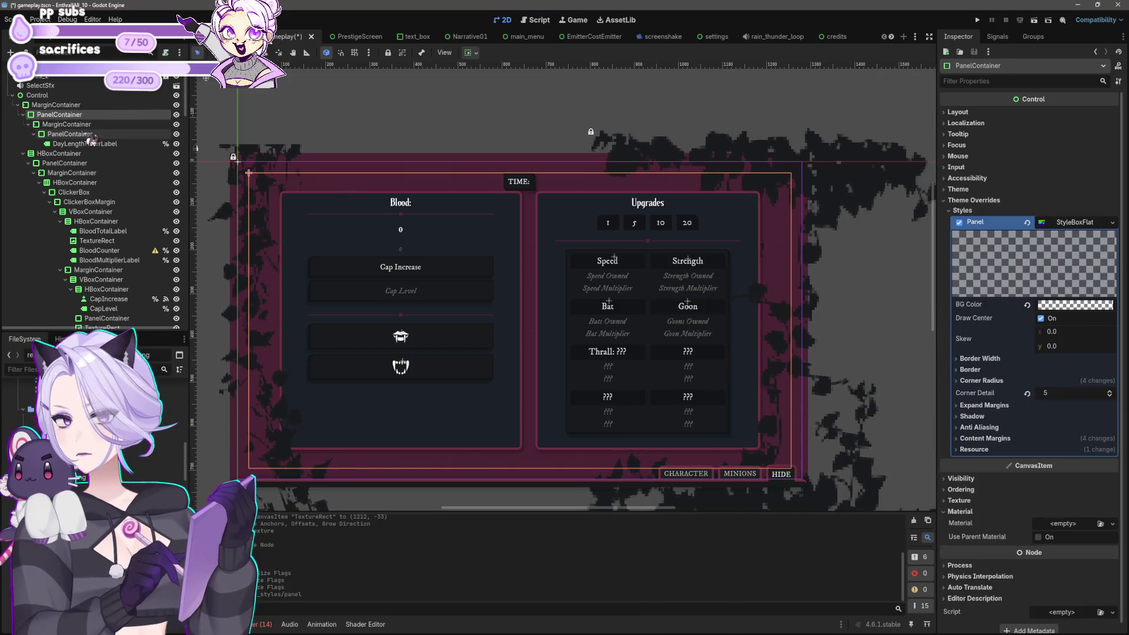
pyautogui.click(50, 124)
pyautogui.keyDown('shift'); pyautogui.click(65, 143); pyautogui.keyUp('shift')
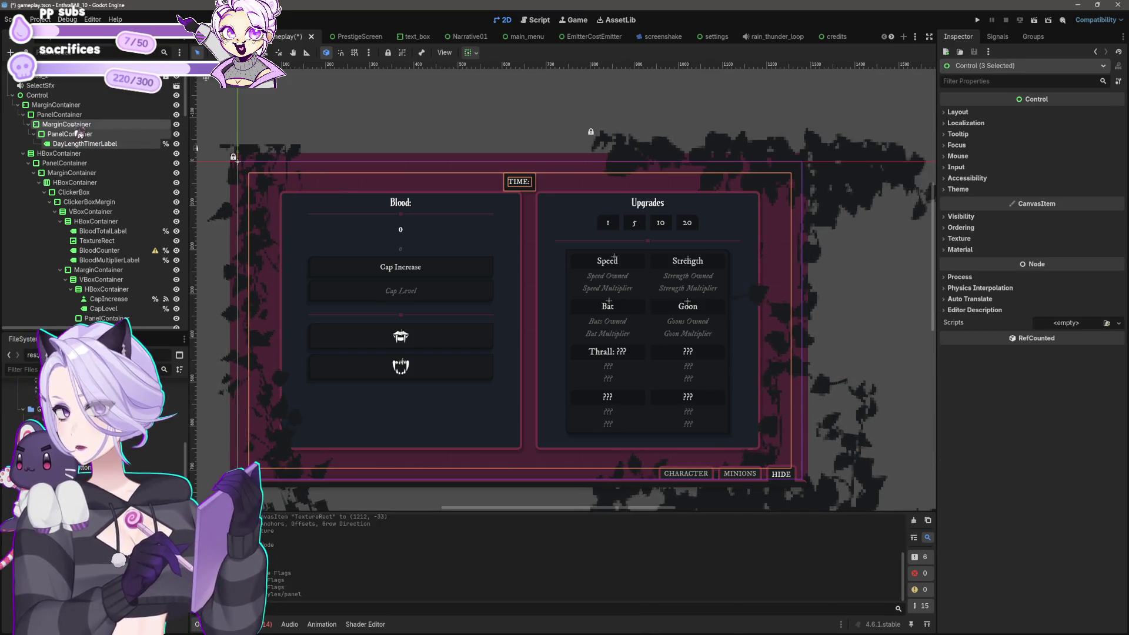
pyautogui.scroll(-3, 35, 154)
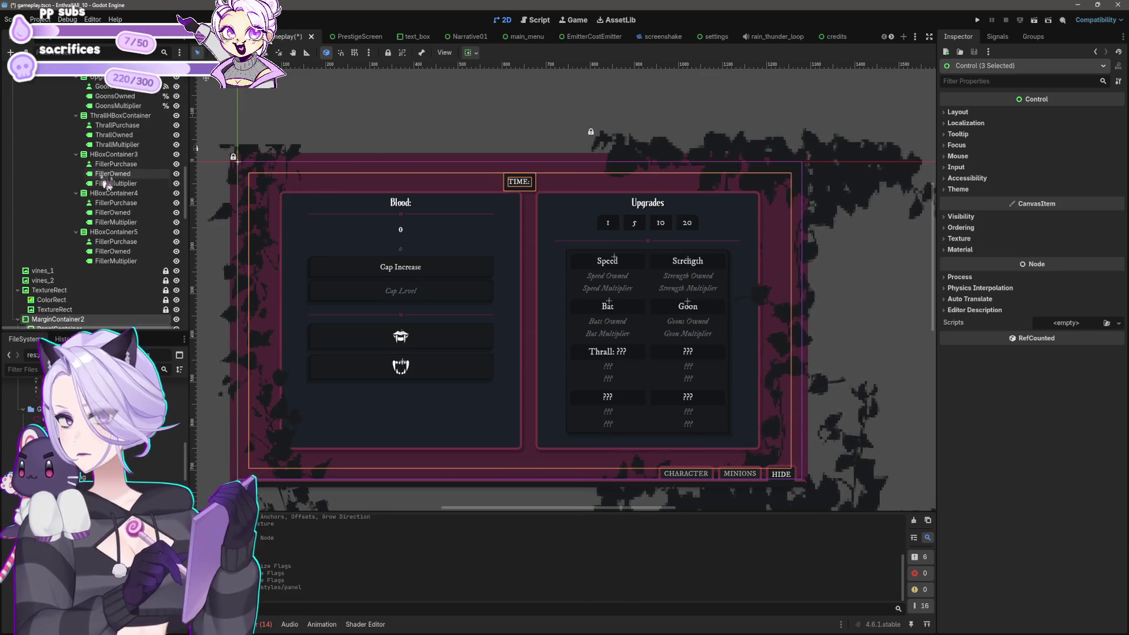
pyautogui.scroll(3, 34, 154)
pyautogui.click(58, 128)
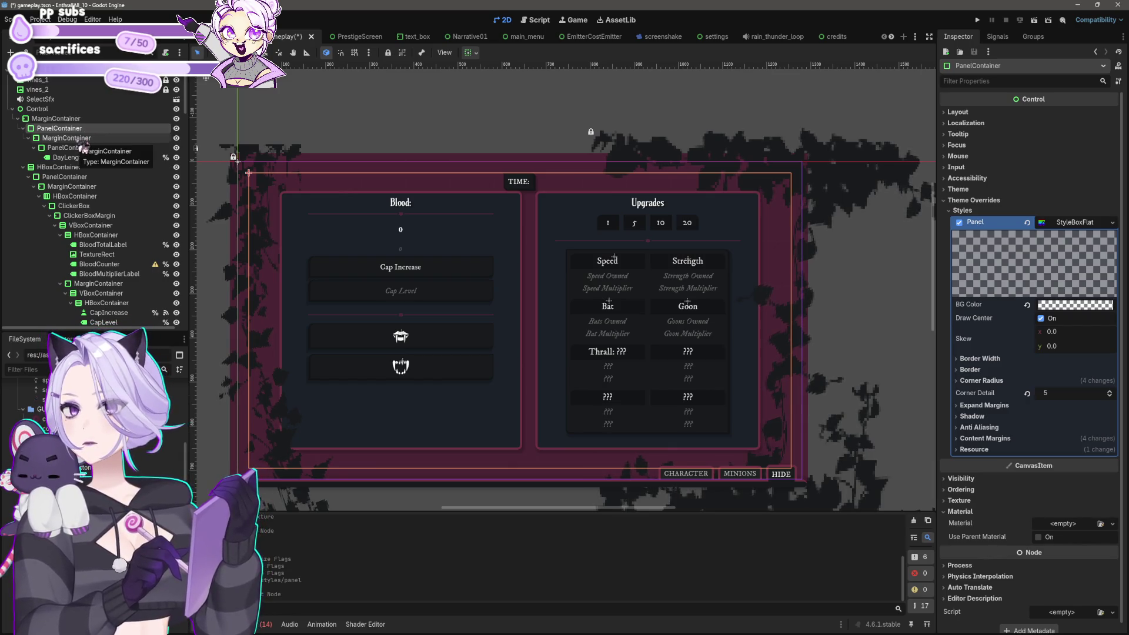
pyautogui.click(73, 148)
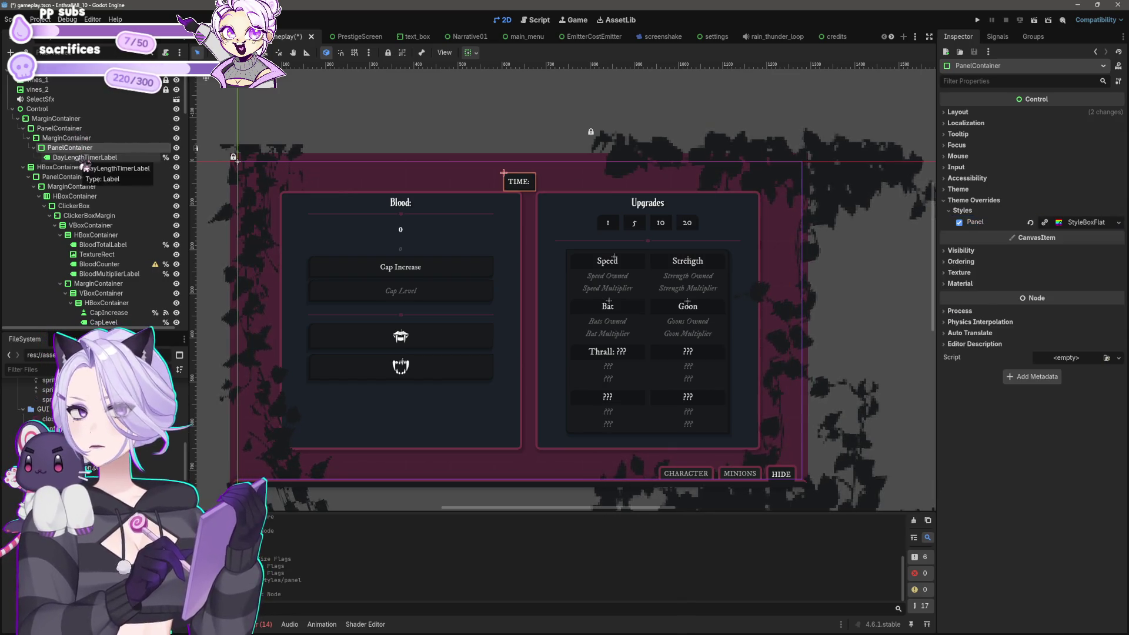
pyautogui.keyDown('ctrl'); pyautogui.click(79, 158); pyautogui.keyUp('ctrl')
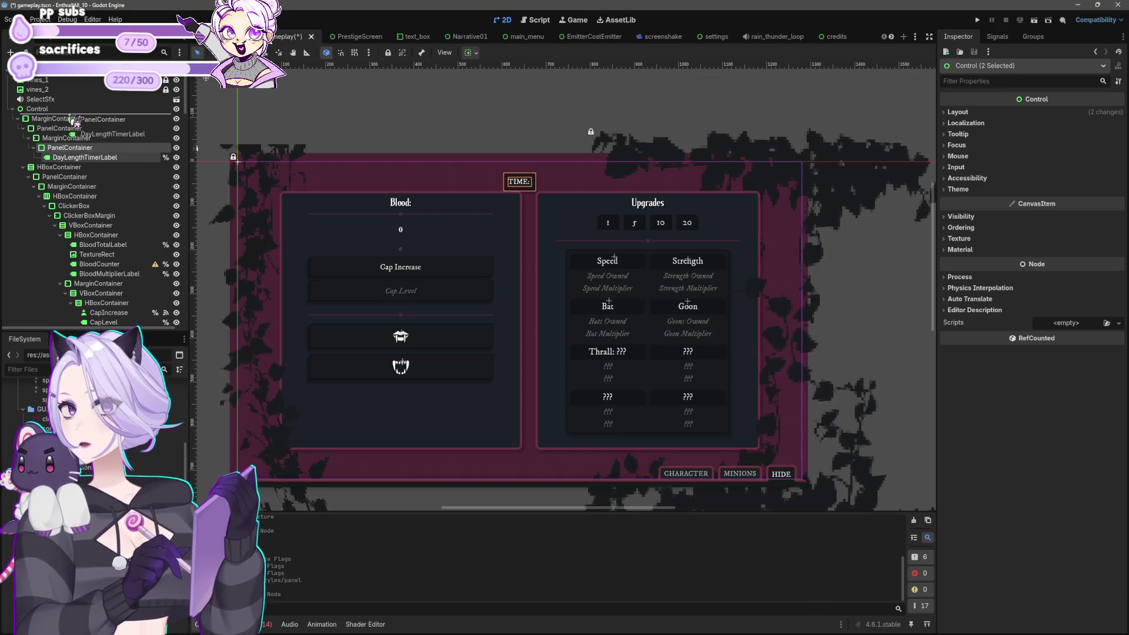
pyautogui.moveTo(75, 124); pyautogui.dragTo(75, 120)
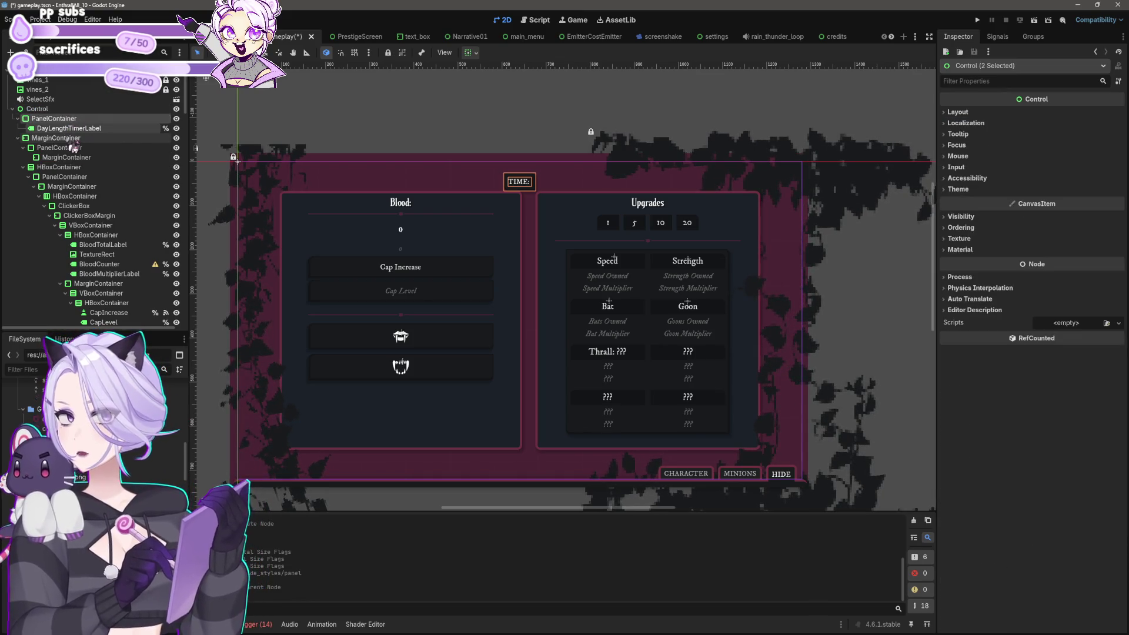
# Review the container sizing options and select the TIME panel.
pyautogui.click(475, 54)
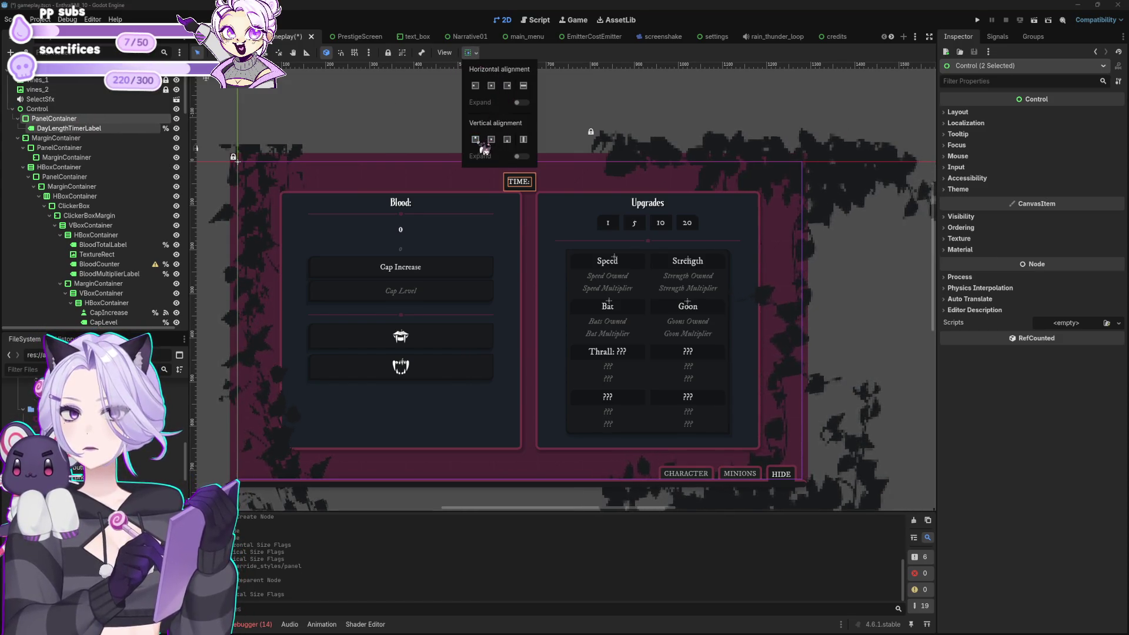
pyautogui.click(69, 128)
pyautogui.click(69, 119)
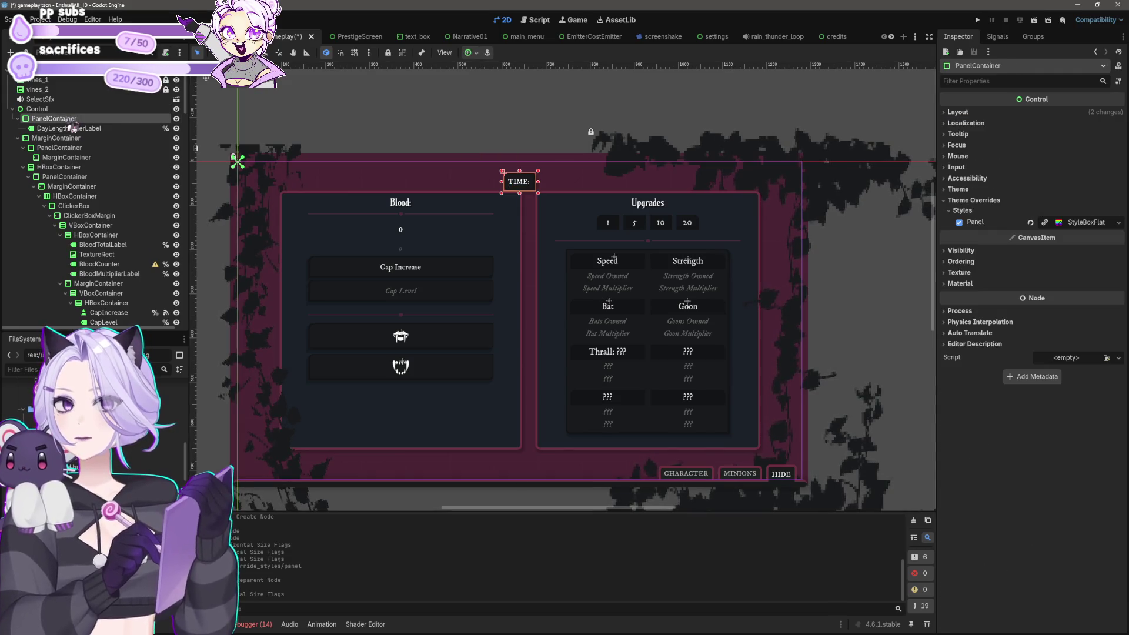
pyautogui.scroll(3, 558, 268)
pyautogui.scroll(-3, 588, 253)
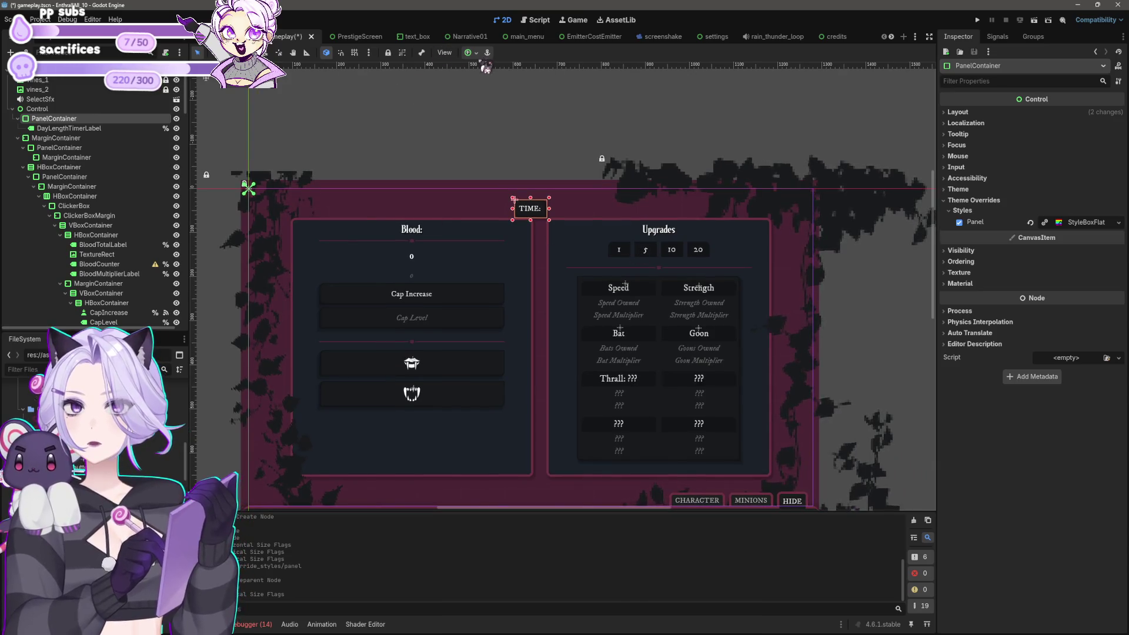
# Apply the Full Rect anchor preset so it fills the whole UI area.
pyautogui.click(474, 53)
pyautogui.click(522, 134)
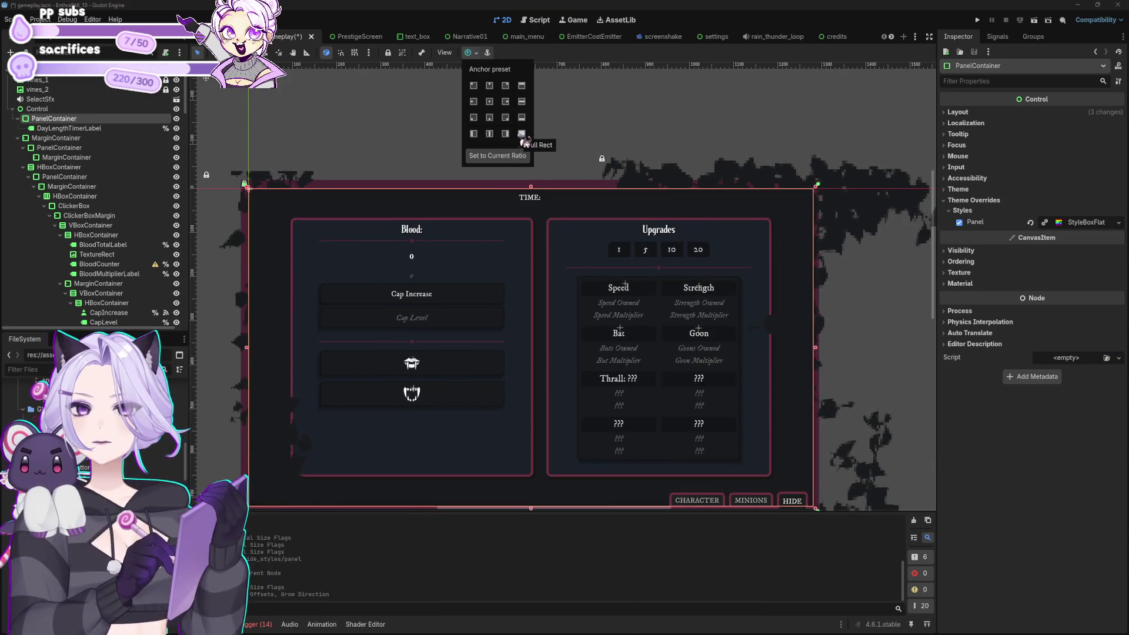
pyautogui.click(605, 171)
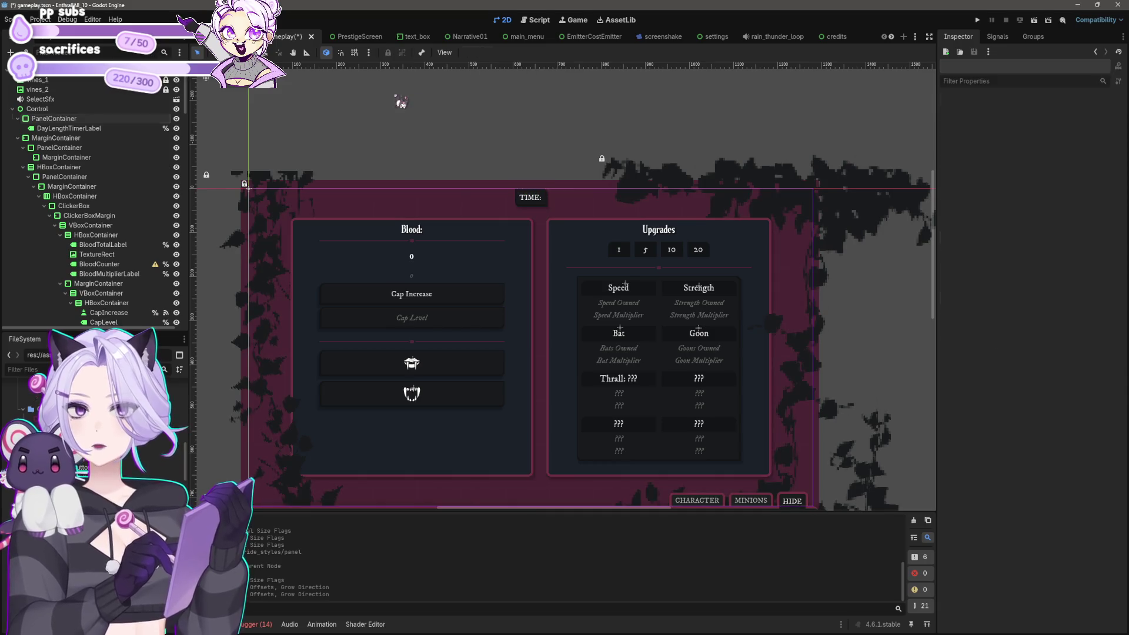
pyautogui.scroll(-2, 614, 220)
pyautogui.scroll(4, 604, 232)
pyautogui.scroll(-3, 496, 241)
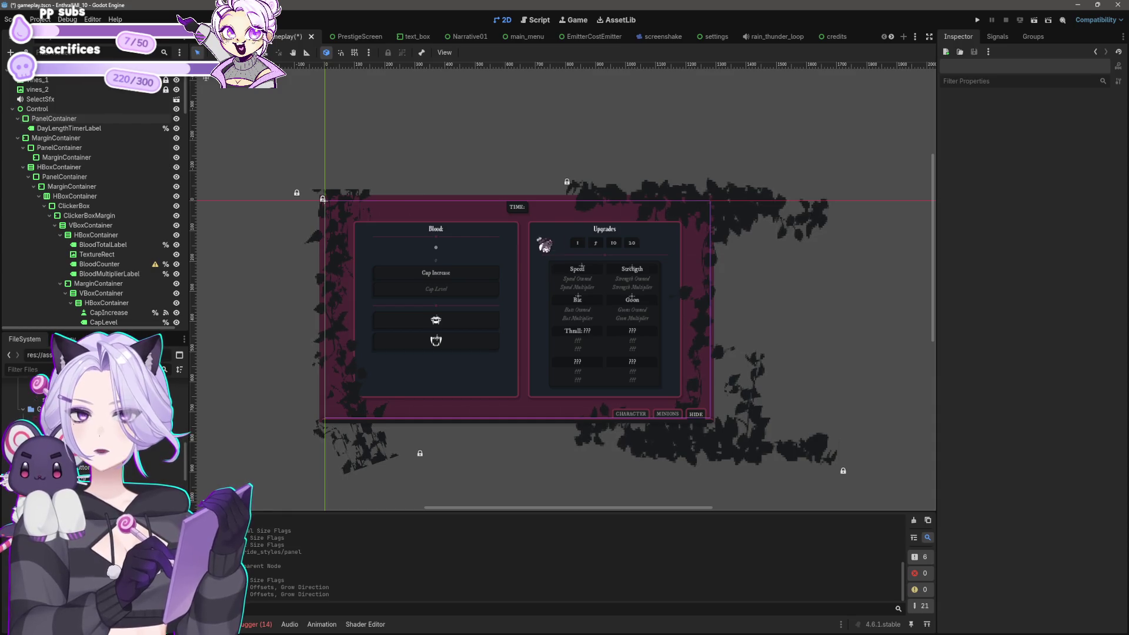
# Inspect the Blood panel's container and the outer MarginContainer's sizing and style.
pyautogui.click(519, 256)
pyautogui.click(76, 197)
pyautogui.click(71, 186)
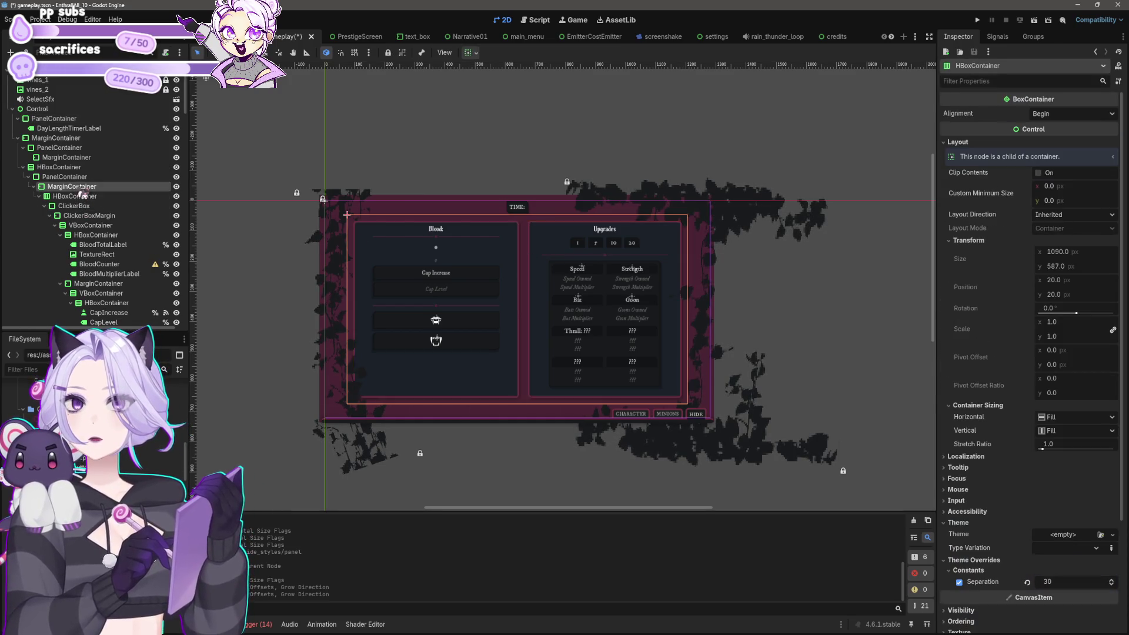
pyautogui.click(469, 53)
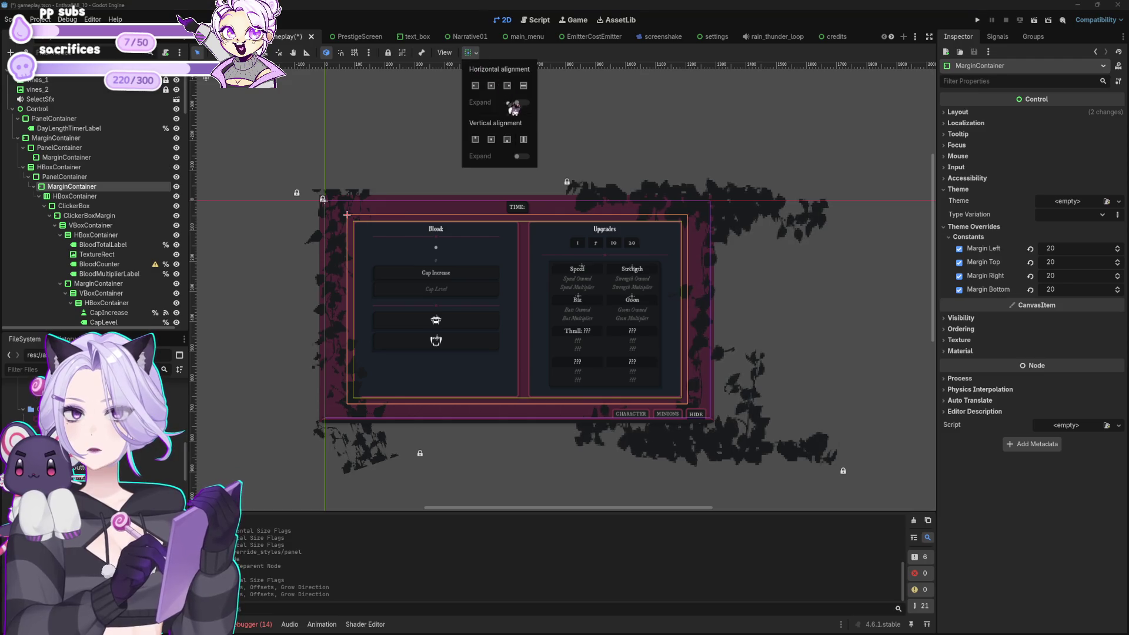
pyautogui.click(70, 179)
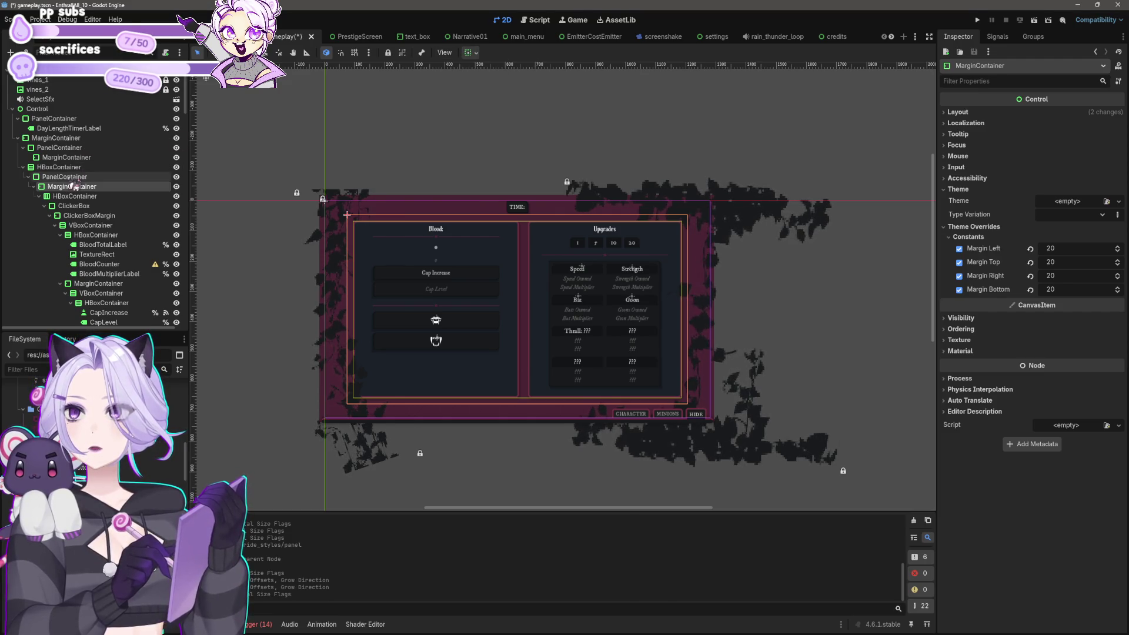
pyautogui.click(71, 179)
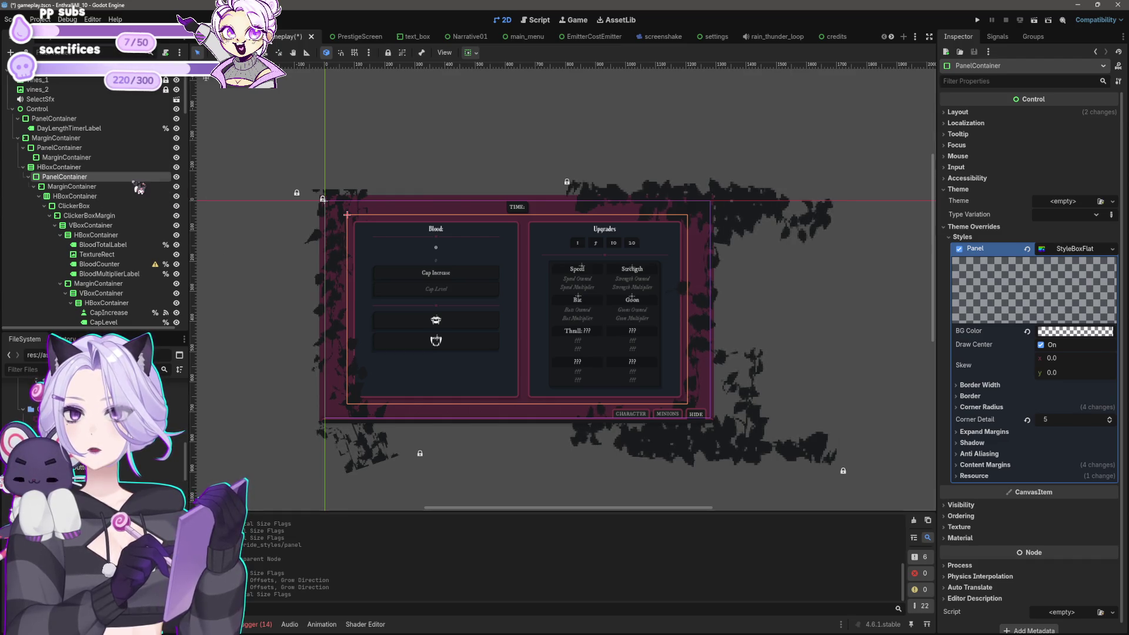
pyautogui.click(517, 143)
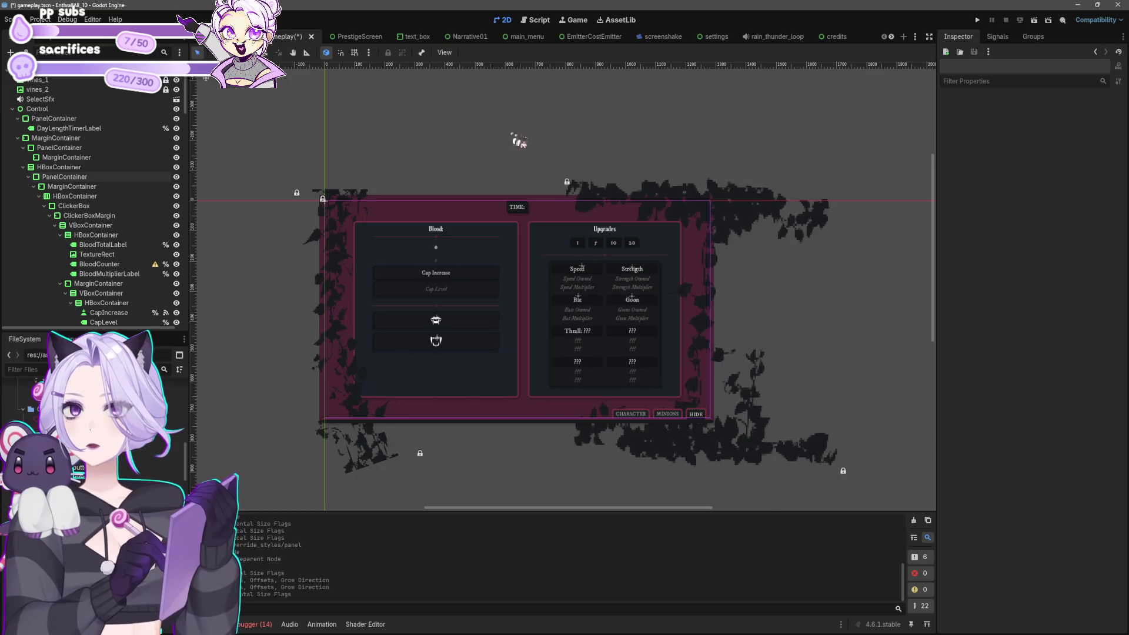
pyautogui.hscroll(3, 479, 155)
# Filter the TIME panel's properties by 'margin' and check its StyleBoxFlat content and expand margins.
pyautogui.click(440, 217)
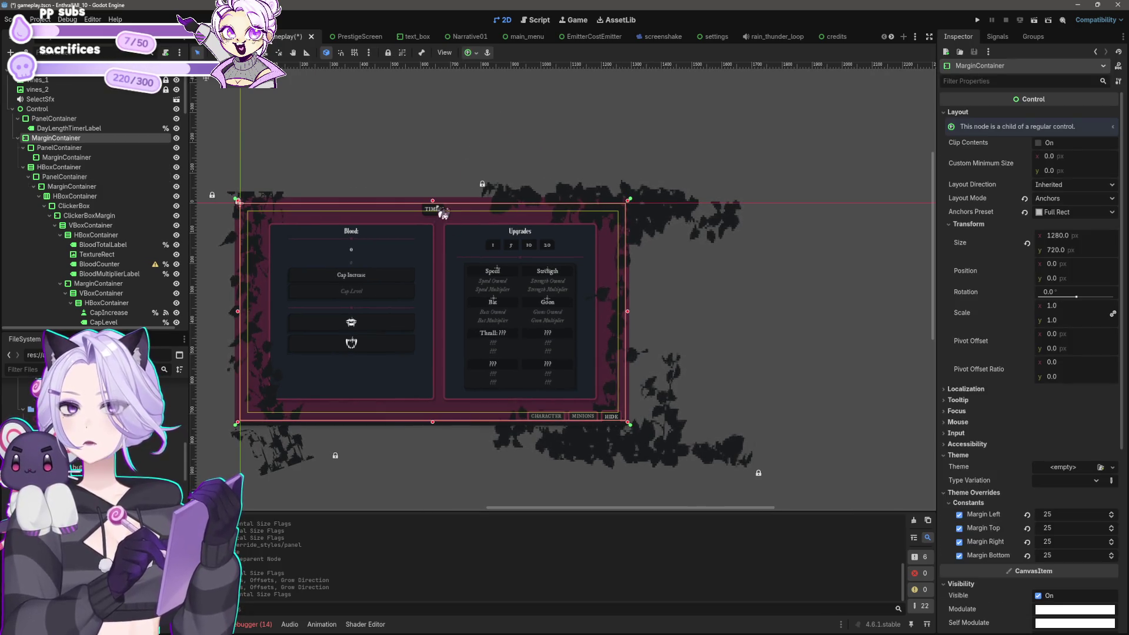
pyautogui.click(474, 53)
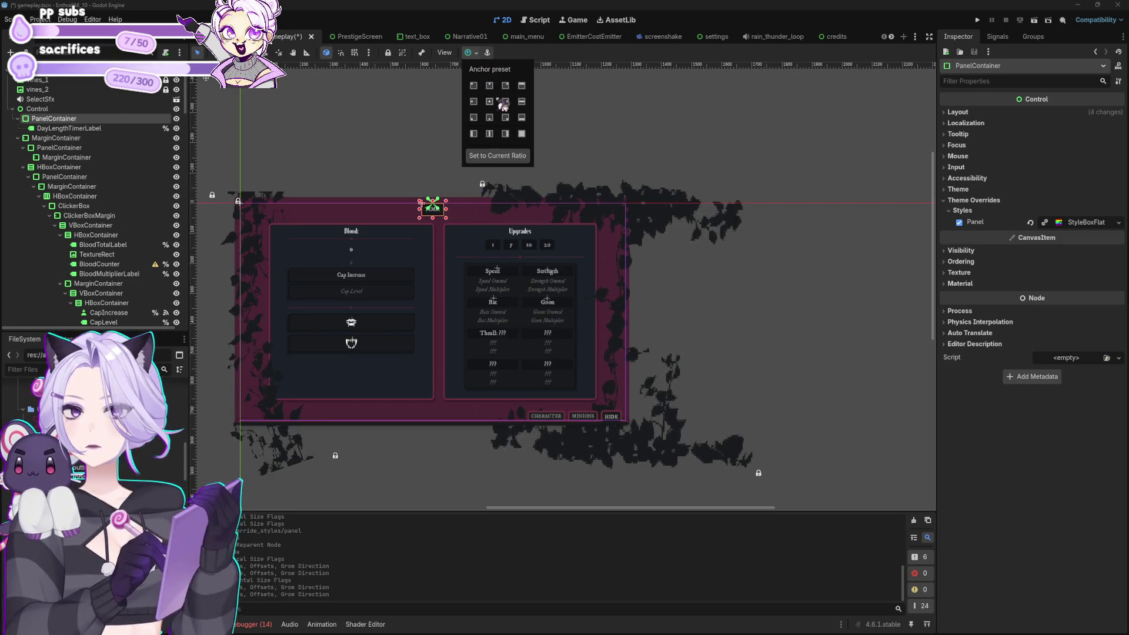
pyautogui.click(973, 82)
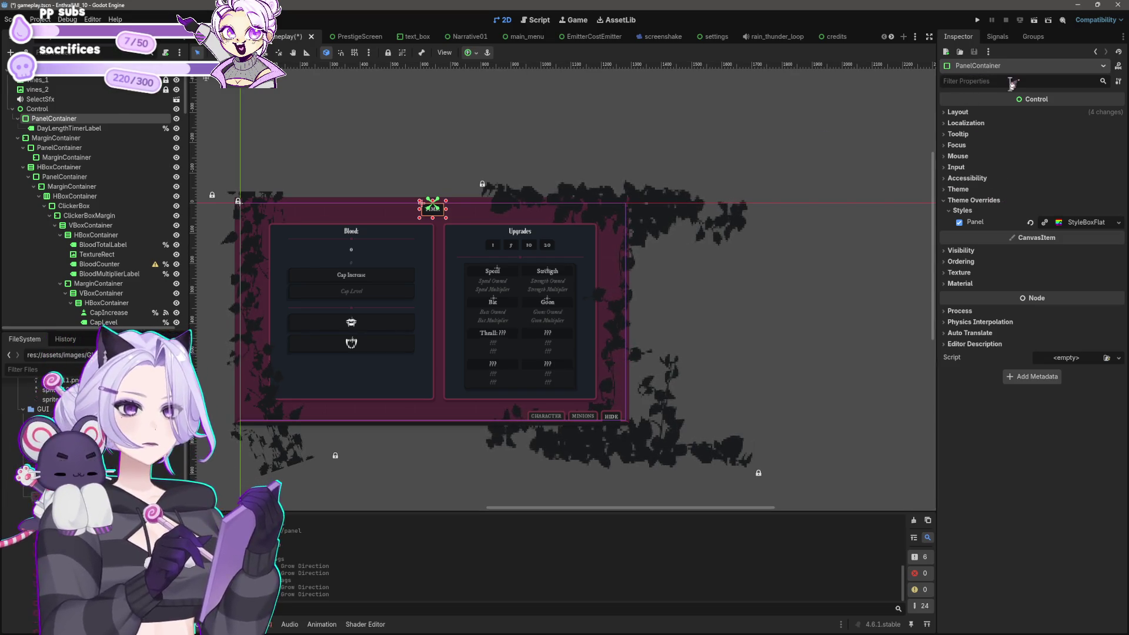
pyautogui.write('margin')
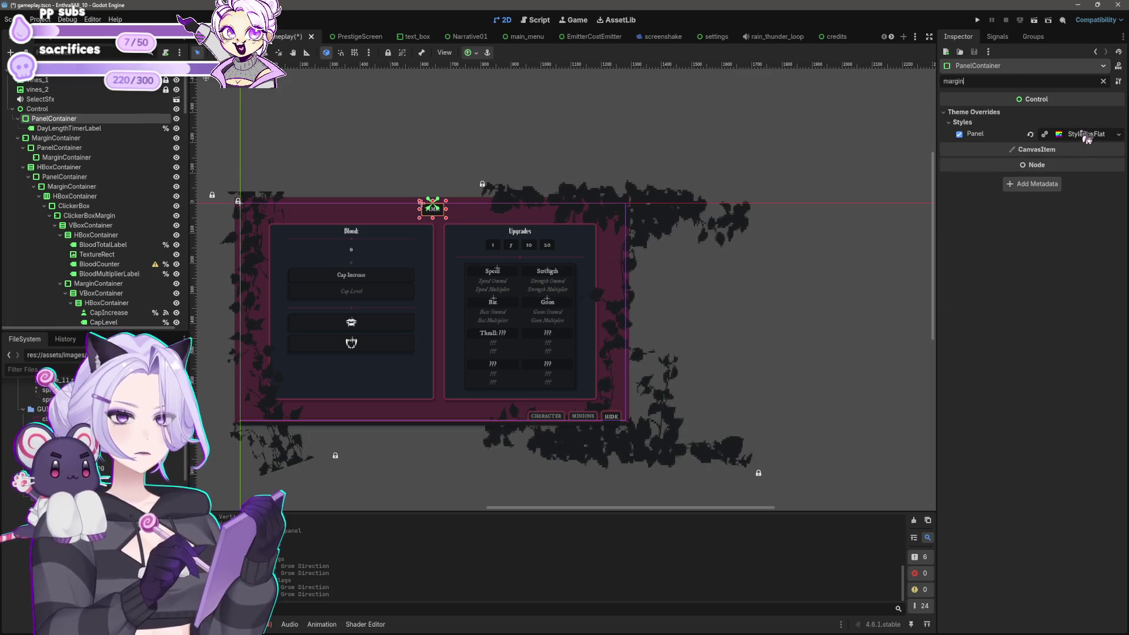
pyautogui.click(1097, 141)
pyautogui.click(994, 228)
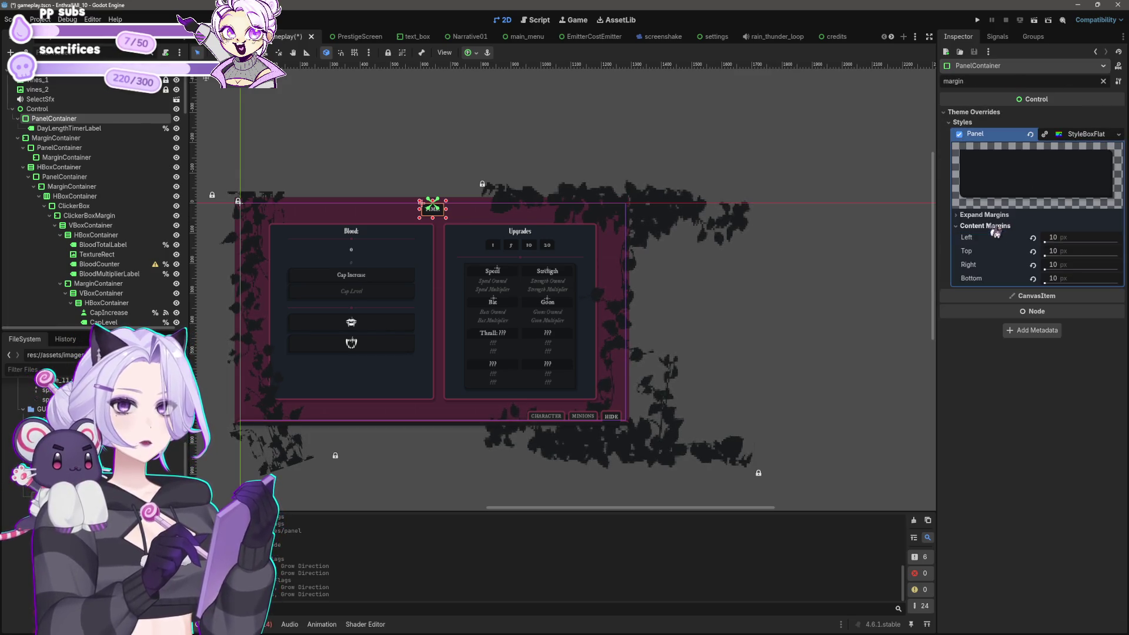
pyautogui.click(993, 215)
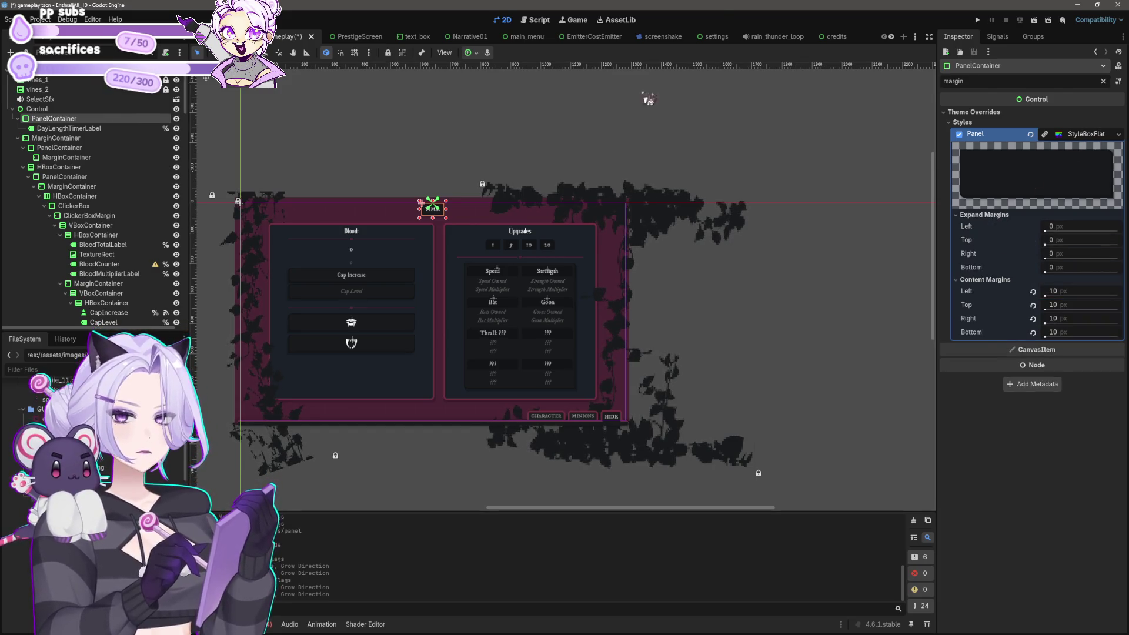
# Save the gameplay scene with Ctrl+S.
pyautogui.hotkey('ctrl', 's')
pyautogui.scroll(3, 500, 171)
pyautogui.scroll(4, 486, 224)
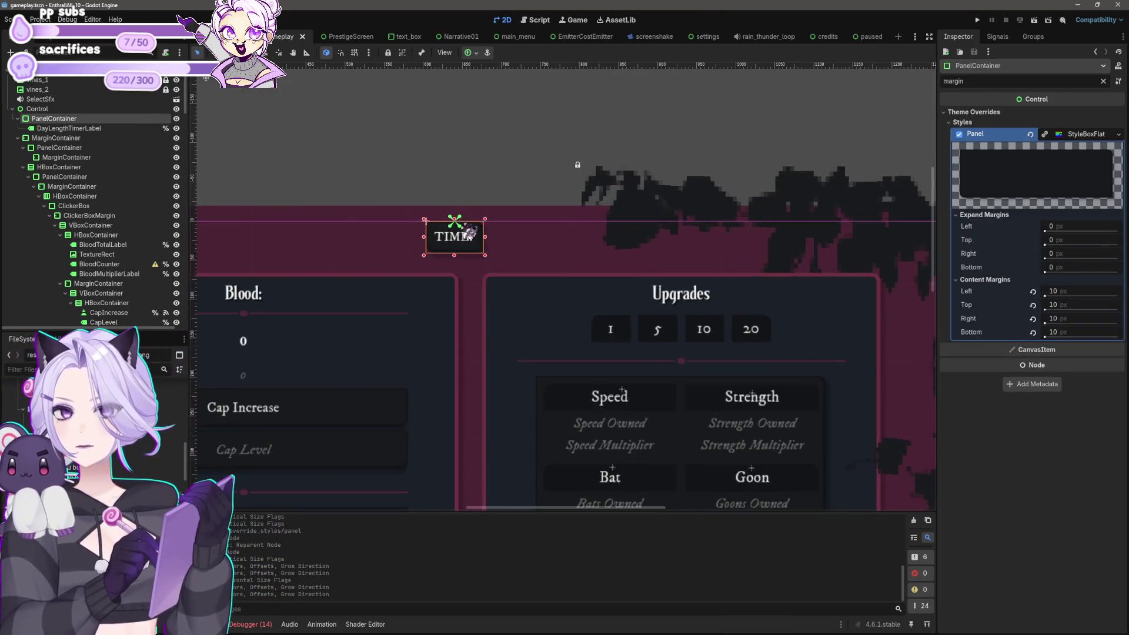
pyautogui.scroll(-10, 487, 247)
pyautogui.click(503, 368)
pyautogui.scroll(5, 505, 370)
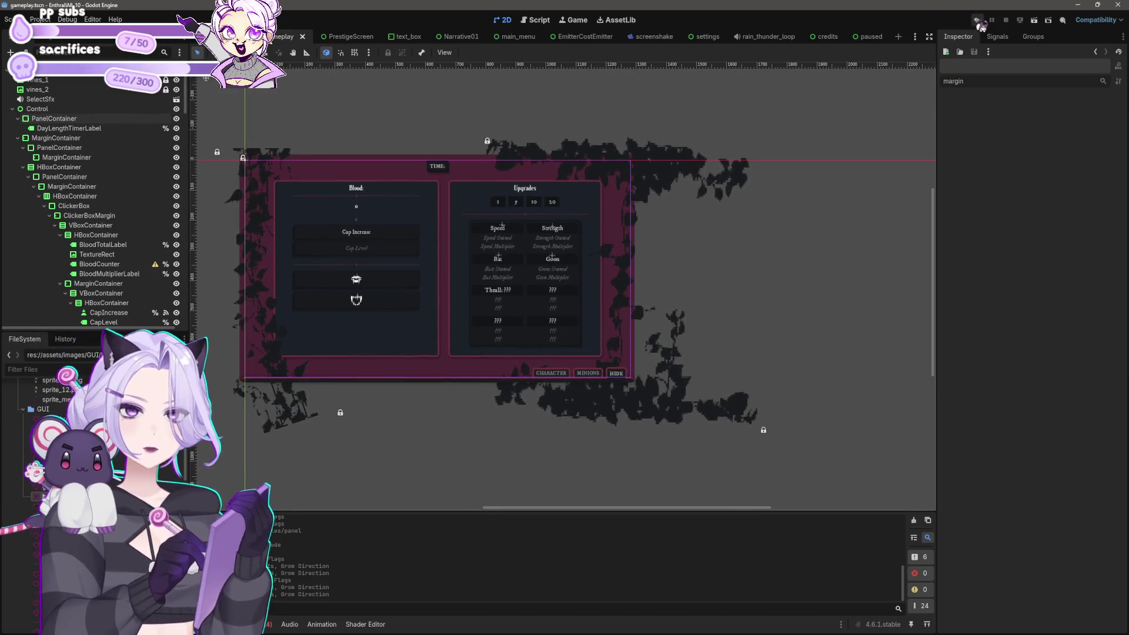
pyautogui.click(977, 19)
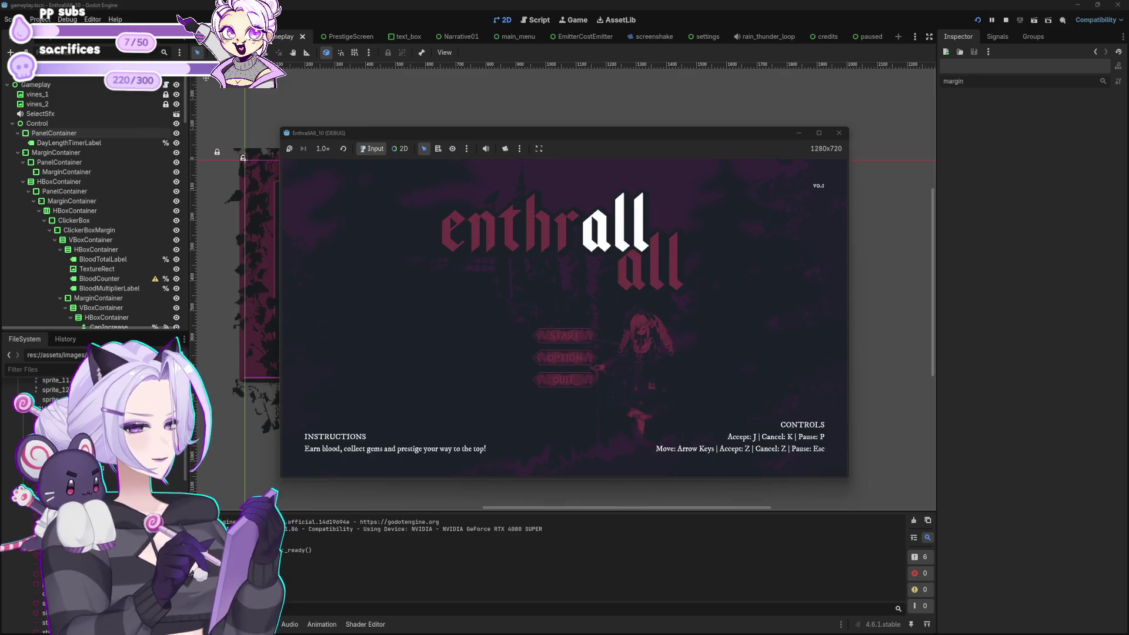
pyautogui.click(581, 332)
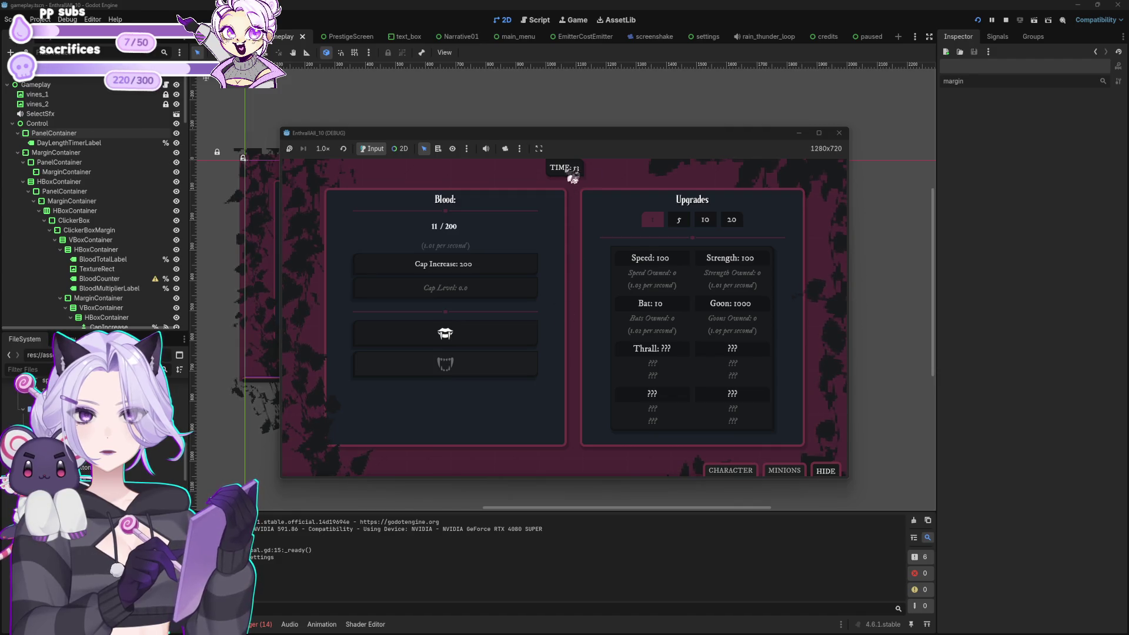
pyautogui.moveTo(658, 150)
pyautogui.mouseDown()
pyautogui.moveTo(670, 348)
pyautogui.moveTo(680, 351)
pyautogui.moveTo(668, 122)
pyautogui.mouseUp()
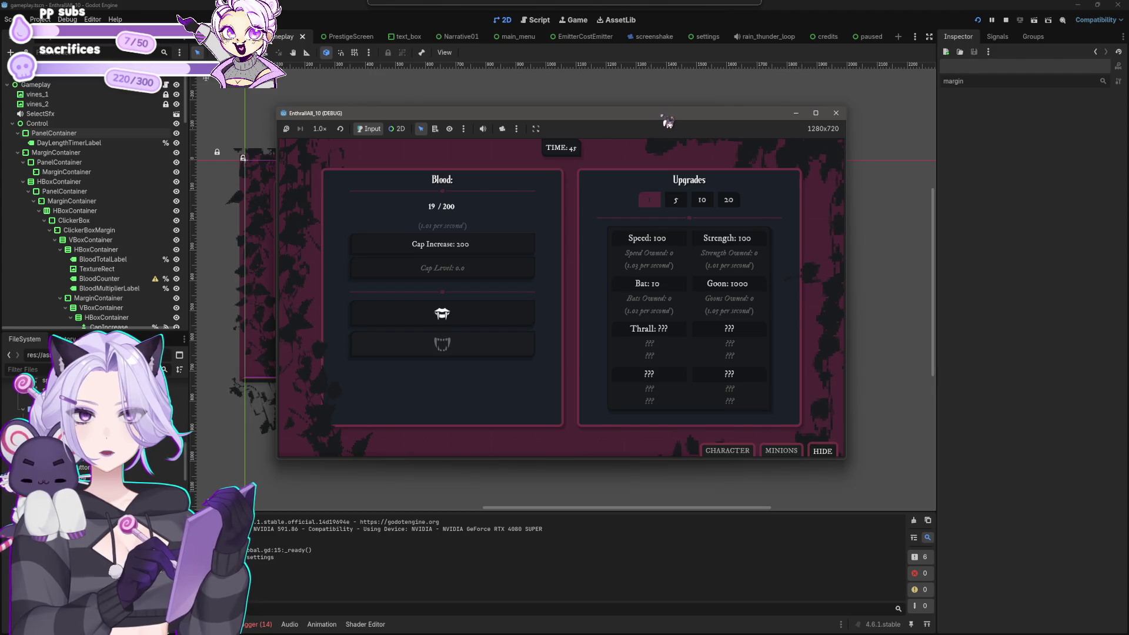
pyautogui.click(835, 113)
pyautogui.click(442, 170)
pyautogui.scroll(5, 441, 170)
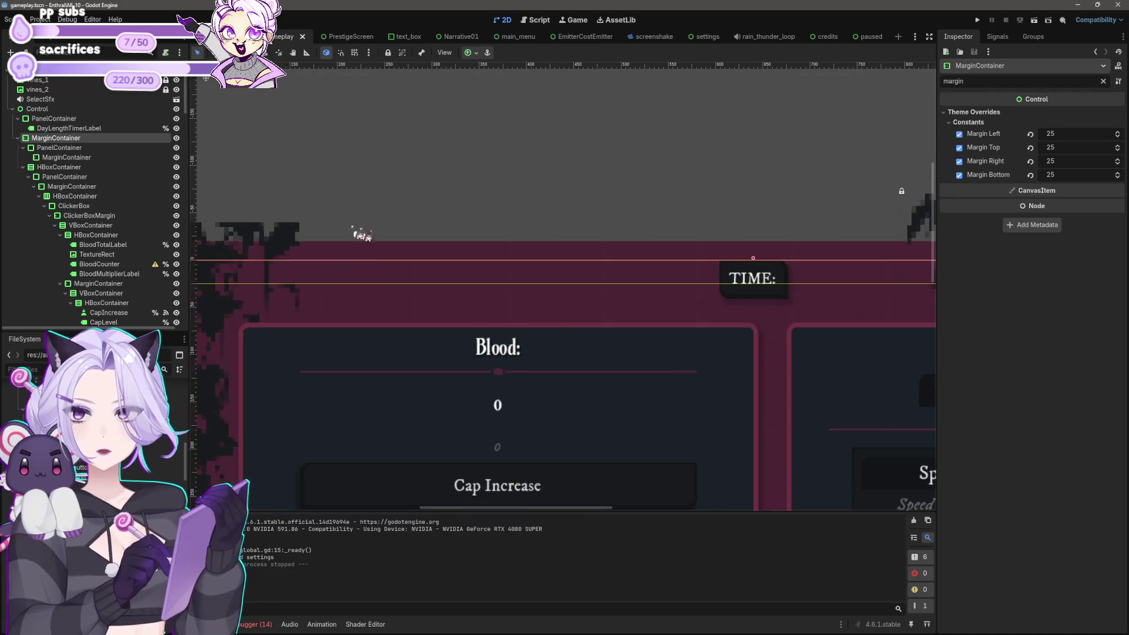
# Set DayLengthTimerLabel's Custom Minimum Size x to 100, reverting an accidental height change.
pyautogui.click(59, 128)
pyautogui.moveTo(754, 150); pyautogui.dragTo(436, 107)
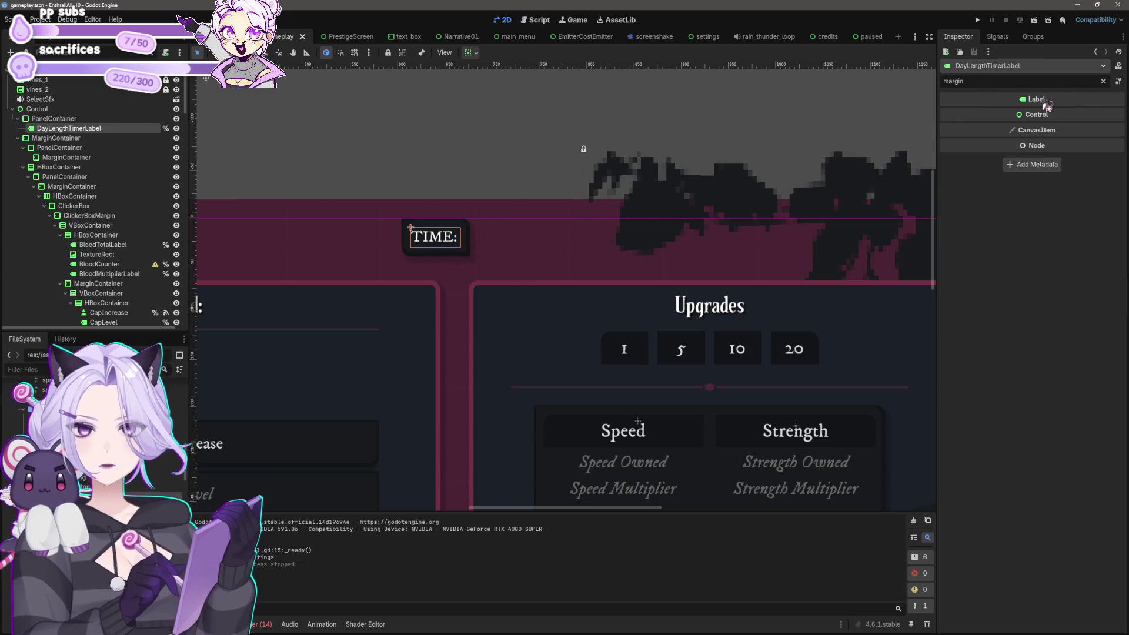
pyautogui.hotkey('ctrl', 'a')
pyautogui.write('size')
pyautogui.click(967, 138)
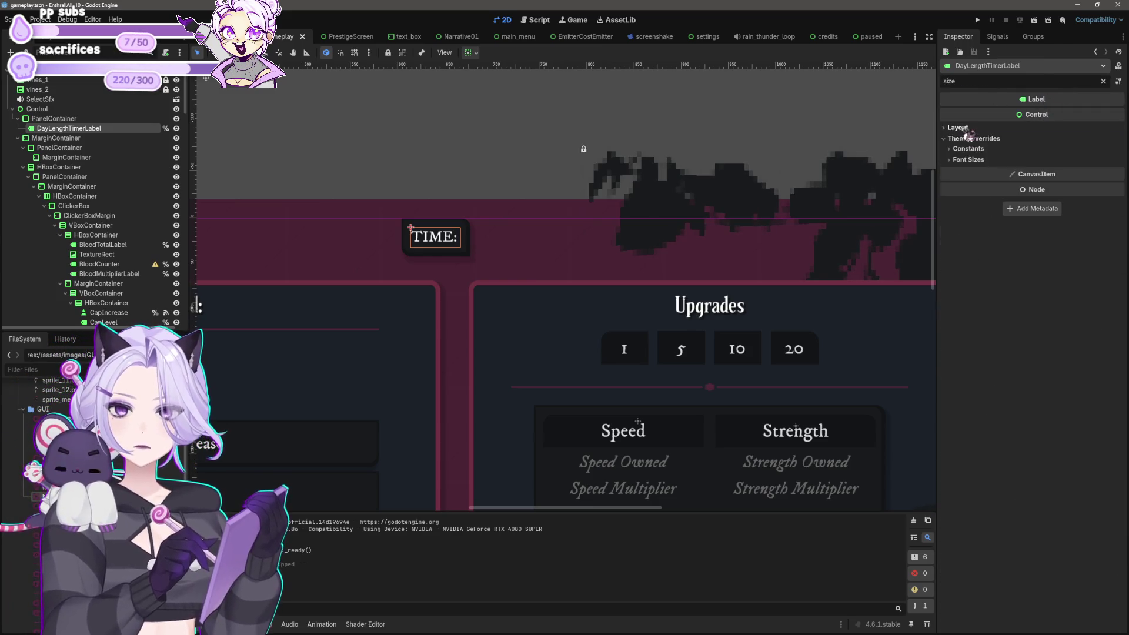
pyautogui.click(957, 128)
pyautogui.write('1')
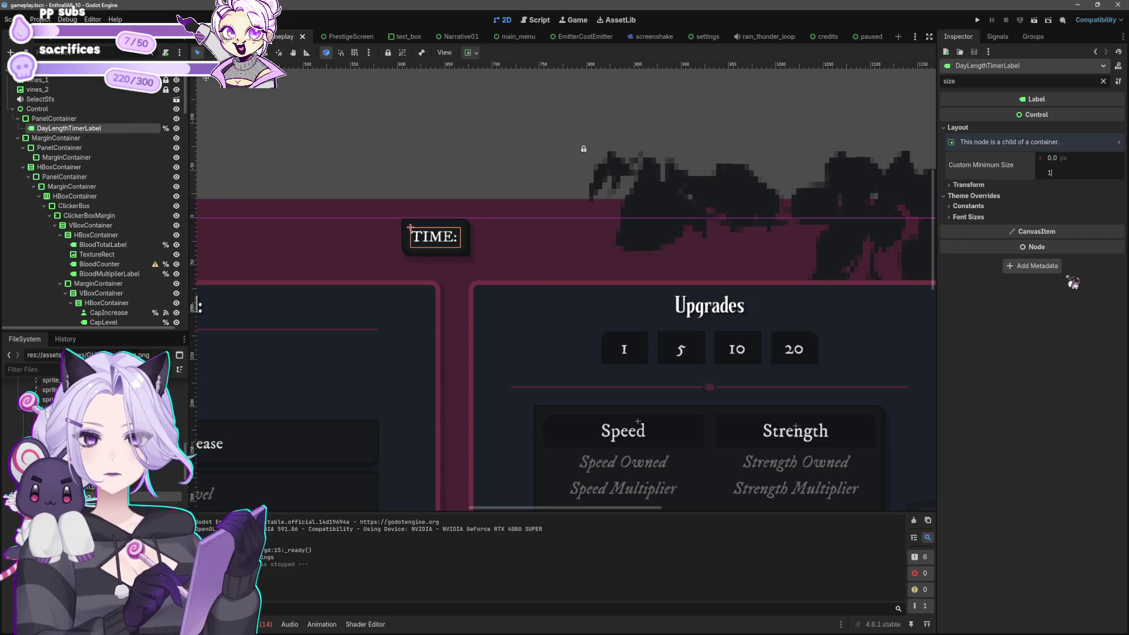
pyautogui.press('Return')
pyautogui.hotkey('ctrl', 'z')
pyautogui.click(1072, 162)
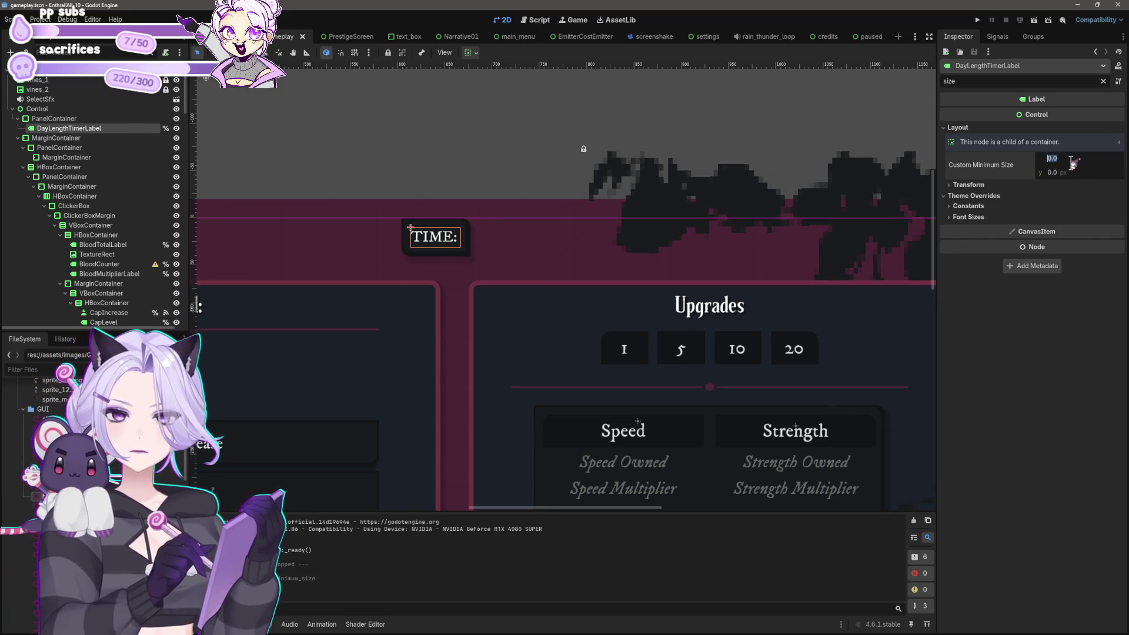
pyautogui.write('100')
pyautogui.press('Return')
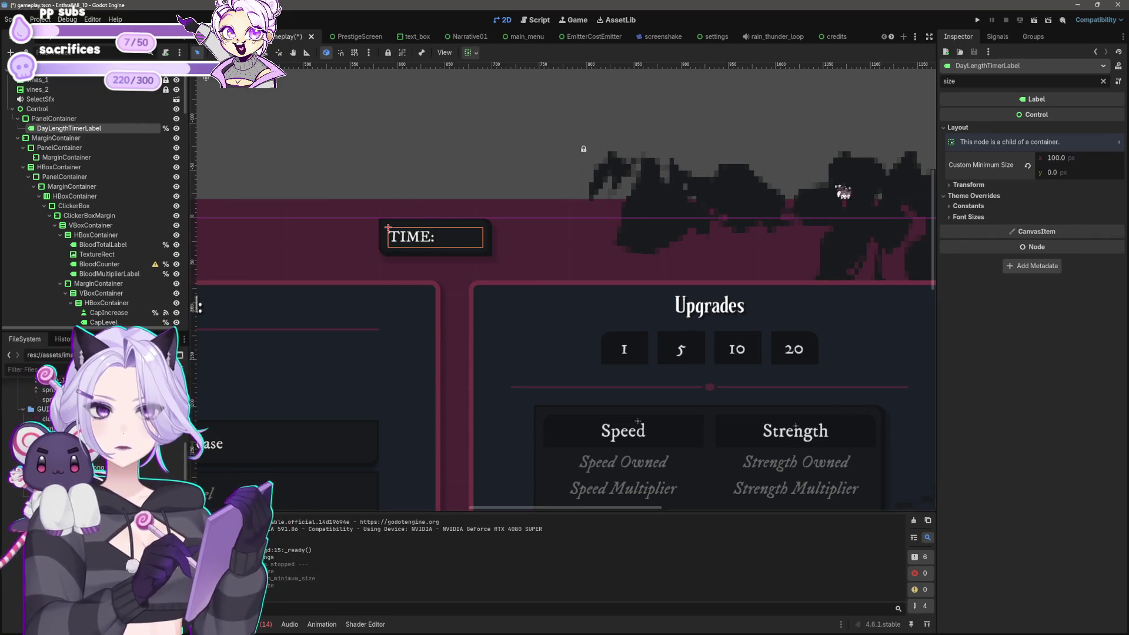
# Review the label's constant and font size overrides, then clear the property filter.
pyautogui.scroll(-2, 524, 234)
pyautogui.scroll(1, 522, 199)
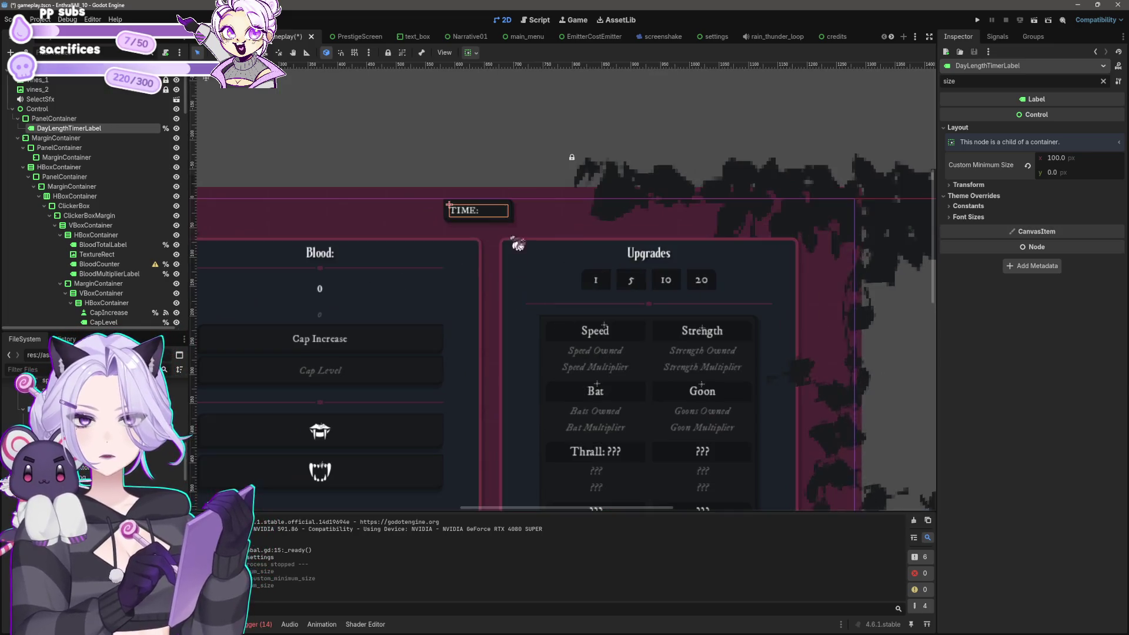
pyautogui.click(973, 205)
pyautogui.click(976, 243)
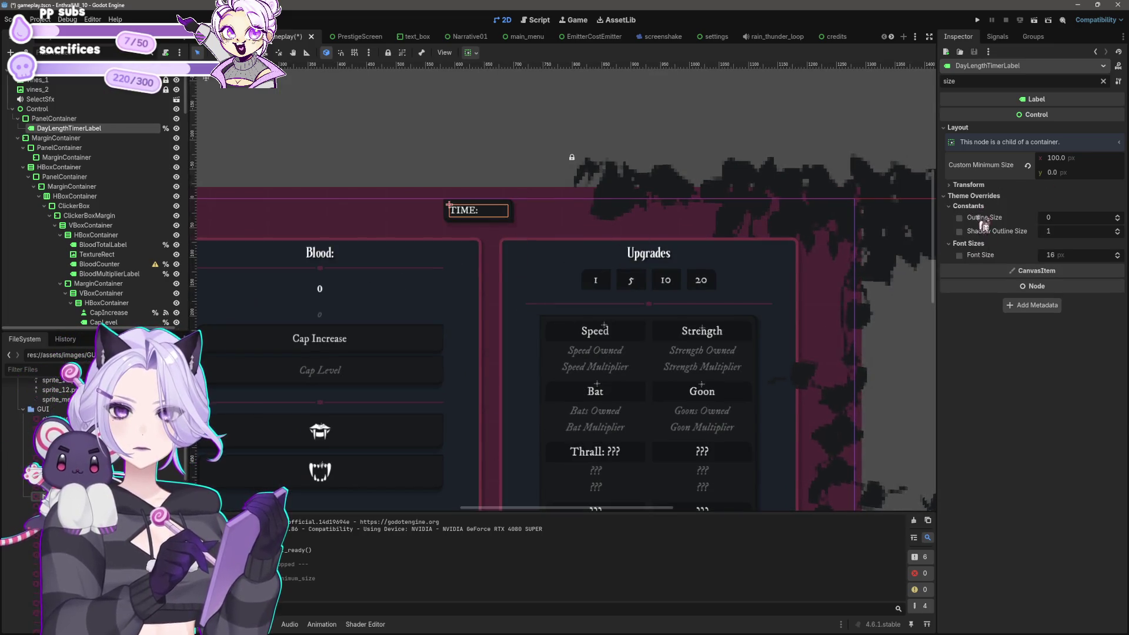
pyautogui.click(976, 196)
pyautogui.click(968, 185)
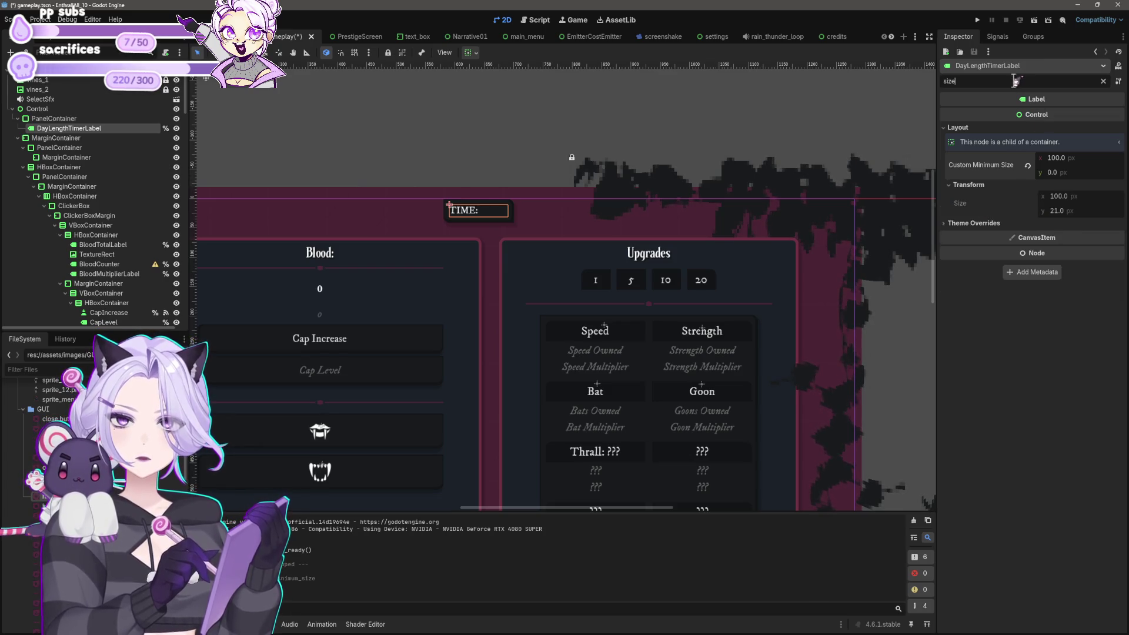
pyautogui.write('margin')
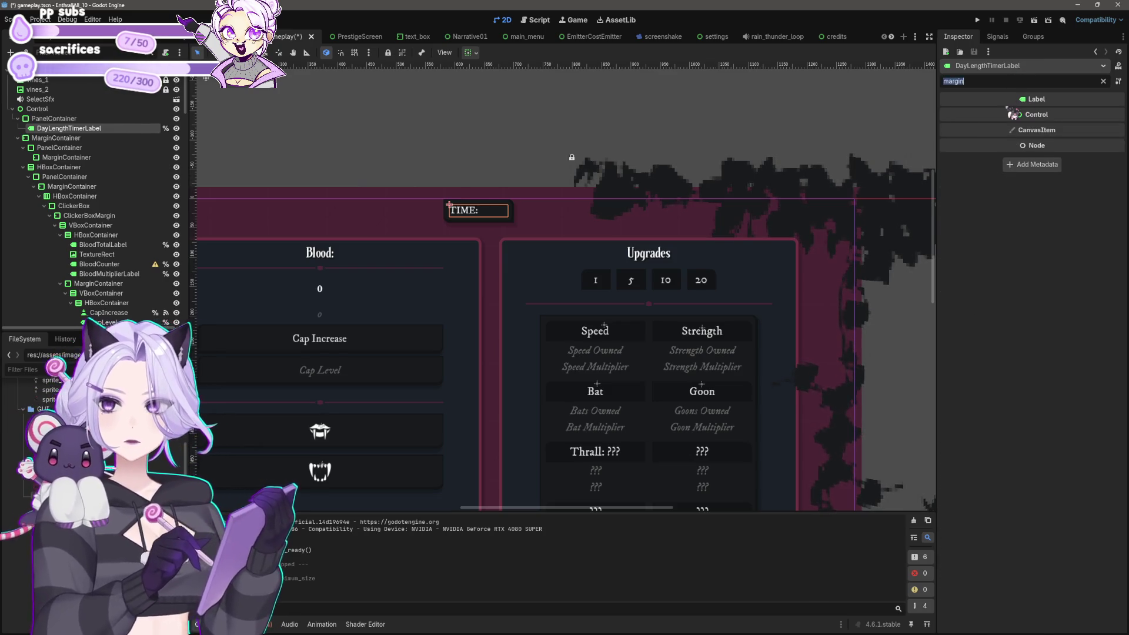
pyautogui.press('BackSpace')
# Add a MarginContainer child to the TIME panel and move DayLengthTimerLabel into it.
pyautogui.rightClick(54, 118)
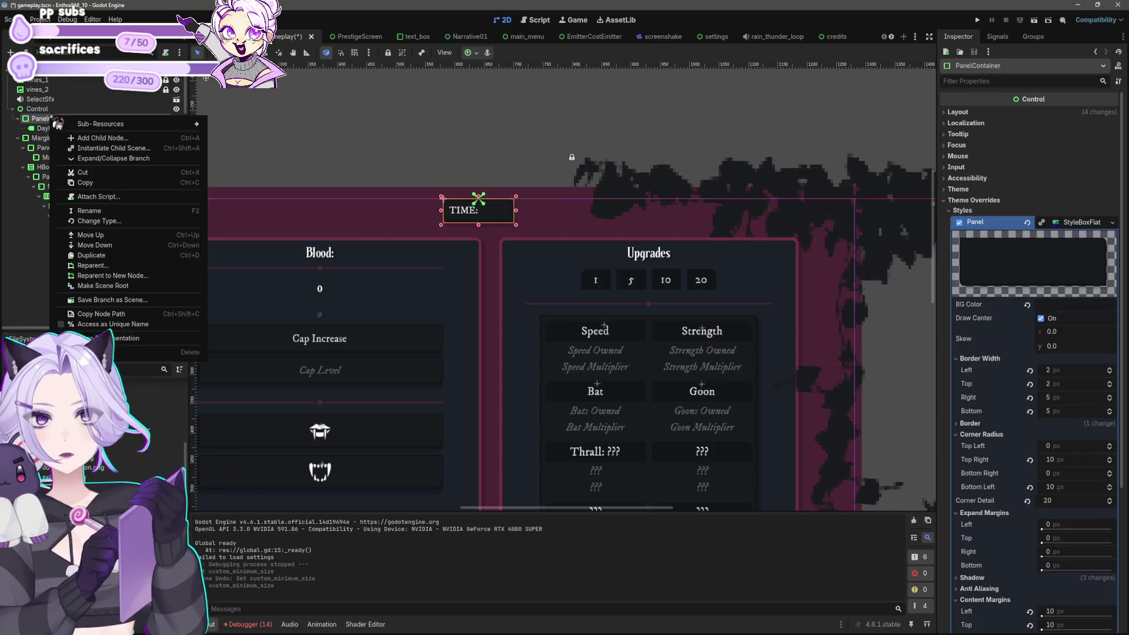
pyautogui.click(94, 138)
pyautogui.write('margin')
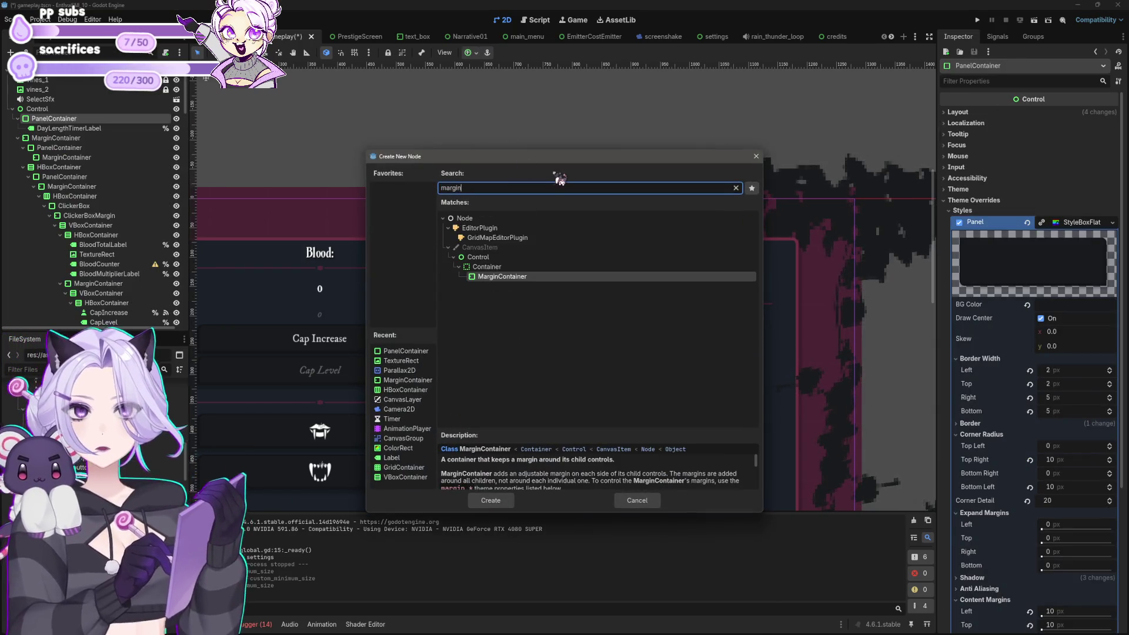
pyautogui.click(490, 500)
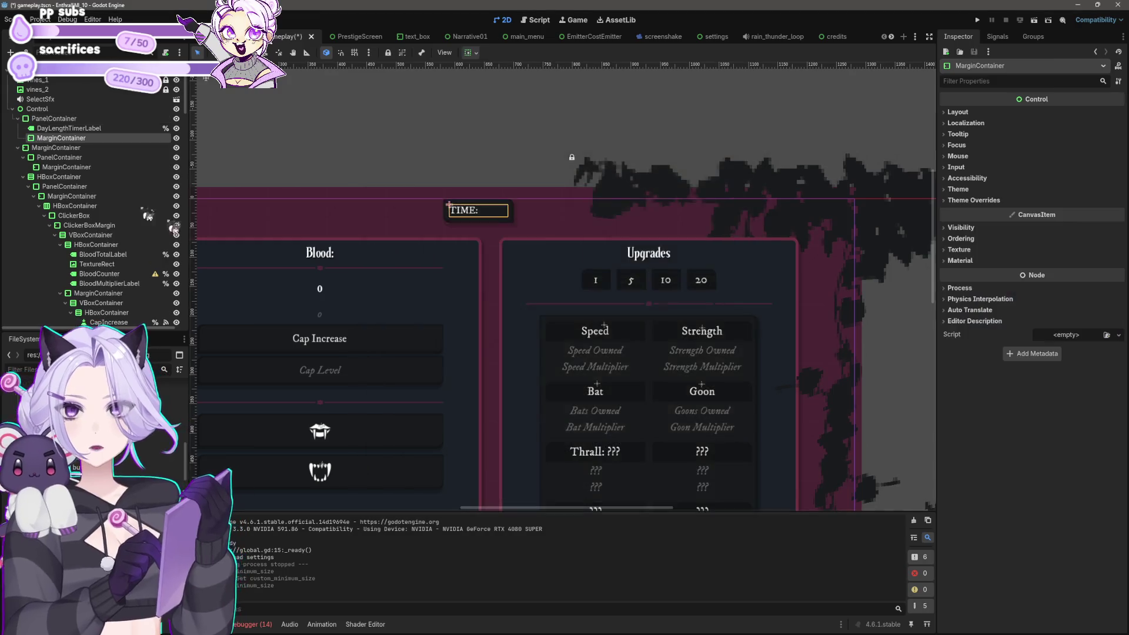
pyautogui.moveTo(66, 130)
pyautogui.mouseDown()
pyautogui.moveTo(54, 144)
pyautogui.moveTo(56, 128)
pyautogui.mouseUp()
# Override the new MarginContainer's margin constants to 10 on every side.
pyautogui.click(59, 128)
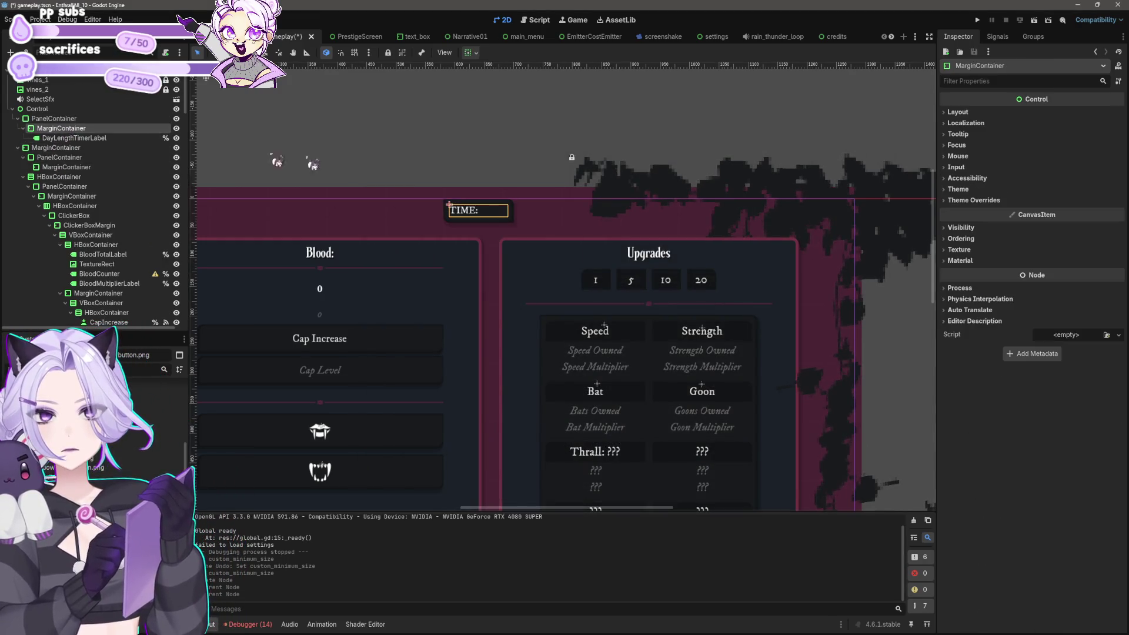
pyautogui.click(973, 201)
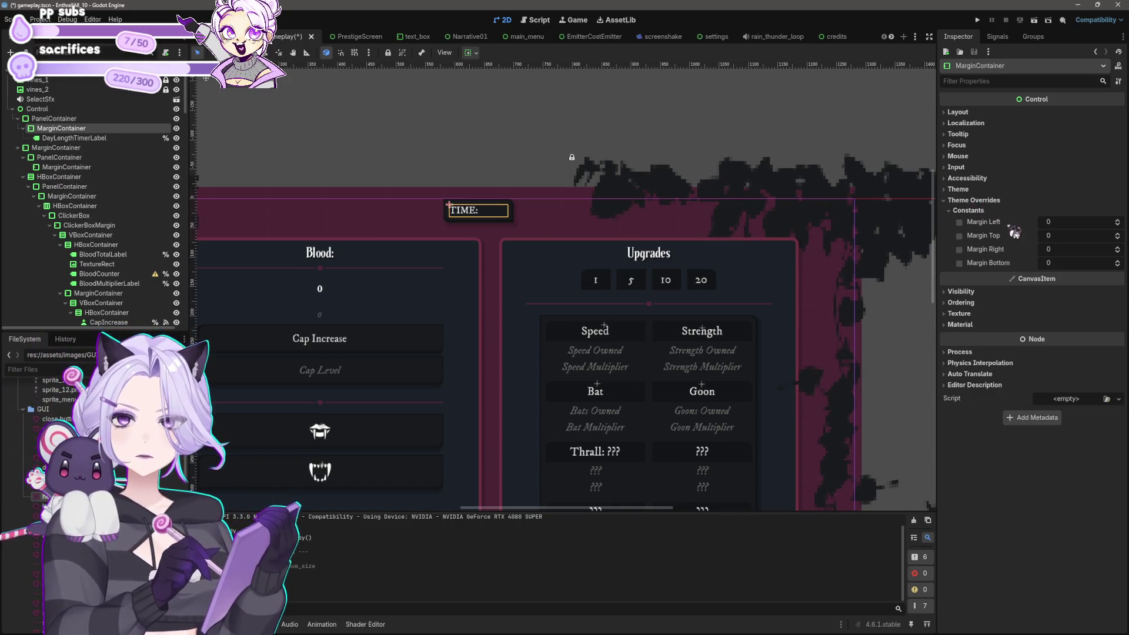
pyautogui.click(1079, 224)
pyautogui.press('Tab')
pyautogui.write('10')
pyautogui.press('Tab')
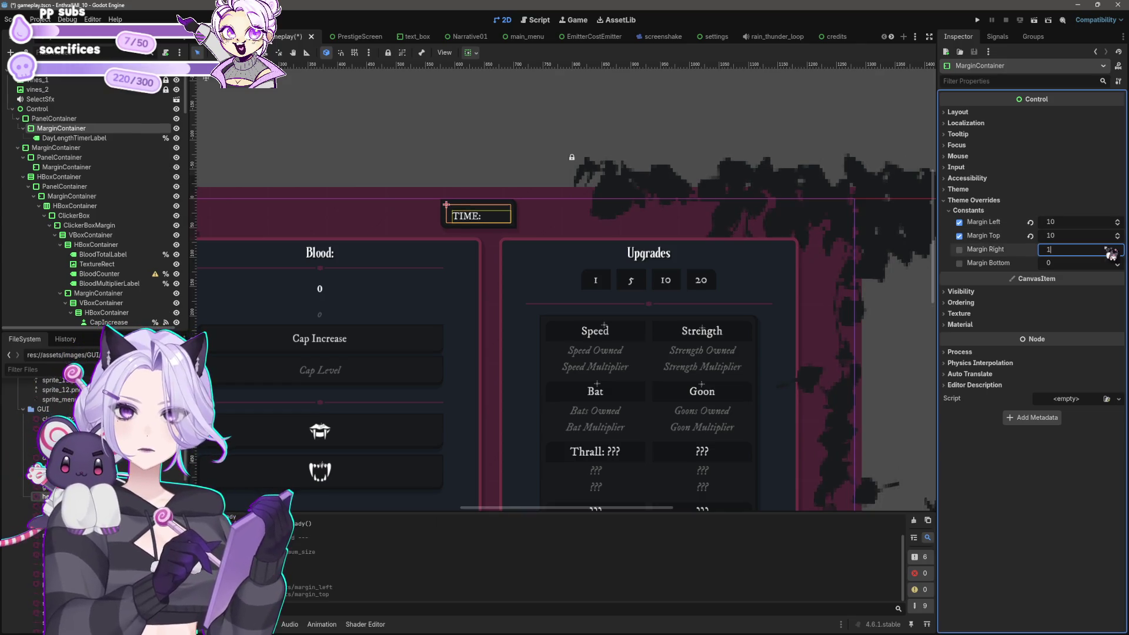
pyautogui.write('10')
pyautogui.press('Tab')
pyautogui.write('10')
pyautogui.press('Return')
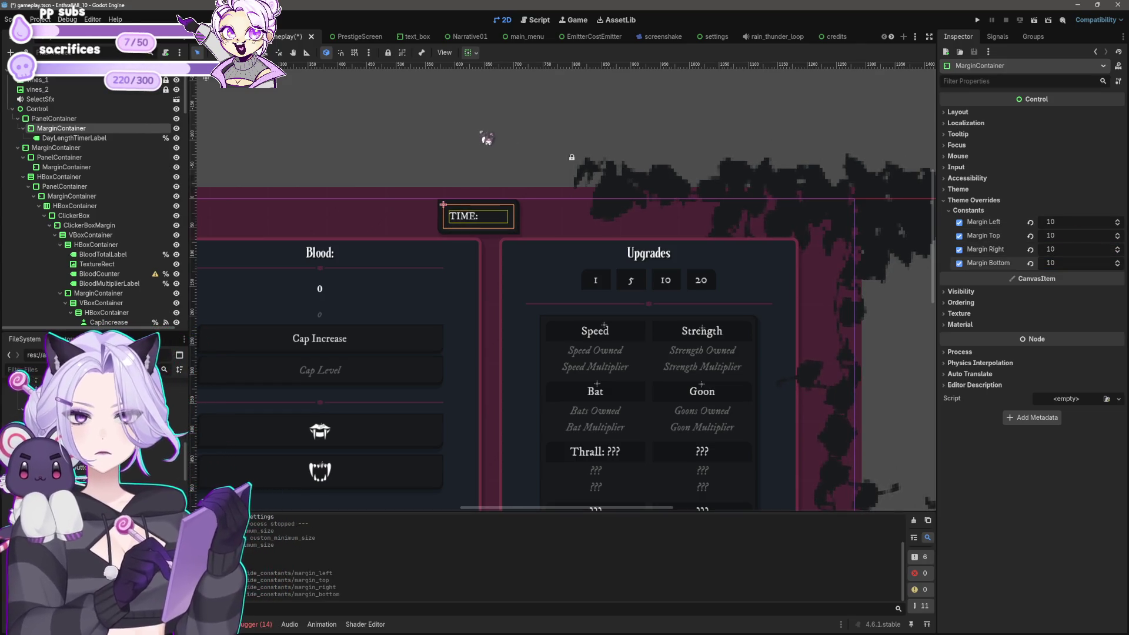
# Select the full-screen MarginContainer.
pyautogui.click(487, 138)
pyautogui.scroll(-3, 540, 247)
pyautogui.scroll(4, 529, 265)
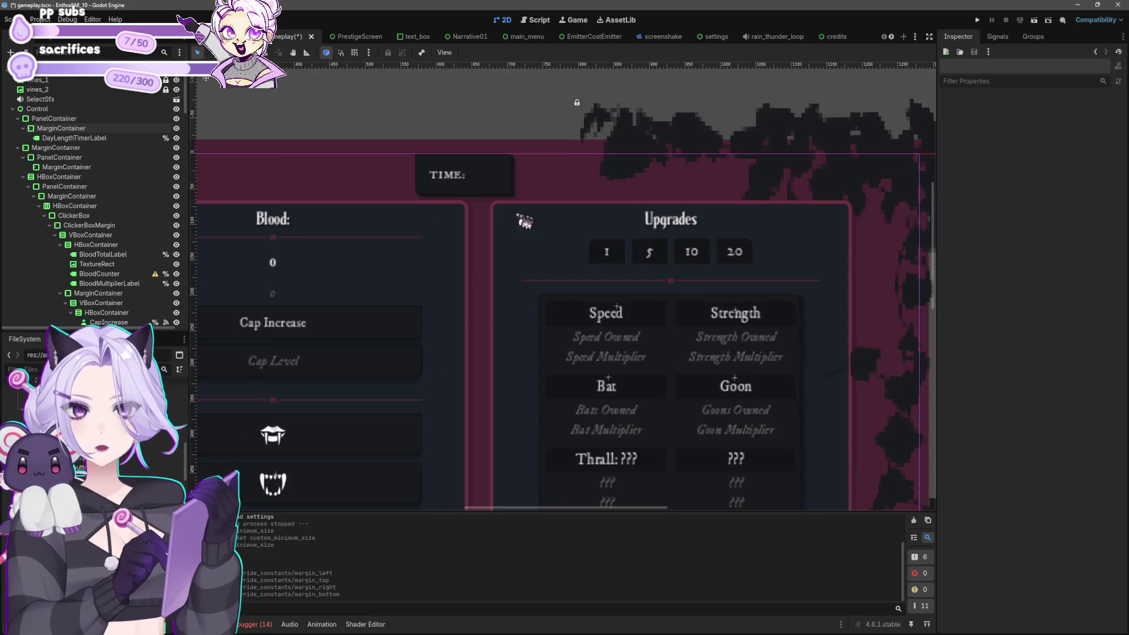
pyautogui.click(541, 240)
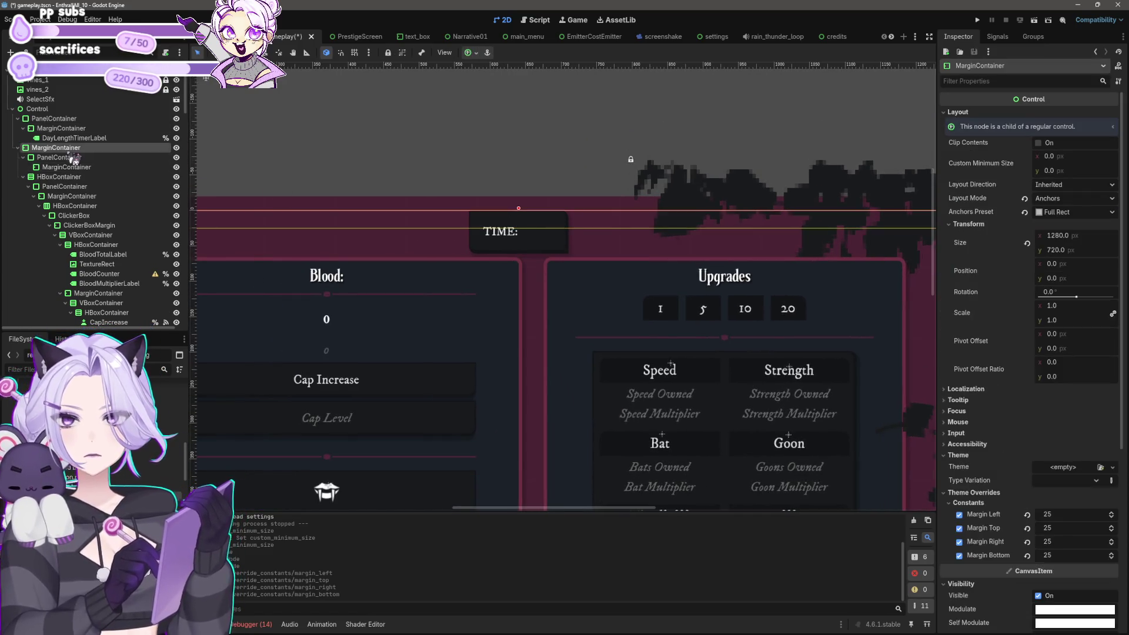
# Set the nested MarginContainer's Margin Left and Margin Right to 0.
pyautogui.click(71, 166)
pyautogui.click(1043, 253)
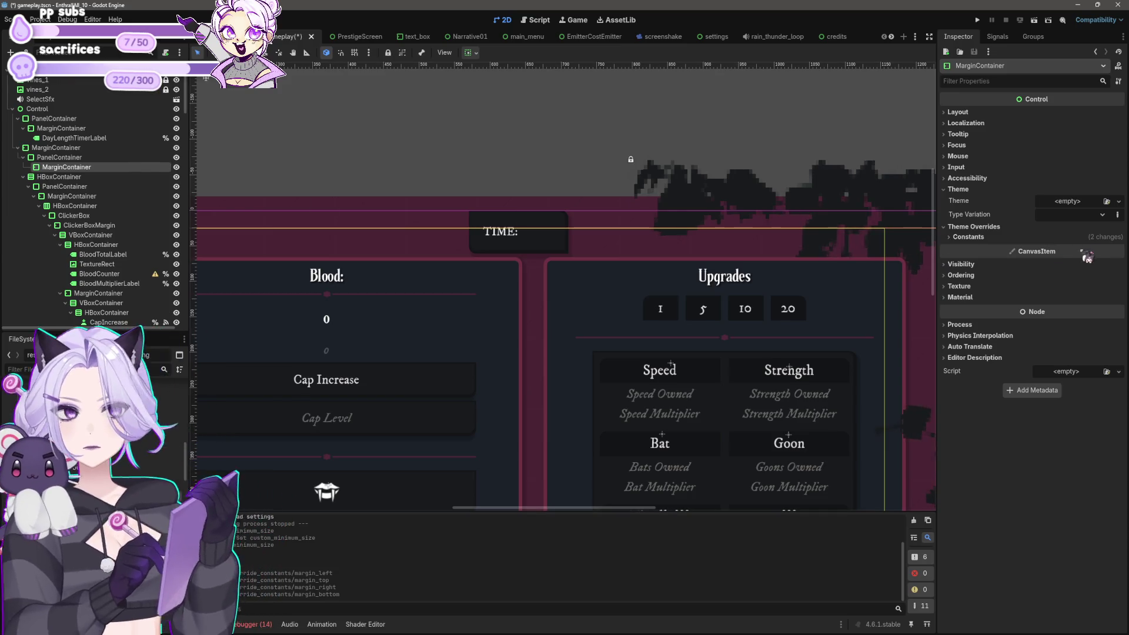
pyautogui.click(1078, 236)
pyautogui.click(1068, 247)
pyautogui.write('00')
pyautogui.press('Return')
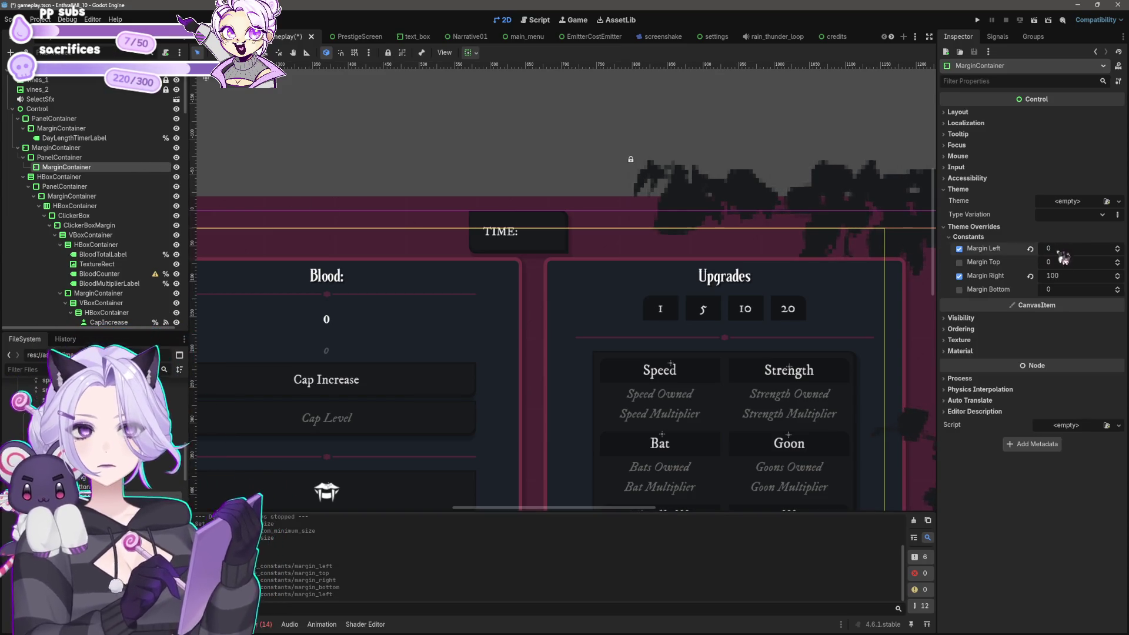
pyautogui.click(1030, 275)
pyautogui.scroll(-5, 554, 412)
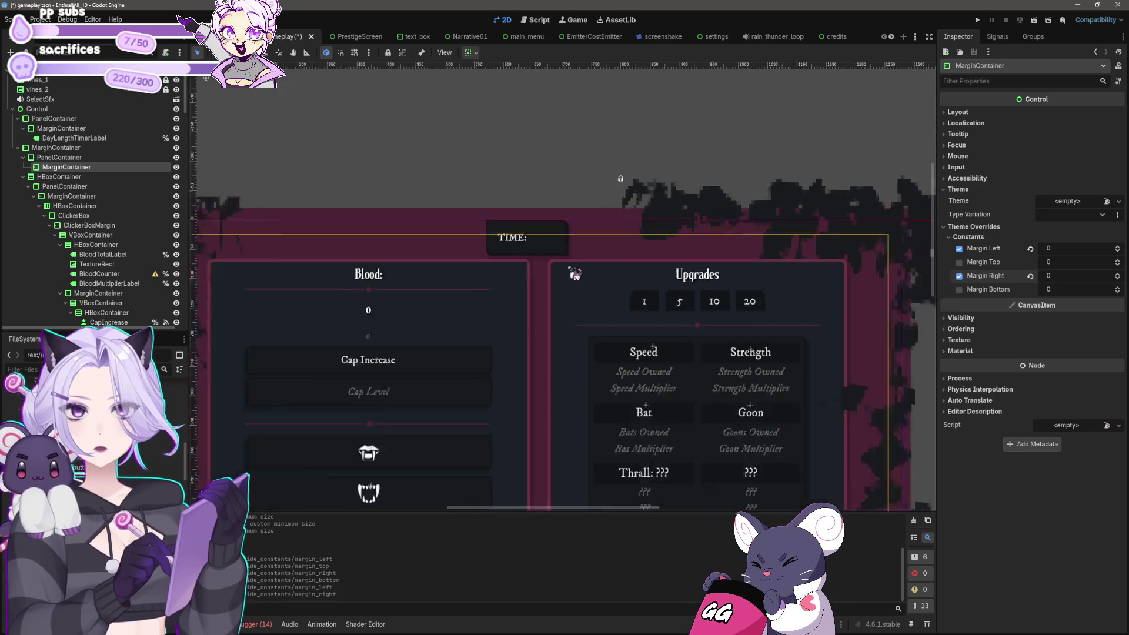
# Delete the nested PanelContainer together with its MarginContainer.
pyautogui.click(552, 463)
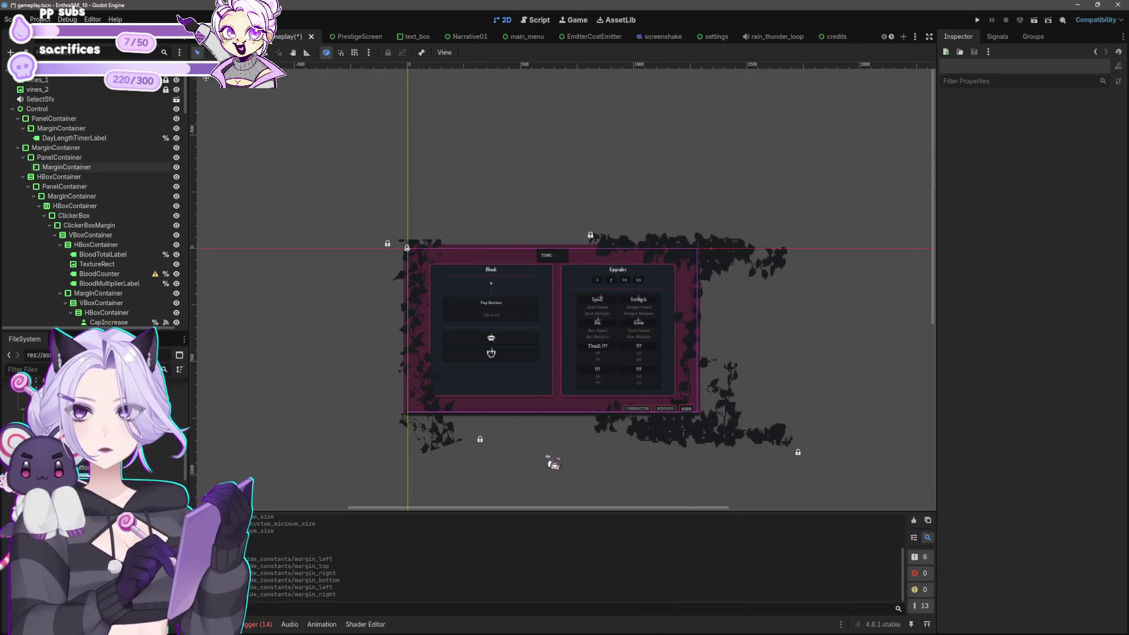
pyautogui.click(59, 158)
pyautogui.keyDown('shift'); pyautogui.click(66, 167); pyautogui.keyUp('shift')
pyautogui.press('Delete')
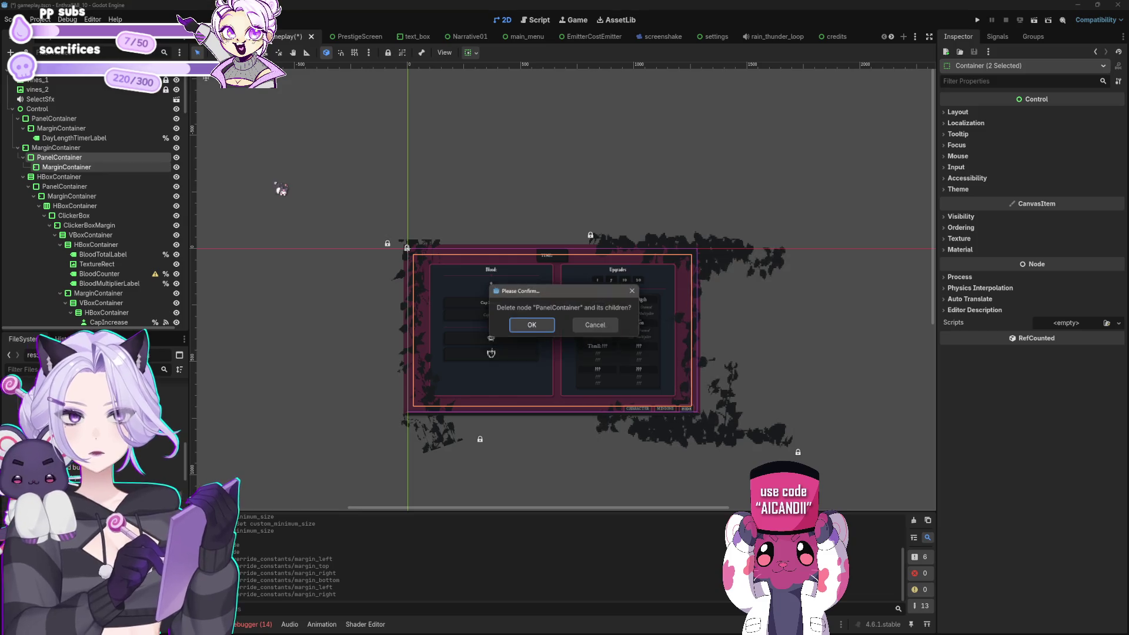
pyautogui.press('Return')
pyautogui.scroll(1, 529, 271)
# Set the HBoxContainer's horizontal and vertical container sizing alignment.
pyautogui.moveTo(528, 272); pyautogui.dragTo(422, 194)
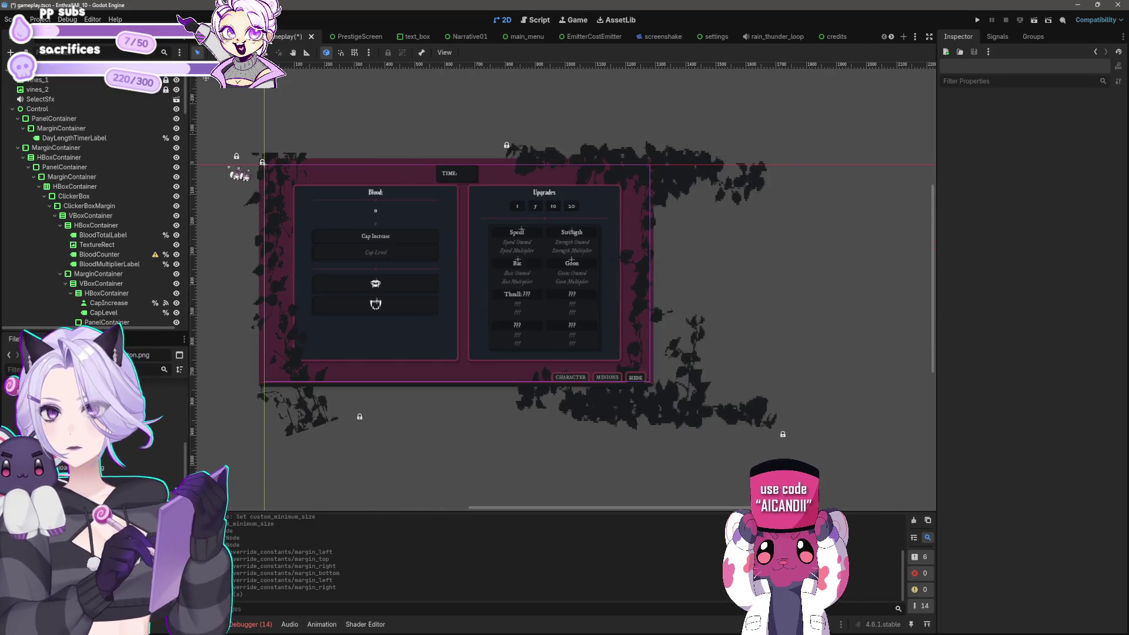
pyautogui.click(62, 157)
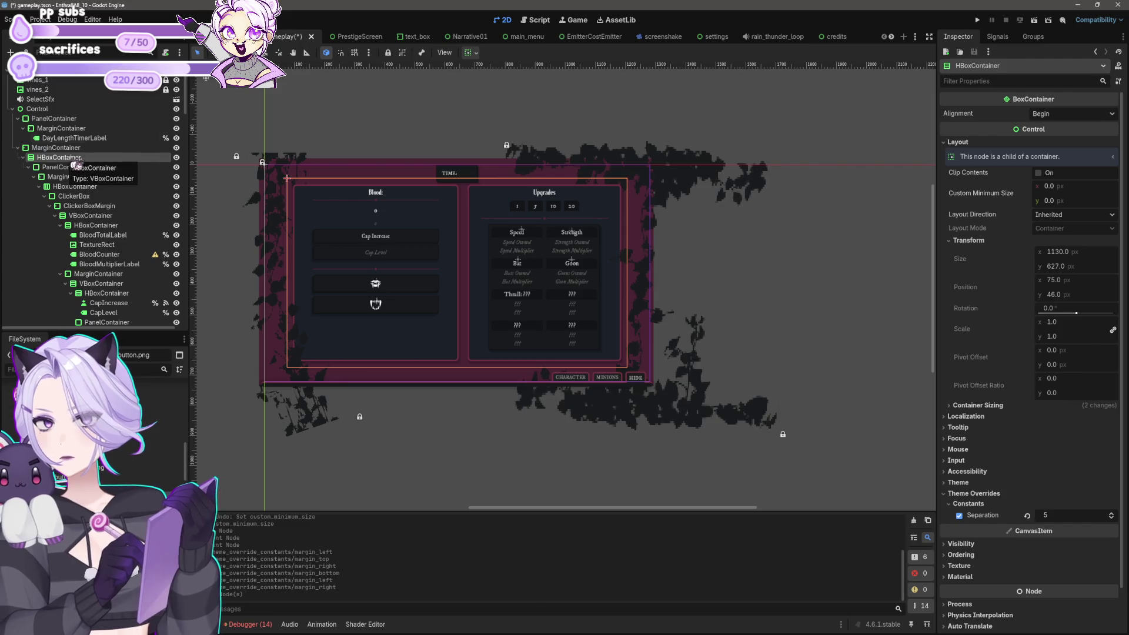
pyautogui.click(468, 53)
pyautogui.click(491, 86)
pyautogui.click(492, 140)
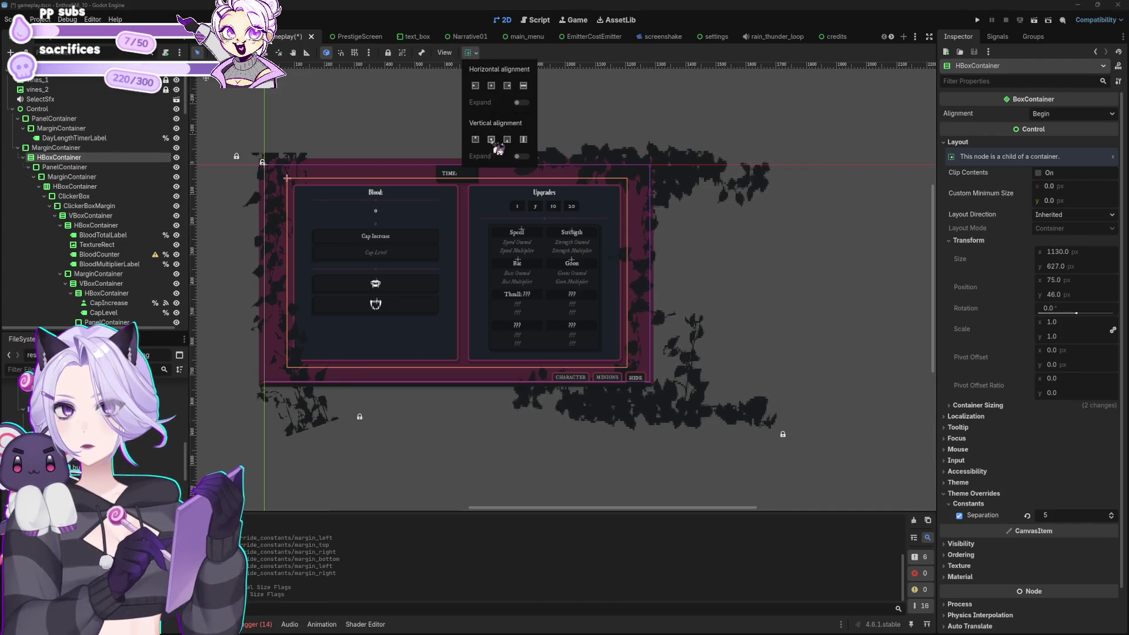
# Set the Blood PanelContainer's horizontal and vertical container sizing.
pyautogui.click(139, 167)
pyautogui.click(471, 54)
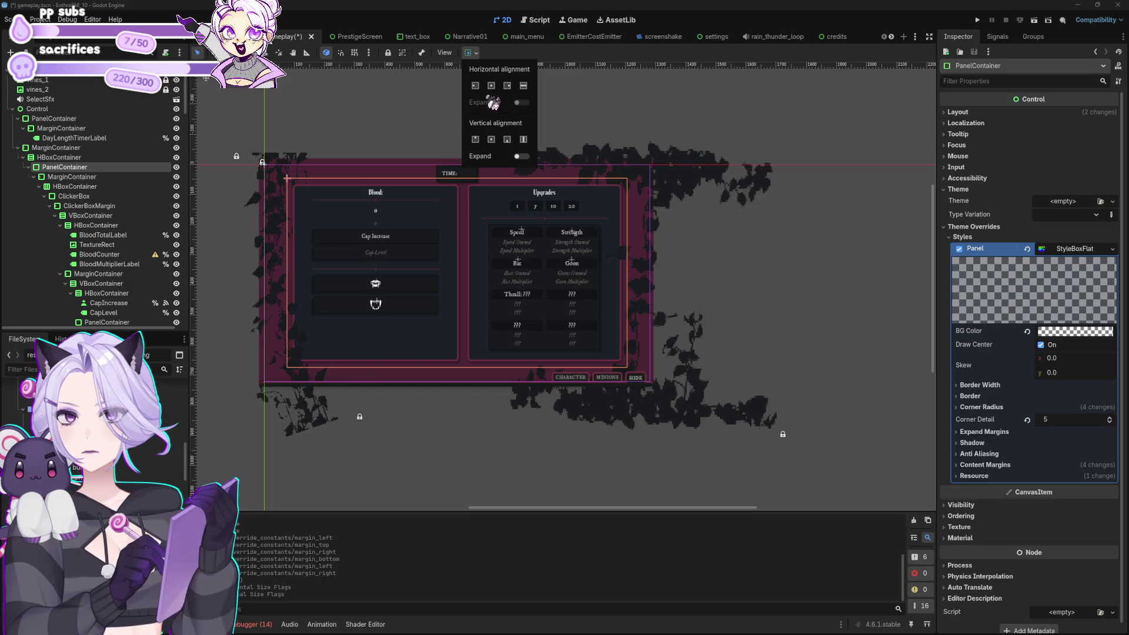
pyautogui.click(495, 104)
pyautogui.click(497, 148)
pyautogui.click(98, 183)
# Check the HBoxContainer, PanelContainer and inner MarginContainer, then save the gameplay scene.
pyautogui.click(98, 186)
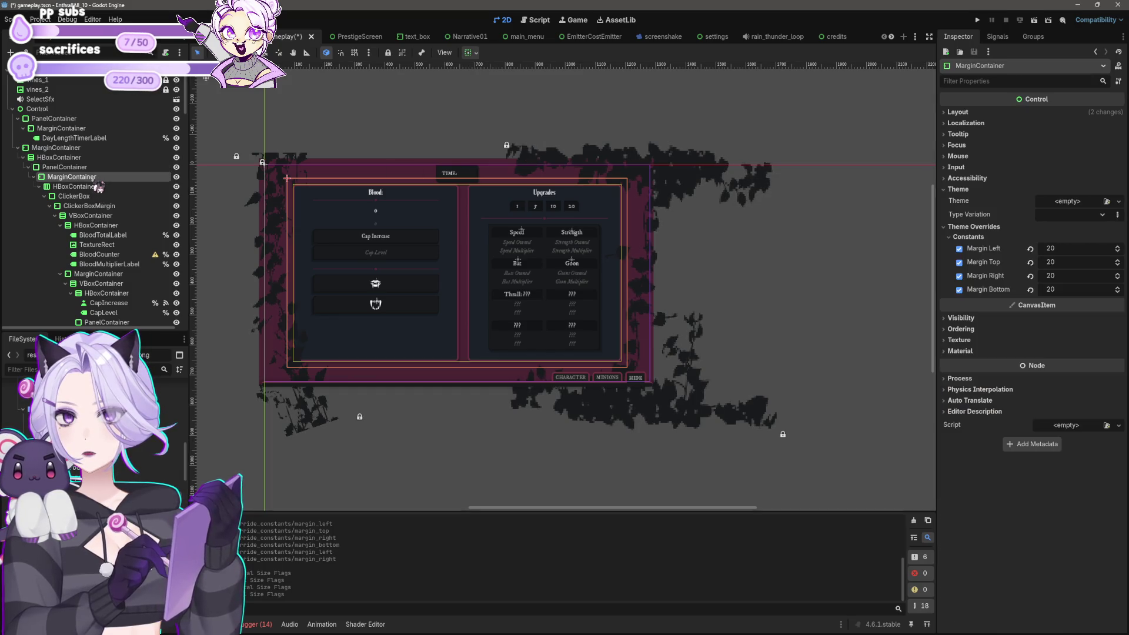
pyautogui.click(94, 169)
pyautogui.click(83, 148)
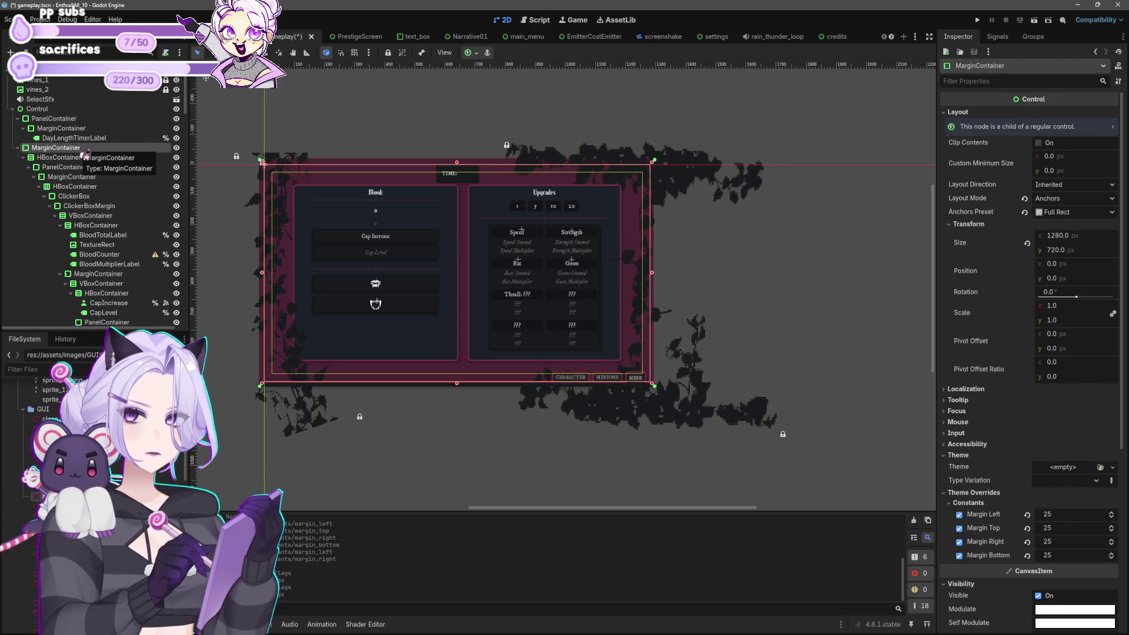
pyautogui.scroll(-1, 622, 247)
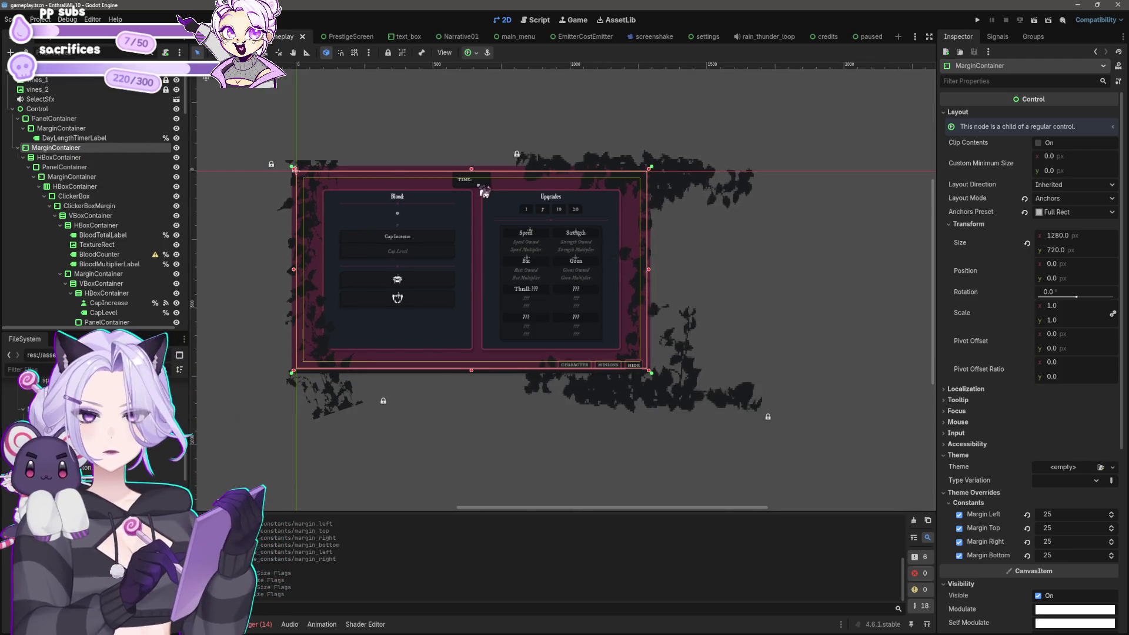
pyautogui.hotkey('ctrl', 's')
# Undo an accidental 28 px canvas move and select the root Control node.
pyautogui.click(61, 128)
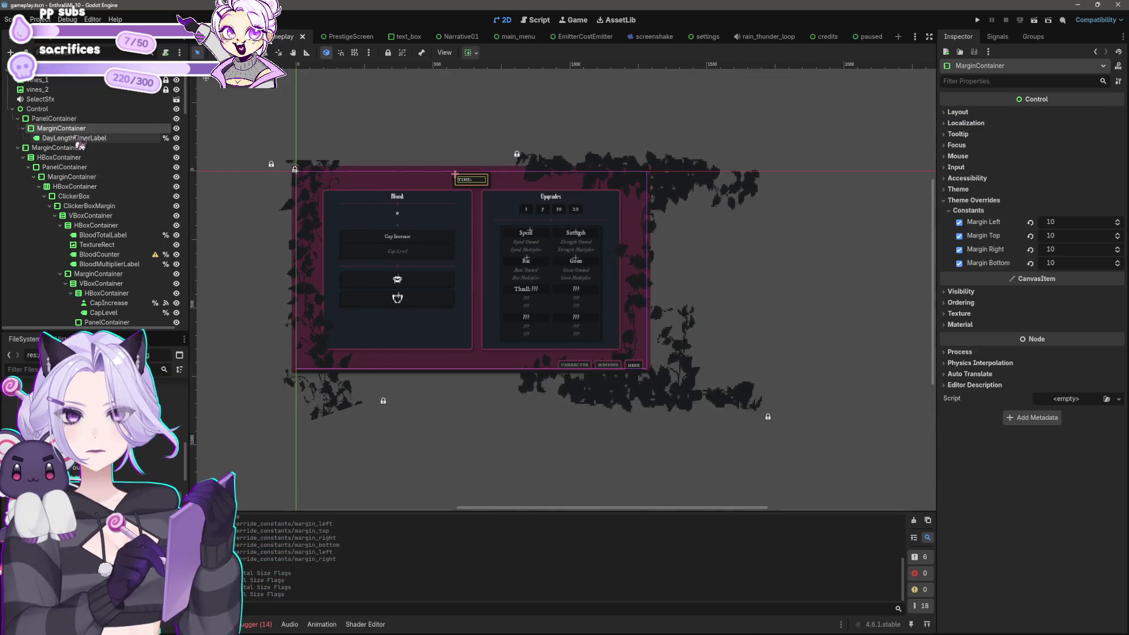
pyautogui.scroll(4, 474, 177)
pyautogui.moveTo(456, 144); pyautogui.dragTo(496, 144)
pyautogui.hotkey('ctrl', 'z')
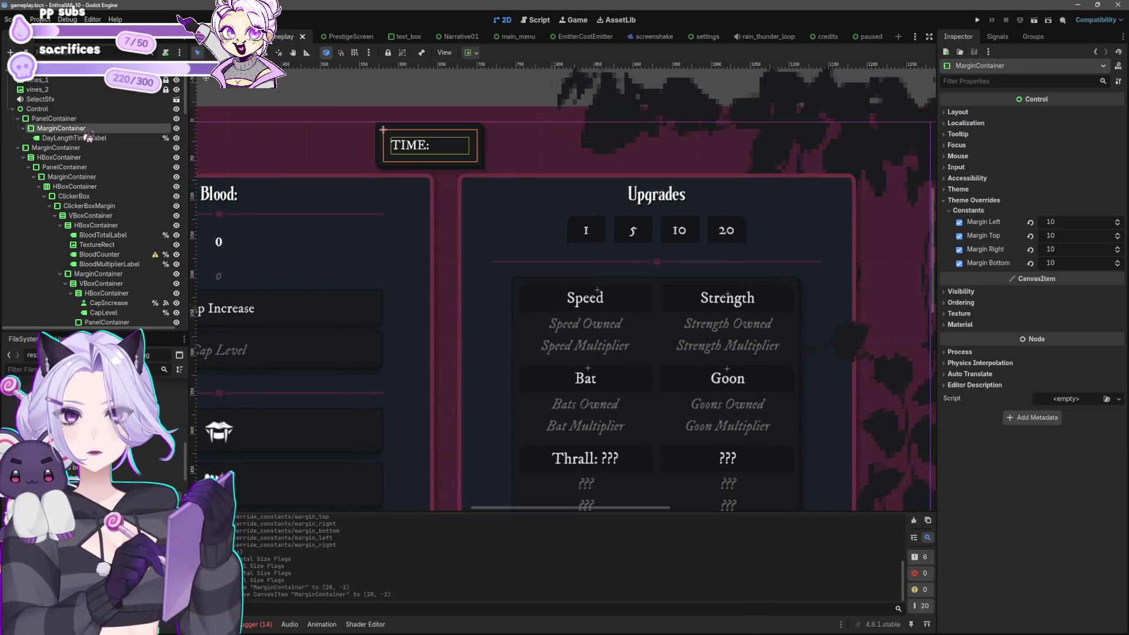
pyautogui.click(85, 119)
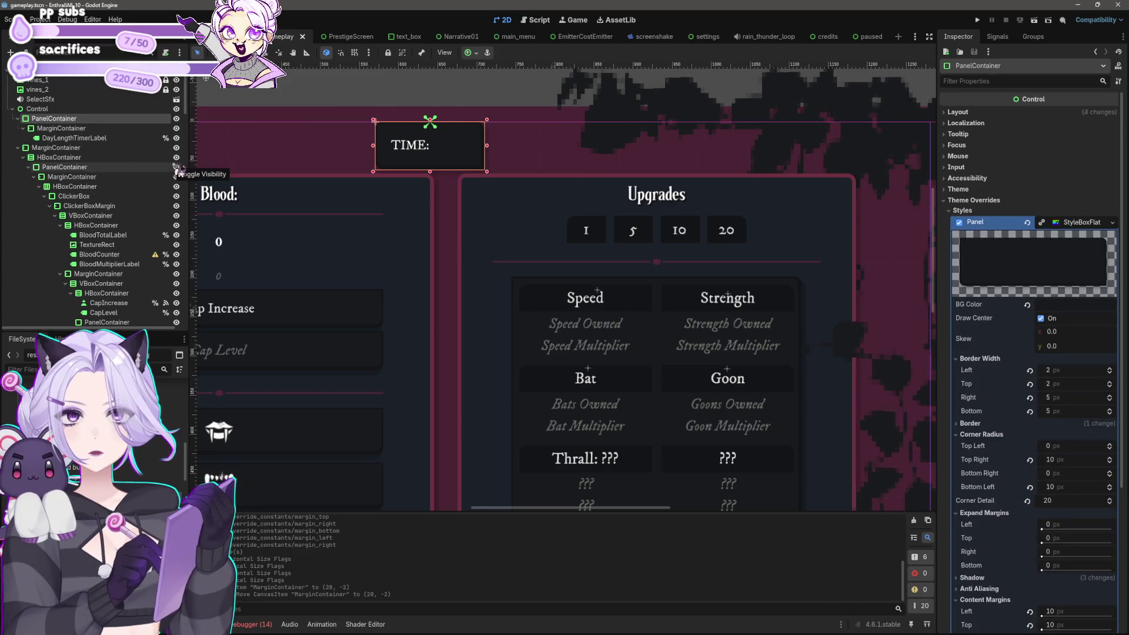
pyautogui.scroll(-4, 514, 248)
pyautogui.scroll(3, 493, 213)
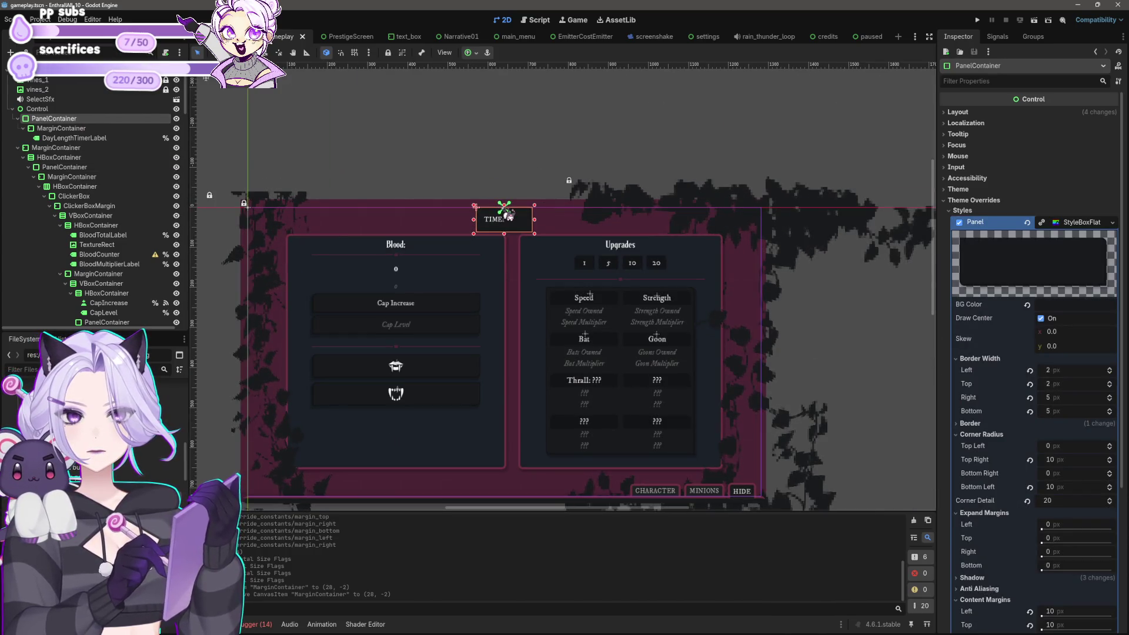
pyautogui.press('Up')
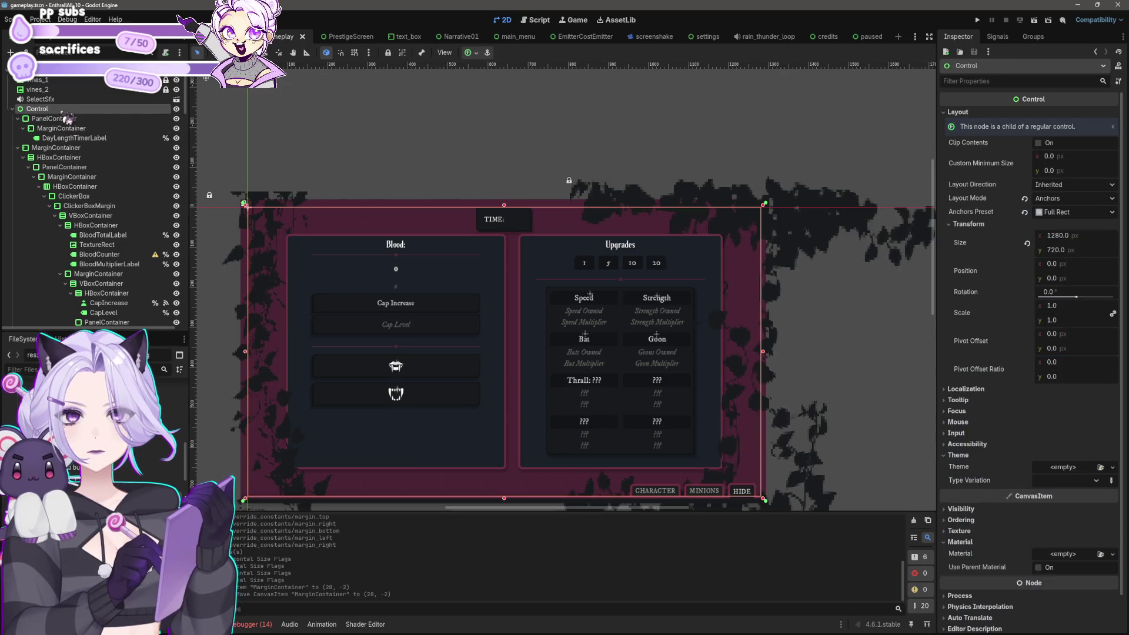
# Anchor the root Control with Set to Current Ratio and save the gameplay scene.
pyautogui.click(469, 52)
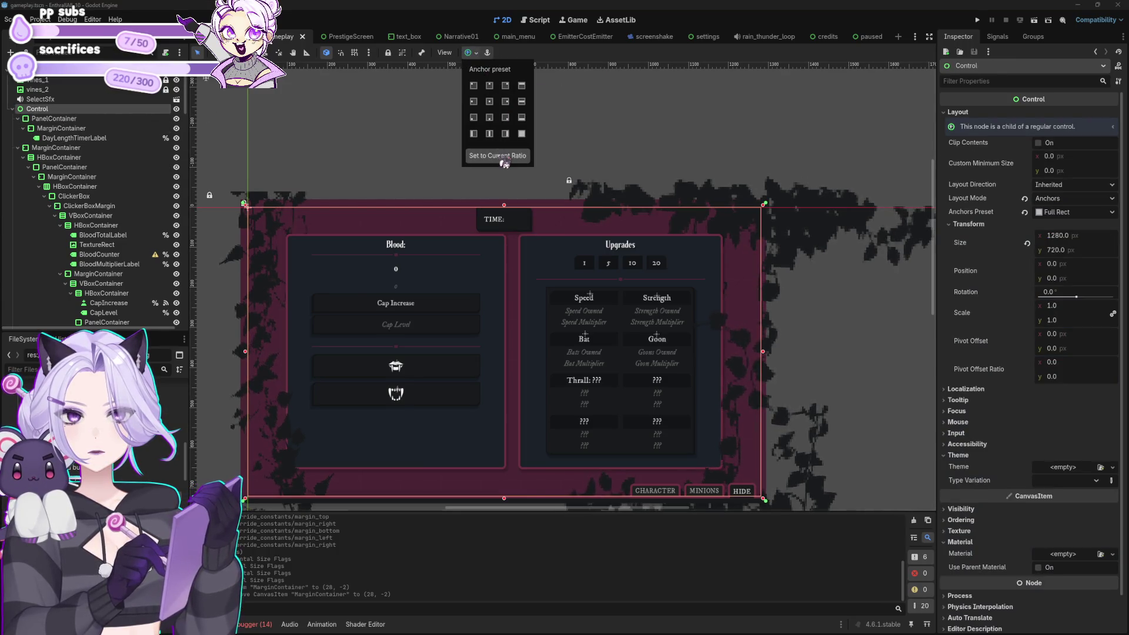
pyautogui.click(347, 131)
pyautogui.click(350, 132)
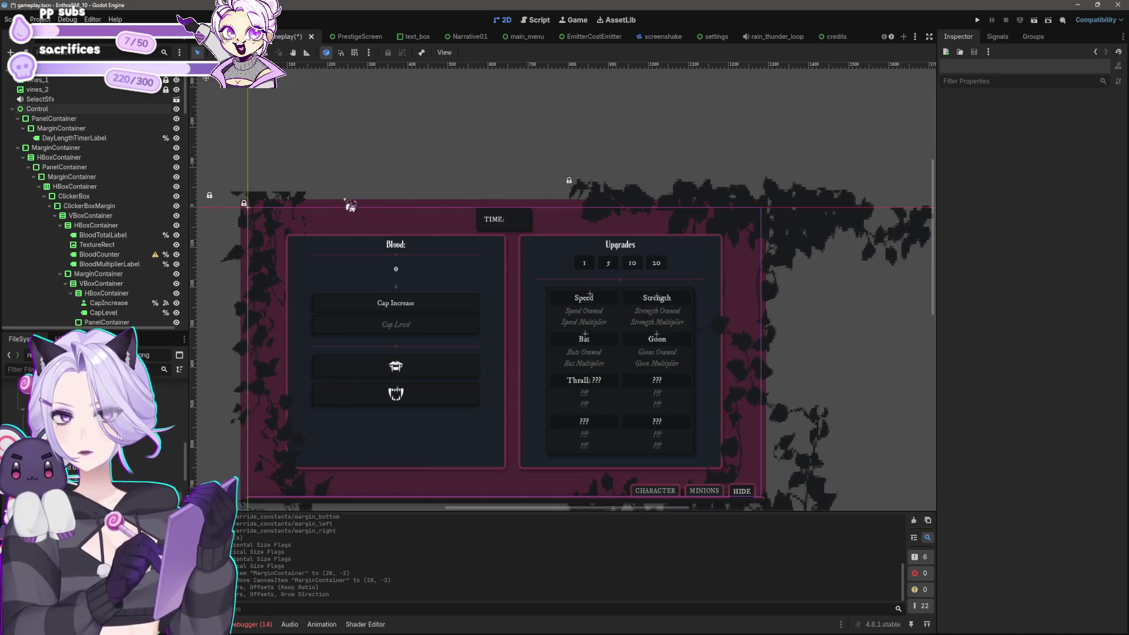
pyautogui.scroll(-1, 351, 205)
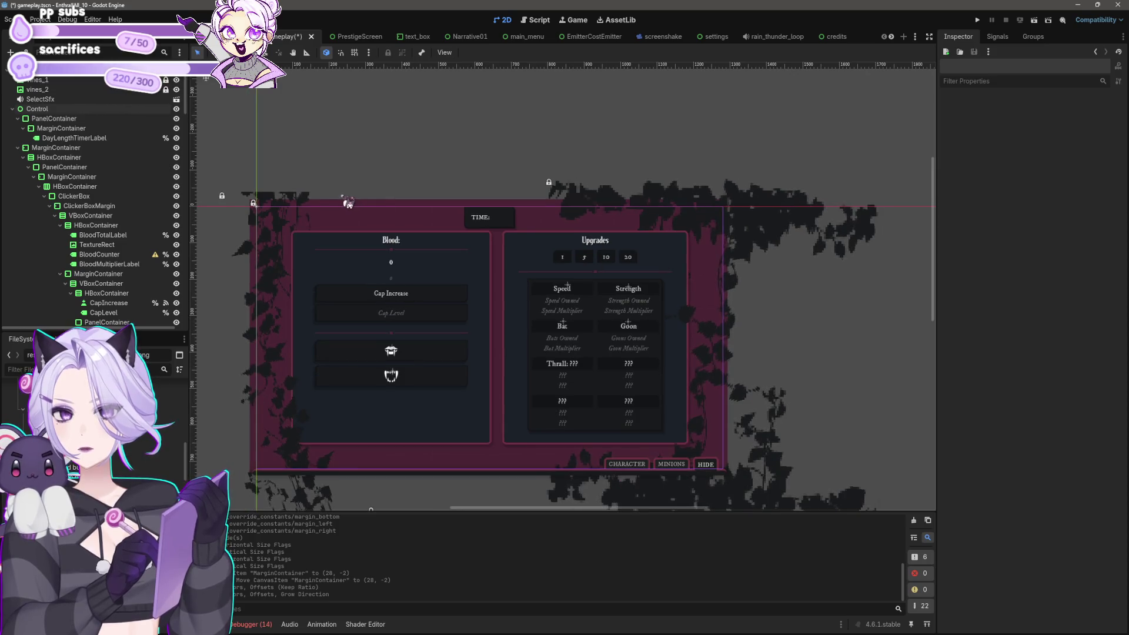
pyautogui.hotkey('ctrl', 's')
# Select the Blood panel's VBoxContainer through the HBoxContainer and PanelContainer.
pyautogui.click(497, 264)
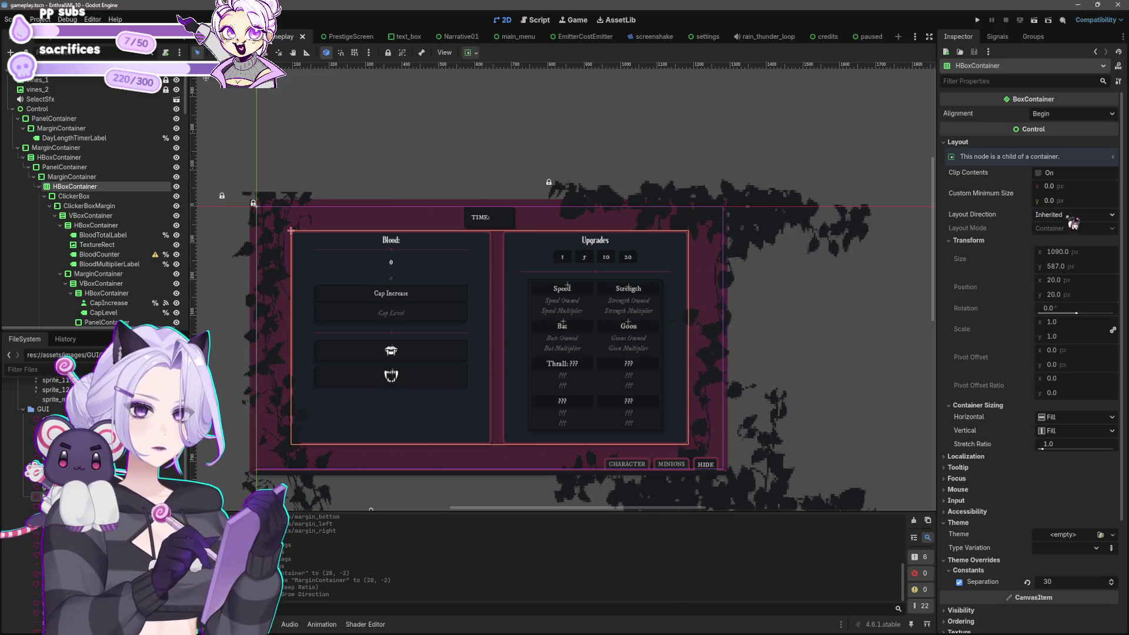
pyautogui.click(94, 168)
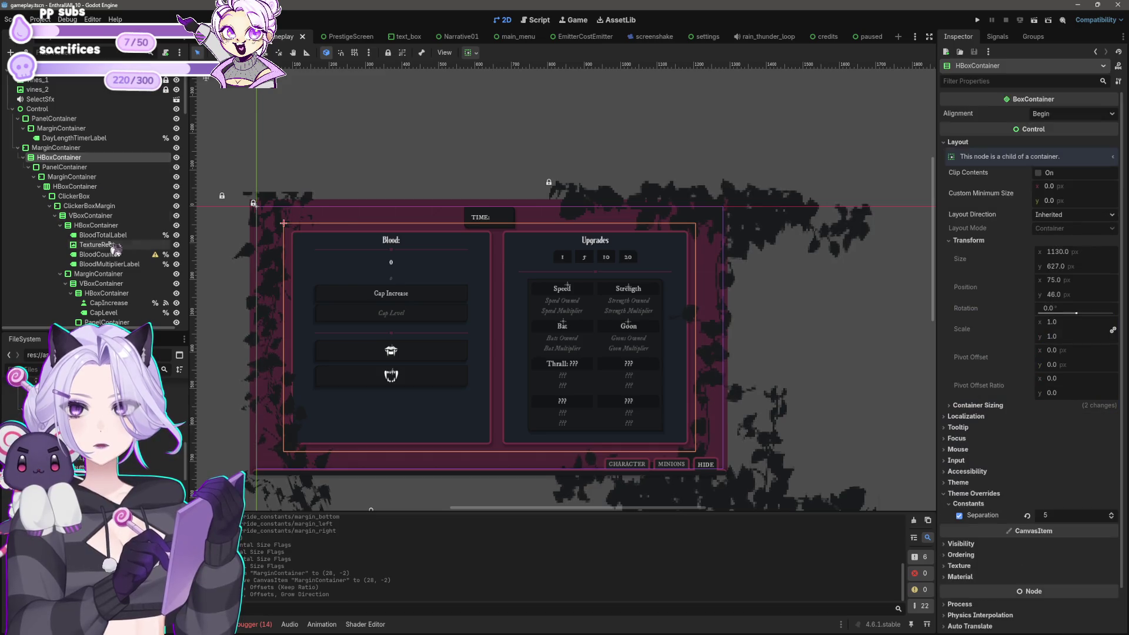
pyautogui.click(97, 216)
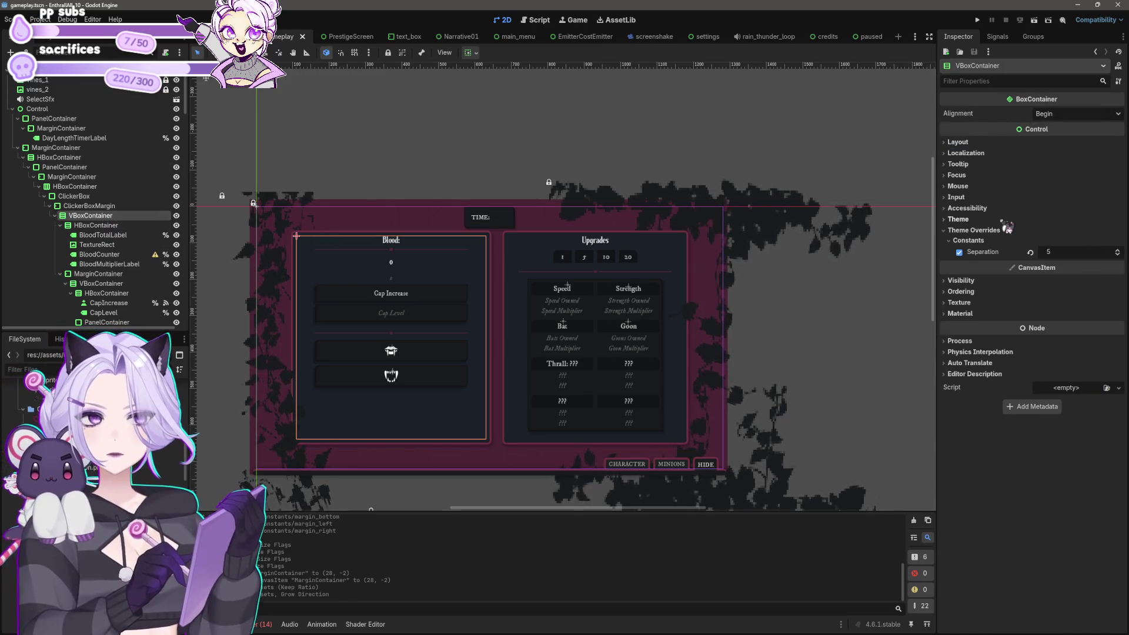
# Filter the Inspector to Custom Minimum Size and inspect the ClickerBoxMargin and ClickerBox nodes.
pyautogui.write('min s')
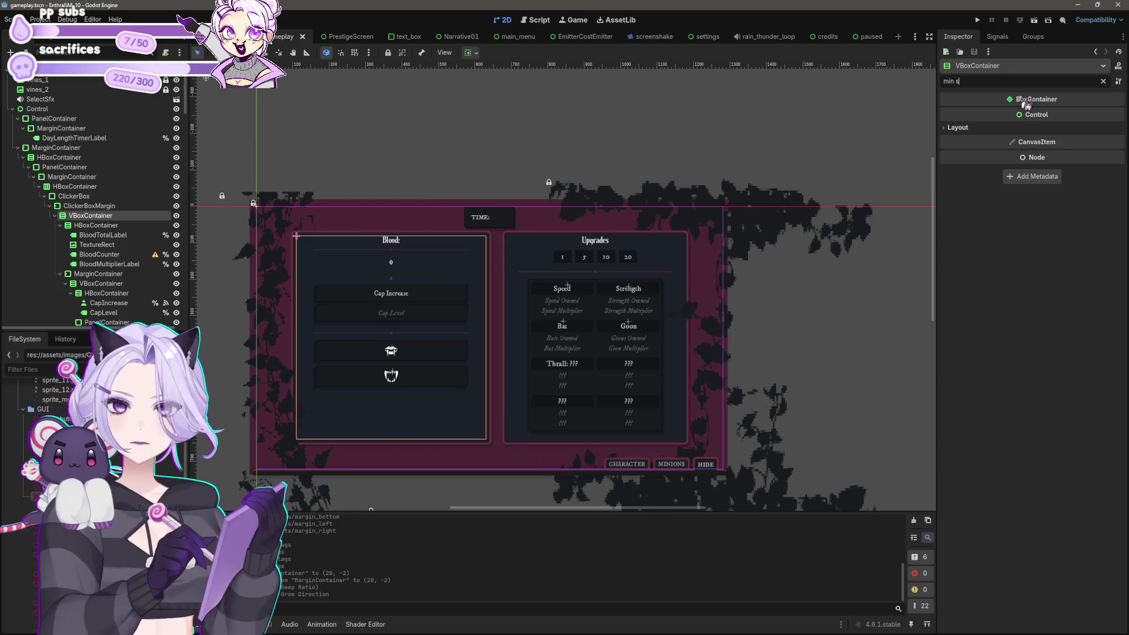
pyautogui.click(958, 128)
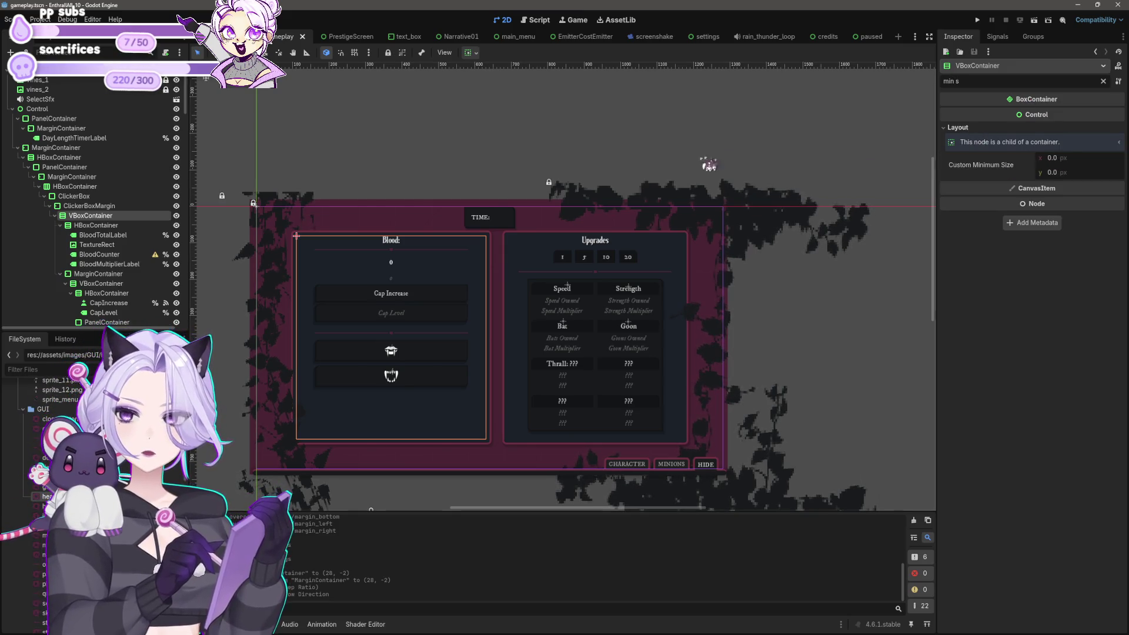
pyautogui.click(664, 246)
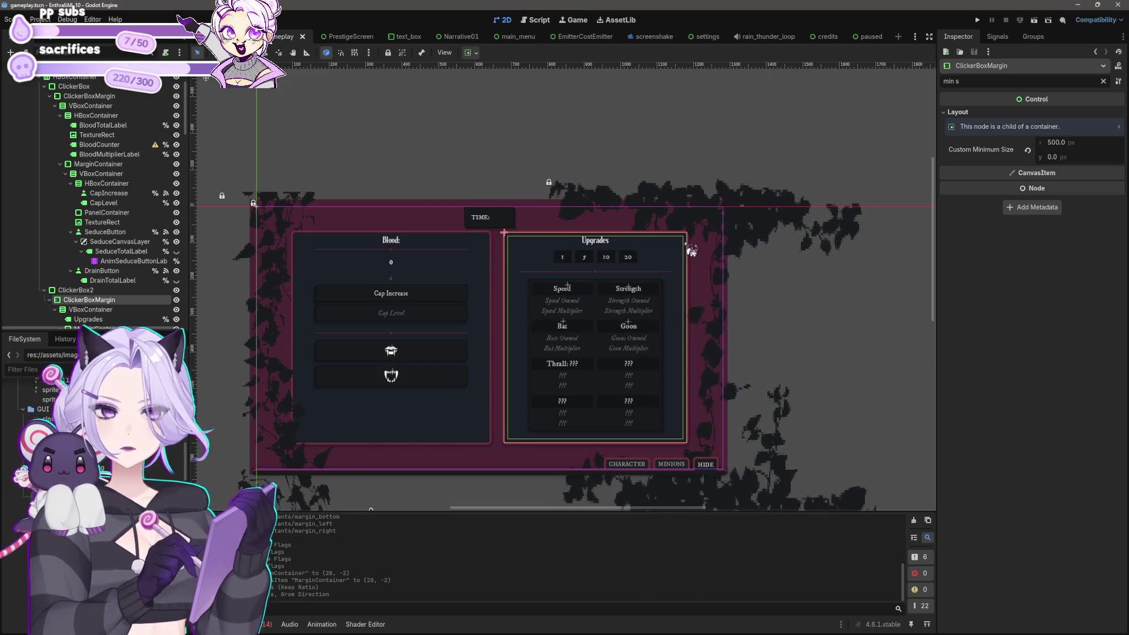
pyautogui.click(292, 232)
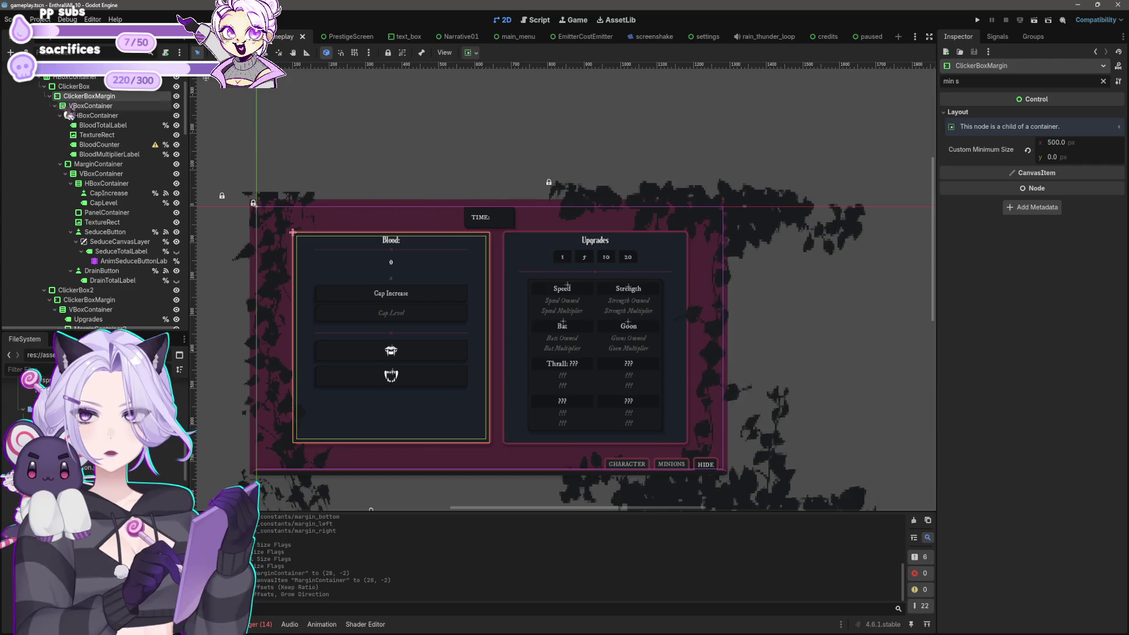
pyautogui.click(87, 93)
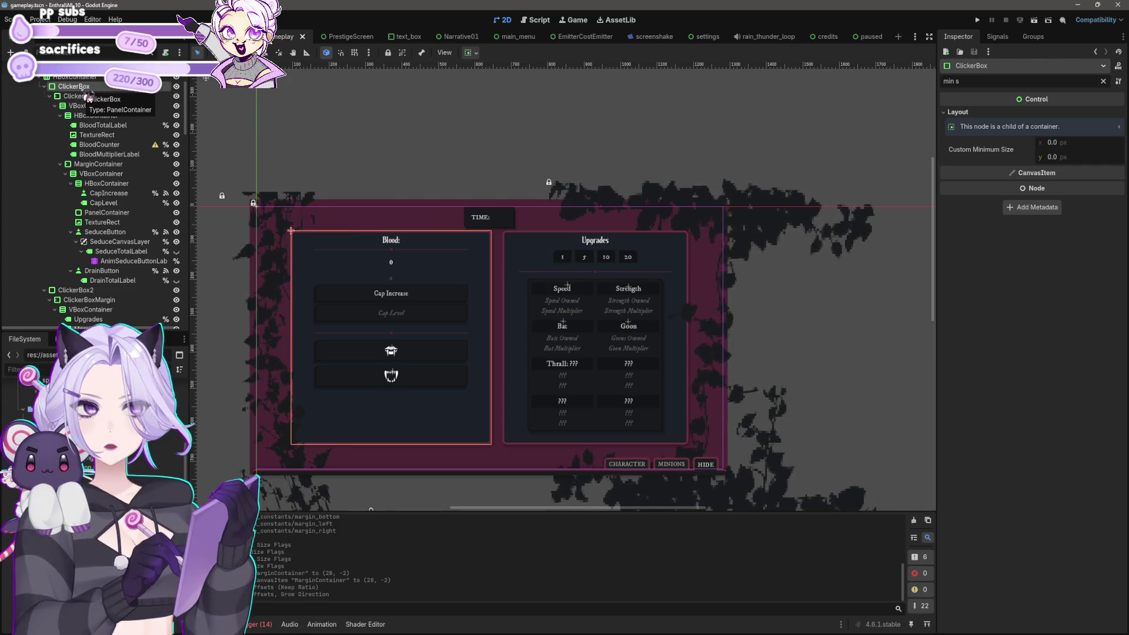
pyautogui.scroll(3, 83, 129)
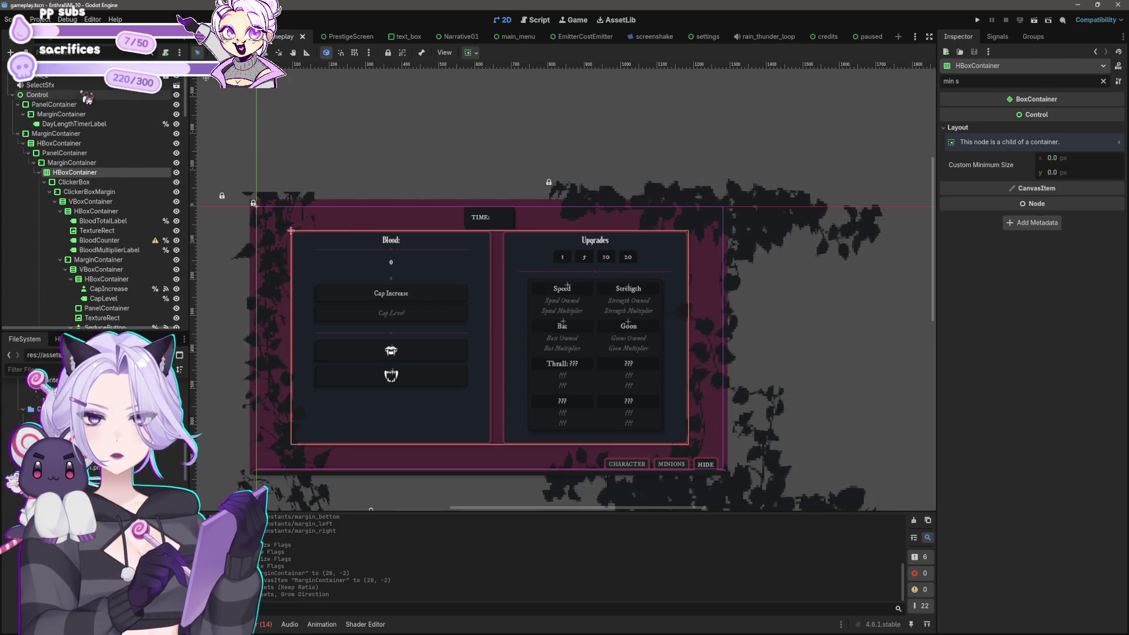
# Inspect the minimum sizes of the top containers and the Blood panel's containers.
pyautogui.click(81, 163)
pyautogui.click(80, 154)
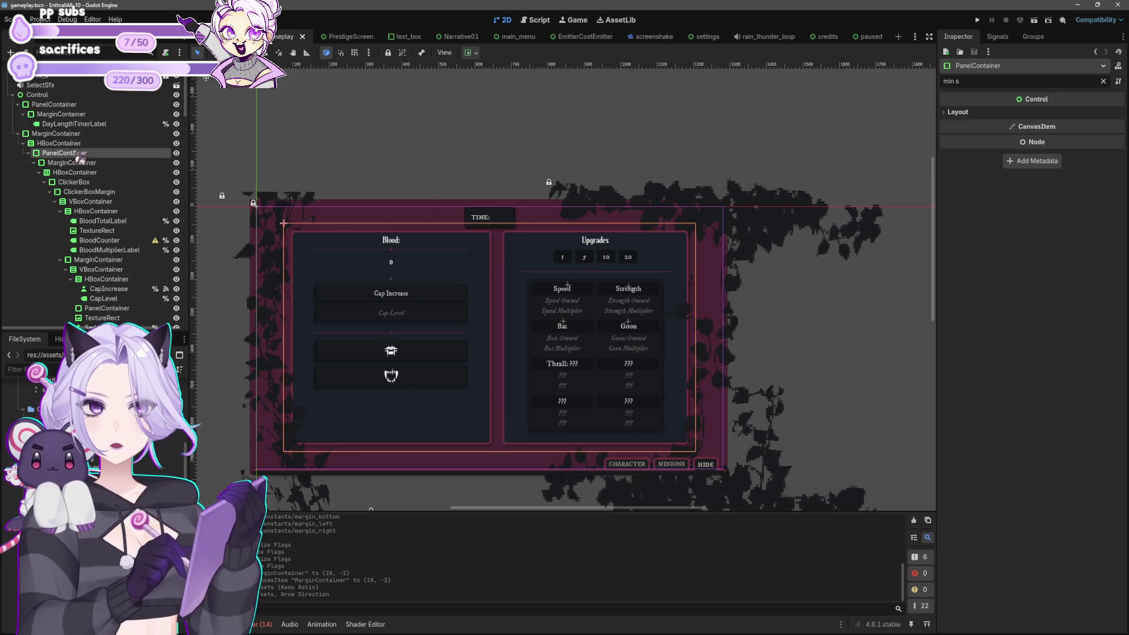
pyautogui.click(957, 112)
pyautogui.click(119, 145)
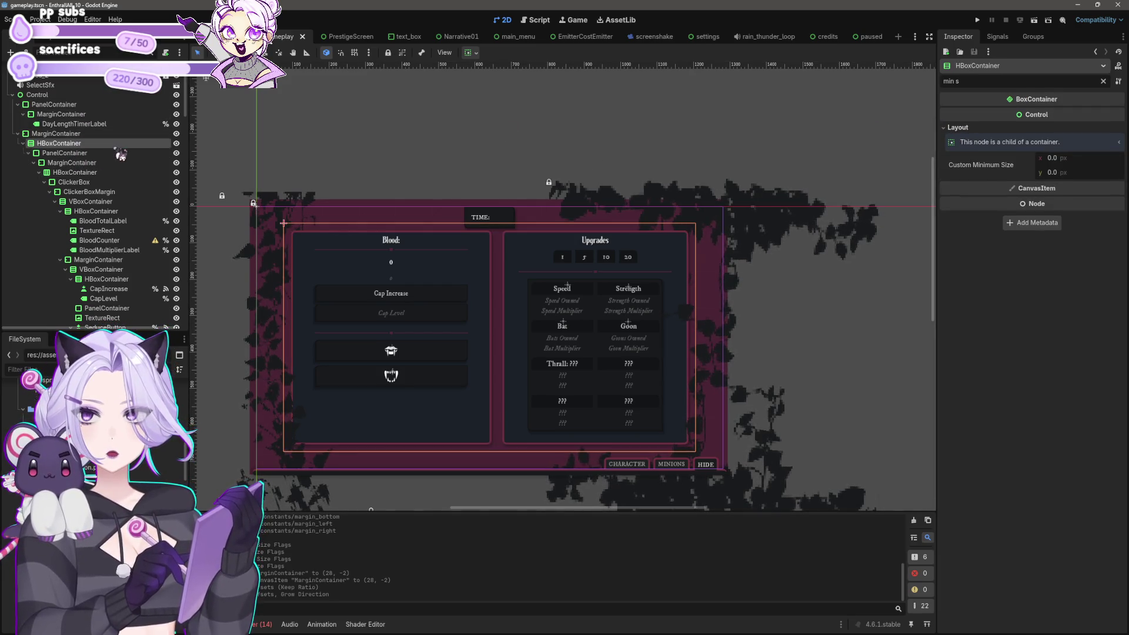
pyautogui.click(56, 134)
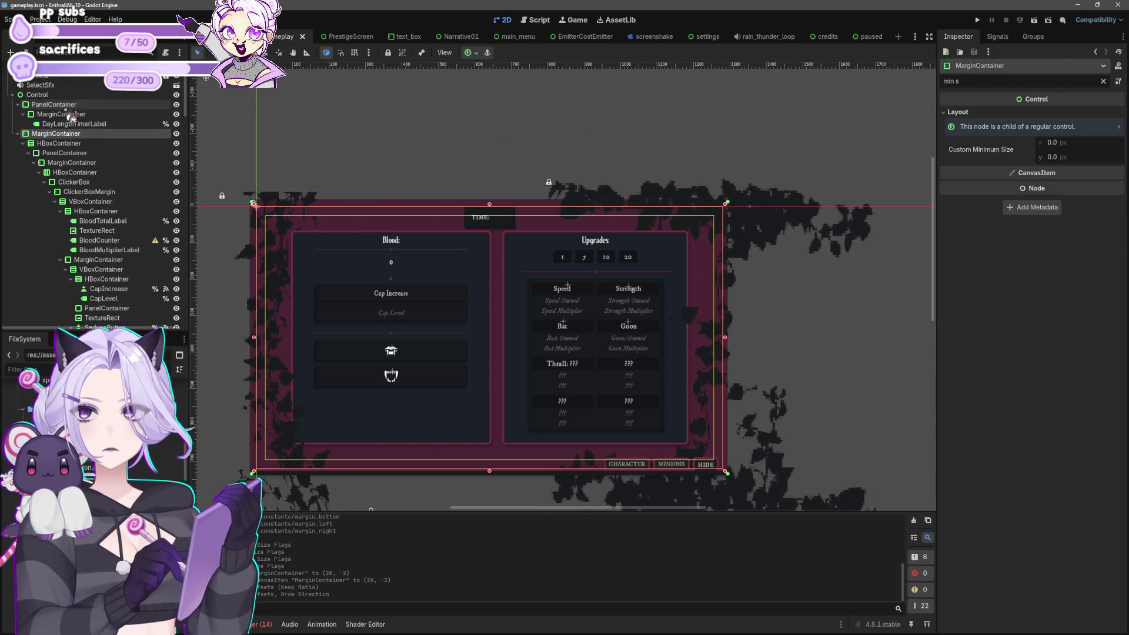
pyautogui.click(109, 260)
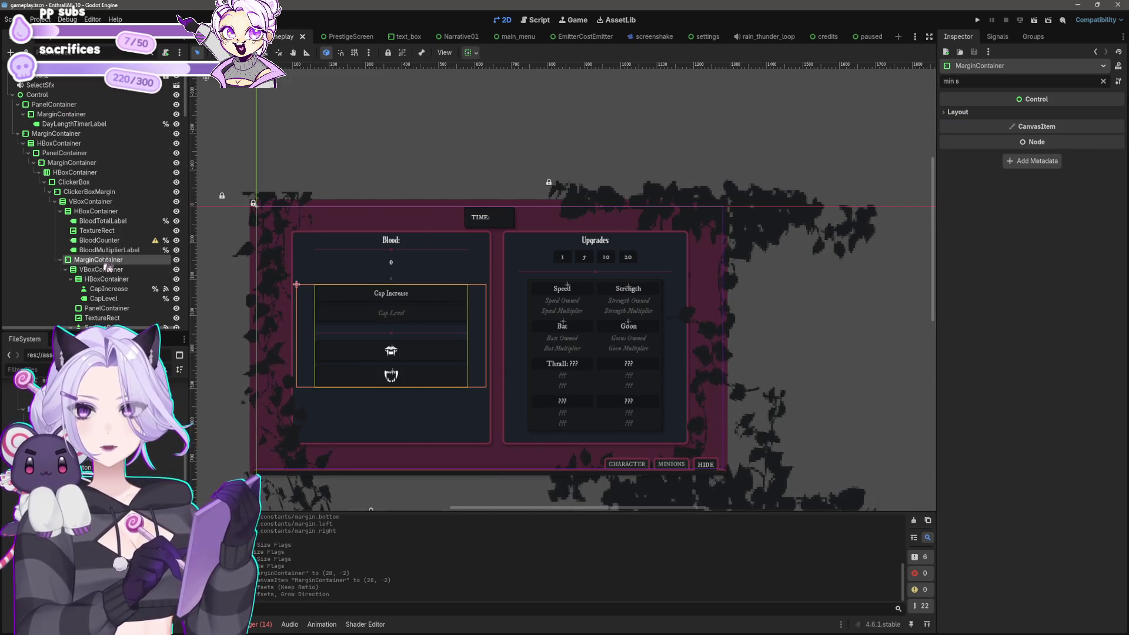
pyautogui.click(961, 113)
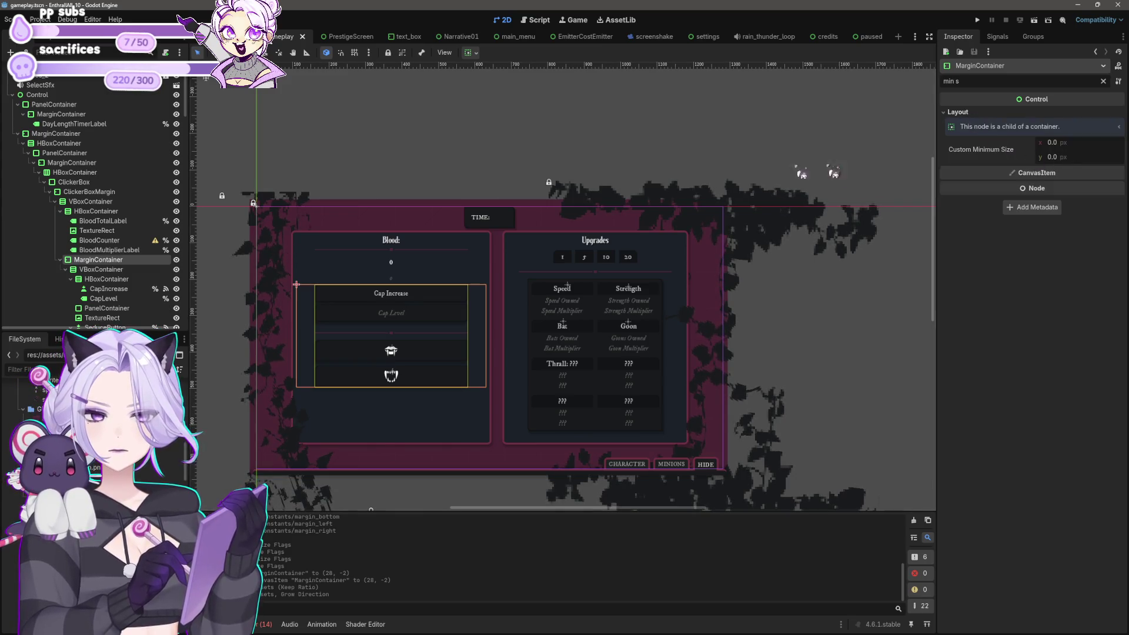
pyautogui.click(101, 270)
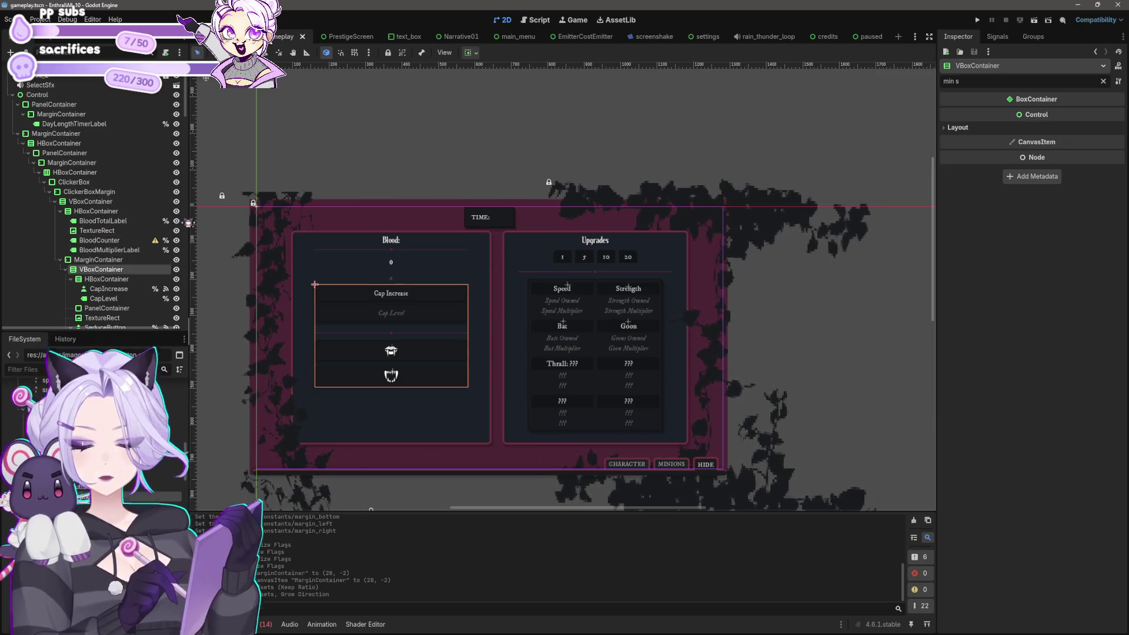
pyautogui.scroll(-4, 113, 263)
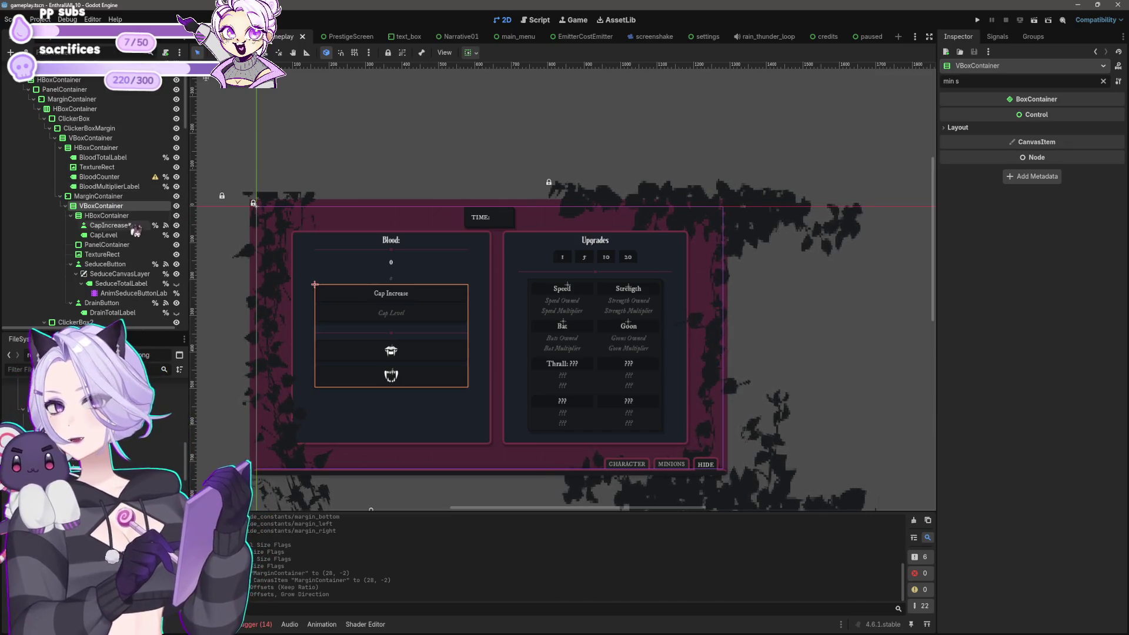
# Set the CapIncrease button's custom minimum width to 120.
pyautogui.click(113, 249)
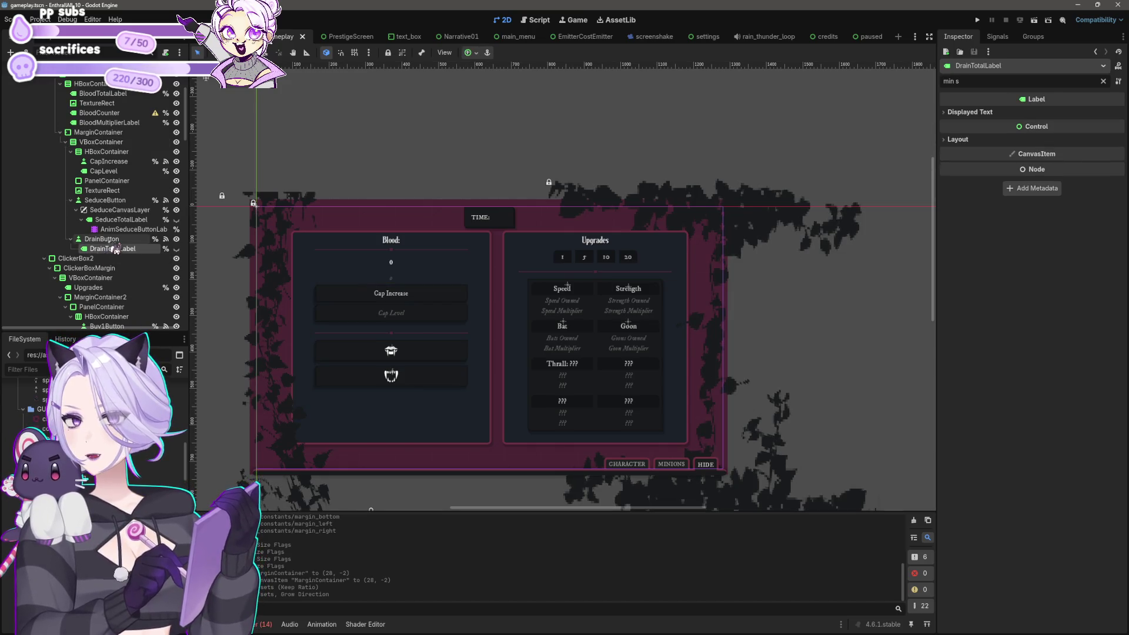
pyautogui.click(106, 239)
pyautogui.click(122, 230)
pyautogui.click(121, 219)
pyautogui.click(120, 210)
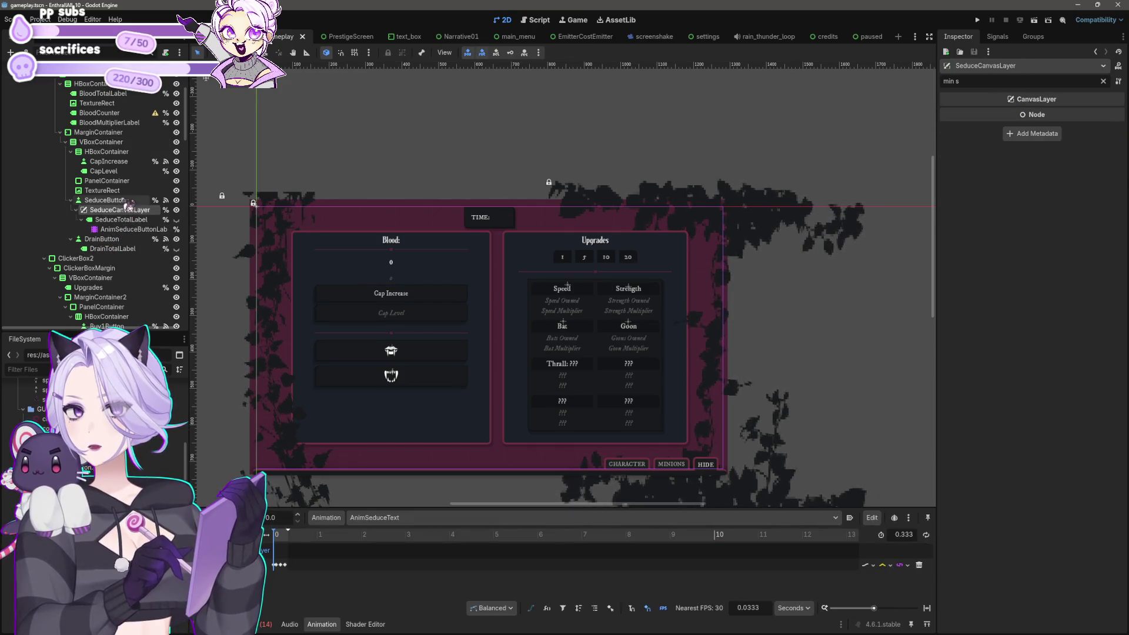
pyautogui.click(118, 200)
pyautogui.click(117, 191)
pyautogui.click(118, 180)
pyautogui.click(117, 171)
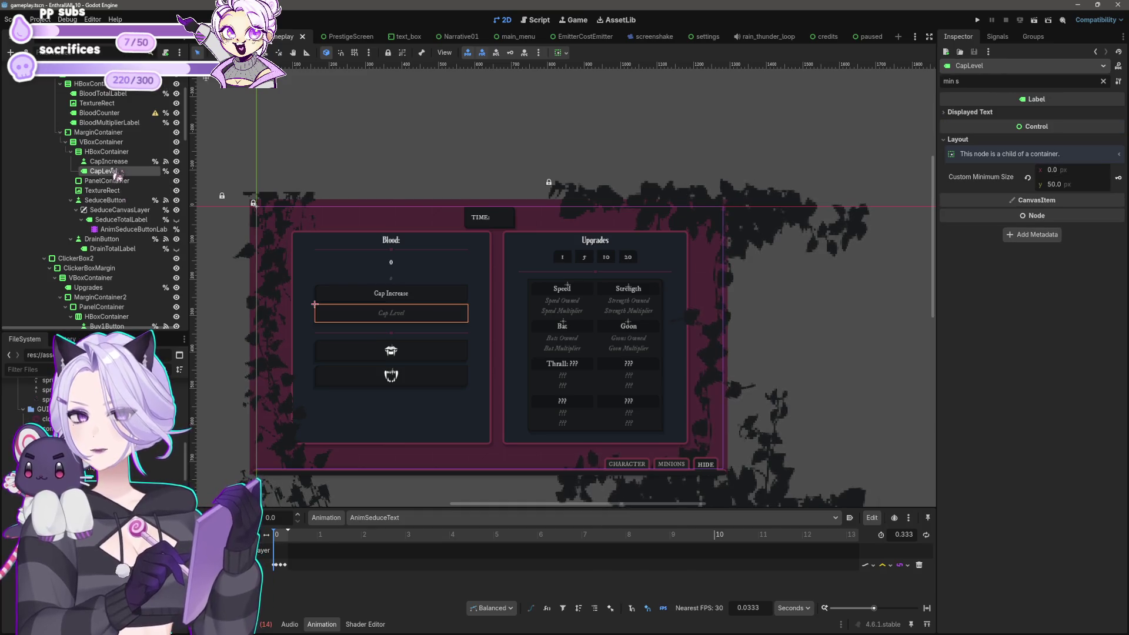
pyautogui.click(111, 162)
pyautogui.write('120')
pyautogui.press('Return')
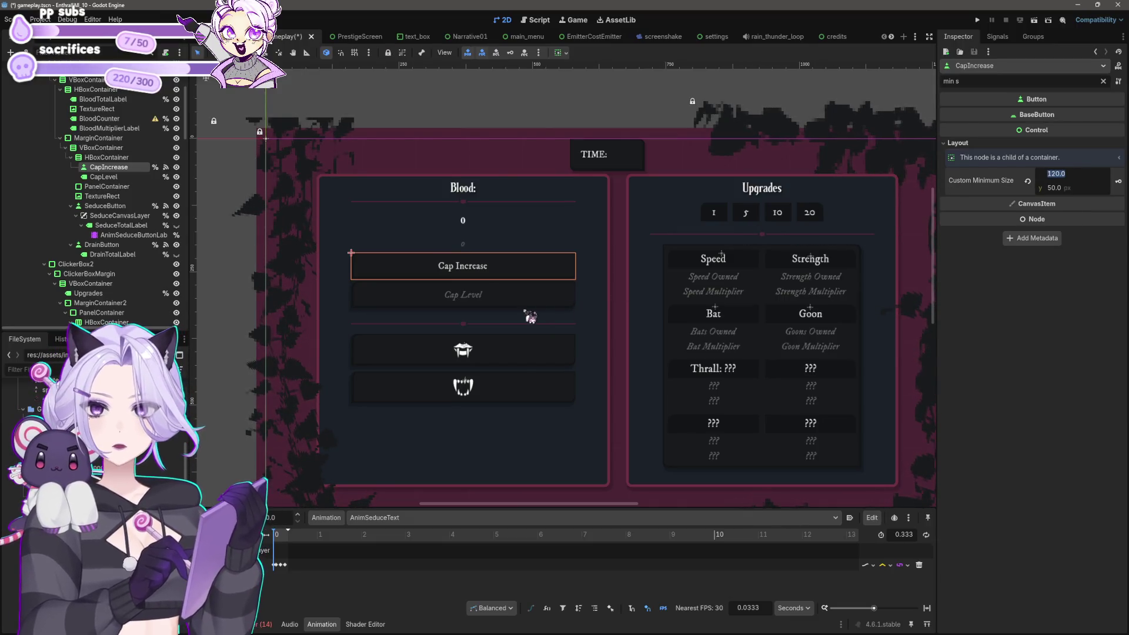
# Set the drain button's custom minimum width to 120.
pyautogui.click(544, 303)
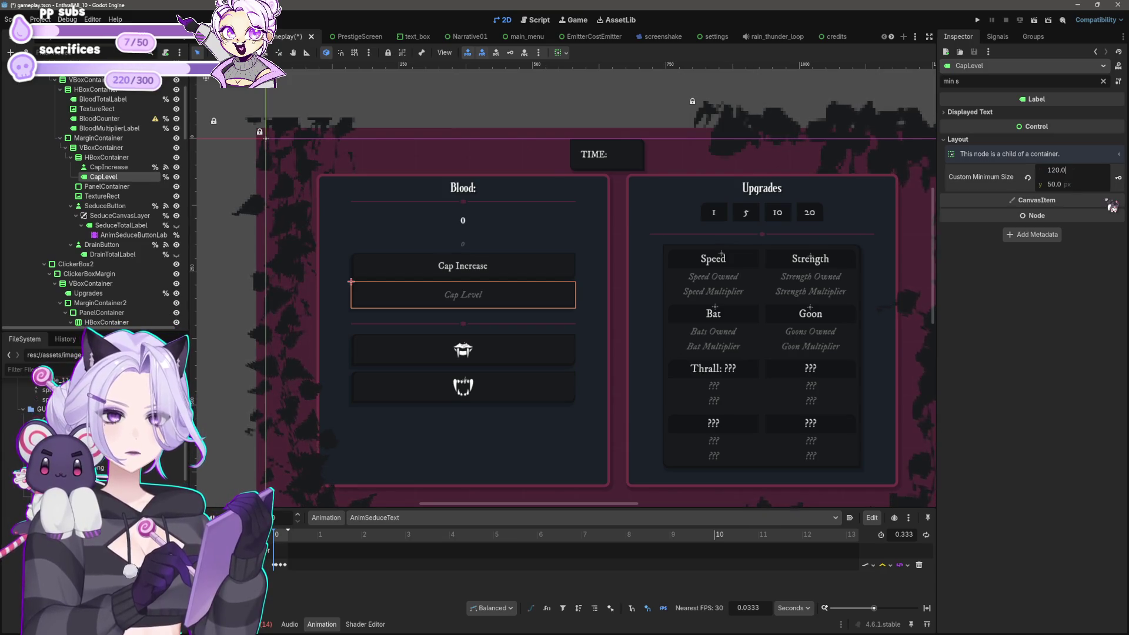
pyautogui.click(572, 357)
pyautogui.click(958, 143)
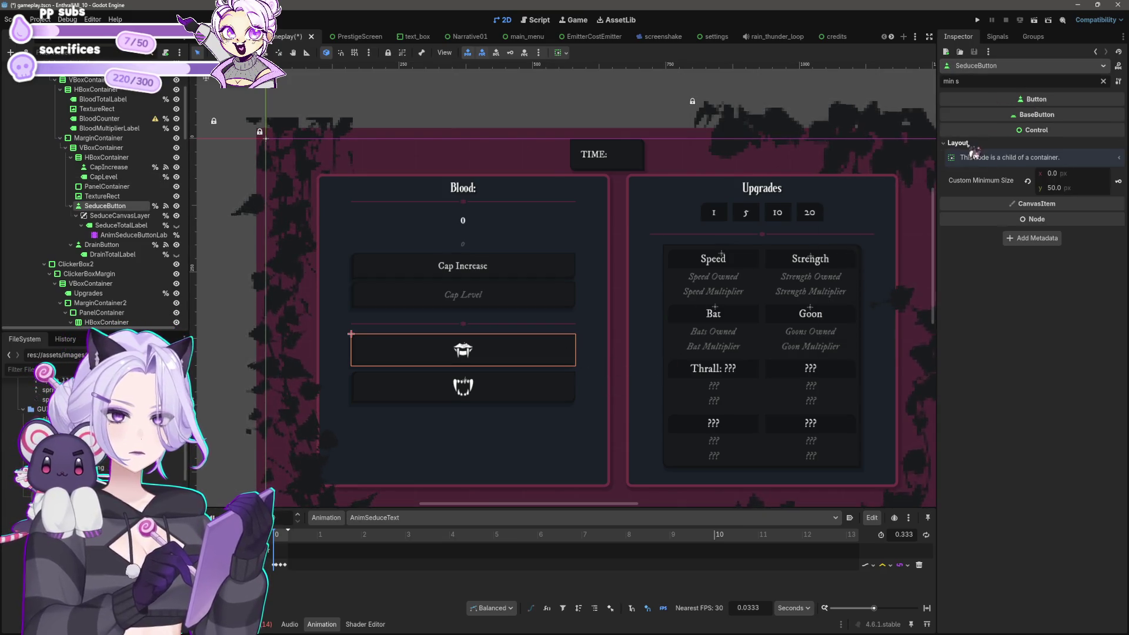
pyautogui.click(531, 391)
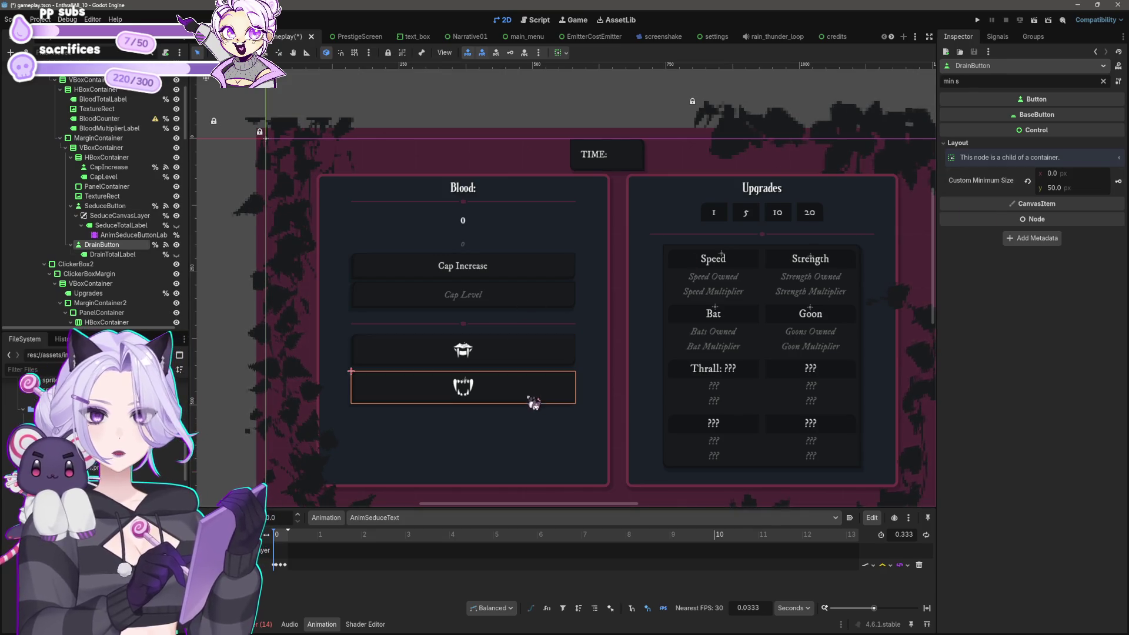
pyautogui.click(1058, 174)
pyautogui.write('120.0')
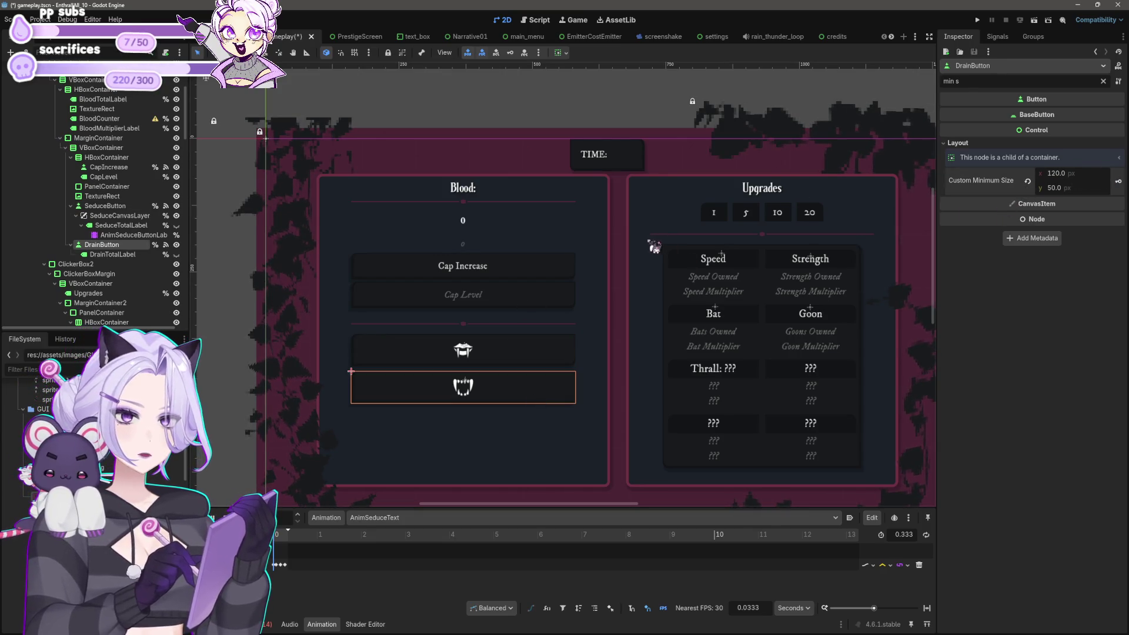
# Edit the Blood VBoxContainer's minimum width and save the gameplay scene.
pyautogui.click(572, 428)
pyautogui.click(1053, 158)
pyautogui.scroll(-3, 588, 353)
pyautogui.click(635, 469)
pyautogui.scroll(-1, 672, 448)
pyautogui.hotkey('ctrl', 's')
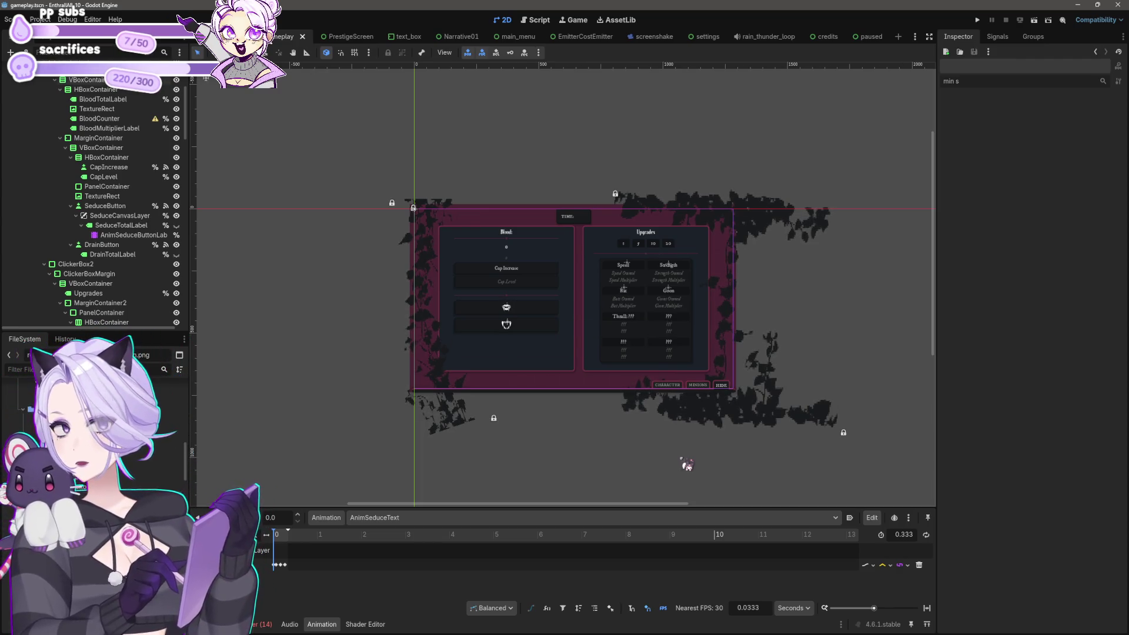
pyautogui.scroll(-4, 504, 147)
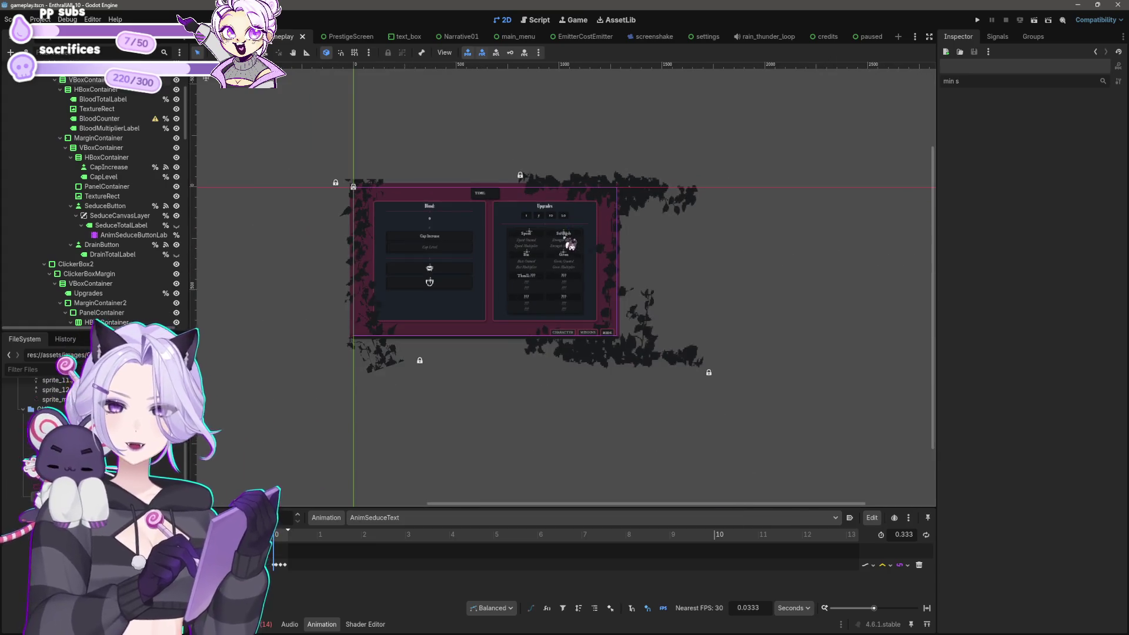
pyautogui.scroll(5, 660, 434)
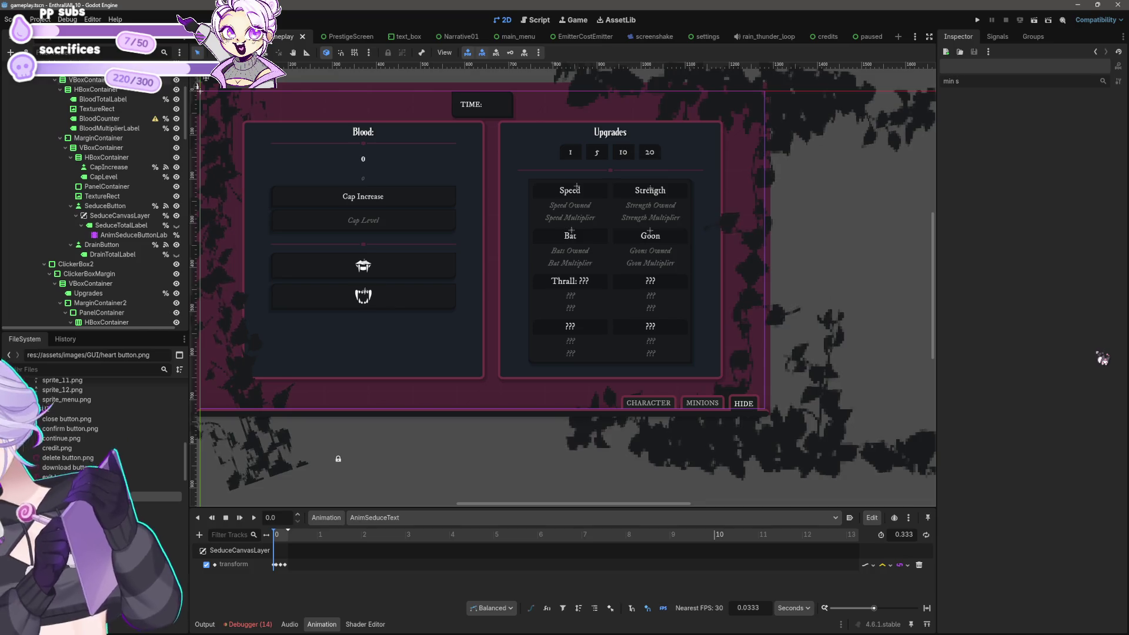
# Select the outer MarginContainer from the node list under the gameplay panel.
pyautogui.moveTo(537, 297); pyautogui.dragTo(581, 331)
pyautogui.rightClick(458, 299)
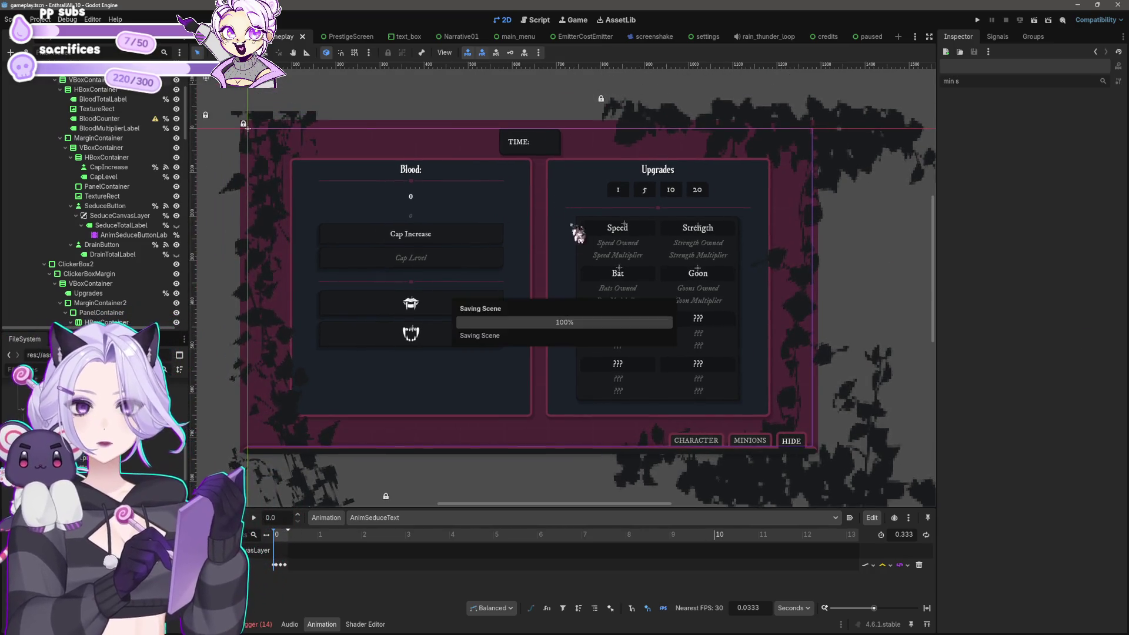
pyautogui.click(500, 322)
pyautogui.click(558, 144)
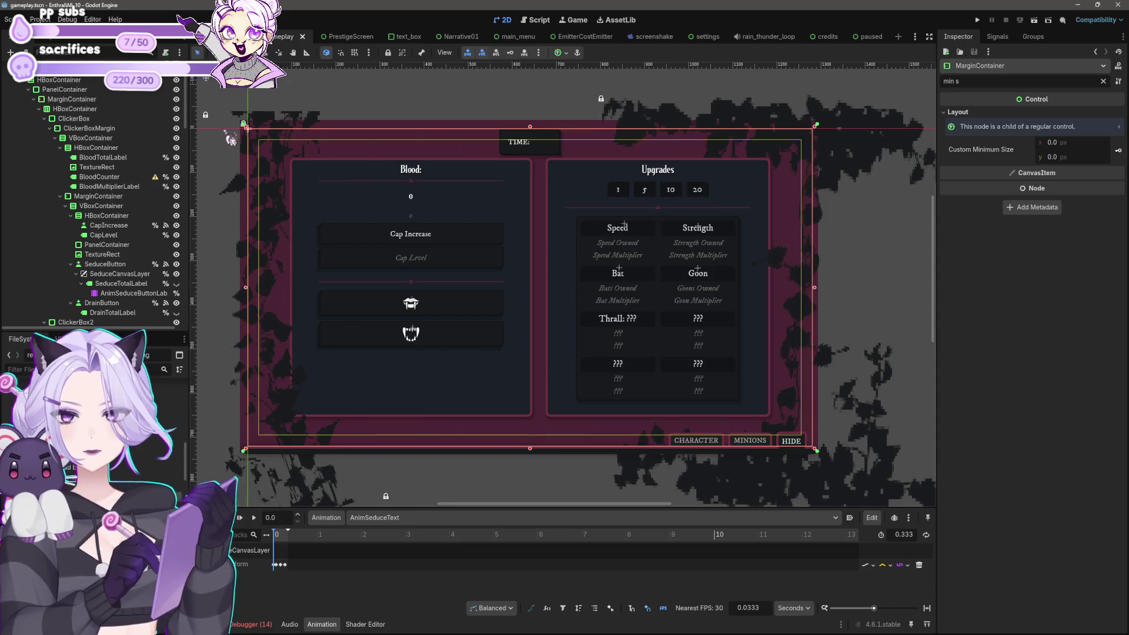
# Open gameplay.gd in the script editor with the cursor on empty line 18.
pyautogui.click(535, 19)
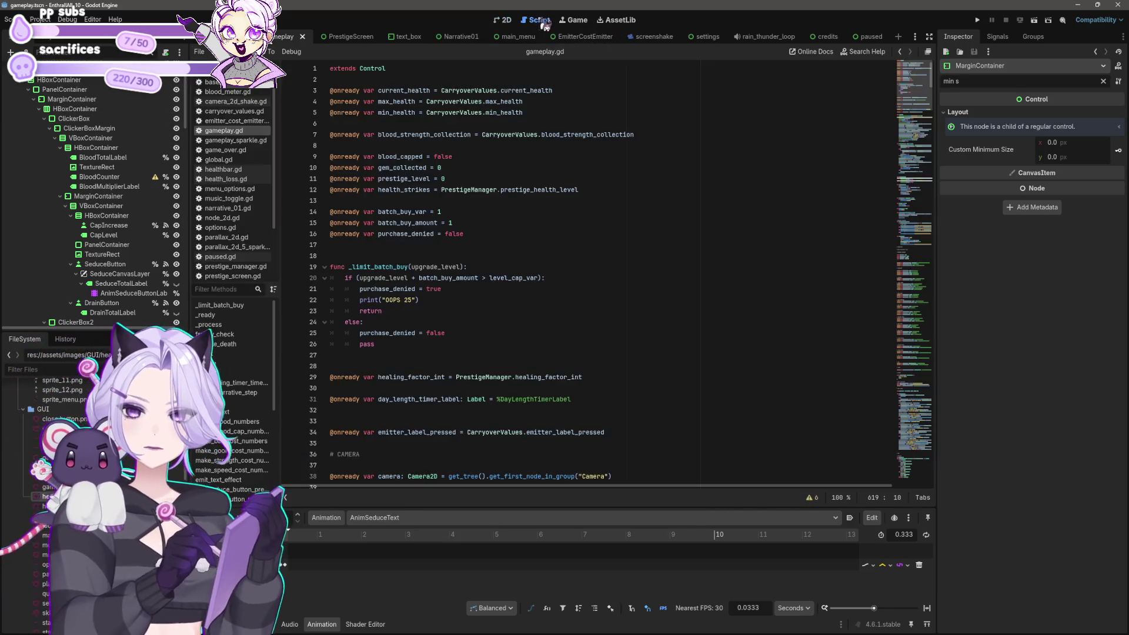
pyautogui.click(663, 257)
pyautogui.scroll(-5, 635, 247)
pyautogui.scroll(5, 646, 247)
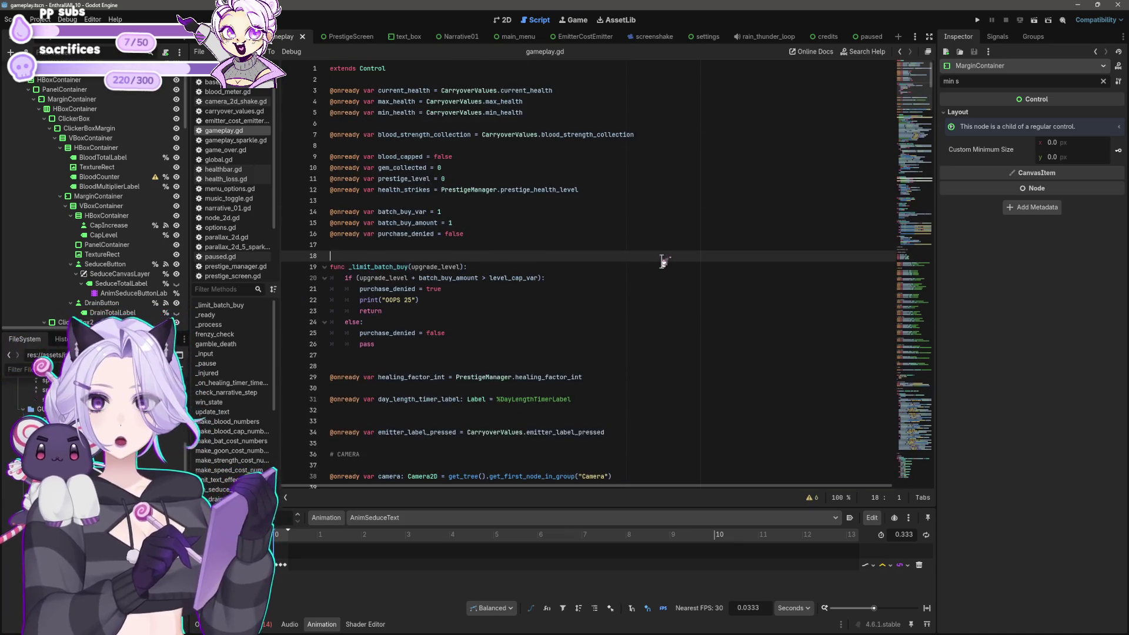
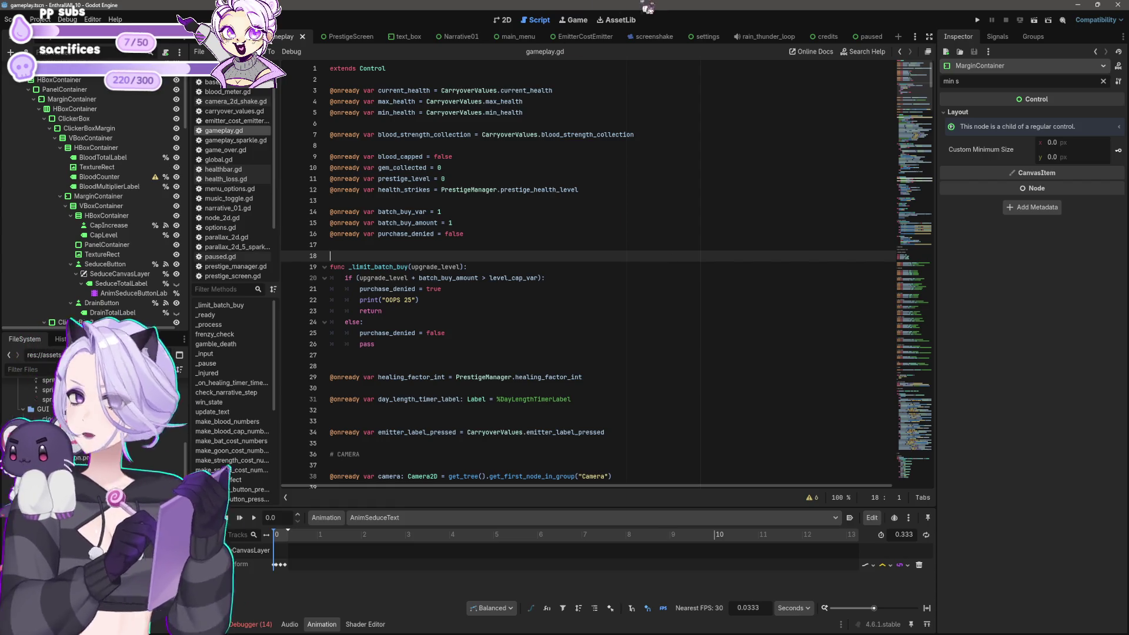
# Run the game, start a new game, pause and resume with Escape, stop, then open the paused scene.
pyautogui.click(977, 20)
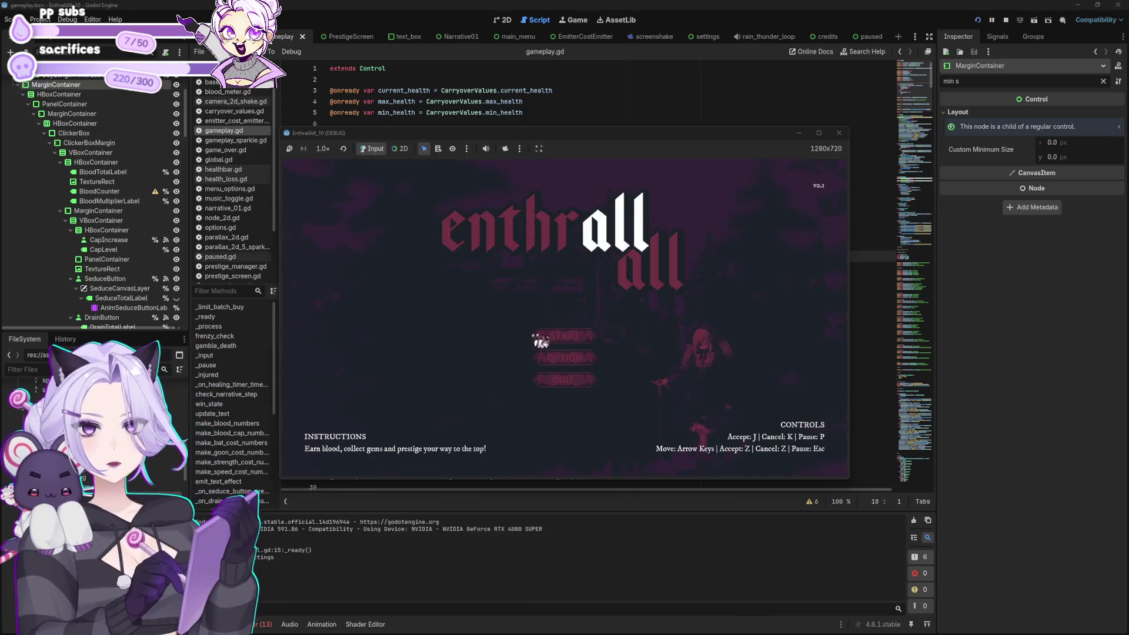
pyautogui.click(567, 337)
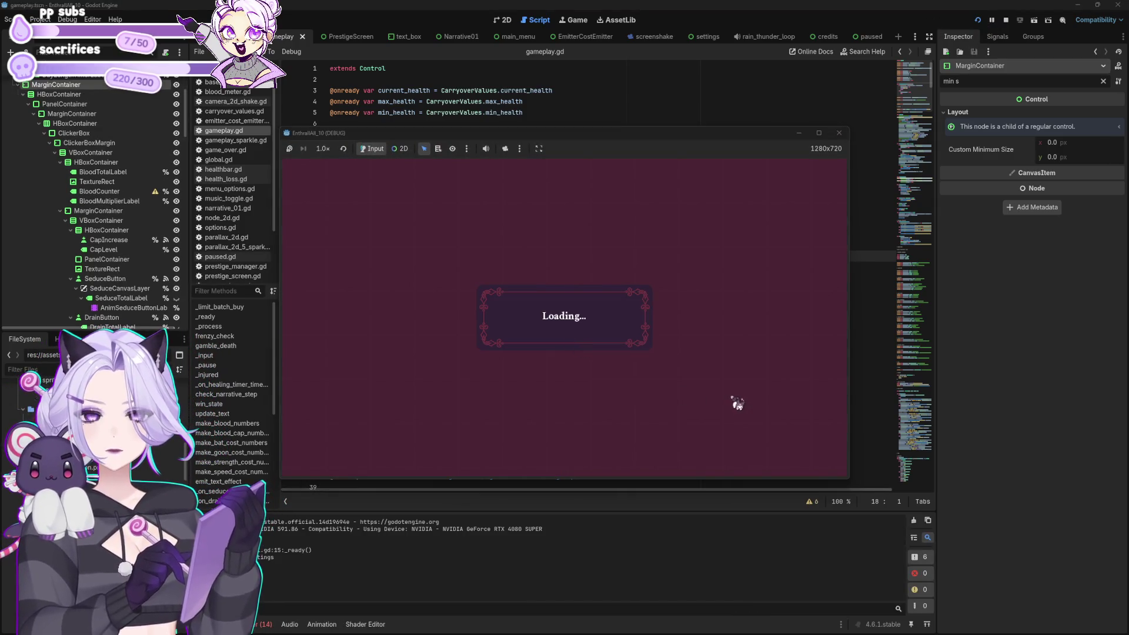
pyautogui.press('Escape')
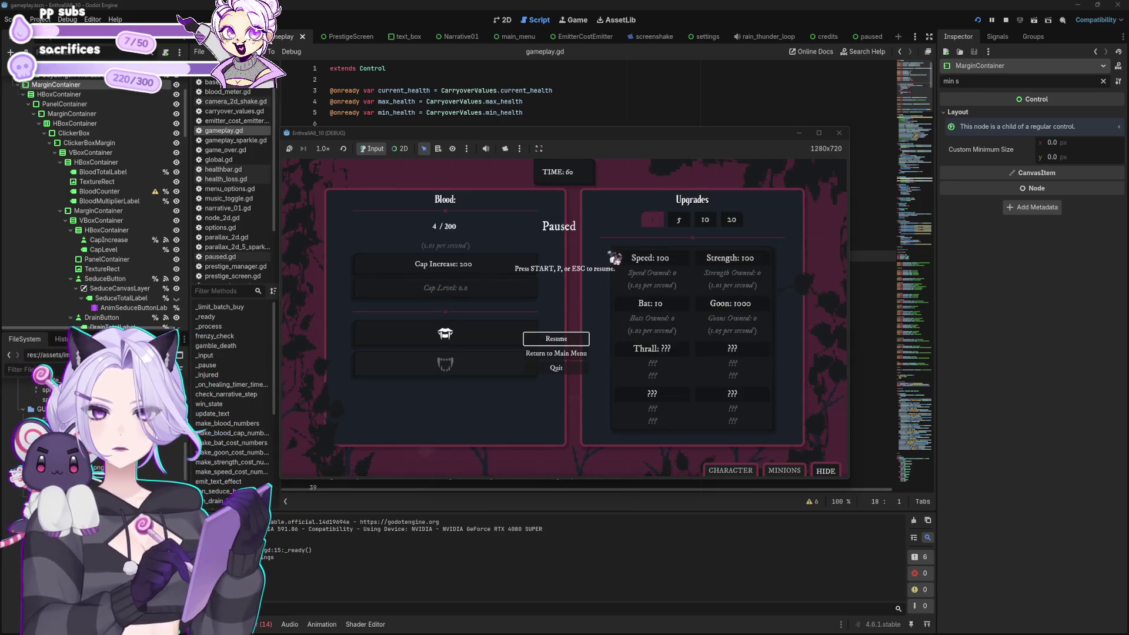
pyautogui.press('Escape')
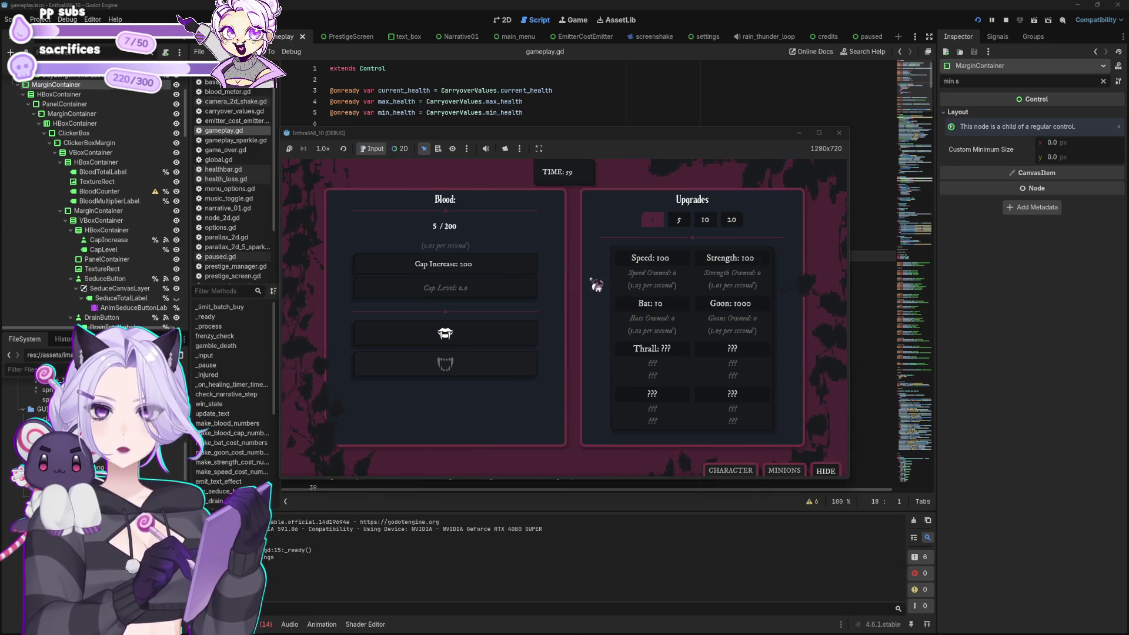
pyautogui.click(840, 132)
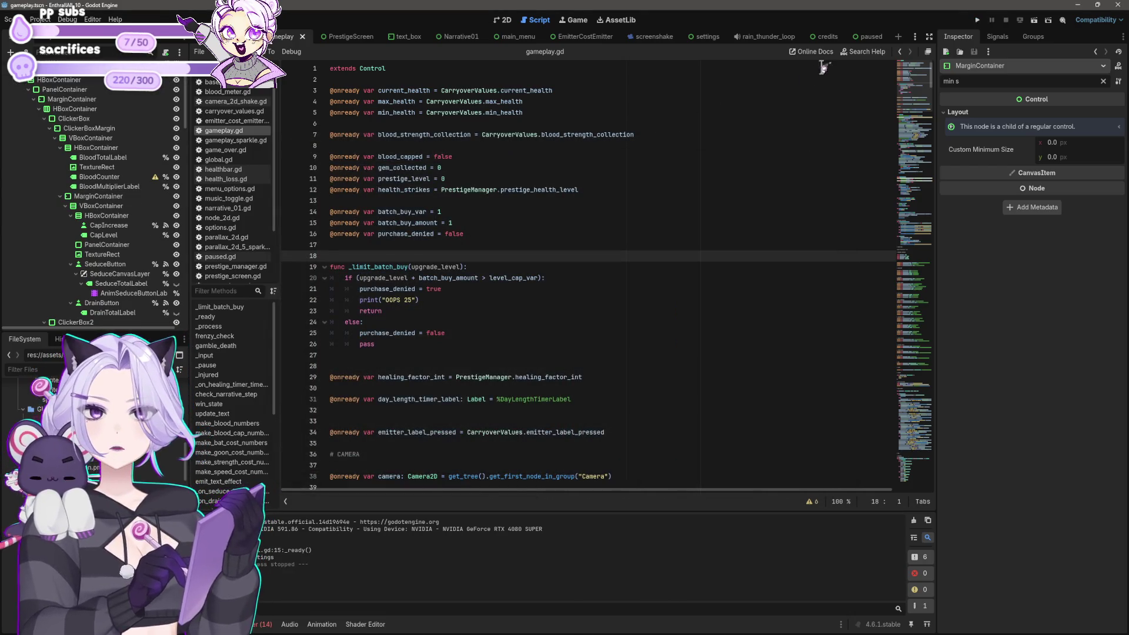
pyautogui.click(869, 37)
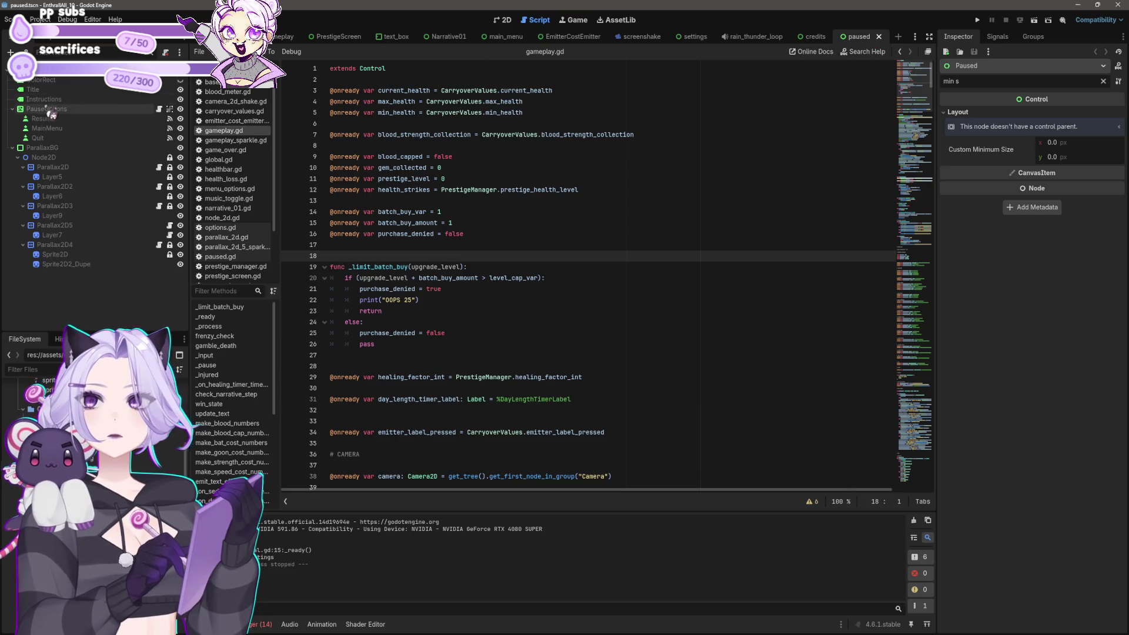
# Move ParallaxBG through Sprite2D2_Dupe above ColorRect in the paused scene tree.
pyautogui.click(59, 148)
pyautogui.keyDown('shift'); pyautogui.click(73, 265); pyautogui.keyUp('shift')
pyautogui.moveTo(59, 168); pyautogui.dragTo(49, 84)
pyautogui.click(42, 205)
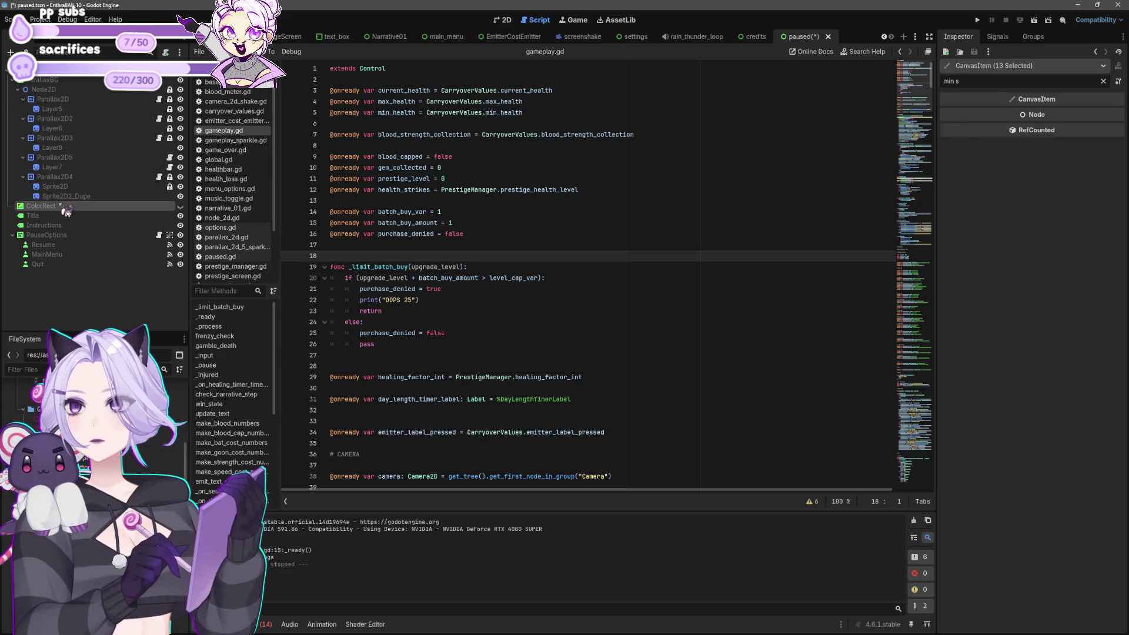
# Save, test-run the game and the paused scene alone with F6, then toggle ColorRect's visibility.
pyautogui.click(978, 21)
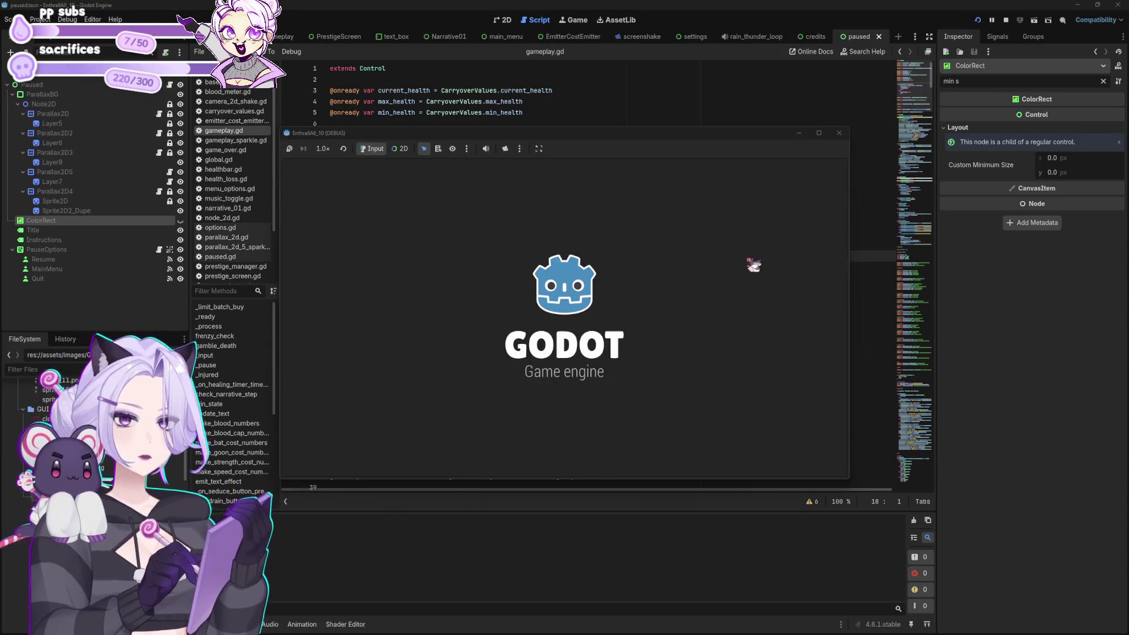
pyautogui.click(584, 342)
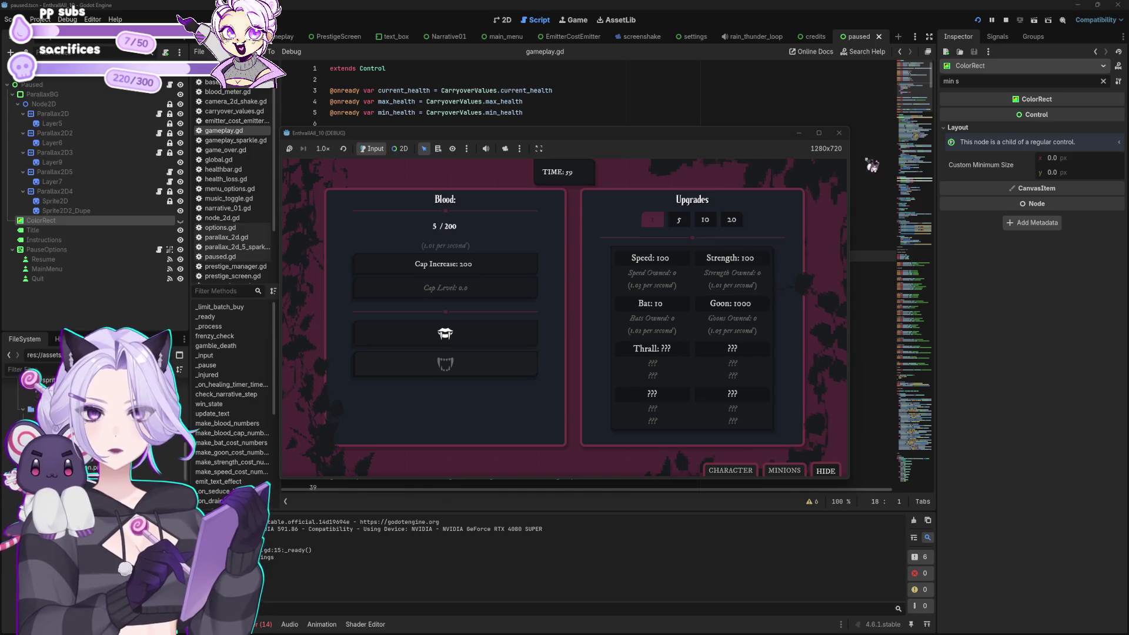
pyautogui.click(839, 133)
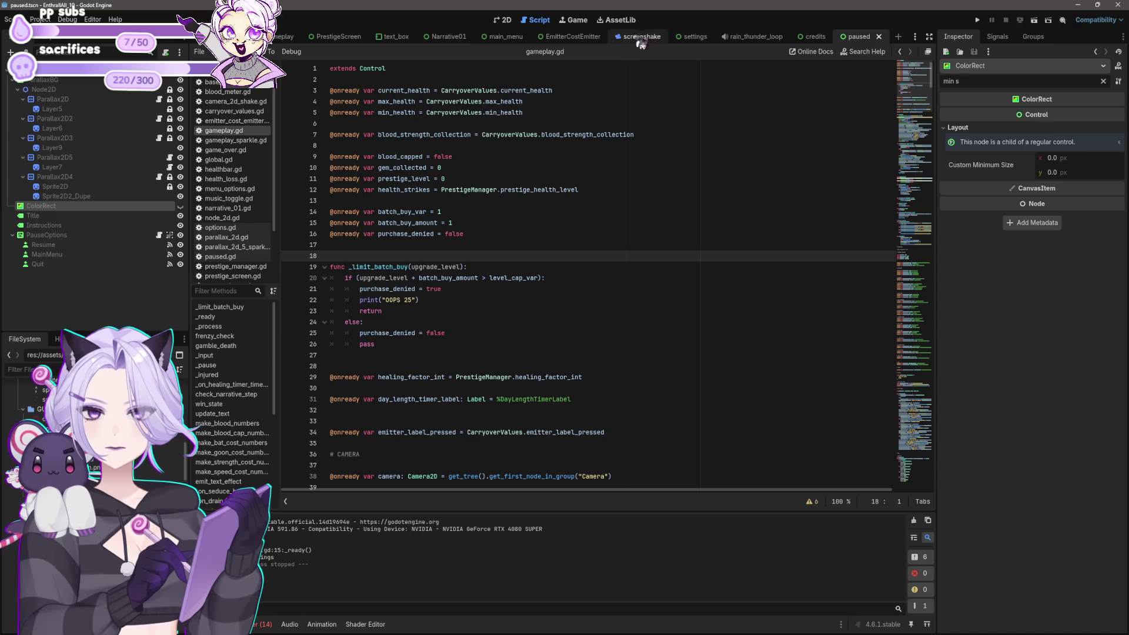
pyautogui.press('F6')
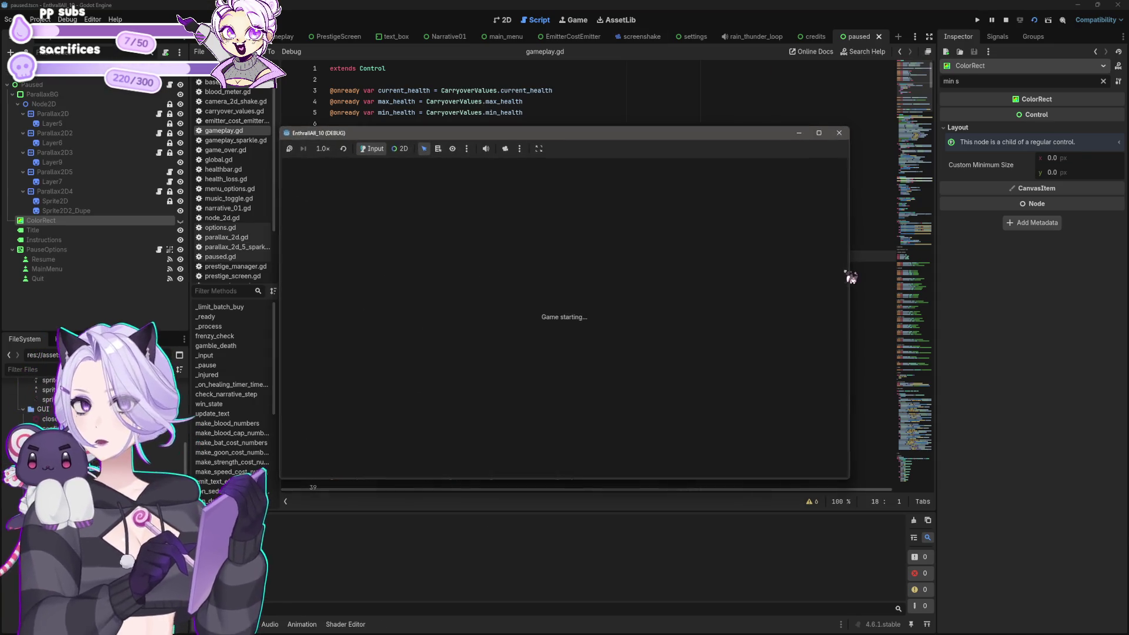
pyautogui.click(839, 132)
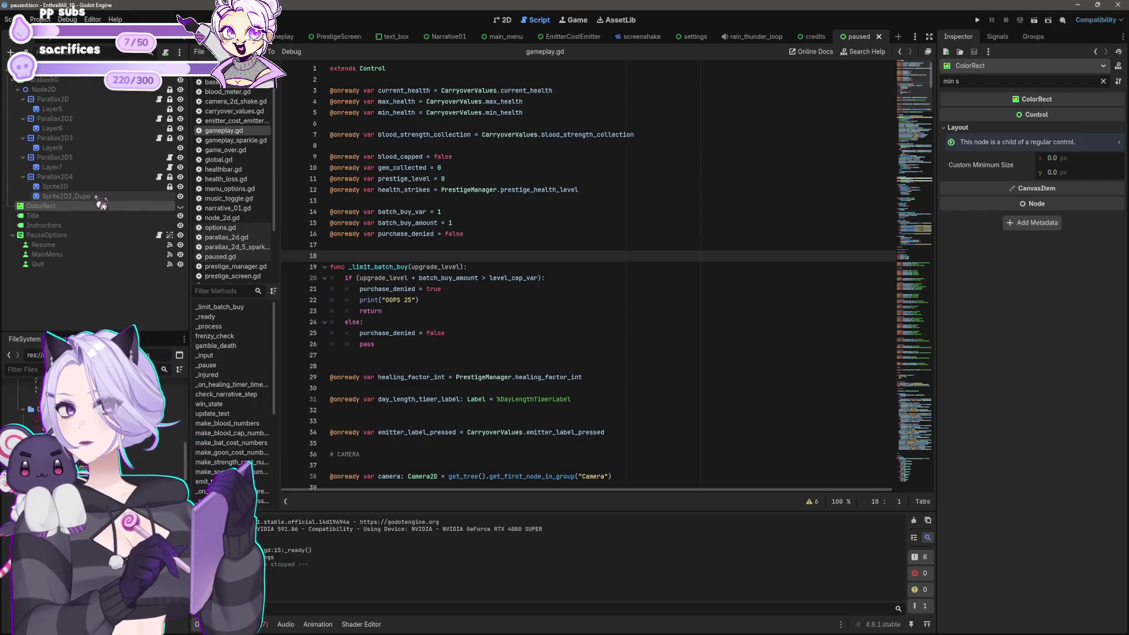
pyautogui.click(181, 206)
# Hide the teal ColorRect, change ParallaxBG's Z Index from -1 to 0, save, and run the game with F5.
pyautogui.click(503, 20)
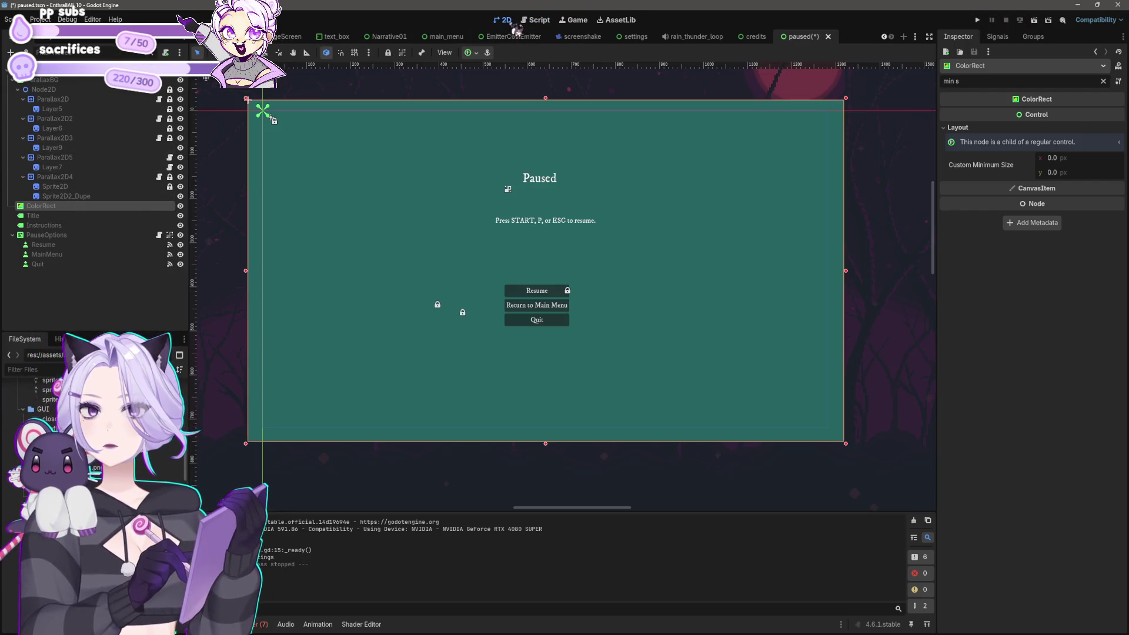
pyautogui.click(181, 206)
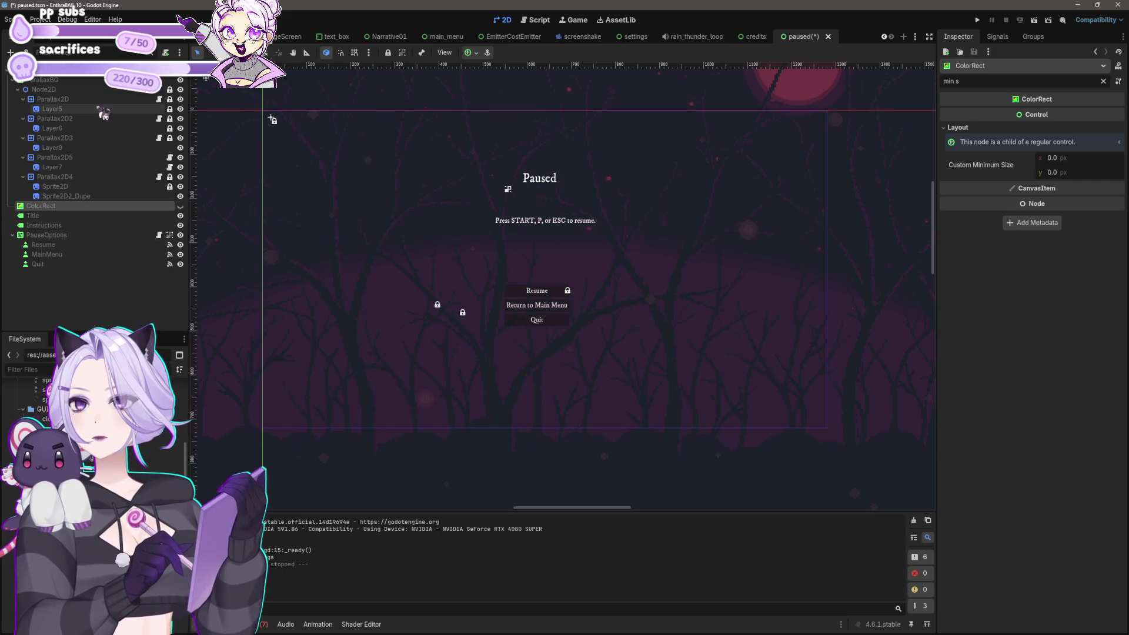
pyautogui.click(47, 80)
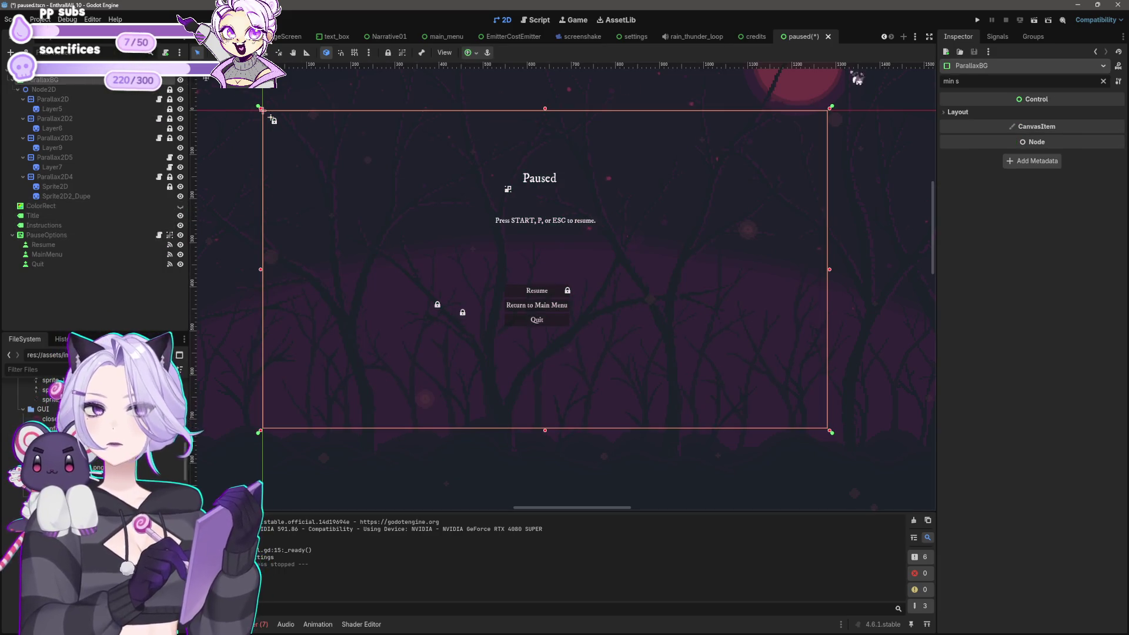
pyautogui.click(958, 111)
pyautogui.press('BackSpace')
pyautogui.press('BackSpace')
pyautogui.press('BackSpace')
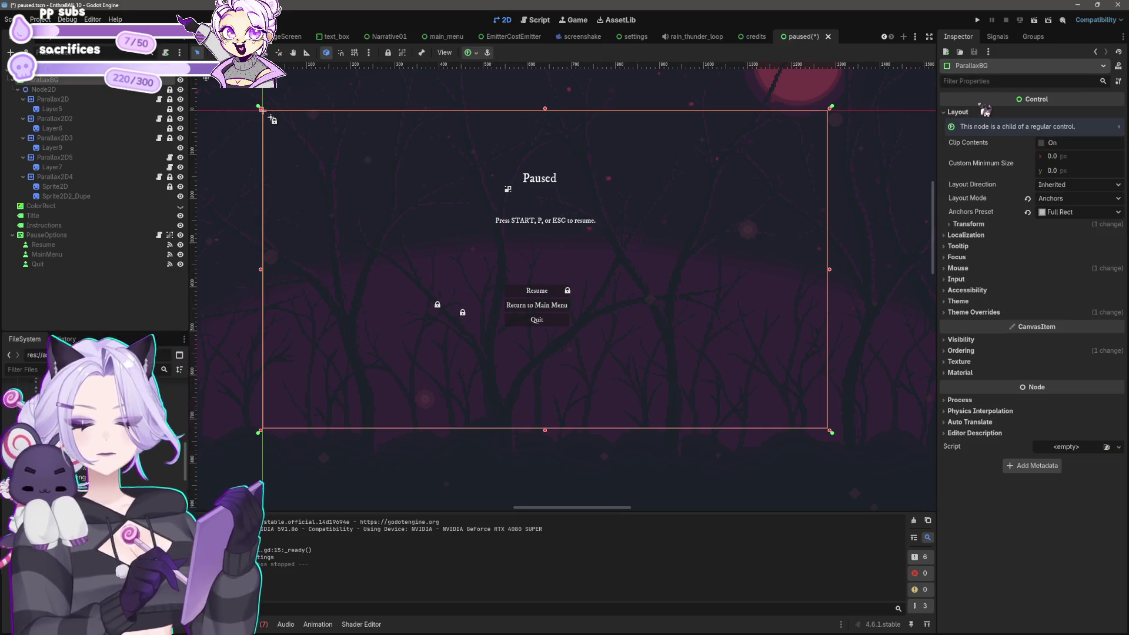
pyautogui.write('order')
pyautogui.click(961, 140)
pyautogui.click(1049, 151)
pyautogui.write('4')
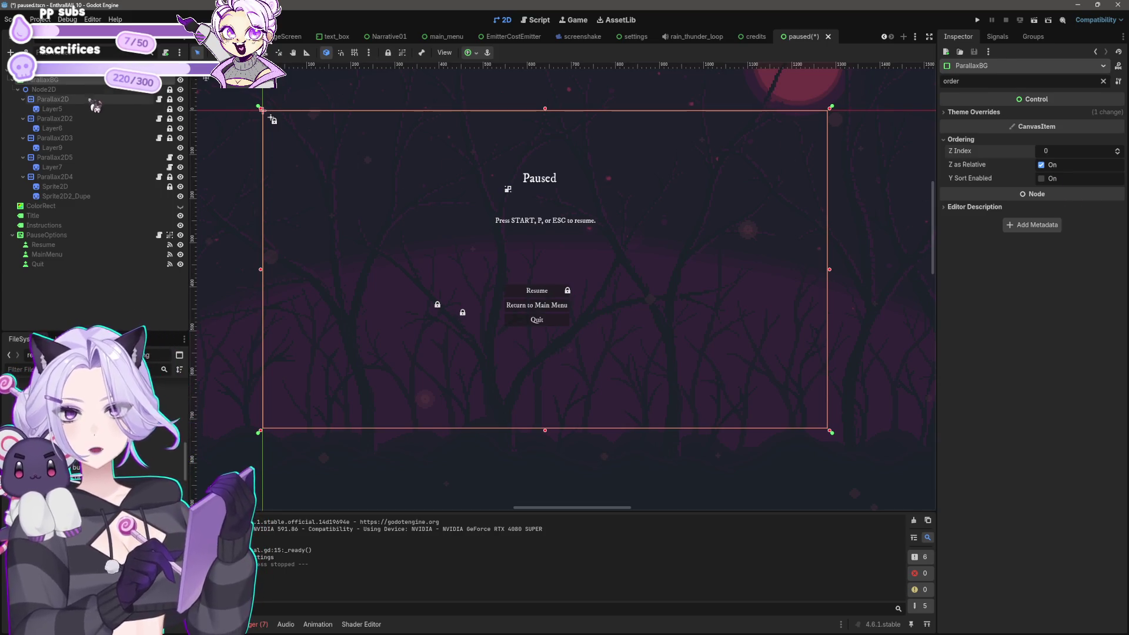
pyautogui.hotkey('ctrl', 's')
pyautogui.press('F5')
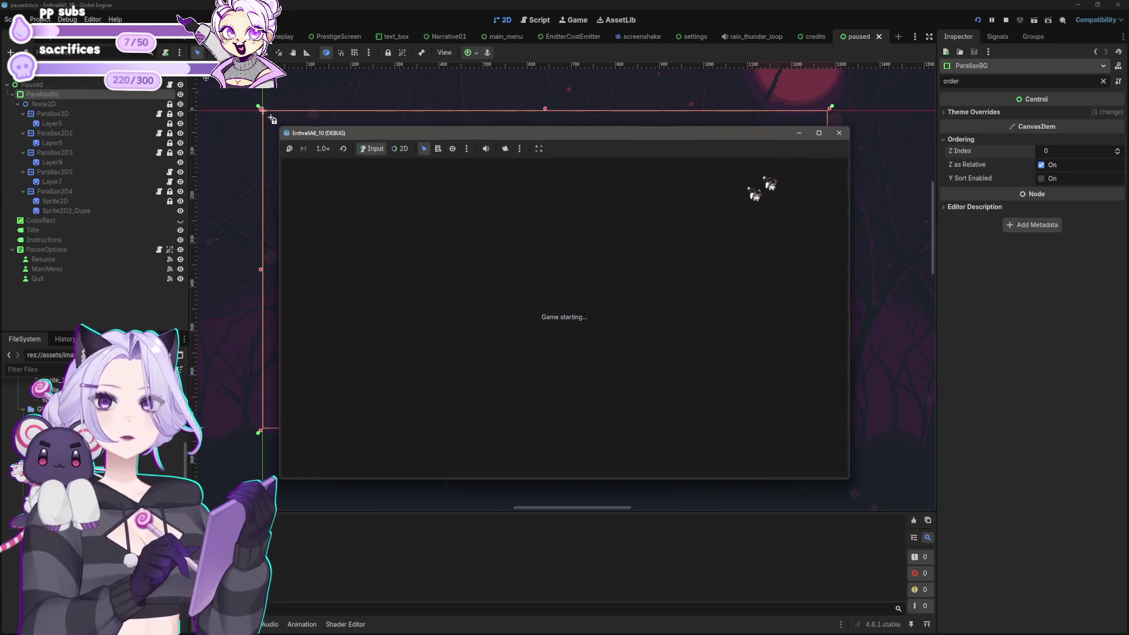
# Start a new game, pause and resume with Escape to view the new overlay, then stop the game.
pyautogui.click(566, 337)
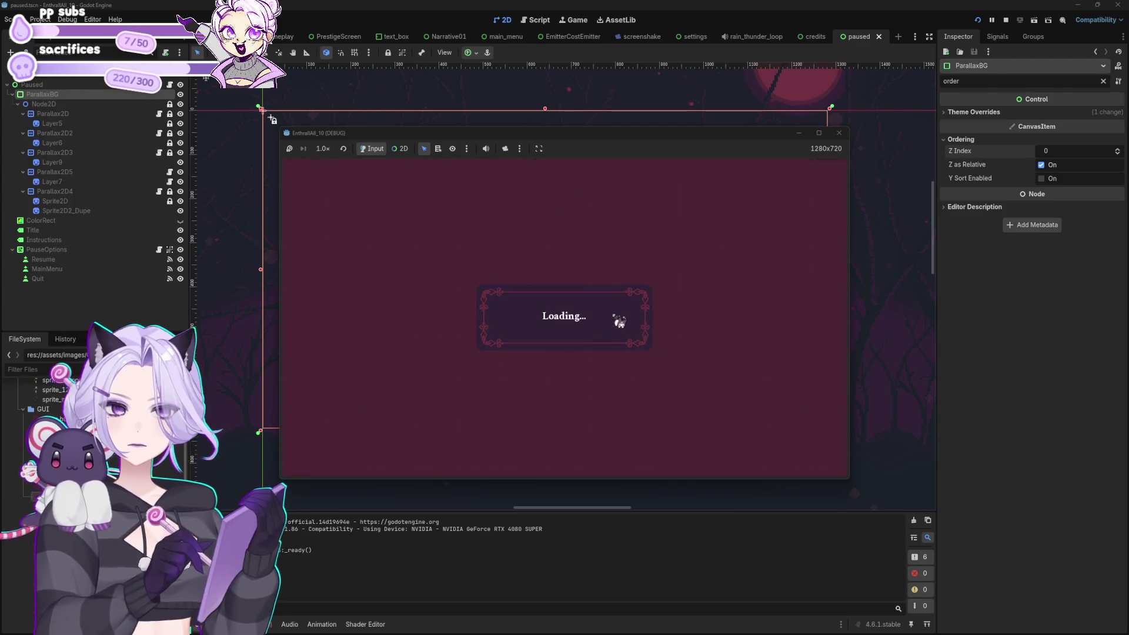
pyautogui.press('Escape')
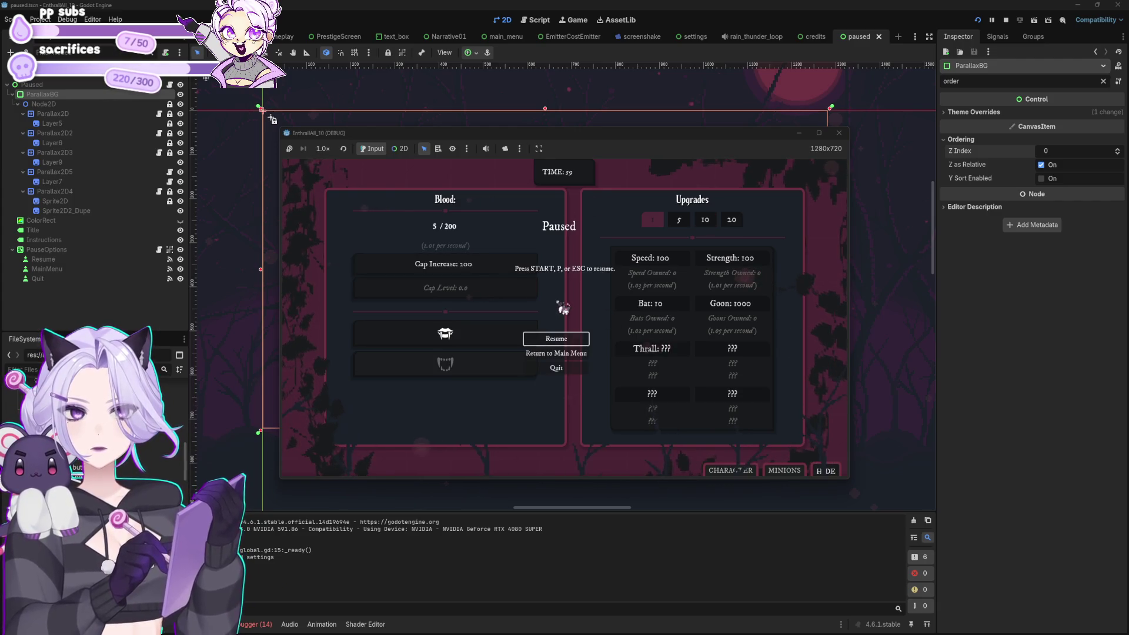
pyautogui.press('Escape')
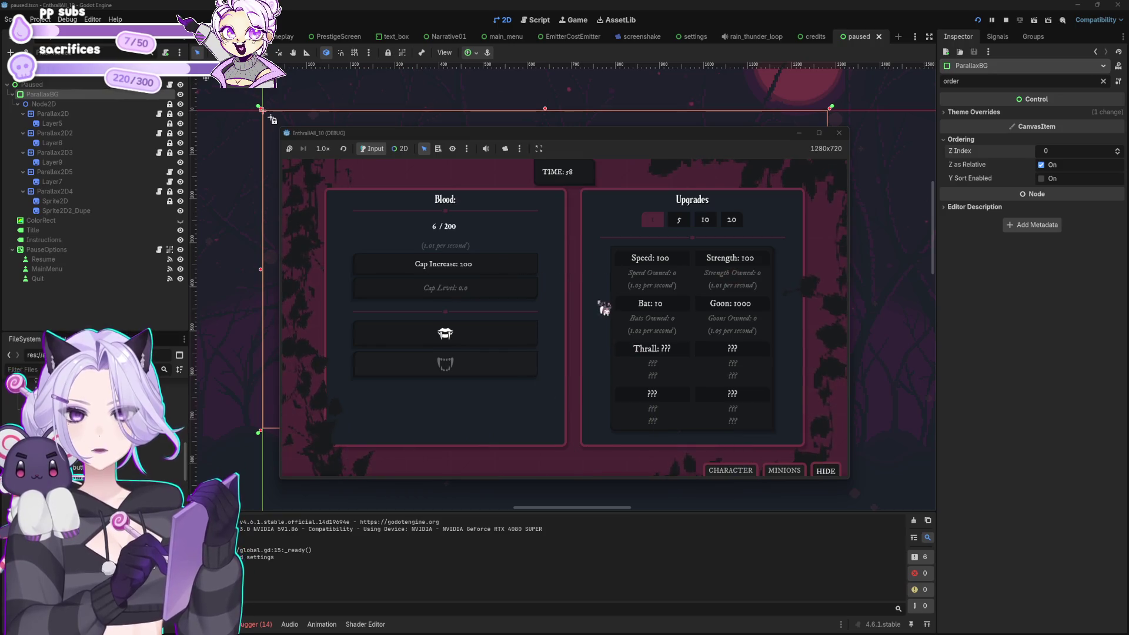
pyautogui.click(839, 132)
# Compare the Ordering of the background nodes, ColorRect and menu nodes, then drag the background nodes below ColorRect.
pyautogui.click(44, 89)
pyautogui.click(44, 80)
pyautogui.keyDown('shift'); pyautogui.click(65, 196); pyautogui.keyUp('shift')
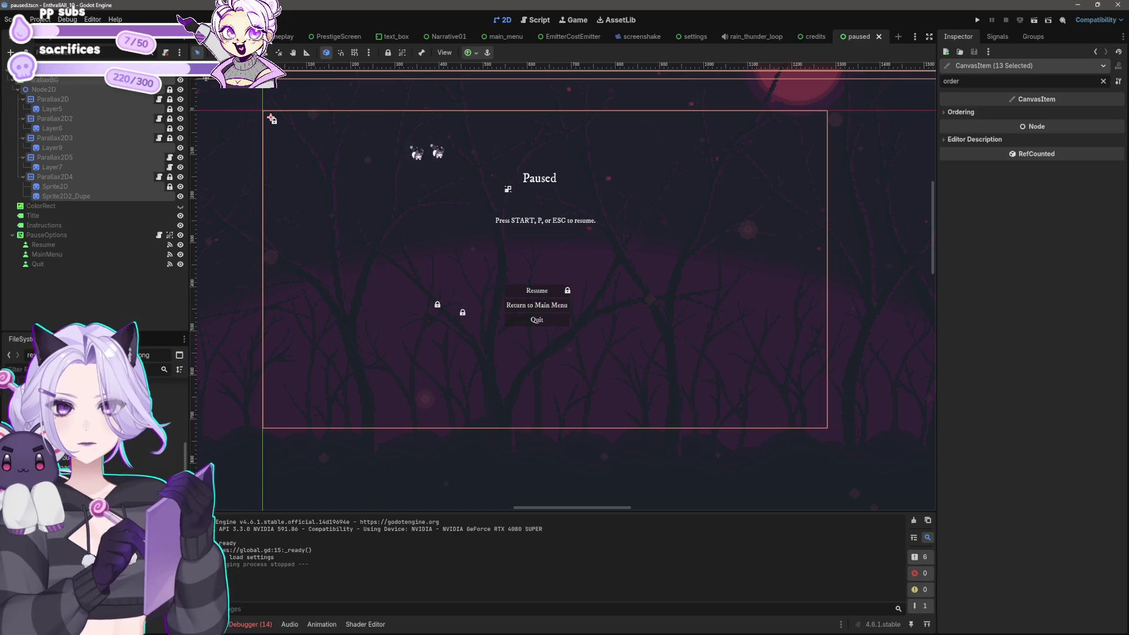
pyautogui.click(960, 111)
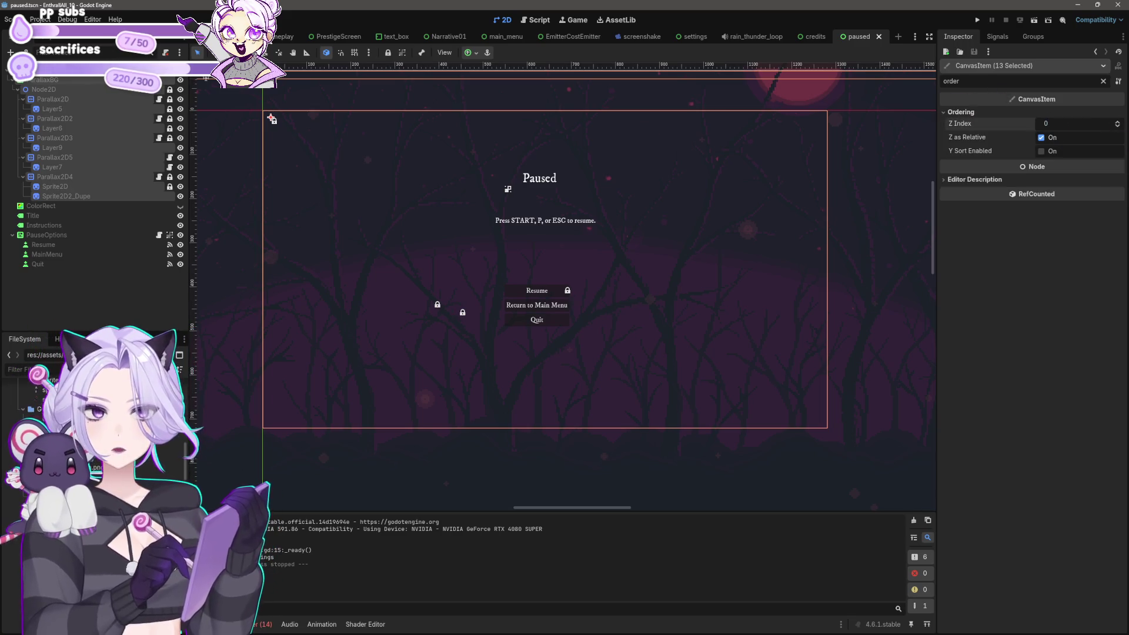
pyautogui.click(81, 207)
pyautogui.click(960, 143)
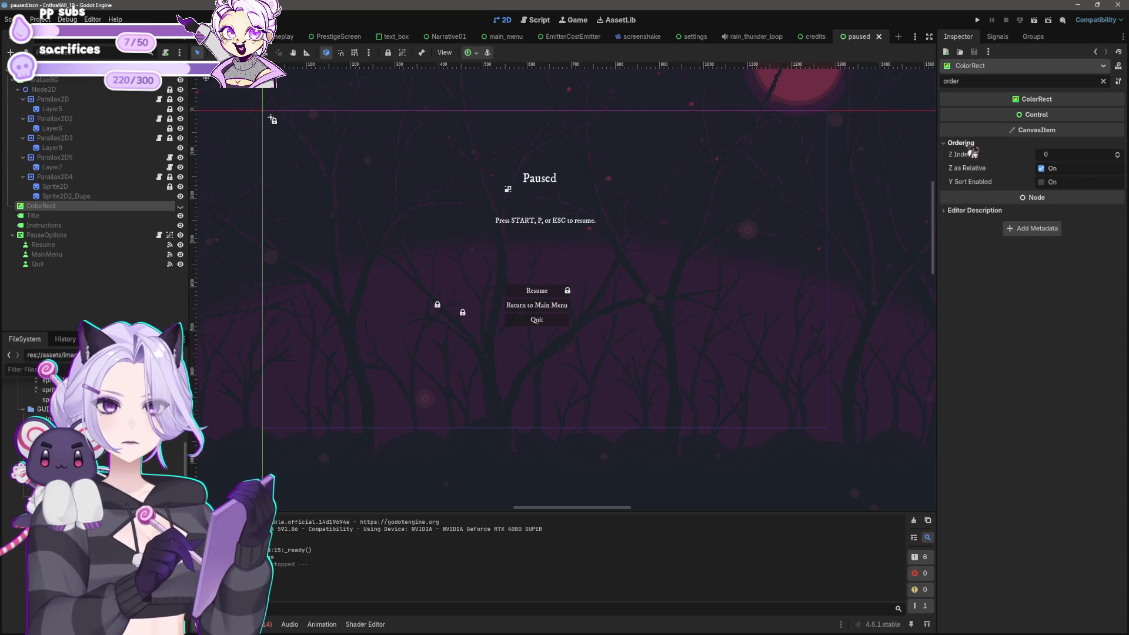
pyautogui.click(53, 215)
pyautogui.click(59, 234)
pyautogui.click(62, 245)
pyautogui.click(71, 205)
pyautogui.keyDown('shift'); pyautogui.click(65, 199); pyautogui.keyUp('shift')
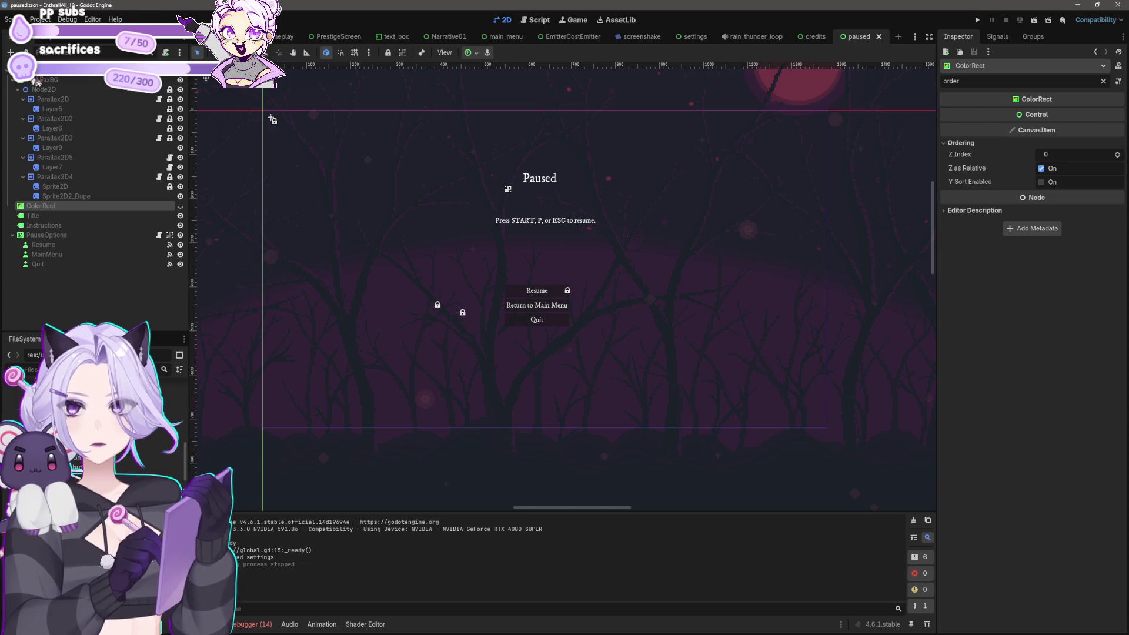
pyautogui.moveTo(61, 91); pyautogui.dragTo(63, 219)
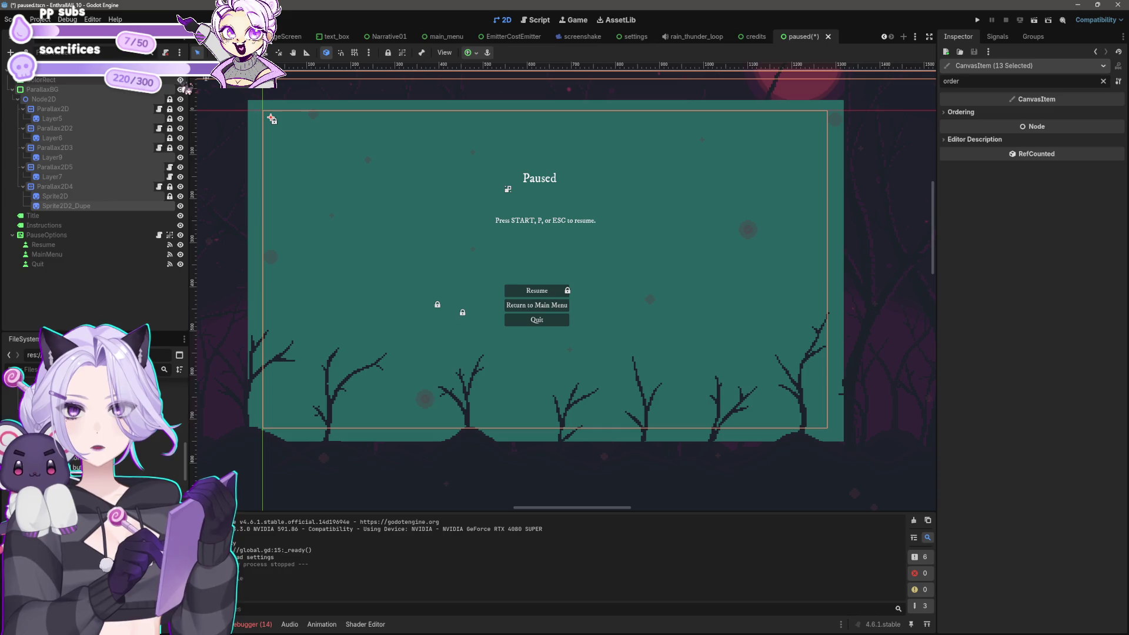
# Save the paused scene, check the Z Index of Sprite2D and Sprite2D2_Dupe, and open gameplay.gd.
pyautogui.hotkey('ctrl', 's')
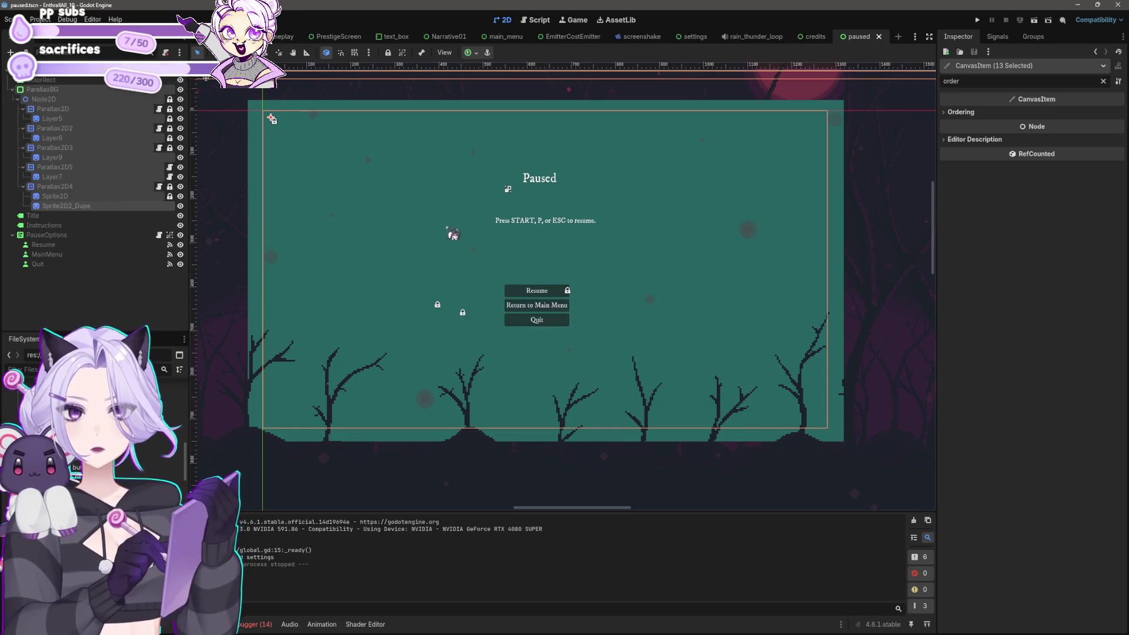
pyautogui.click(80, 198)
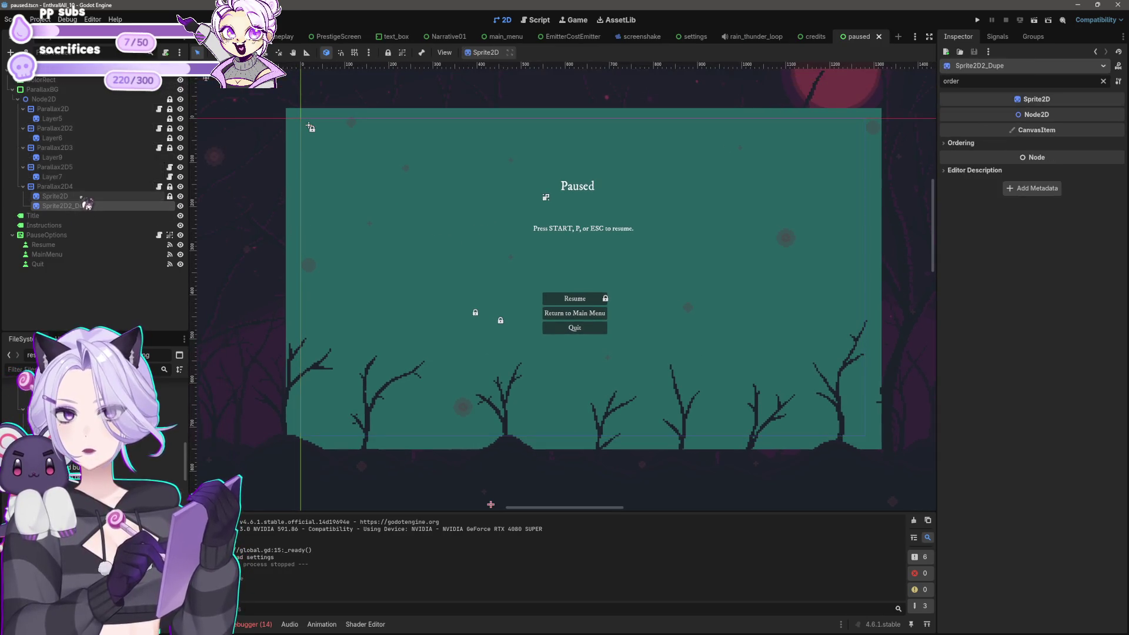
pyautogui.scroll(-3, 423, 227)
pyautogui.click(275, 233)
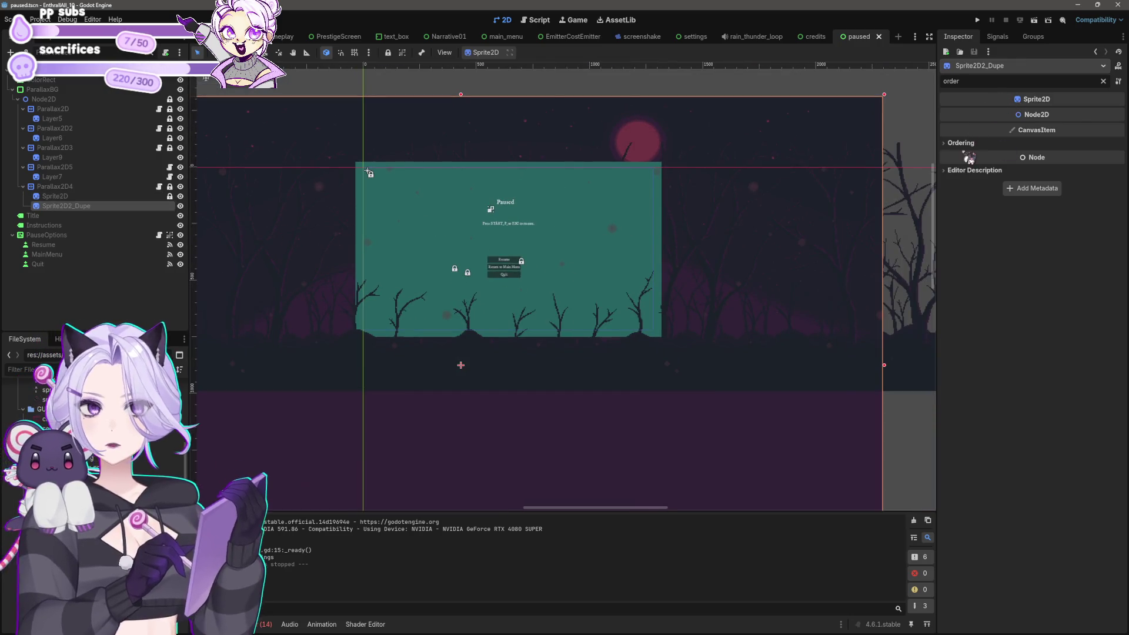
pyautogui.click(961, 143)
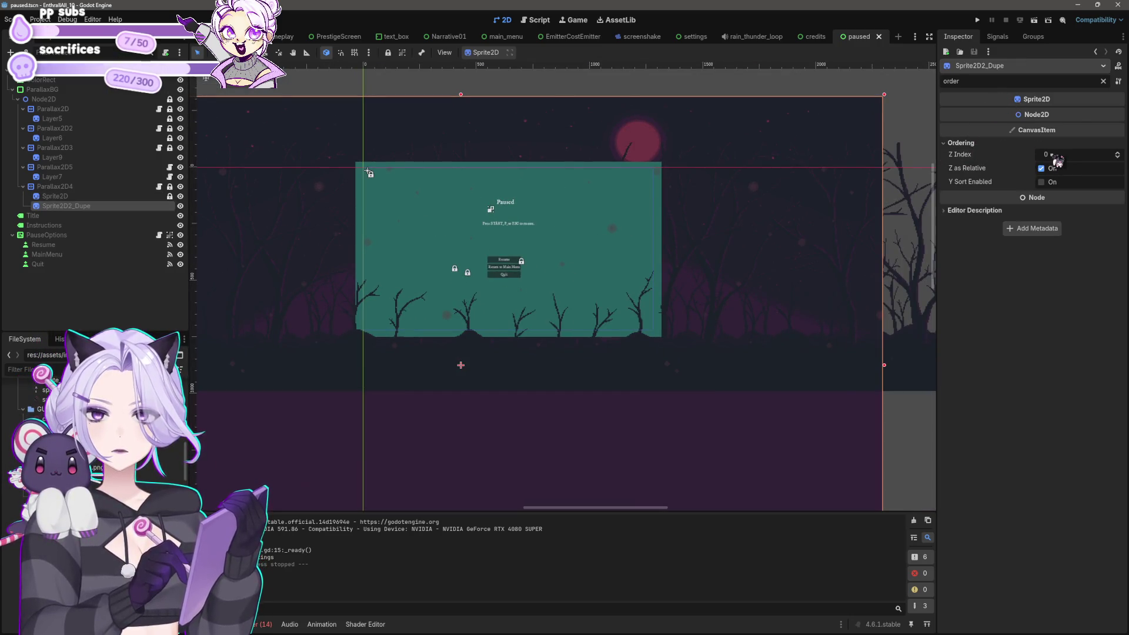
pyautogui.scroll(2, 656, 307)
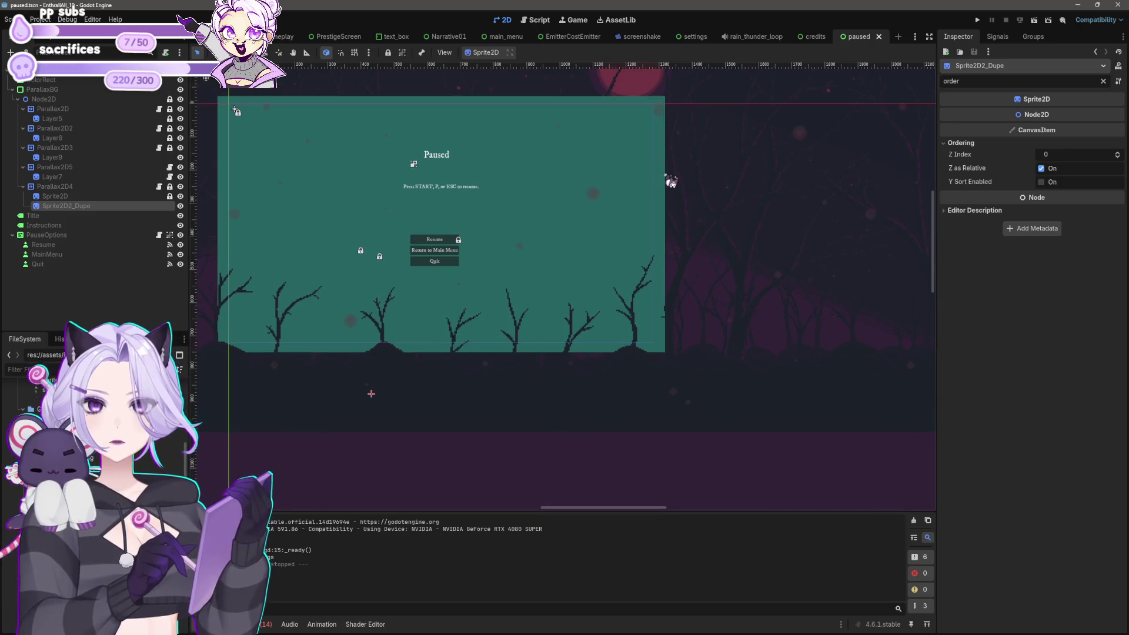
pyautogui.click(44, 90)
pyautogui.click(537, 20)
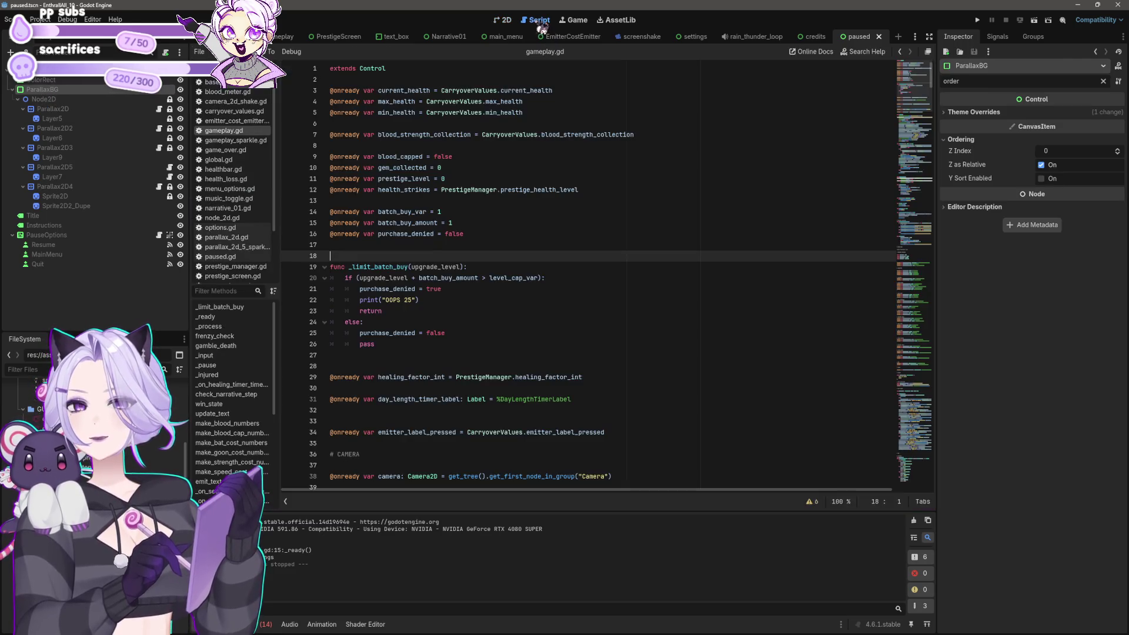
# Open paused.gd and review lines 9 and 11.
pyautogui.click(240, 258)
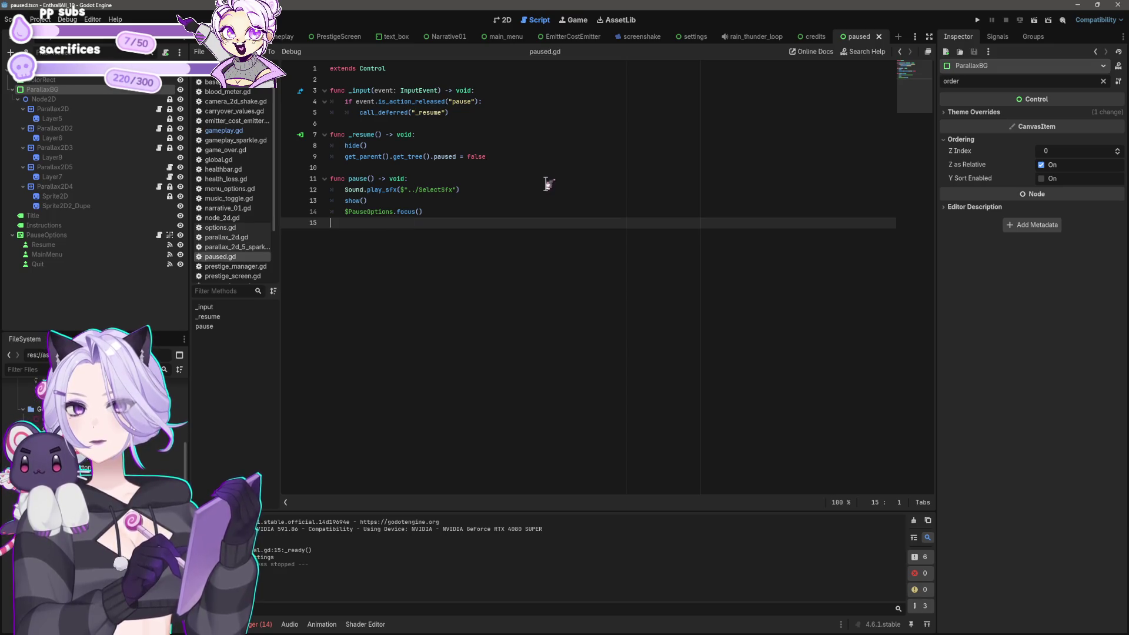
pyautogui.click(545, 156)
pyautogui.click(524, 179)
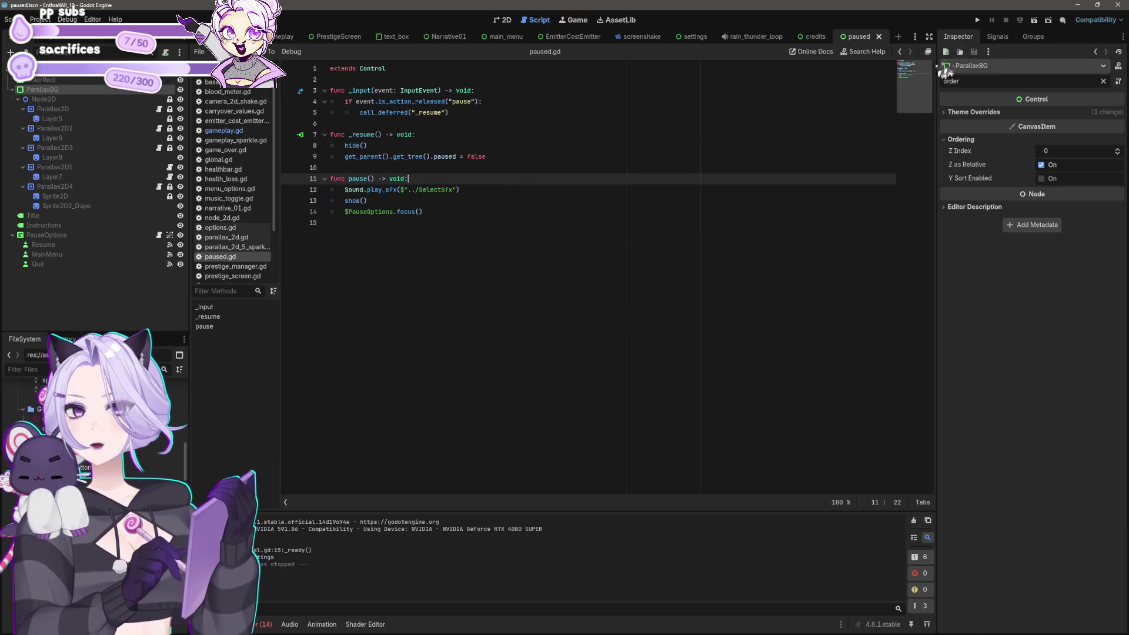
# Run the game twice, stopping each run, then return to the paused scene's 2D view.
pyautogui.click(976, 19)
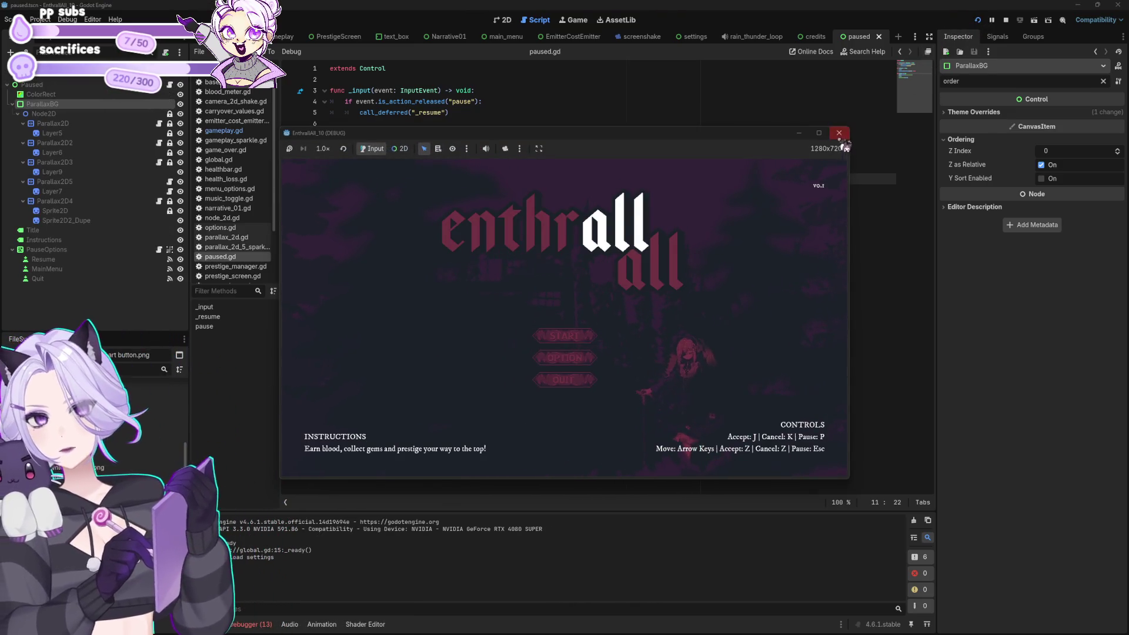
pyautogui.click(839, 133)
pyautogui.click(977, 20)
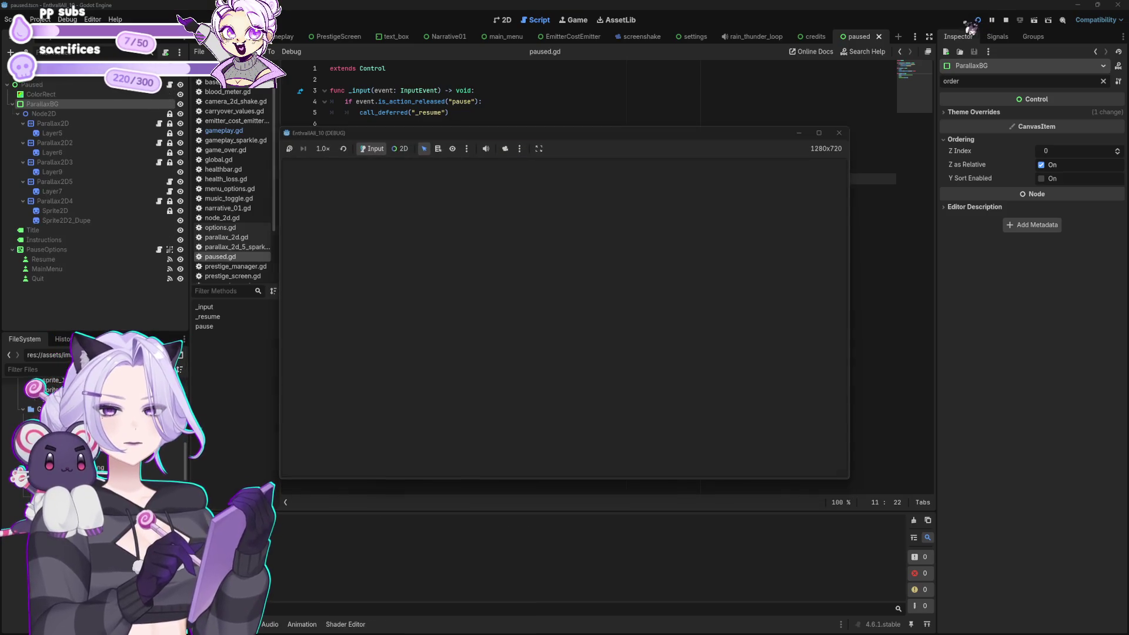
pyautogui.click(838, 133)
pyautogui.click(503, 20)
pyautogui.scroll(-3, 729, 253)
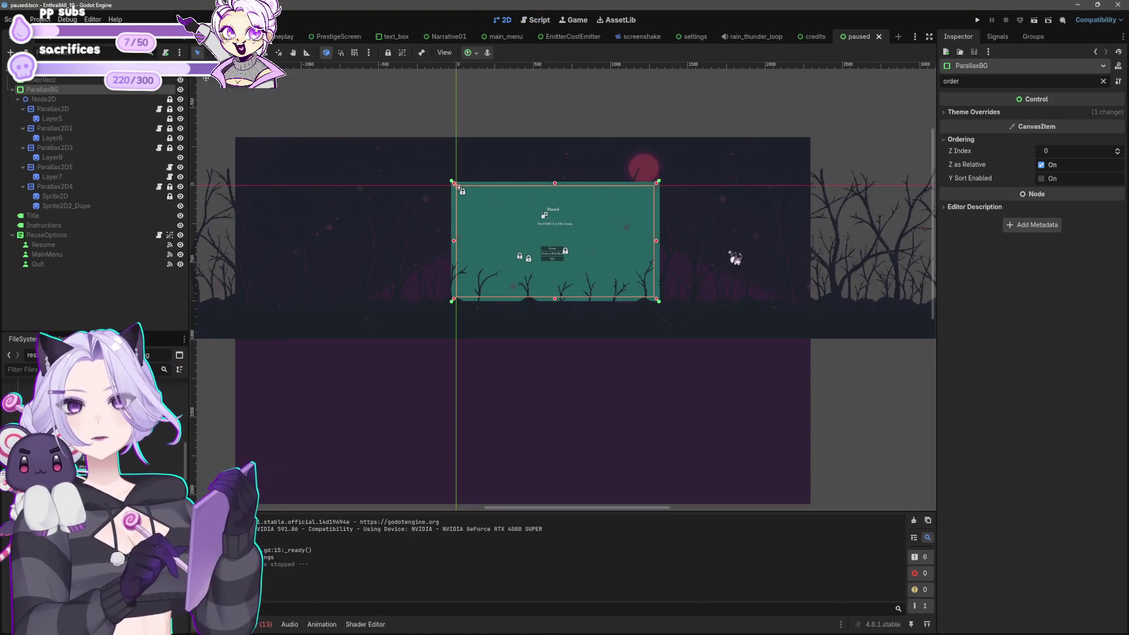
# Select the pause ColorRect, clear the 'order' filter, and eyedrop dark purple #312137 as its Color.
pyautogui.click(735, 332)
pyautogui.scroll(2, 587, 251)
pyautogui.scroll(2, 587, 251)
pyautogui.click(33, 215)
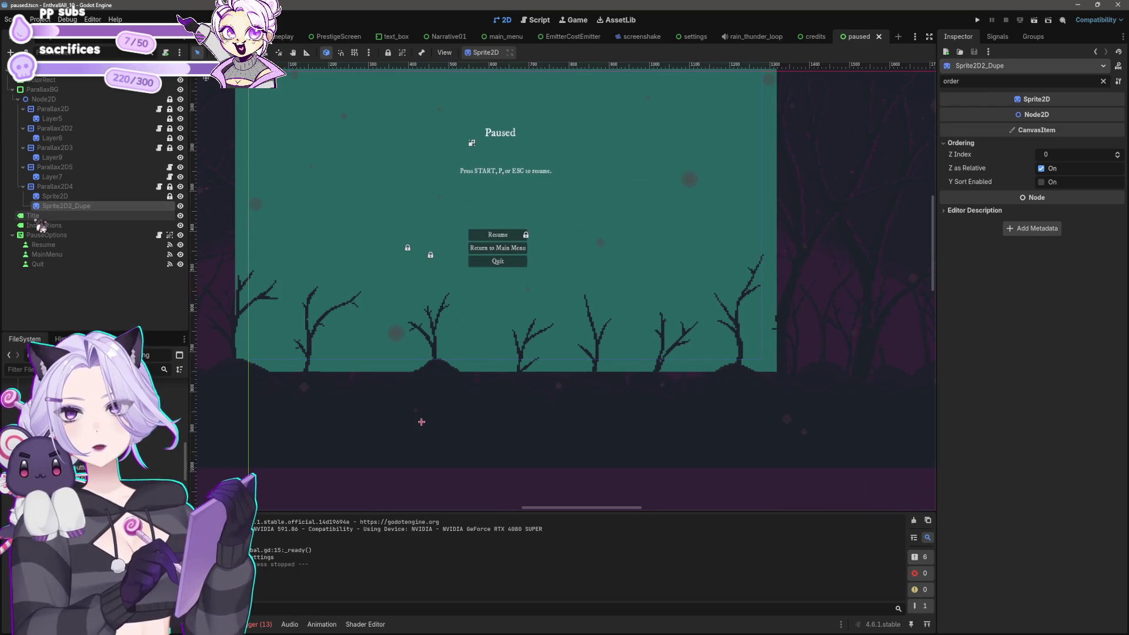
pyautogui.click(53, 81)
pyautogui.click(976, 81)
pyautogui.hotkey('ctrl', 'a')
pyautogui.press('BackSpace')
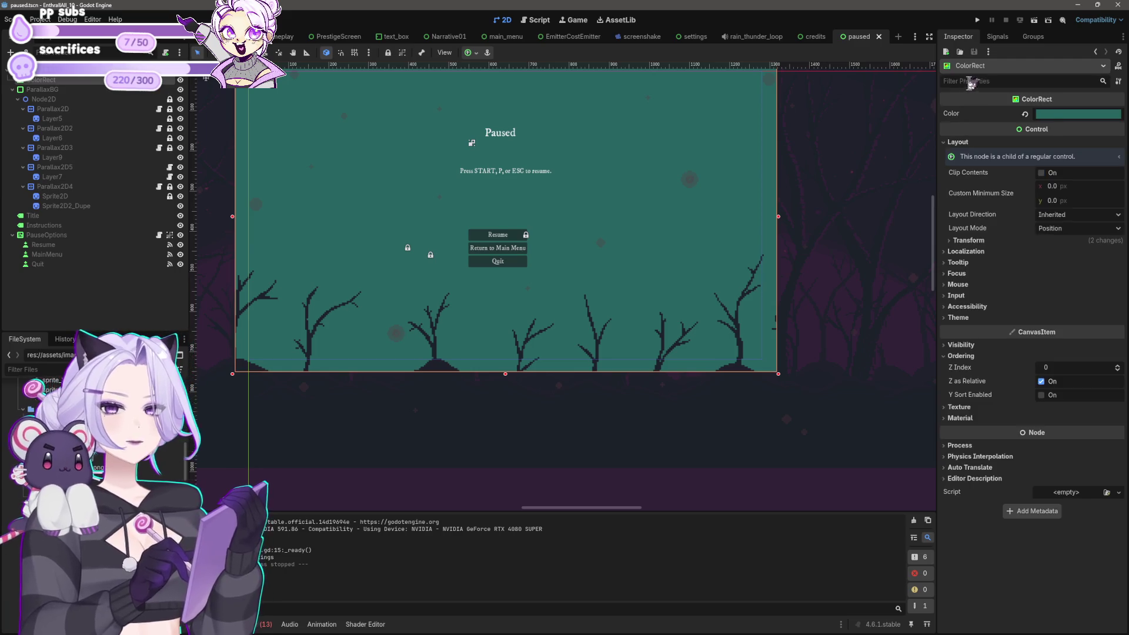
pyautogui.click(1084, 114)
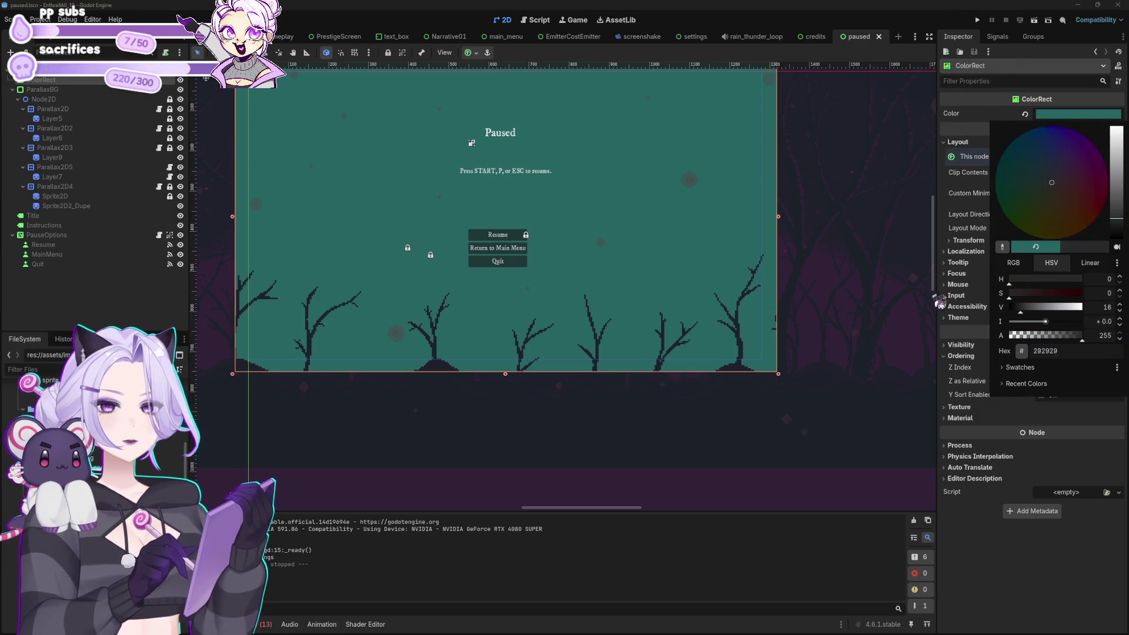
pyautogui.click(842, 346)
pyautogui.click(794, 241)
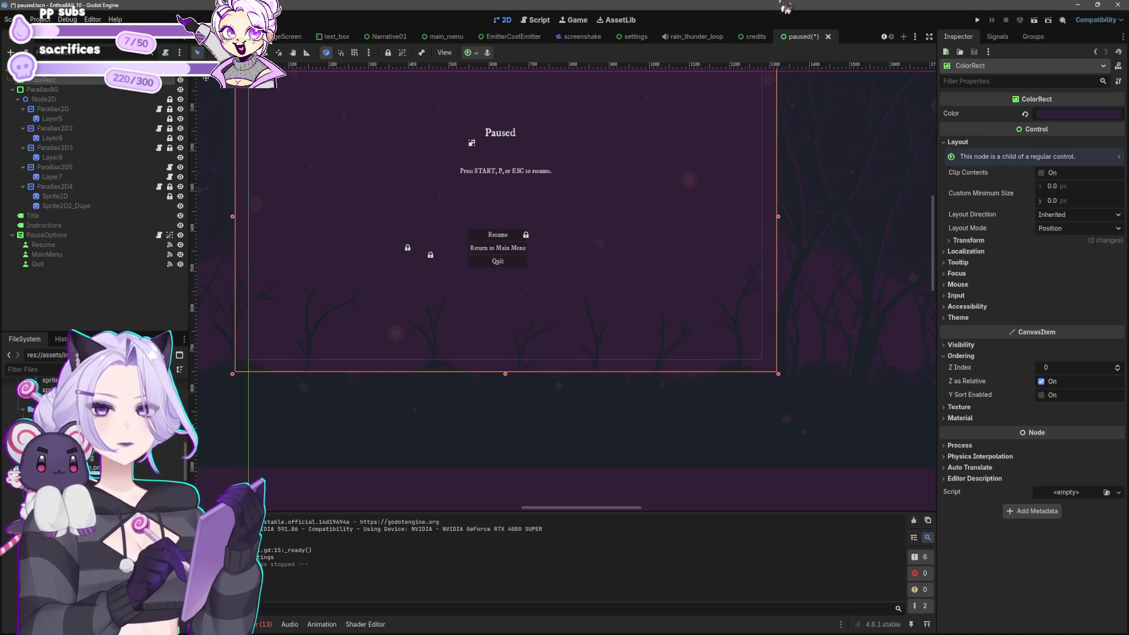
pyautogui.scroll(-3, 798, 194)
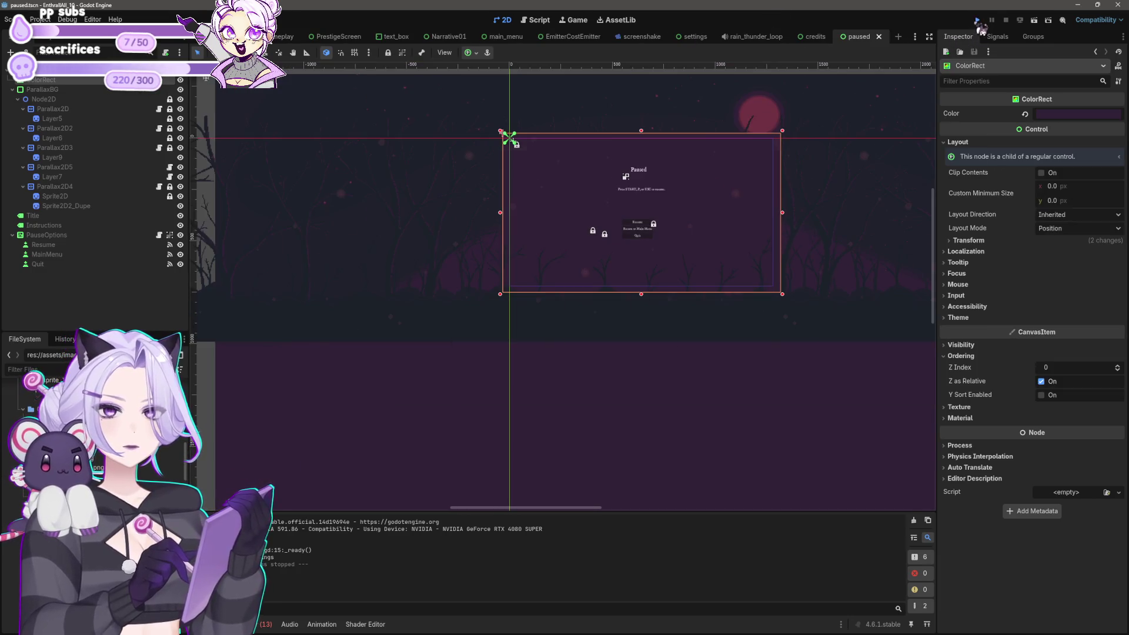
pyautogui.click(977, 21)
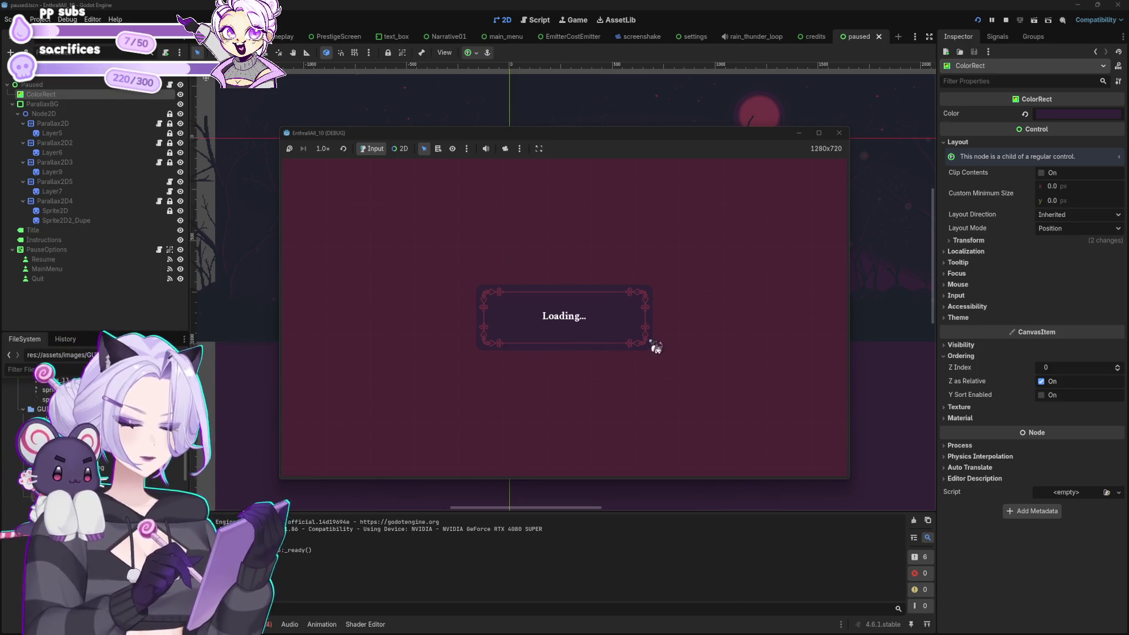
pyautogui.press('Escape')
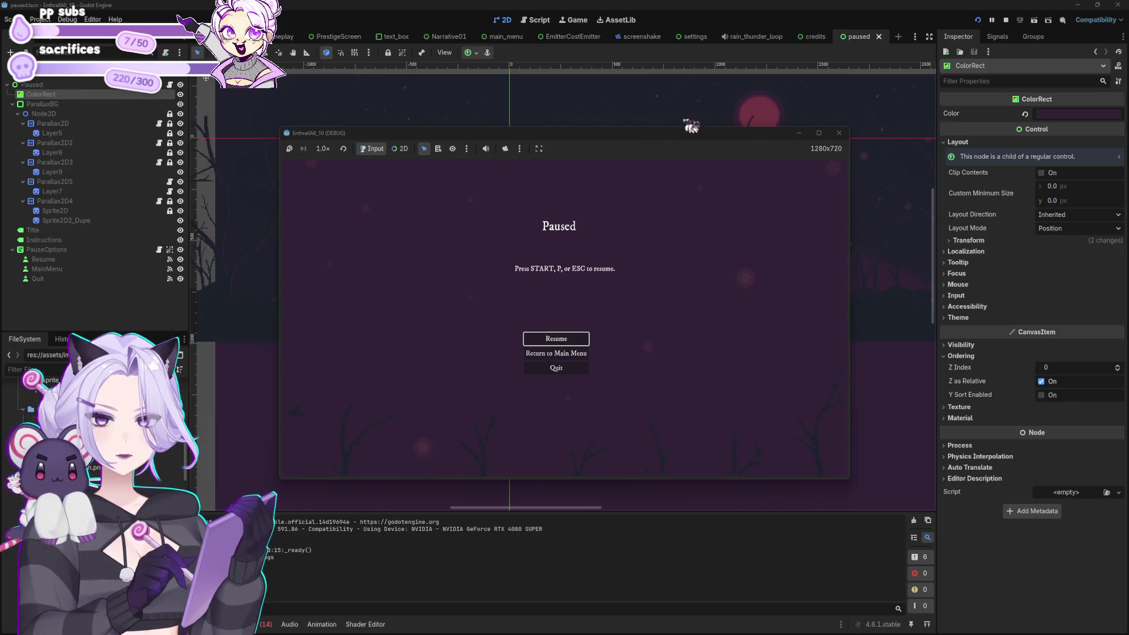
pyautogui.press('Escape')
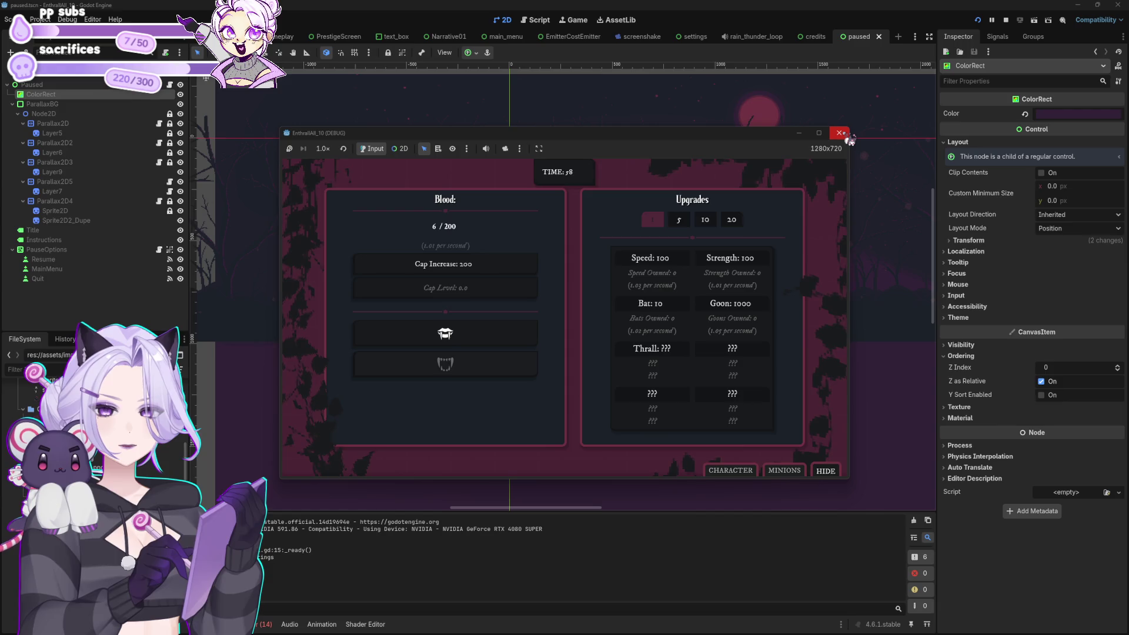
pyautogui.click(838, 133)
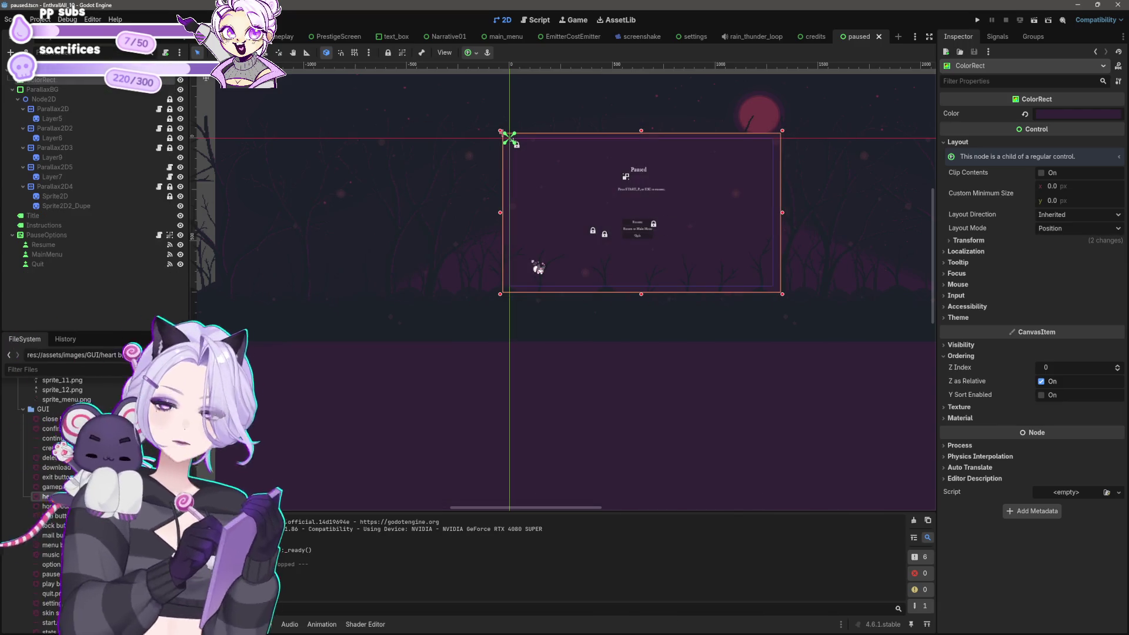
pyautogui.click(535, 22)
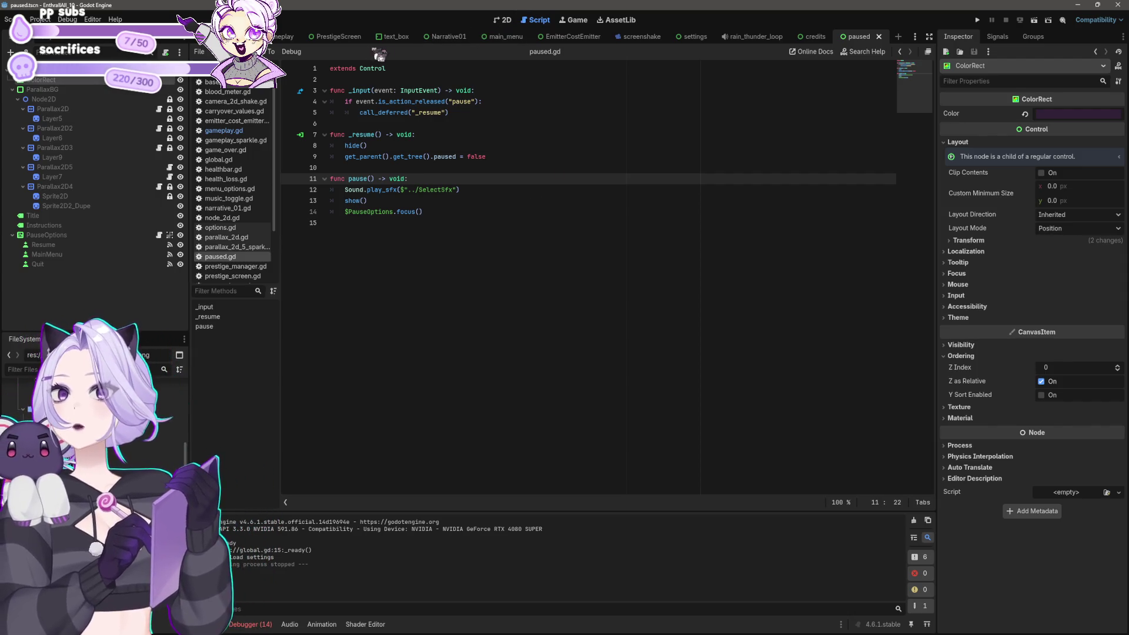
# Open the gameplay scene in 2D, select the Upgrades GridContainer and zoom around it, then go to Script.
pyautogui.click(284, 37)
pyautogui.click(502, 21)
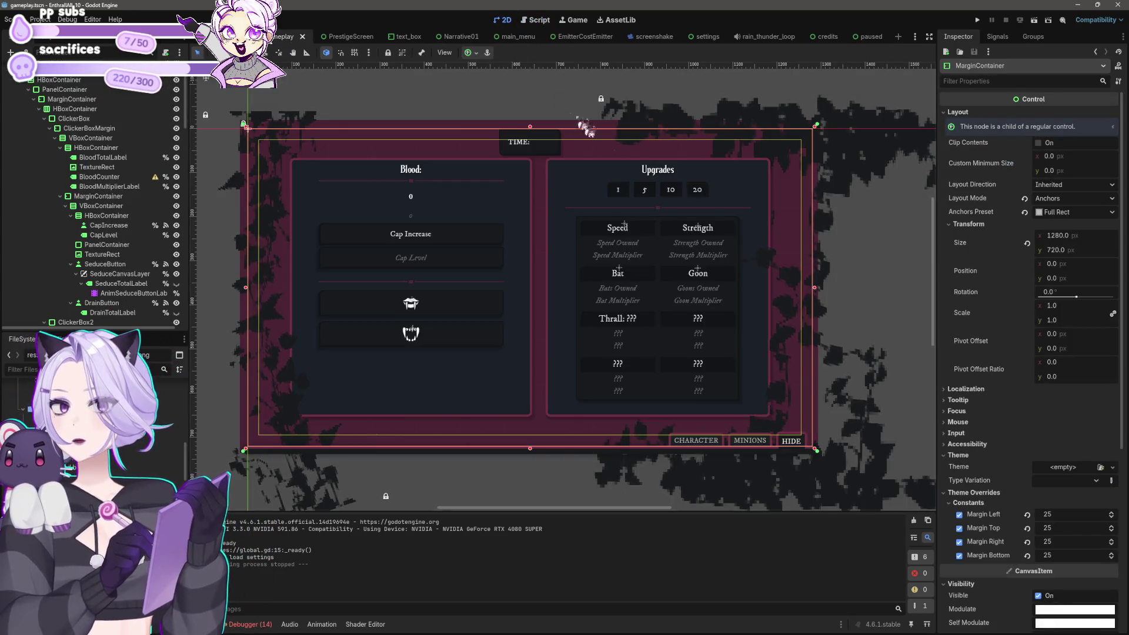
pyautogui.click(662, 280)
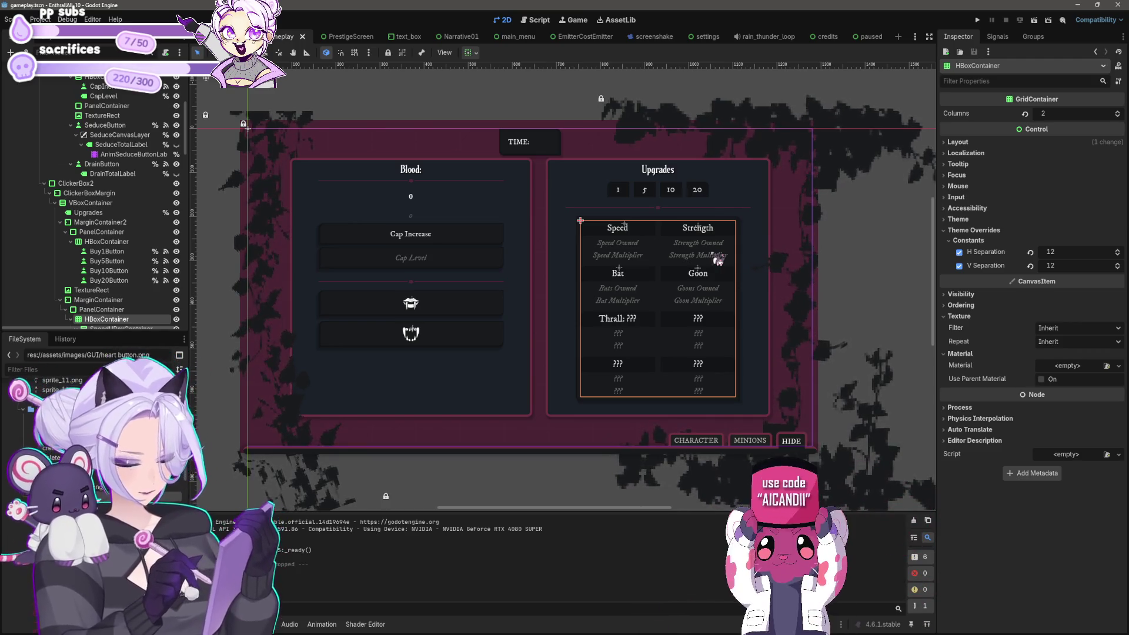
pyautogui.scroll(3, 588, 321)
pyautogui.scroll(-3, 588, 320)
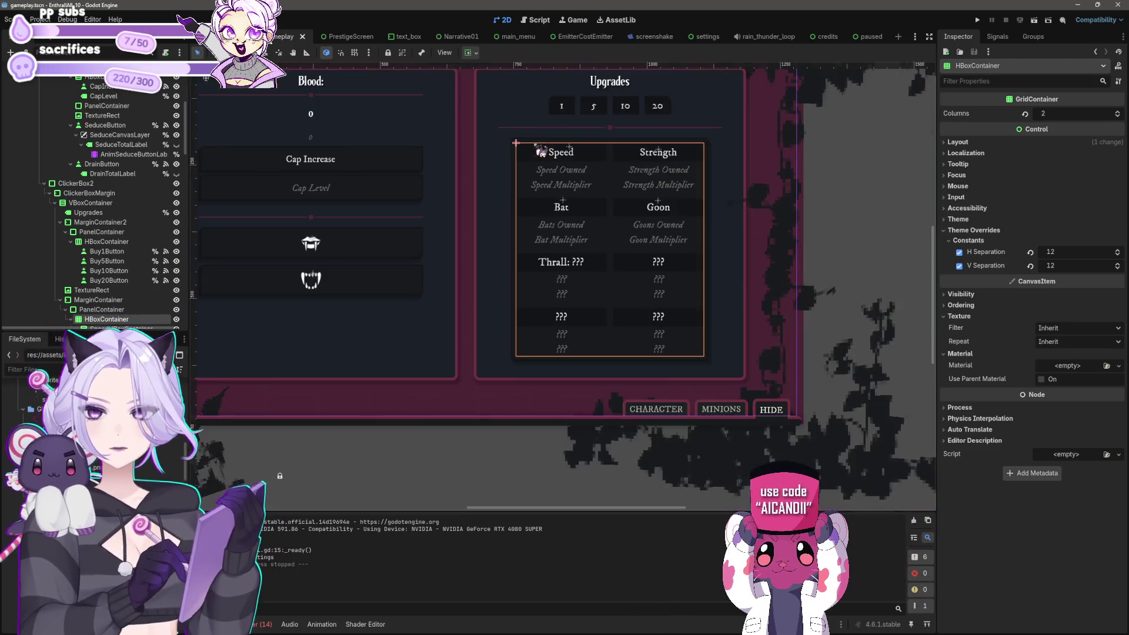
pyautogui.click(536, 23)
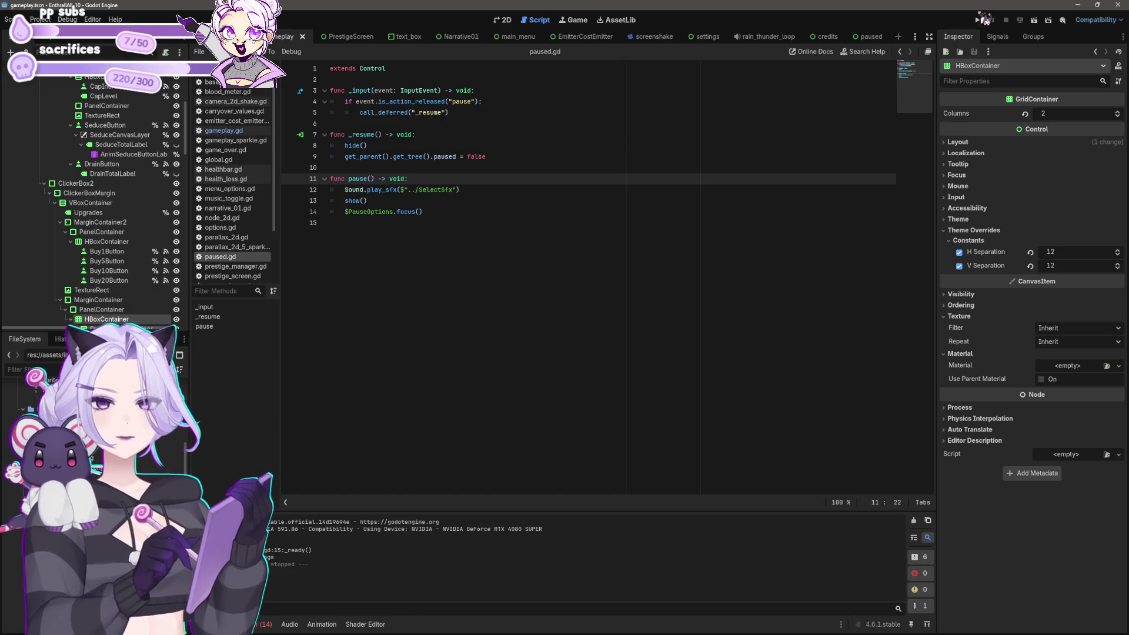
# Run the game and buy Bat upgrades one at a time while tapping the fang for blood.
pyautogui.click(980, 20)
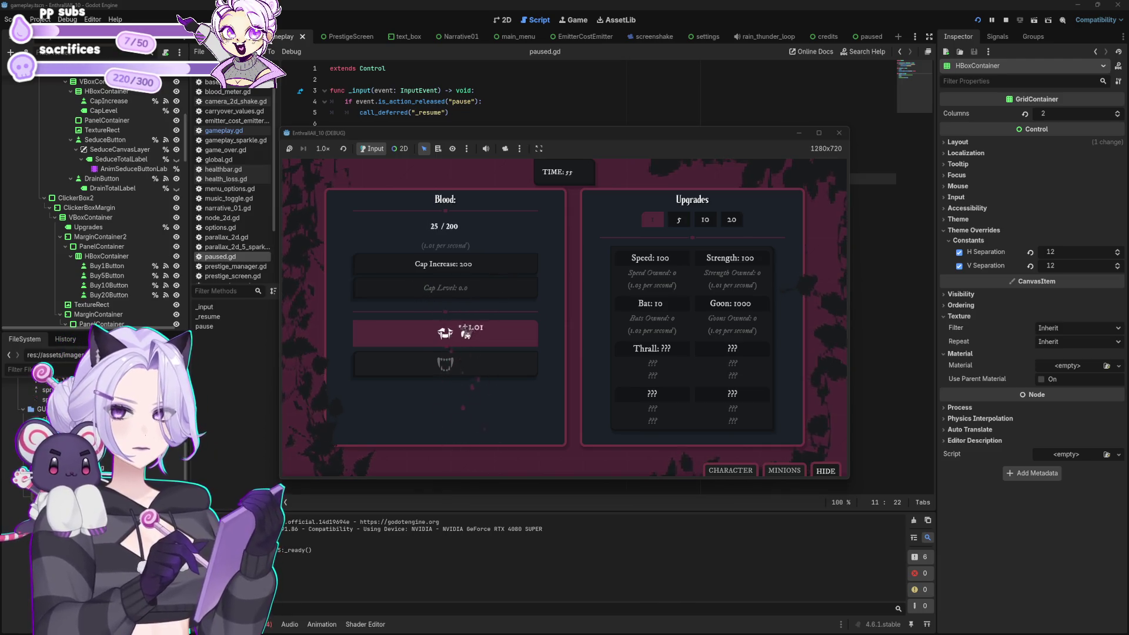
pyautogui.click(655, 304)
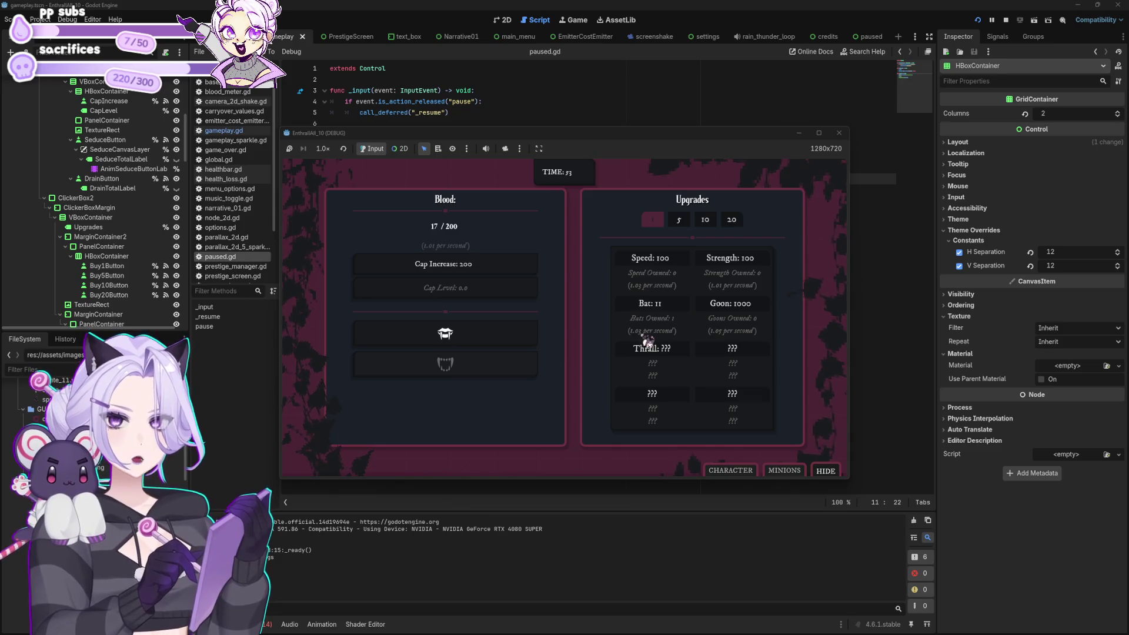
pyautogui.click(526, 329)
pyautogui.click(652, 303)
pyautogui.click(653, 304)
pyautogui.click(501, 334)
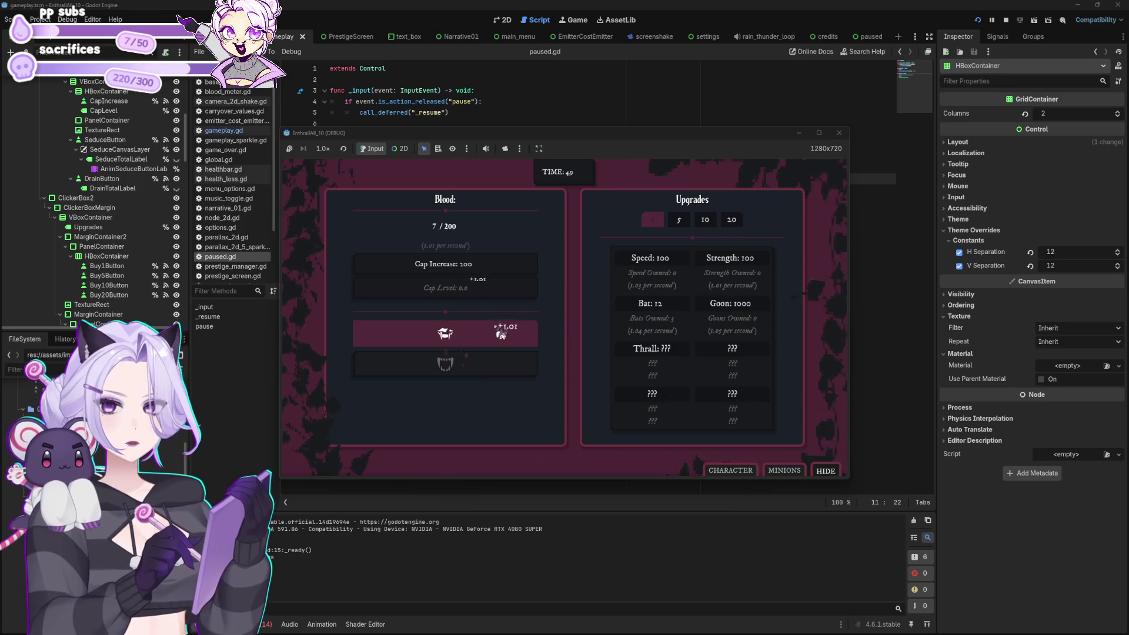
pyautogui.click(502, 334)
pyautogui.click(650, 310)
pyautogui.click(479, 337)
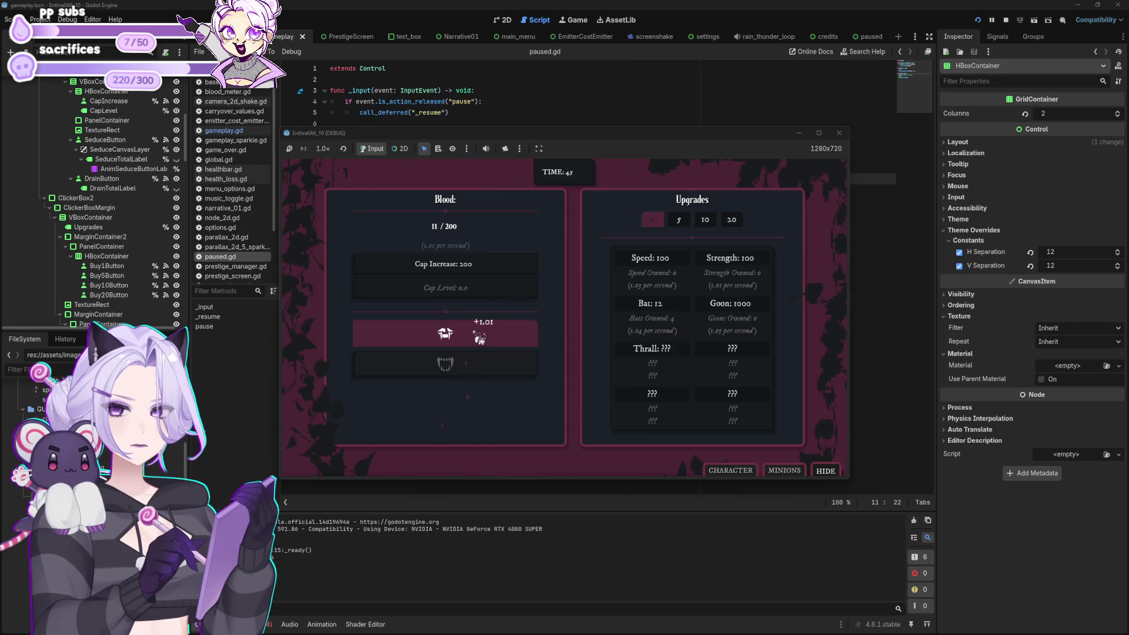
pyautogui.click(651, 305)
# Switch to buying 5 at once, gather blood with repeated fang taps, buy five bats, and close the game.
pyautogui.click(445, 330)
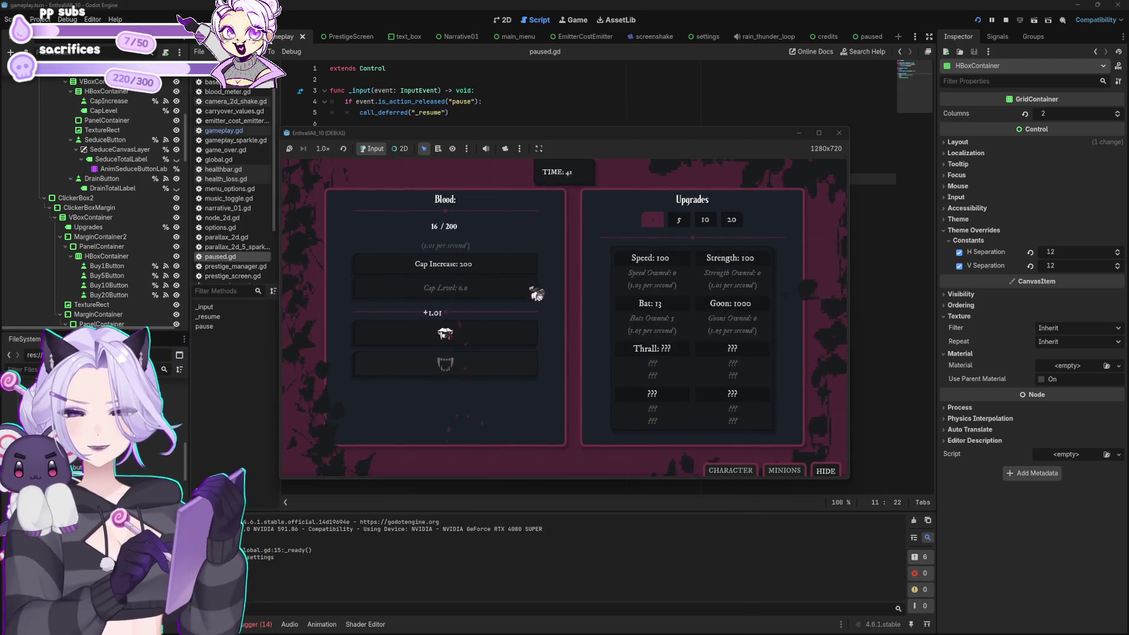
pyautogui.click(687, 221)
pyautogui.click(449, 331)
pyautogui.click(466, 332)
pyautogui.click(476, 335)
pyautogui.click(476, 335)
pyautogui.click(476, 335)
pyautogui.click(477, 335)
pyautogui.click(477, 335)
pyautogui.click(477, 335)
pyautogui.click(478, 335)
pyautogui.click(478, 336)
pyautogui.click(480, 337)
pyautogui.click(480, 336)
pyautogui.click(480, 336)
pyautogui.click(481, 337)
pyautogui.click(481, 336)
pyautogui.click(673, 311)
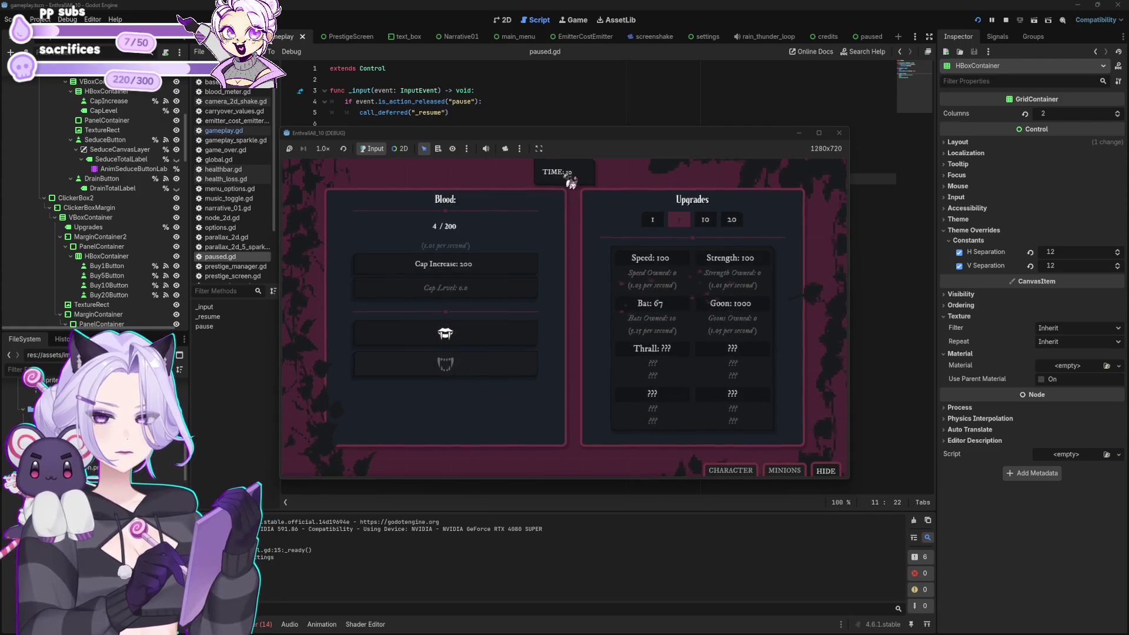
pyautogui.click(848, 140)
pyautogui.click(546, 189)
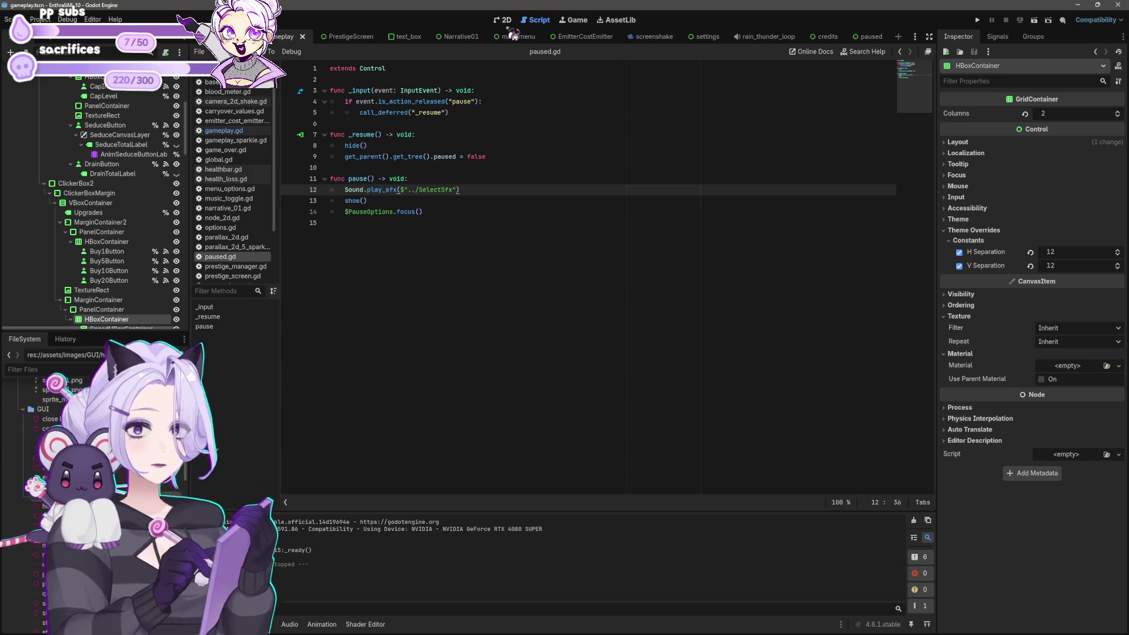
# Open gameplay.gd and scroll through its code down to _on_drain_button_pressed.
pyautogui.scroll(2, 106, 232)
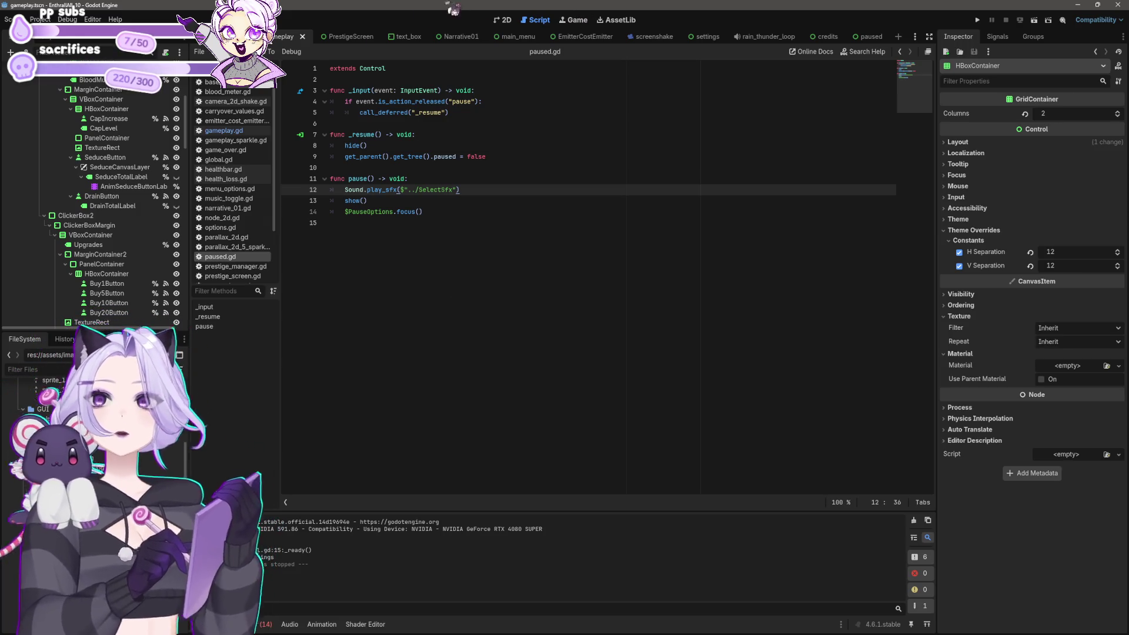
pyautogui.click(223, 130)
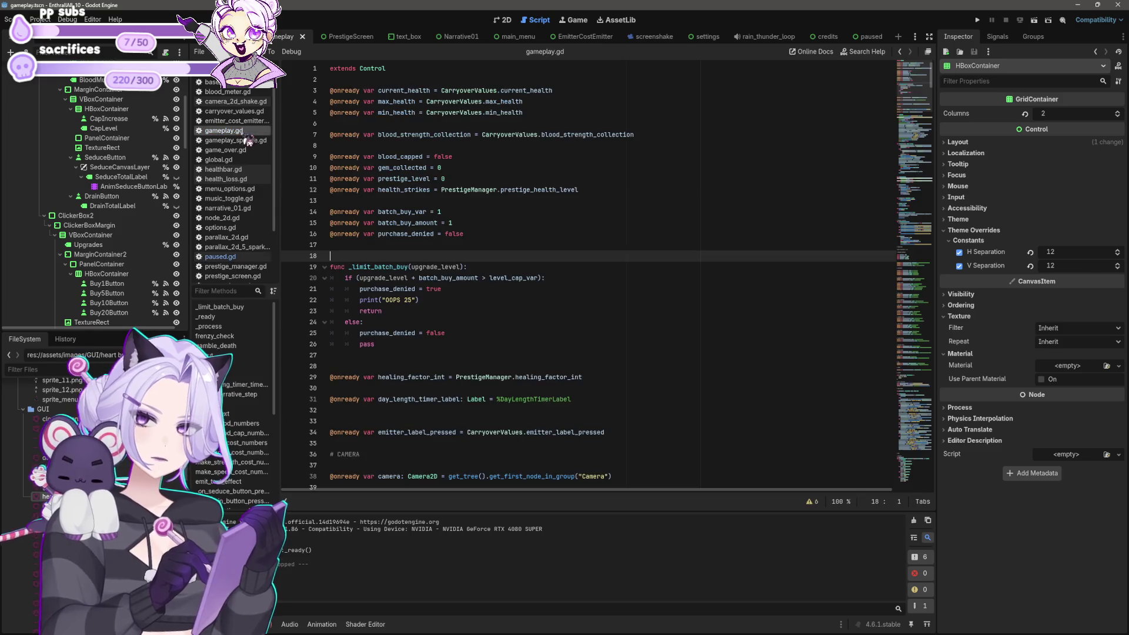
pyautogui.scroll(-5, 594, 284)
pyautogui.click(556, 266)
pyautogui.scroll(-7, 587, 262)
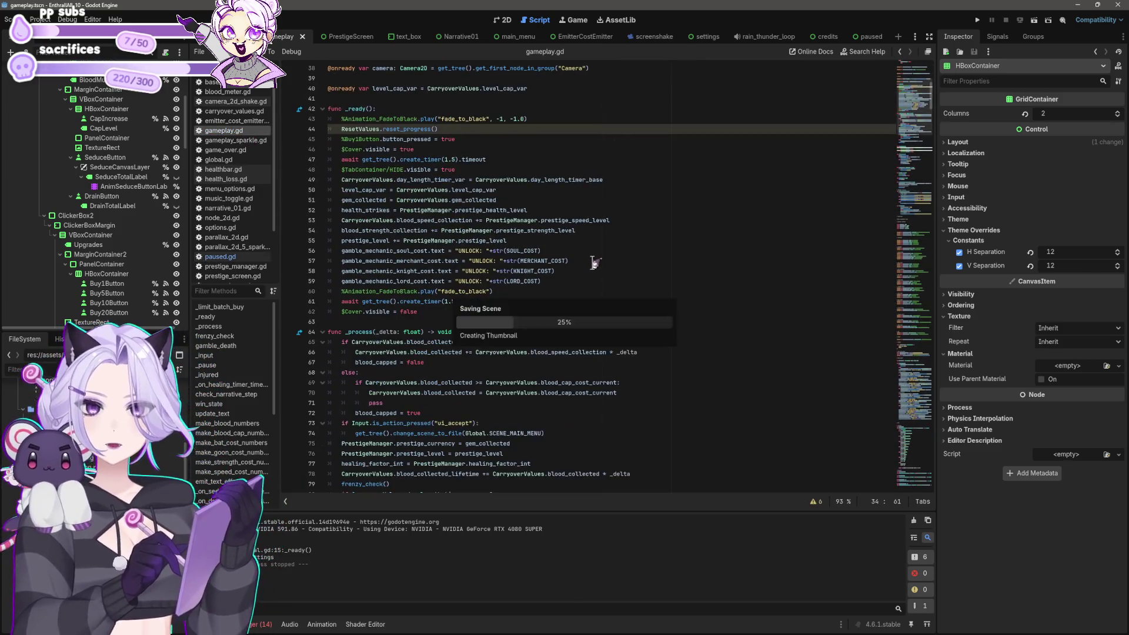
pyautogui.scroll(1, 590, 262)
pyautogui.scroll(-4, 564, 256)
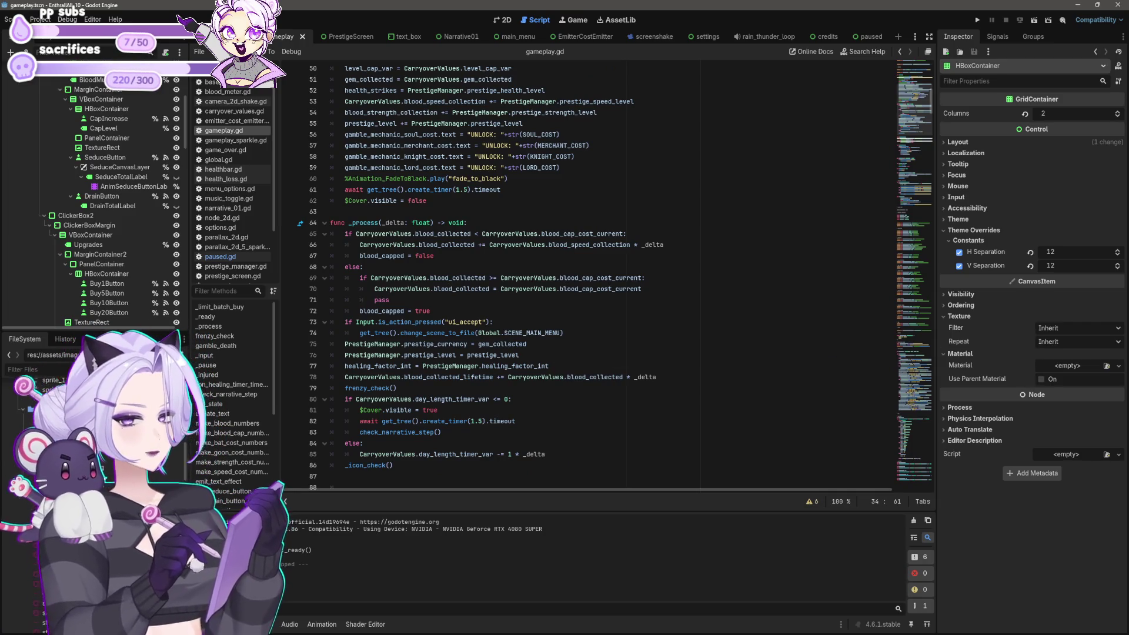
pyautogui.click(509, 233)
pyautogui.scroll(-5, 509, 231)
pyautogui.scroll(-9, 509, 233)
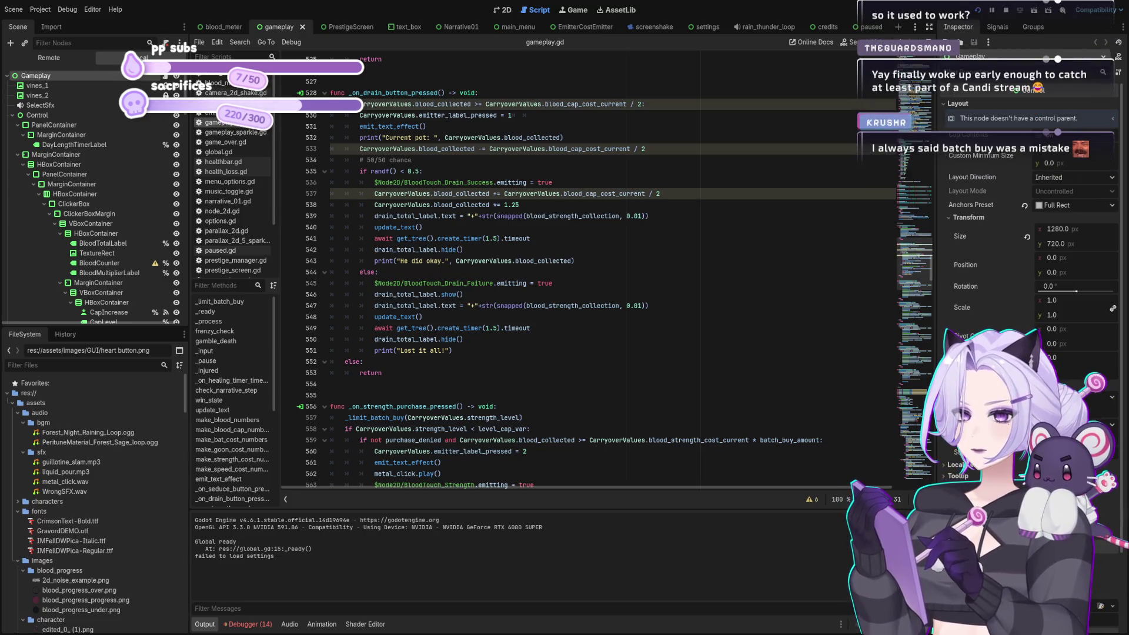
# Stop the debug run and change line 566's '*=' to '=' in _on_strength_purchase_pressed.
pyautogui.click(657, 259)
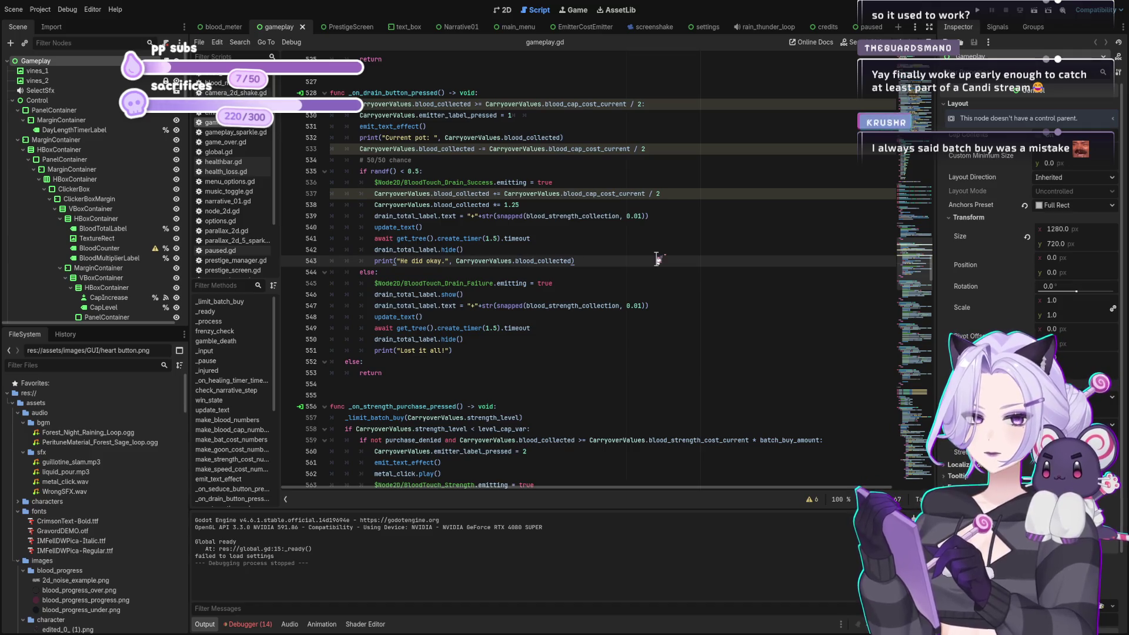
pyautogui.scroll(-6, 658, 259)
pyautogui.click(633, 284)
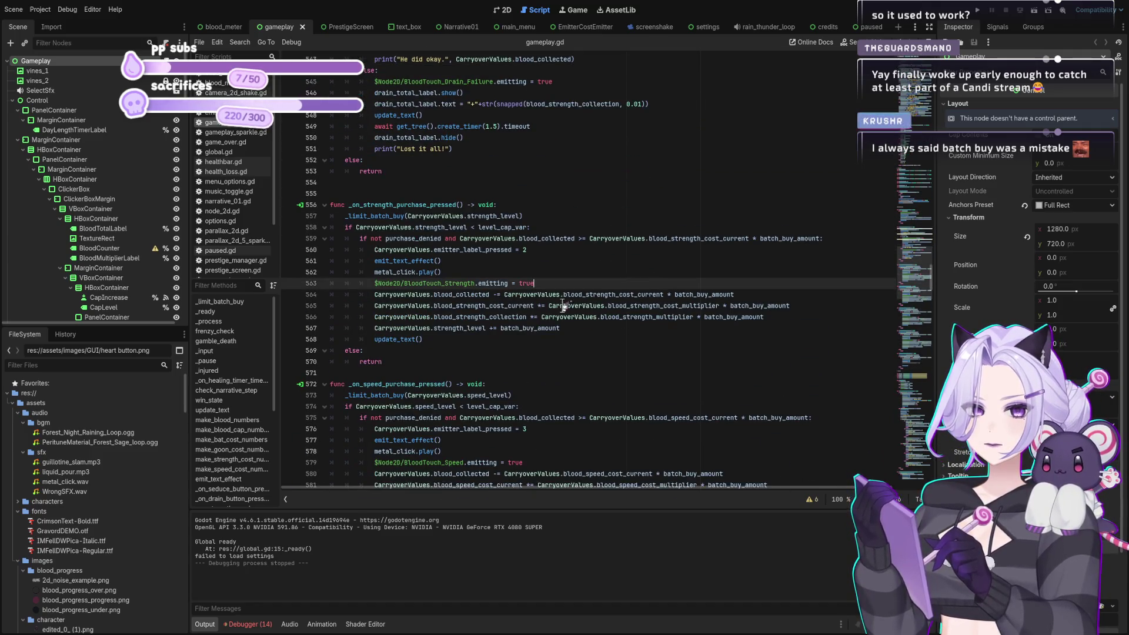
pyautogui.click(556, 305)
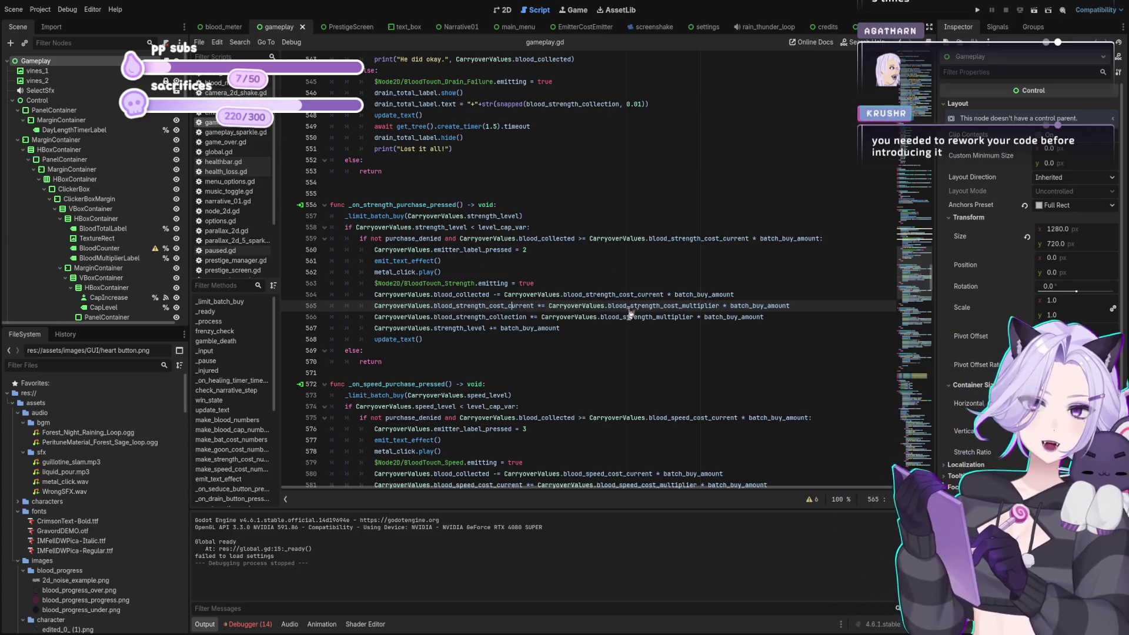
pyautogui.click(595, 317)
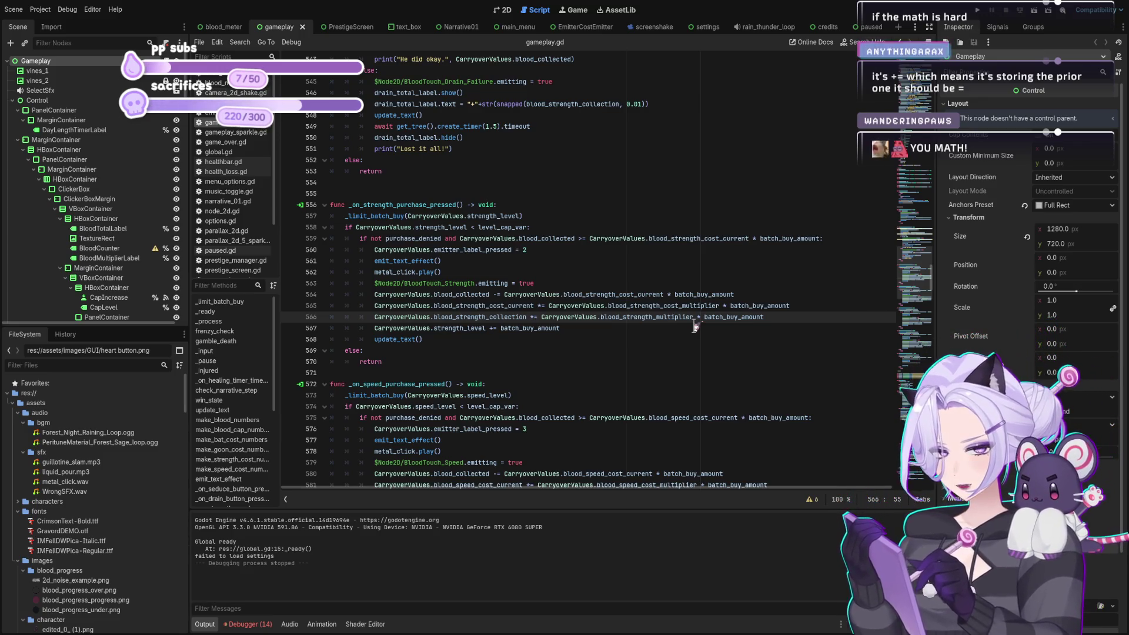
pyautogui.press('Delete')
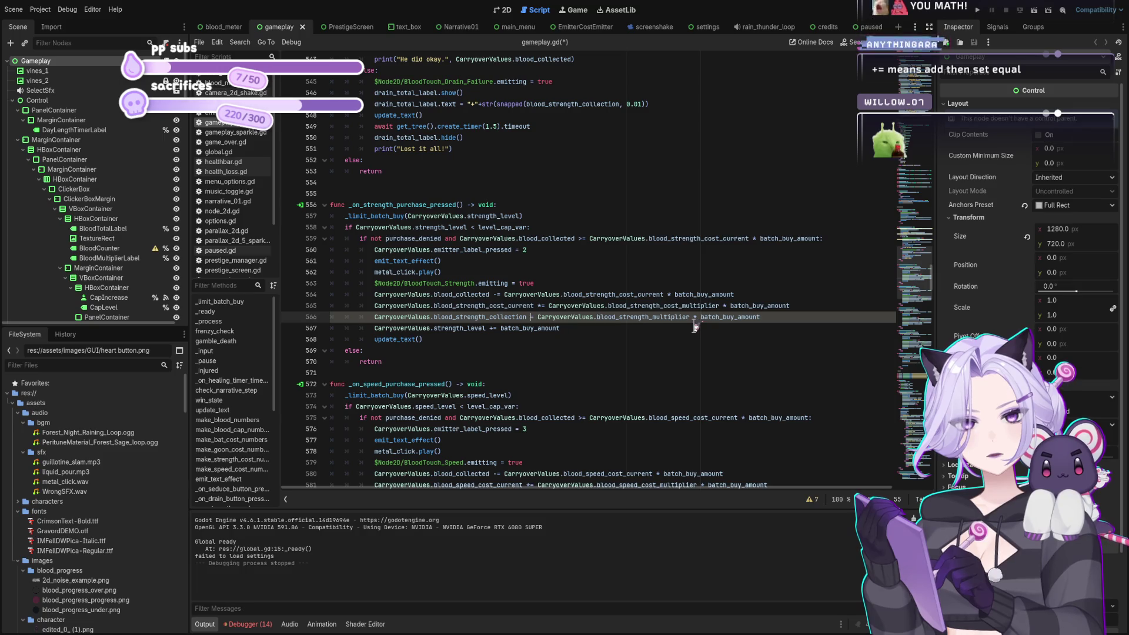
# Try '+=' on line 566 with a pasted duplicate blood_strength_collection term.
pyautogui.write('*')
pyautogui.hotkey('ctrl', 's')
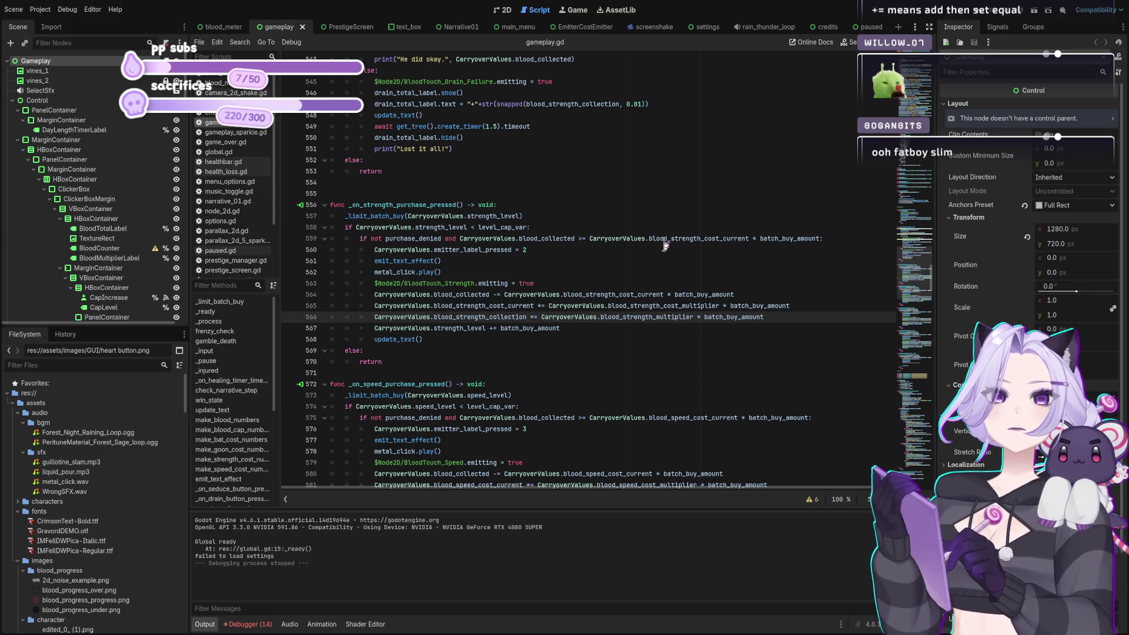
pyautogui.press('BackSpace')
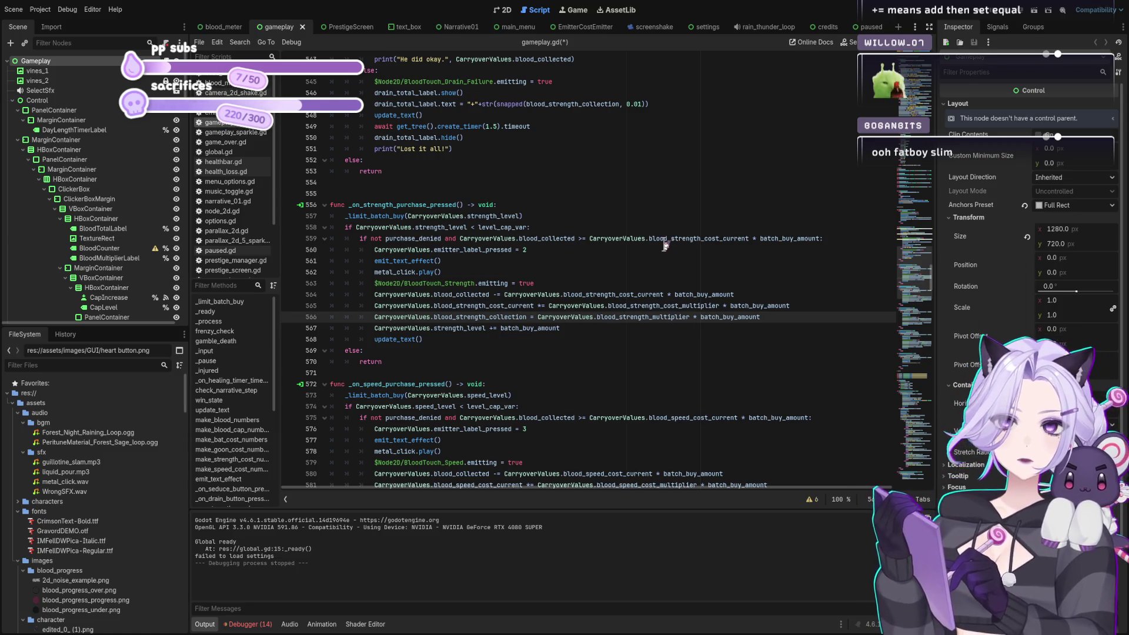
pyautogui.write('+')
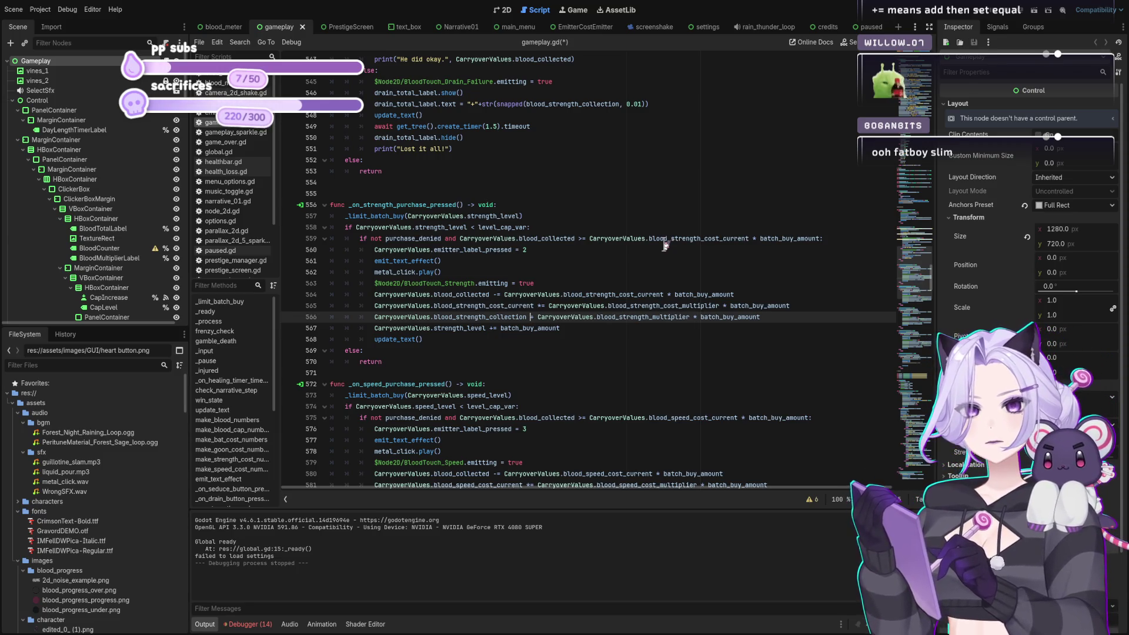
pyautogui.hotkey('shift', 'Home')
pyautogui.hotkey('ctrl', 'c')
pyautogui.press('Right')
pyautogui.hotkey('ctrl', 'v')
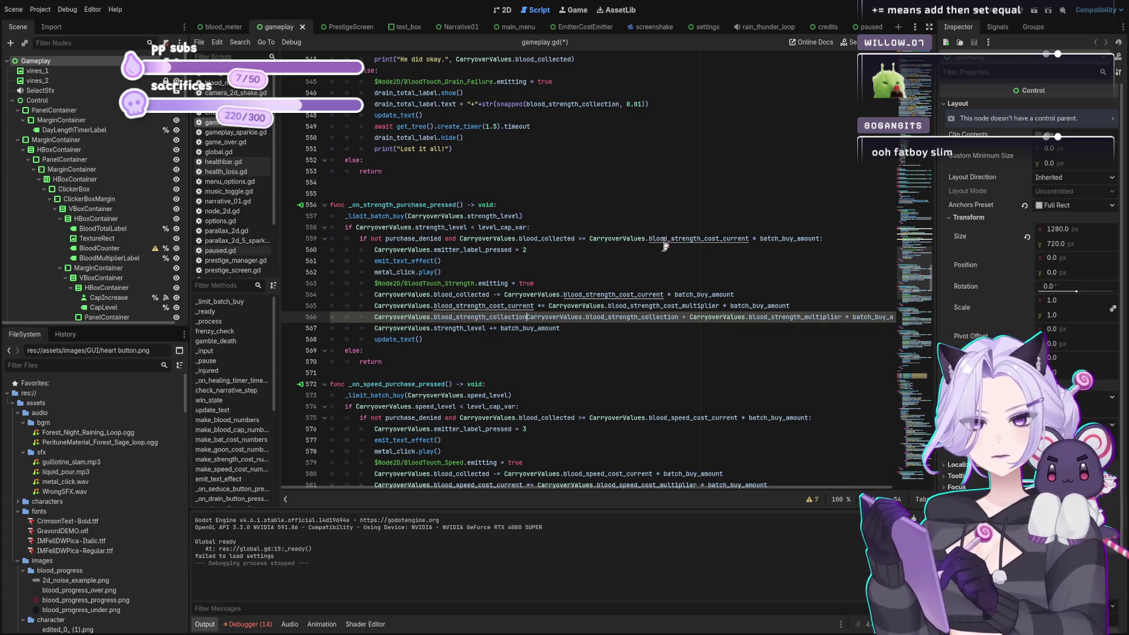
pyautogui.write('=')
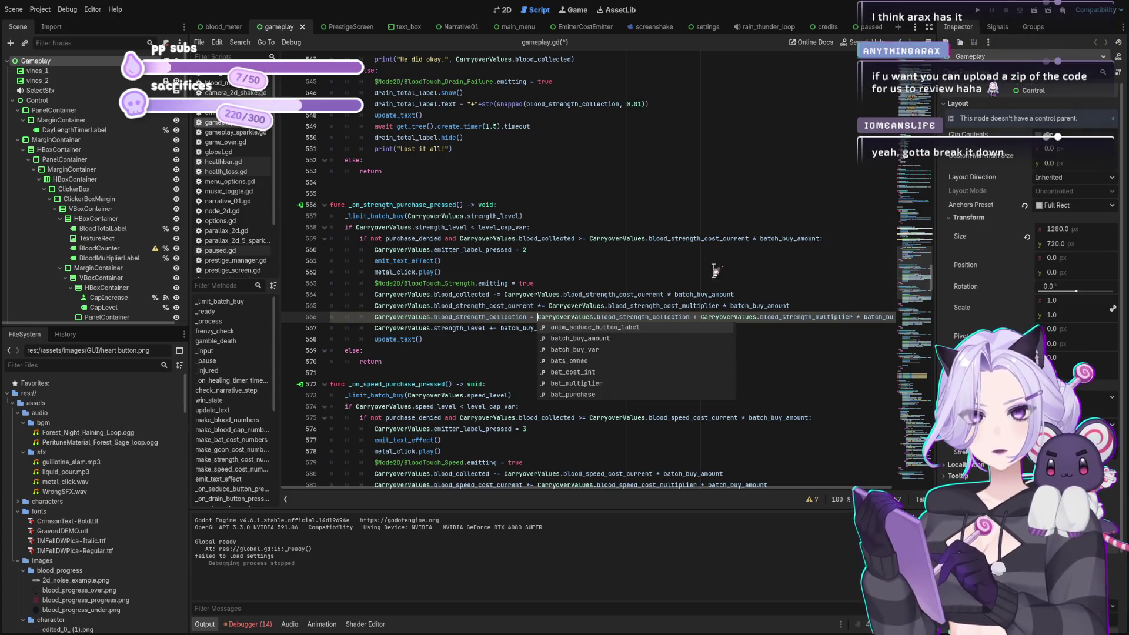
# Delete the duplicate term so line 566 reads blood_strength_collection = blood_strength_multiplier * batch_buy_amount.
pyautogui.click(647, 305)
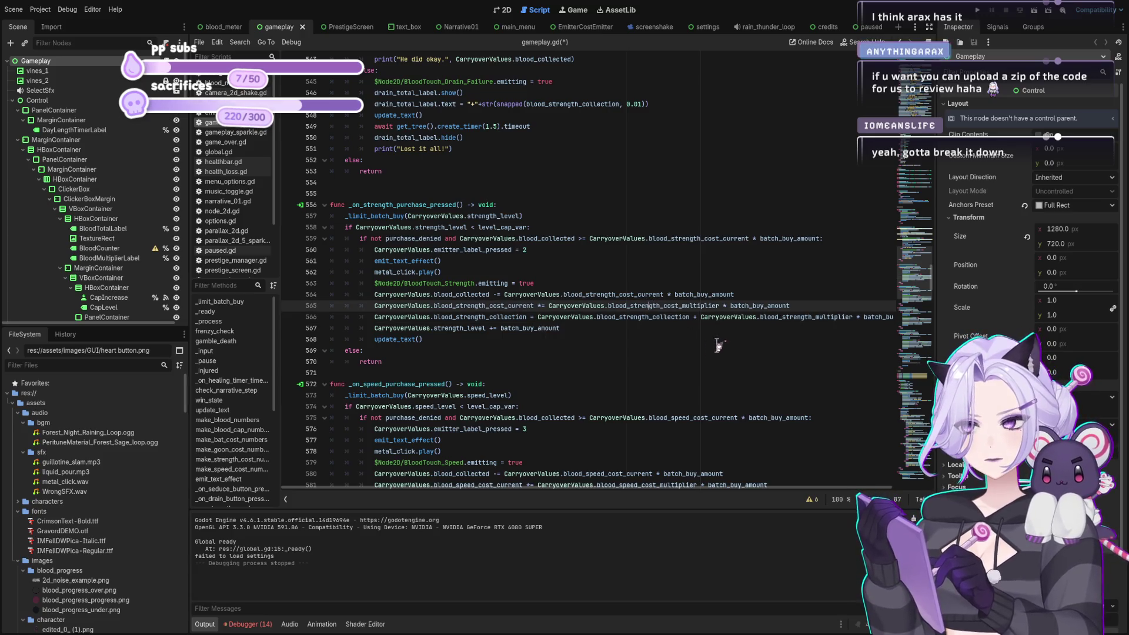
pyautogui.hscroll(2, 651, 496)
pyautogui.hscroll(1, 650, 496)
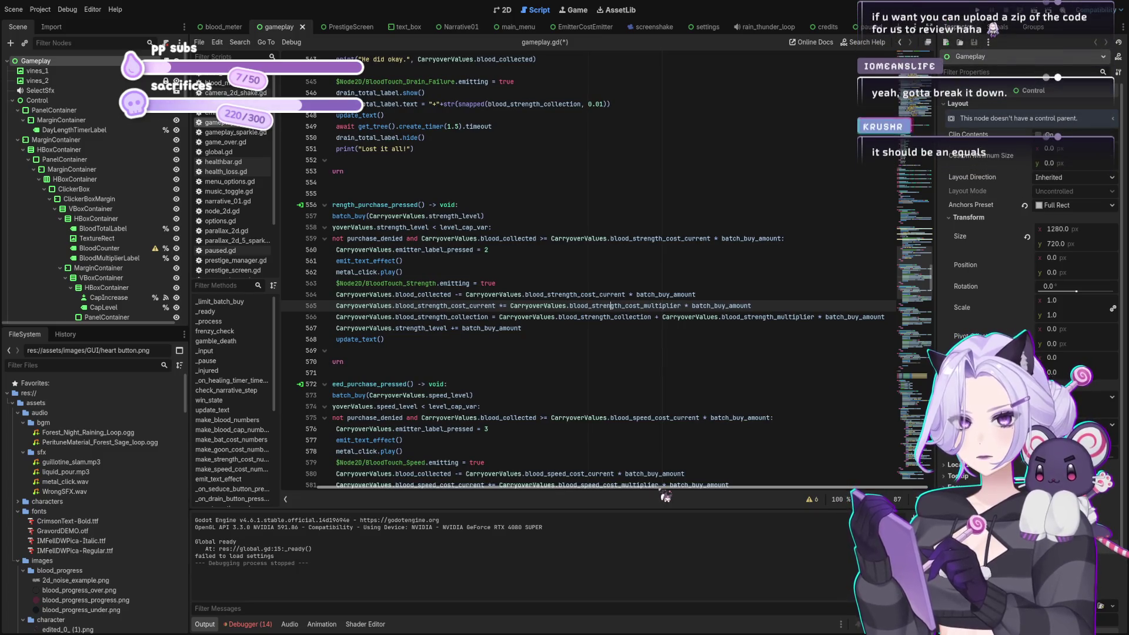
pyautogui.hscroll(-2, 662, 495)
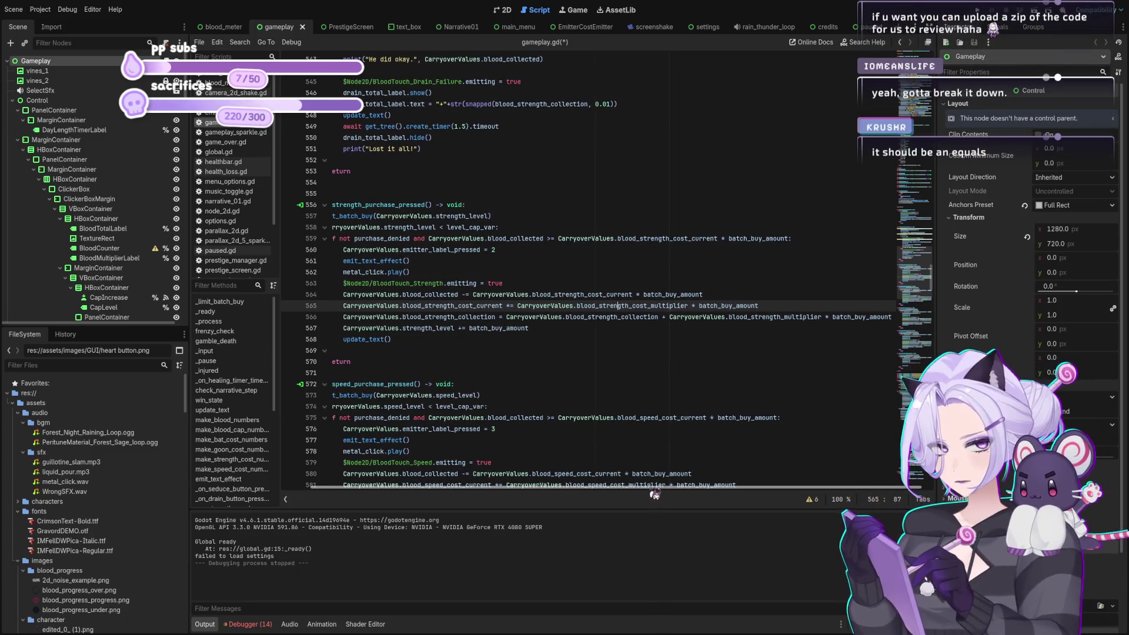
pyautogui.hscroll(2, 645, 487)
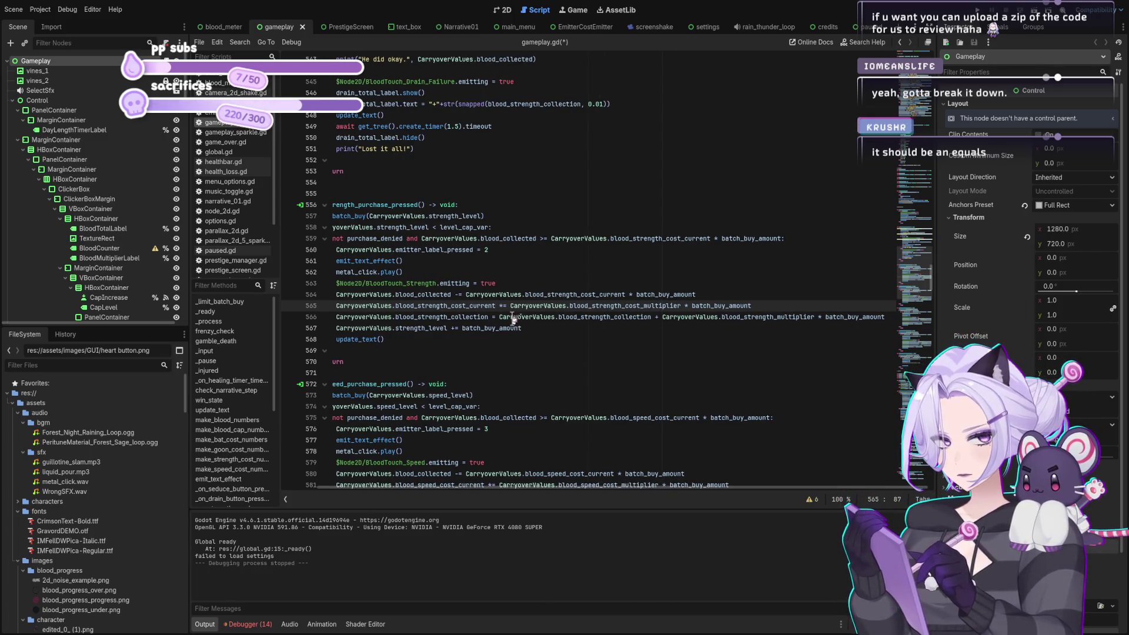
pyautogui.click(492, 317)
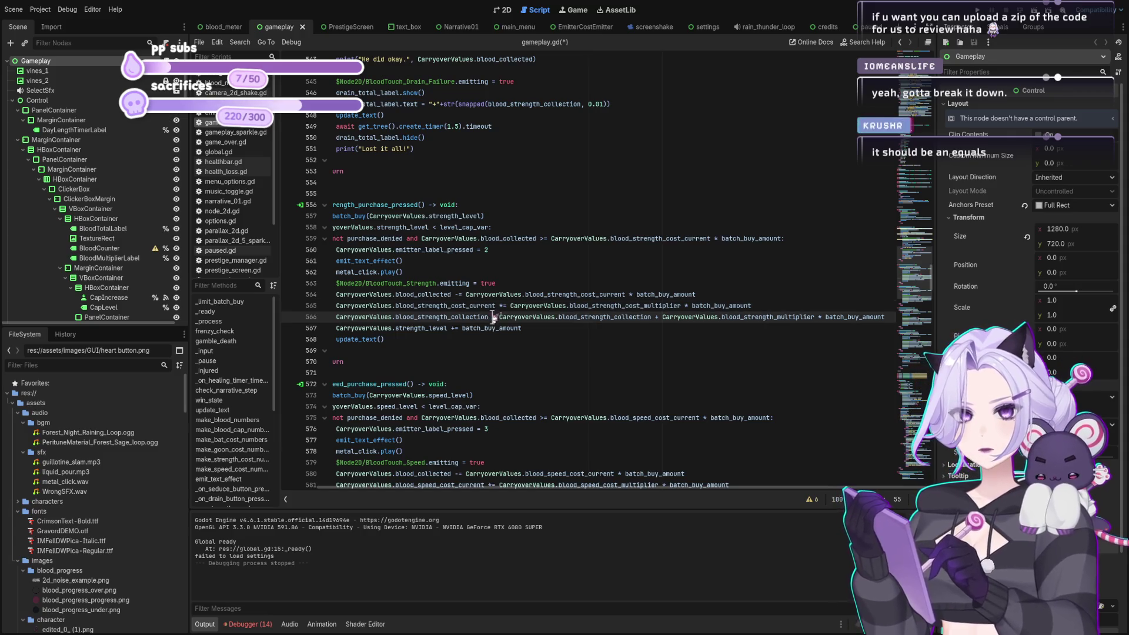
pyautogui.moveTo(658, 317); pyautogui.dragTo(489, 318)
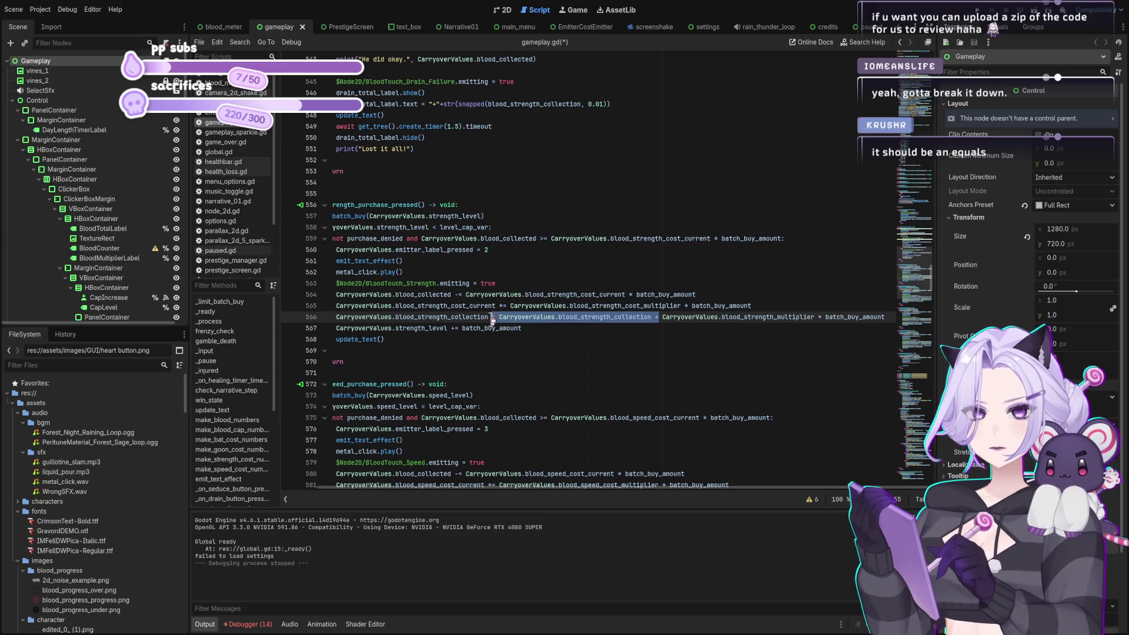
pyautogui.press('BackSpace')
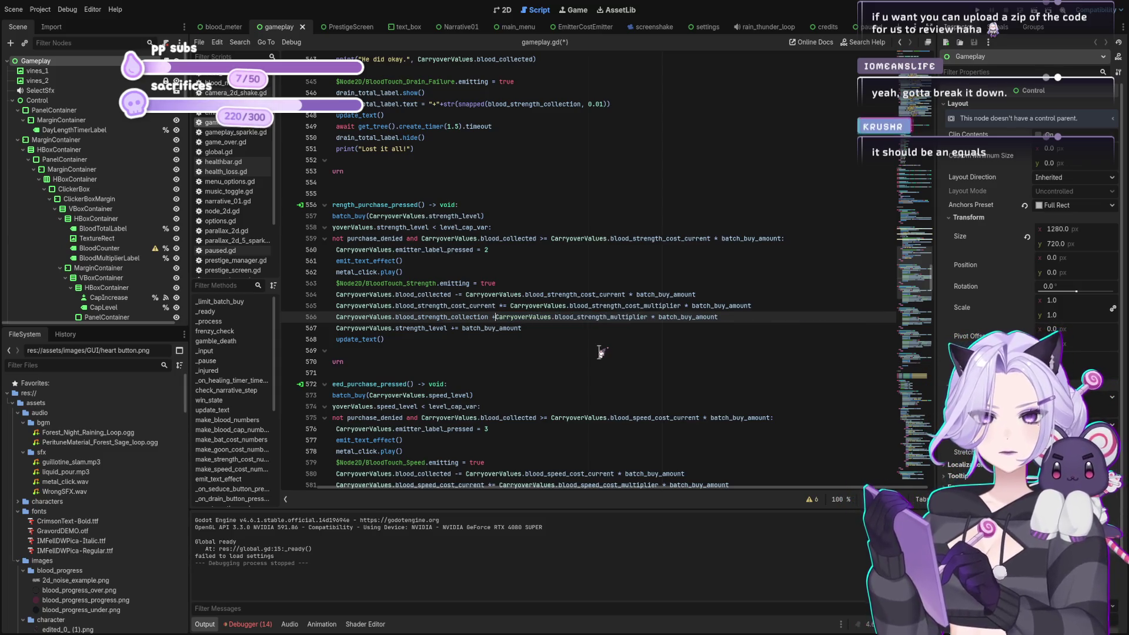
pyautogui.press('Down')
pyautogui.click(527, 317)
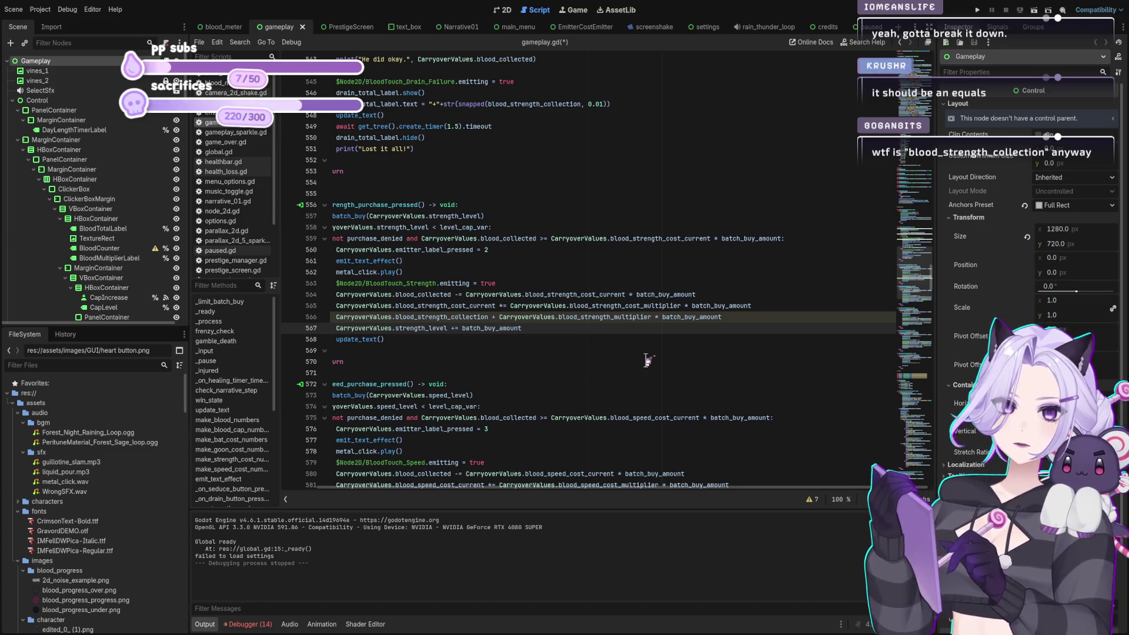
# Show the gameplay scene in 2D, panned so the Blood and Upgrades panels are fully visible.
pyautogui.hscroll(-3, 507, 487)
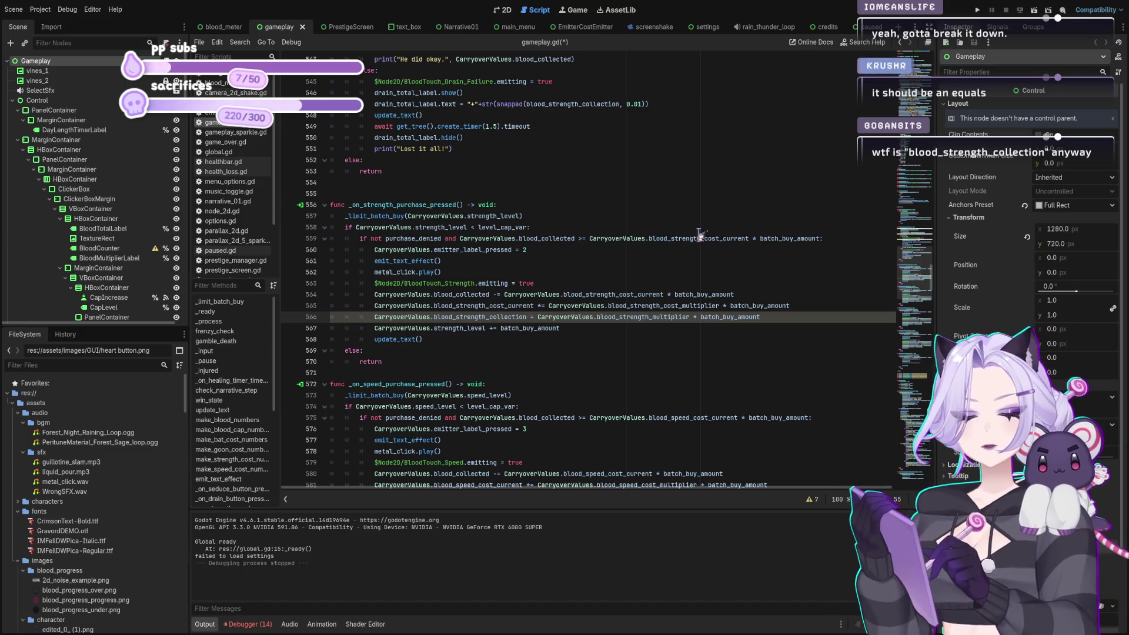
pyautogui.click(501, 11)
pyautogui.moveTo(479, 265)
pyautogui.mouseDown()
pyautogui.moveTo(579, 341)
pyautogui.moveTo(566, 299)
pyautogui.mouseUp()
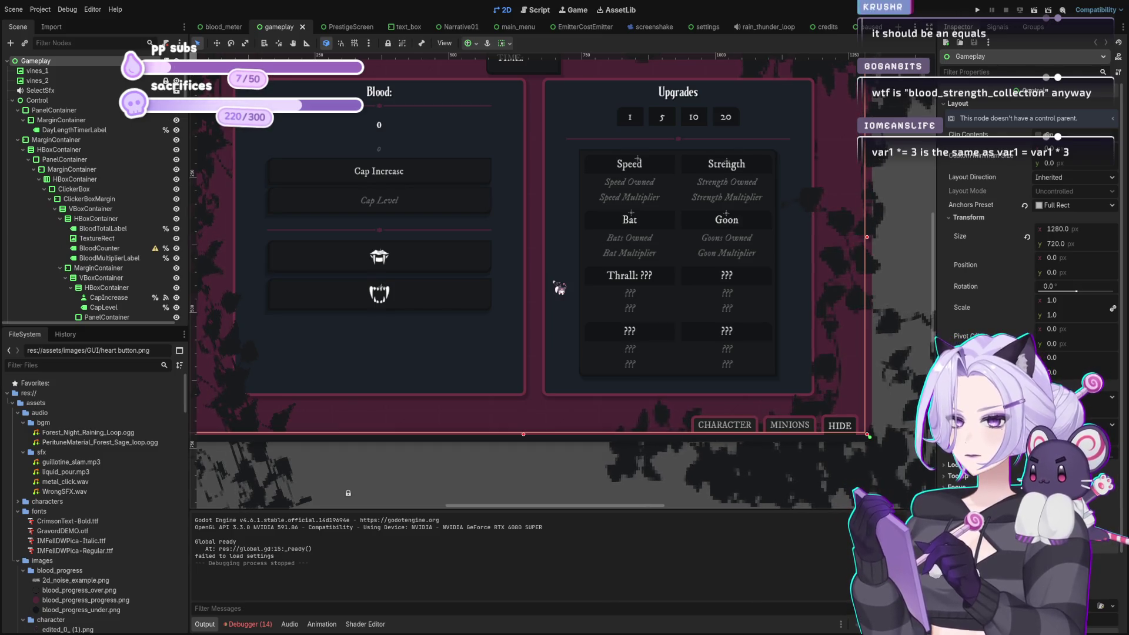
# Go back to gameplay.gd in the Script workspace and run the project.
pyautogui.click(539, 10)
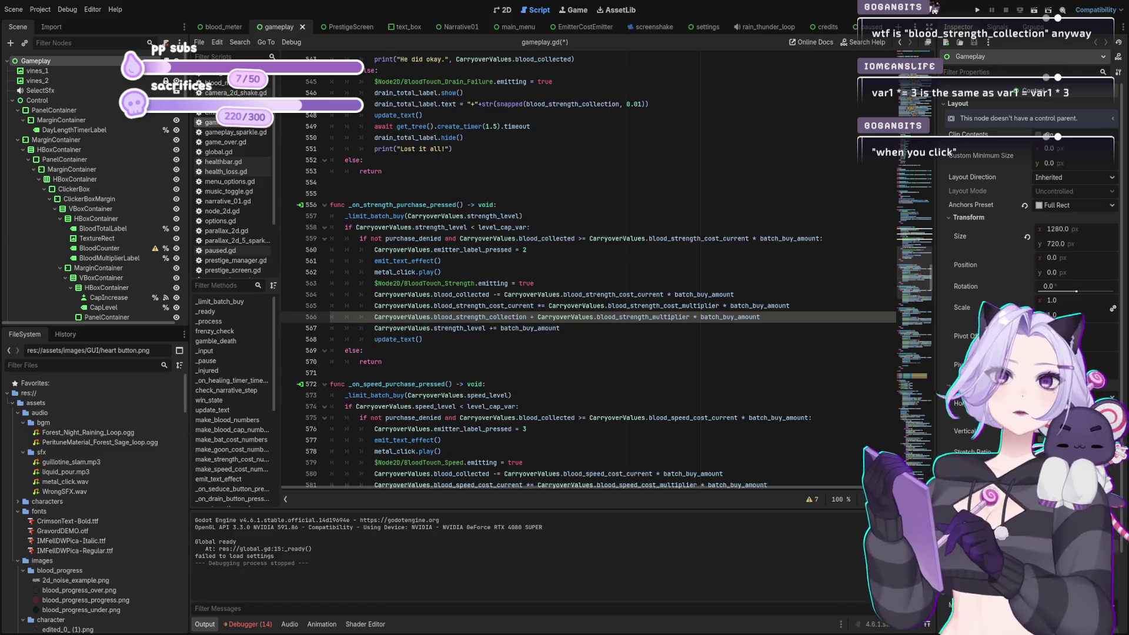
pyautogui.click(977, 10)
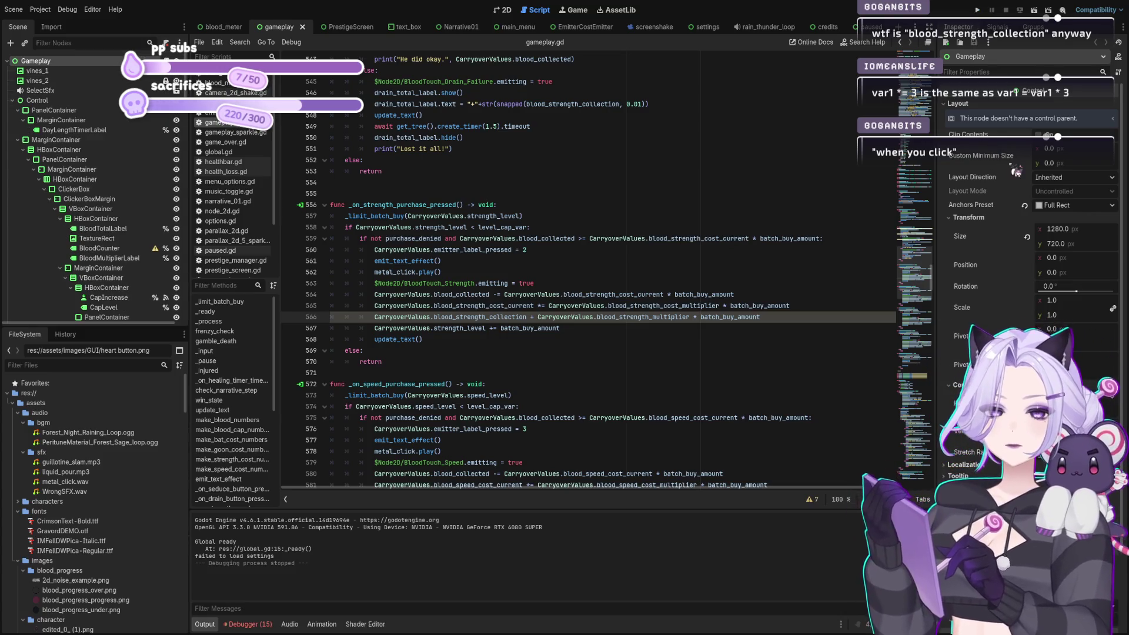
# Check the strength level-cap line, then scroll down to the speed purchase code.
pyautogui.click(645, 230)
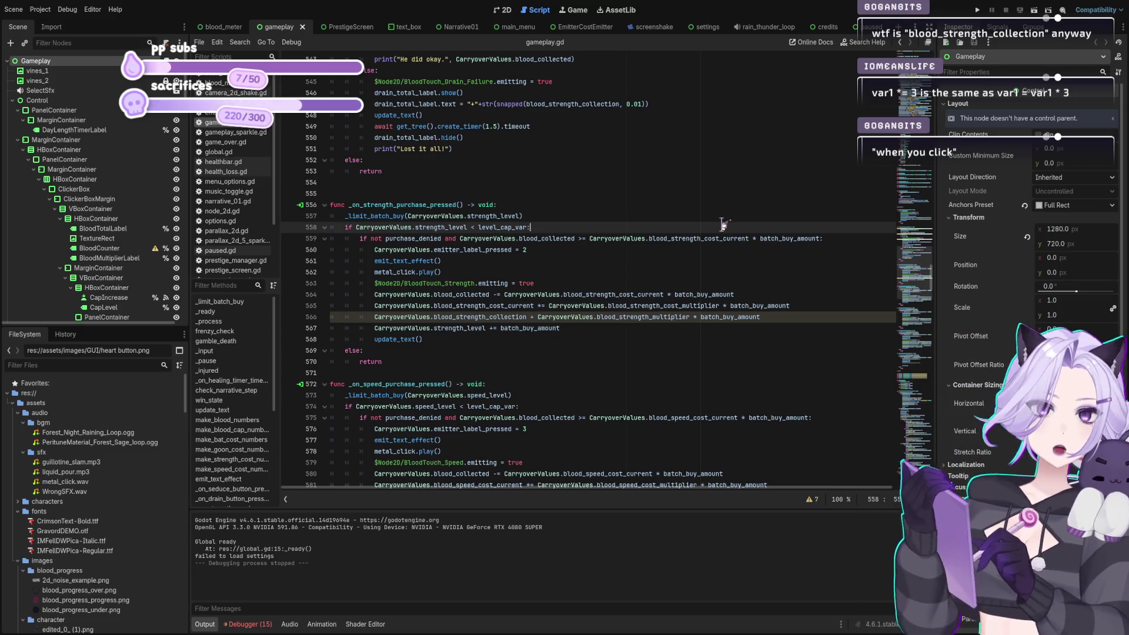
pyautogui.scroll(-5, 635, 235)
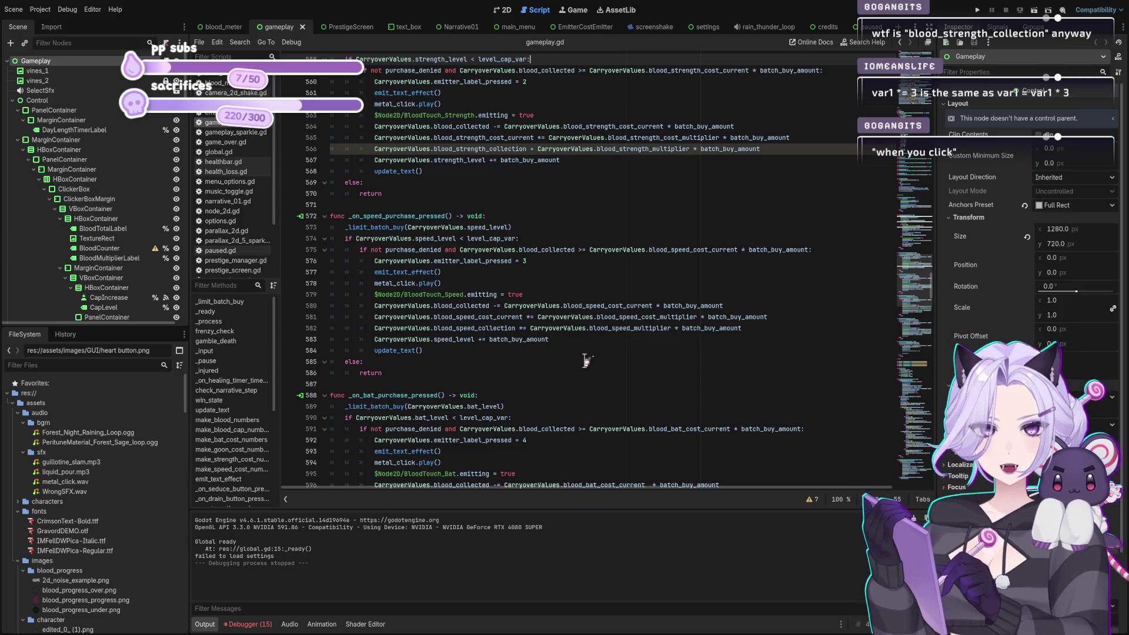
# Compare the speed and drain purchase code, then save gameplay.gd.
pyautogui.click(566, 340)
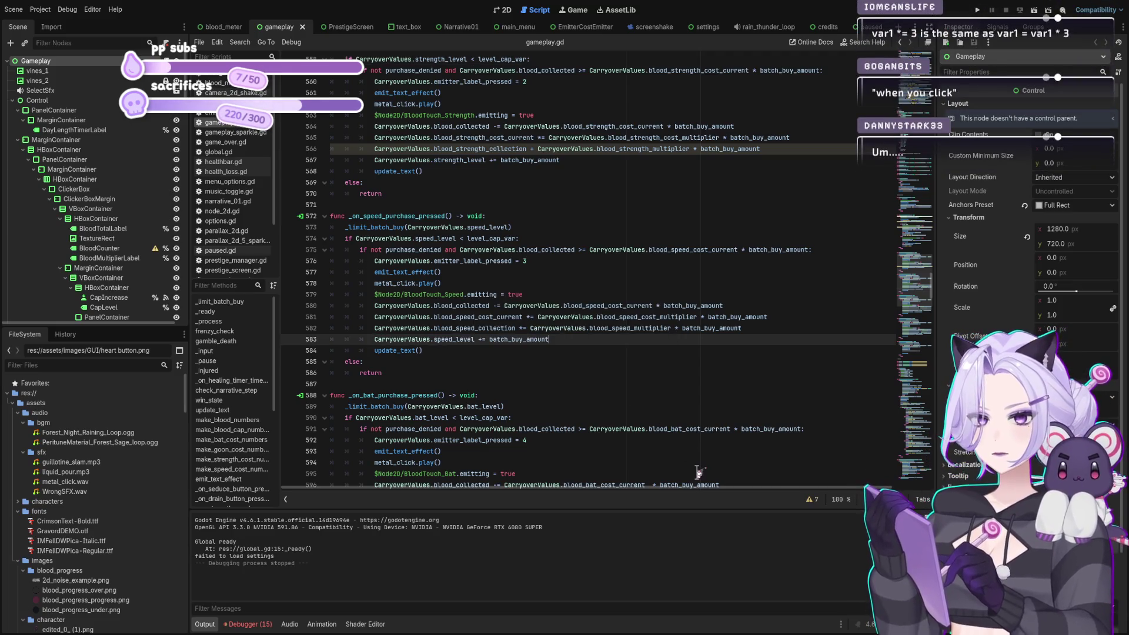
pyautogui.scroll(3, 528, 398)
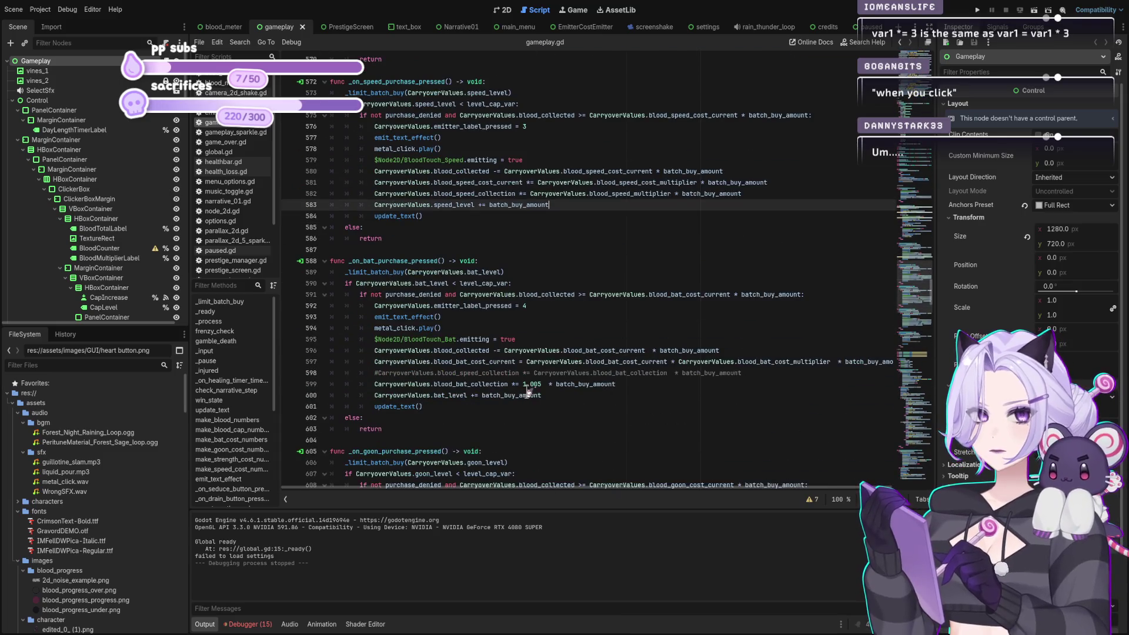
pyautogui.scroll(12, 529, 398)
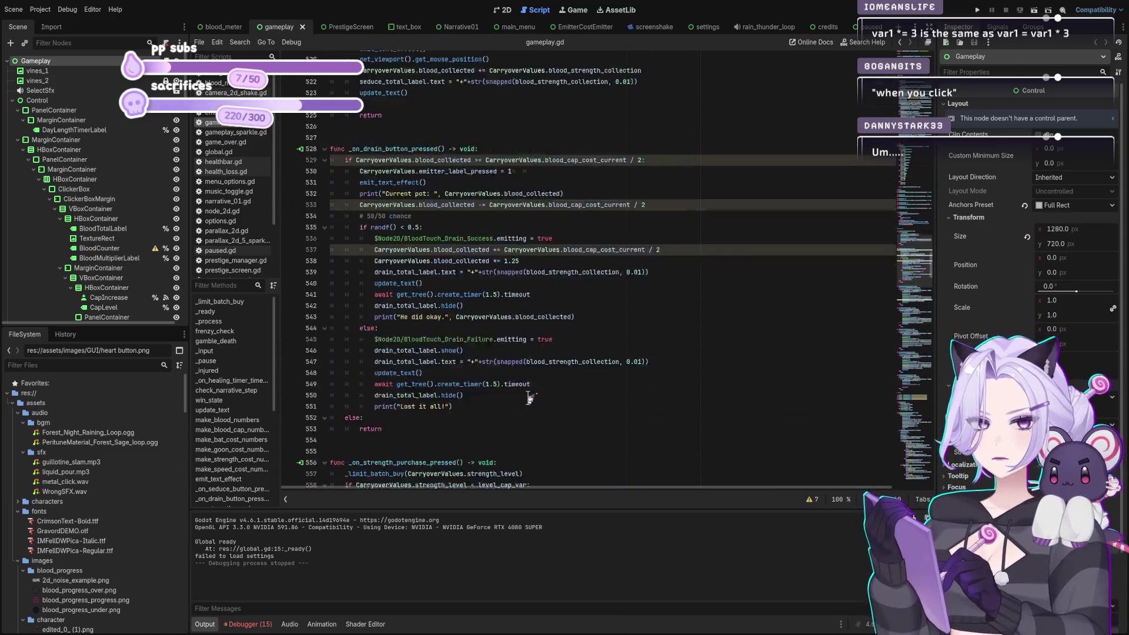
pyautogui.scroll(-4, 559, 396)
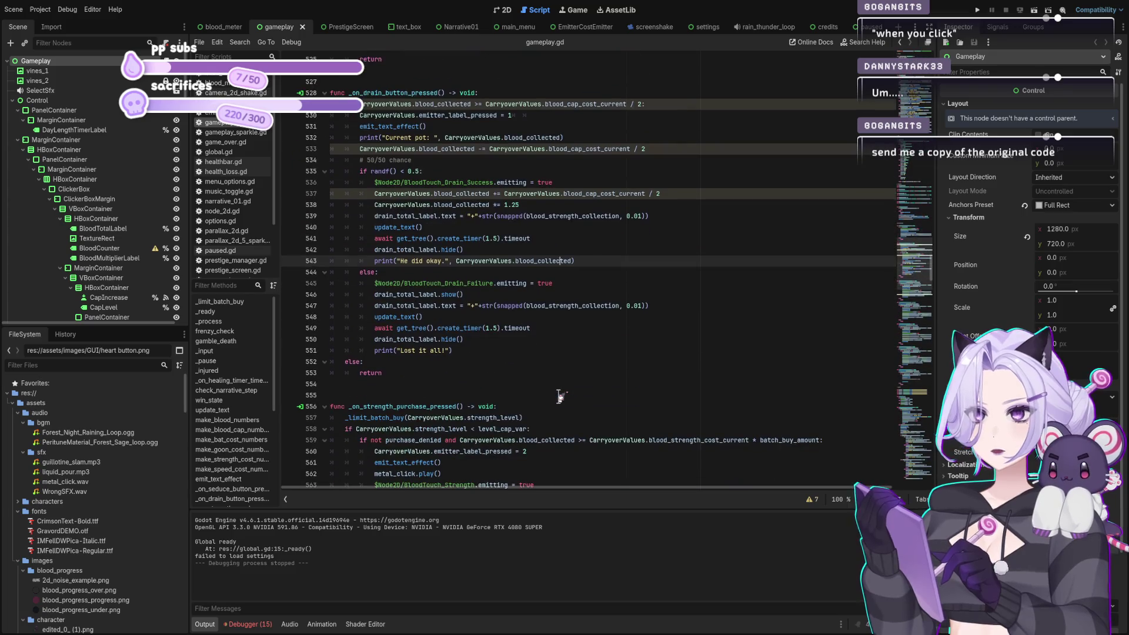
pyautogui.click(600, 351)
pyautogui.hotkey('ctrl', 's')
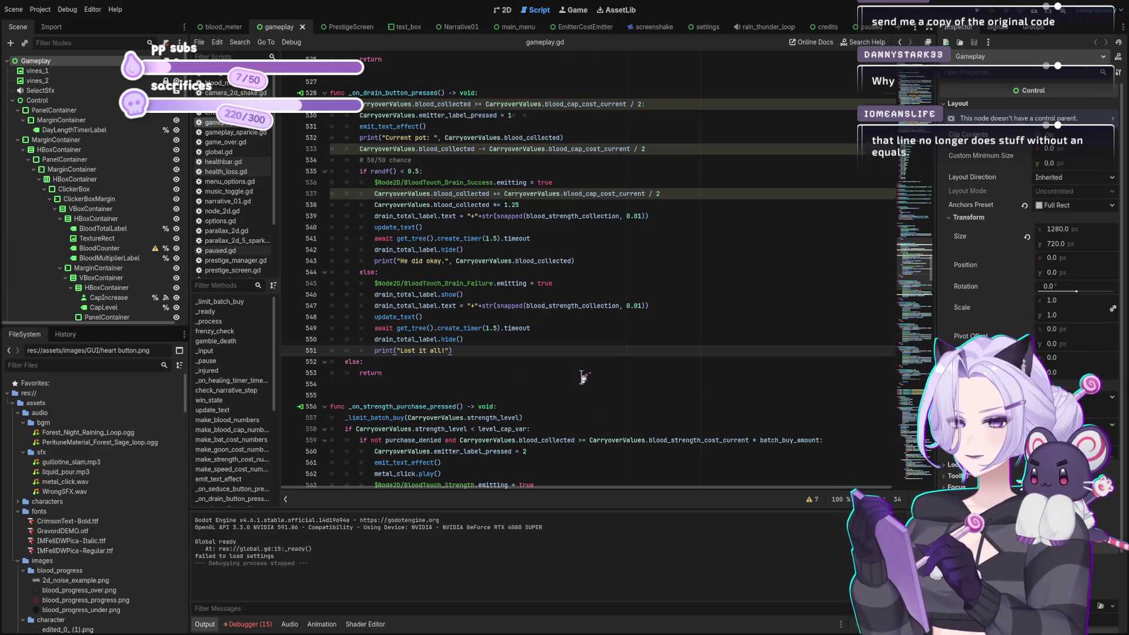
# Change line 566's '+' to '+=' and launch the game with F5.
pyautogui.scroll(-6, 582, 377)
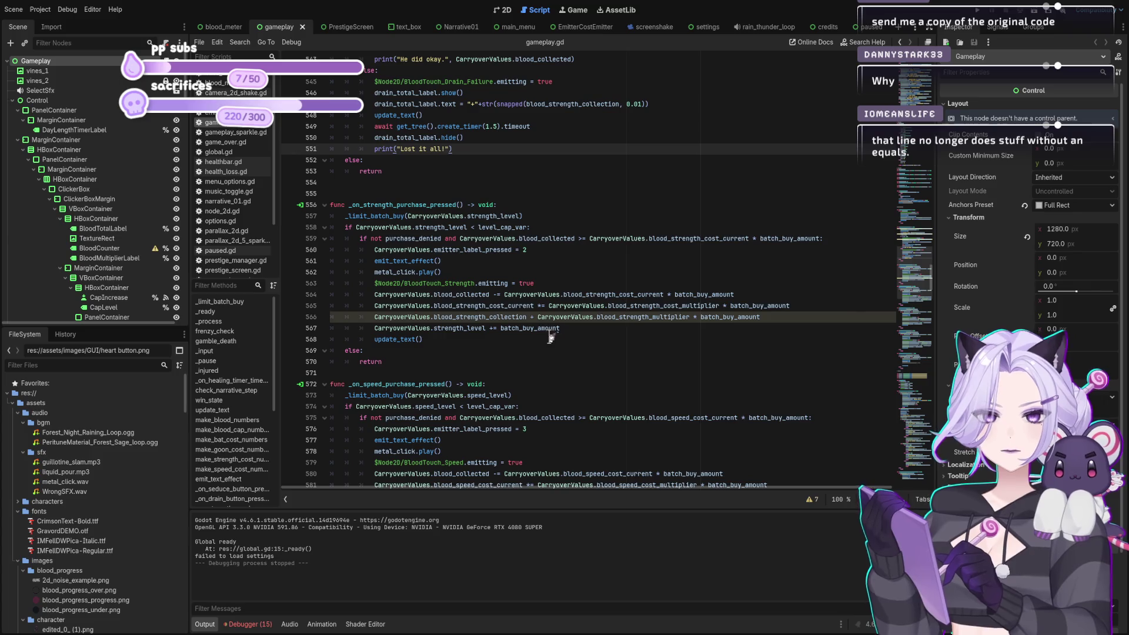
pyautogui.click(534, 317)
pyautogui.write('=')
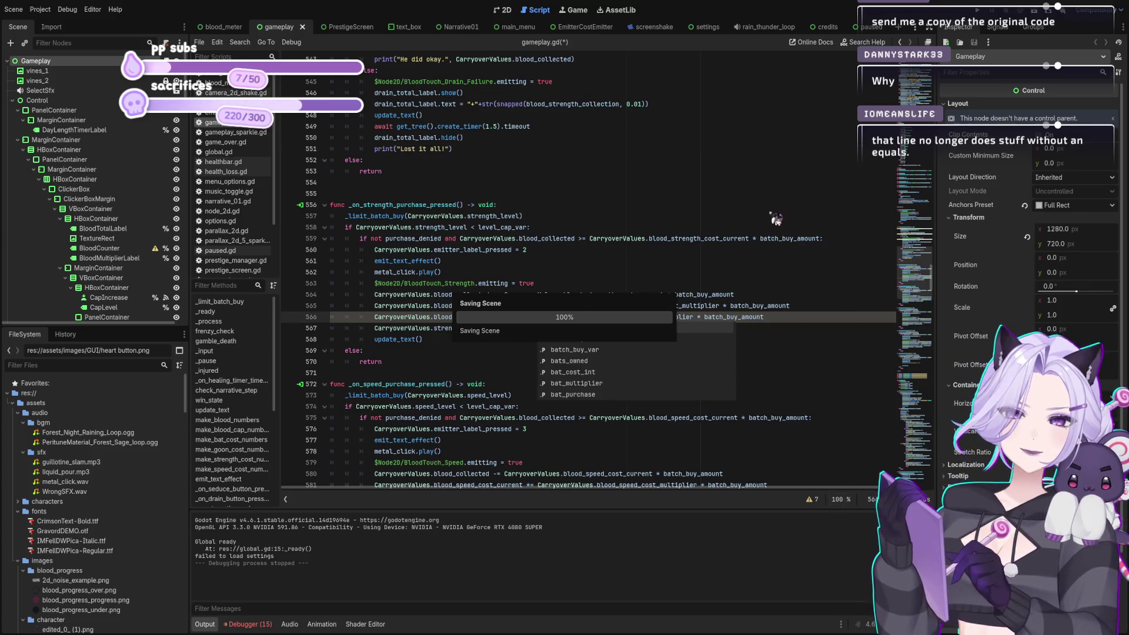
pyautogui.click(723, 260)
pyautogui.press('F5')
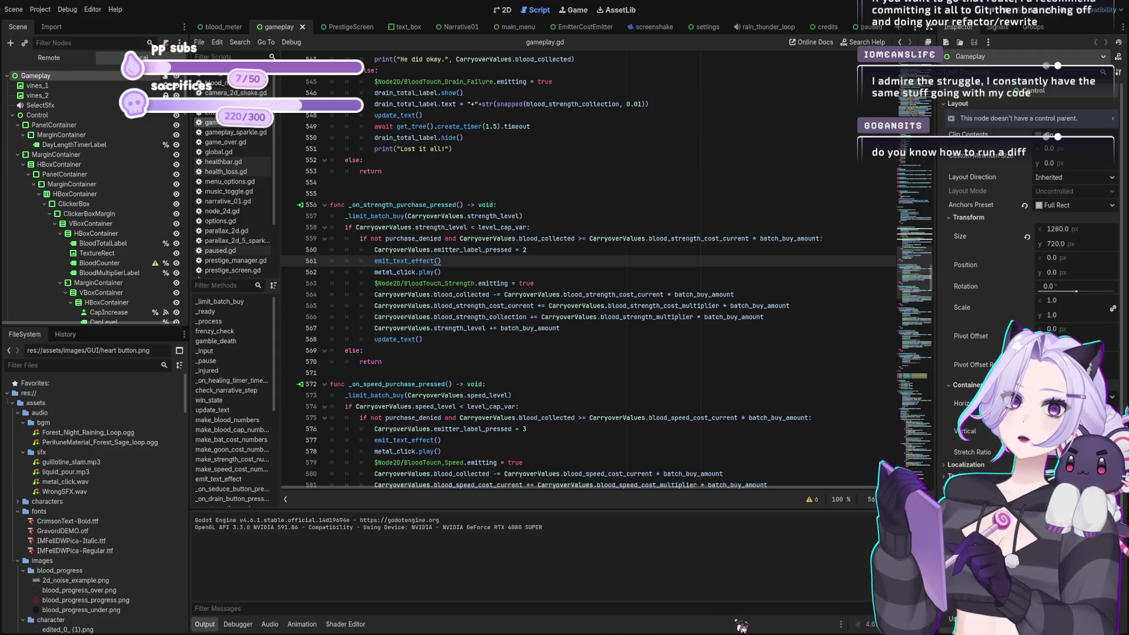
# Review the strength purchase code, including line 565, emit_text_effect and update_text.
pyautogui.click(723, 271)
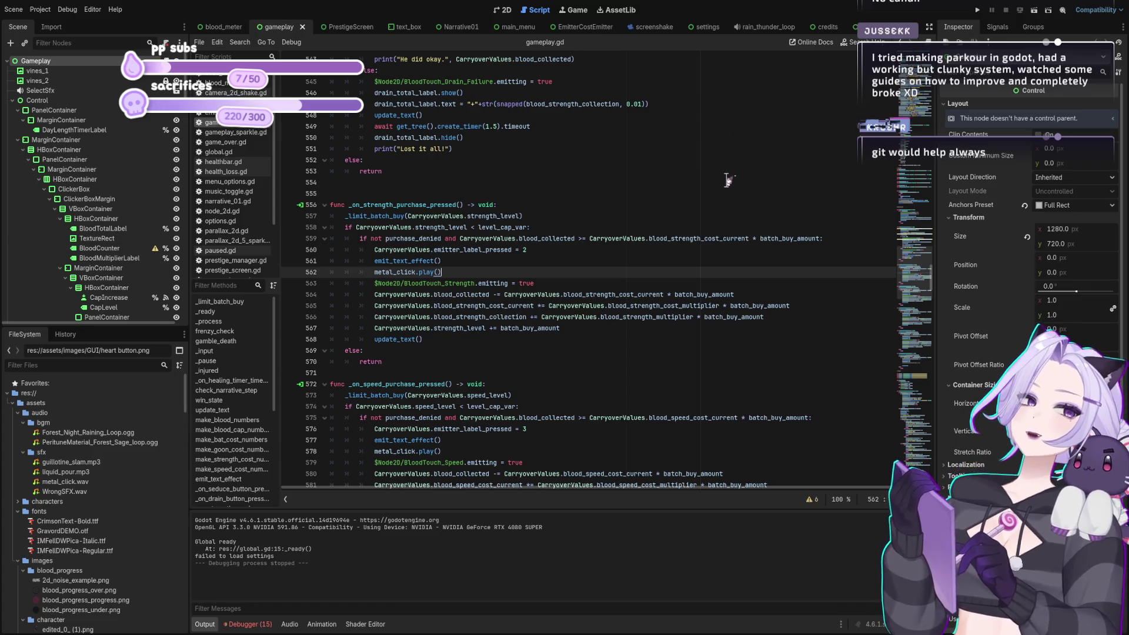
pyautogui.click(479, 339)
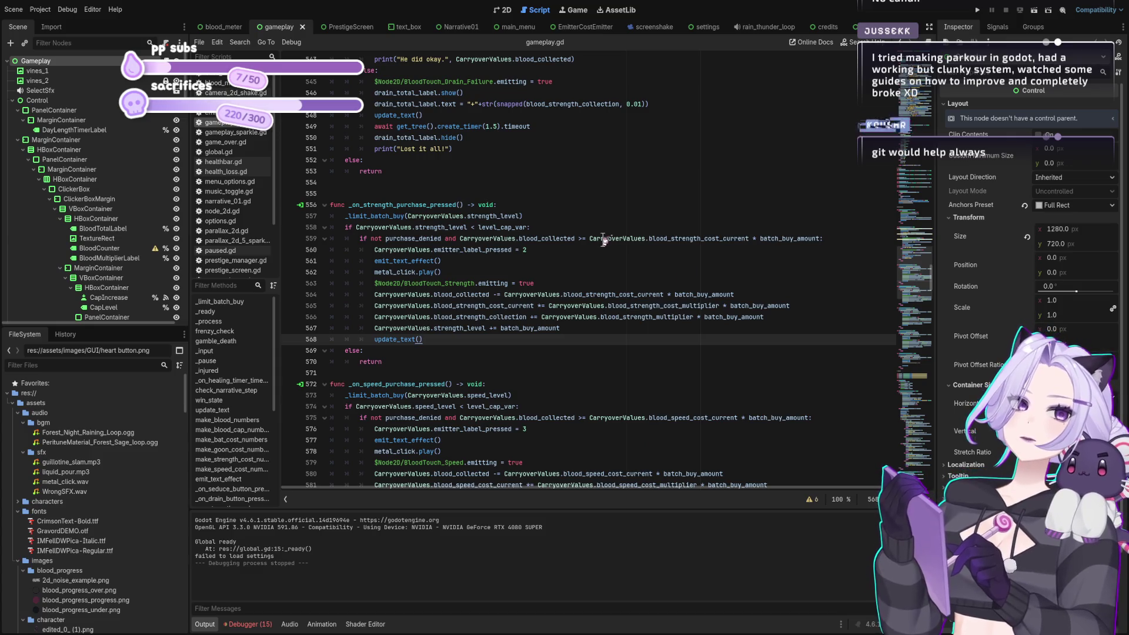
pyautogui.click(566, 306)
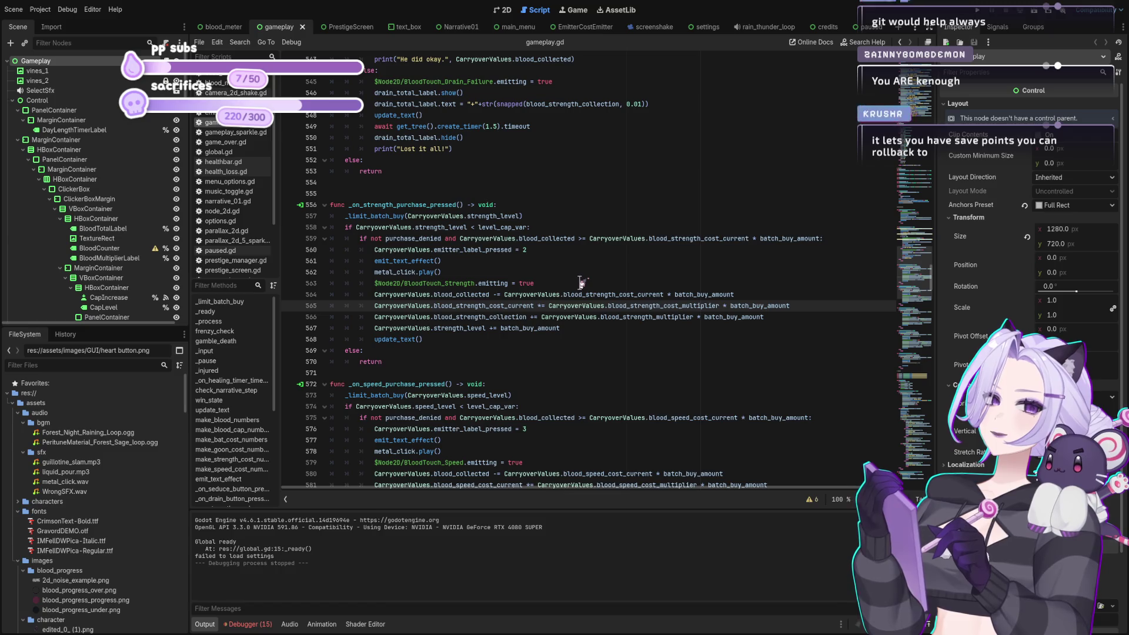
pyautogui.click(670, 261)
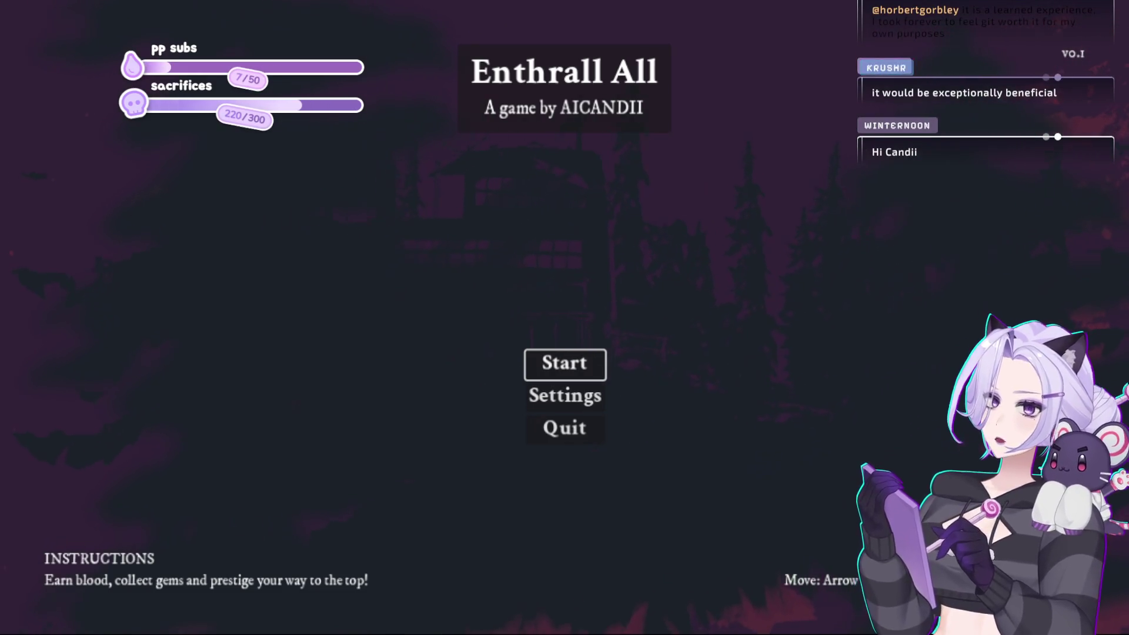
# Start a new game and spend the starting blood on bats.
pyautogui.click(567, 367)
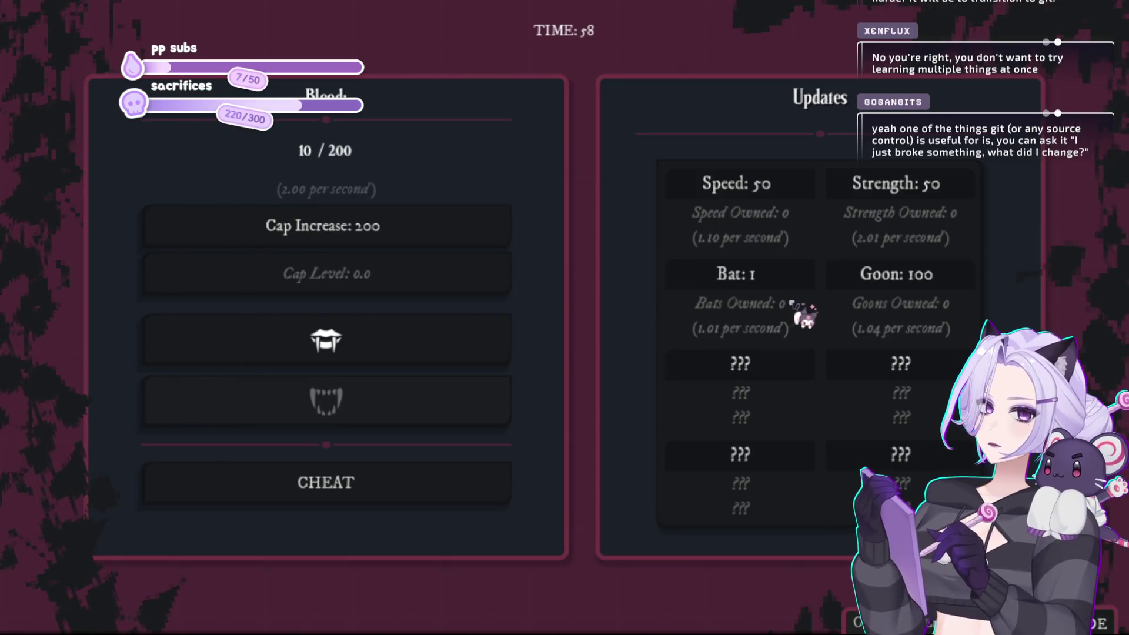
pyautogui.click(776, 290)
pyautogui.click(776, 290)
pyautogui.click(776, 290)
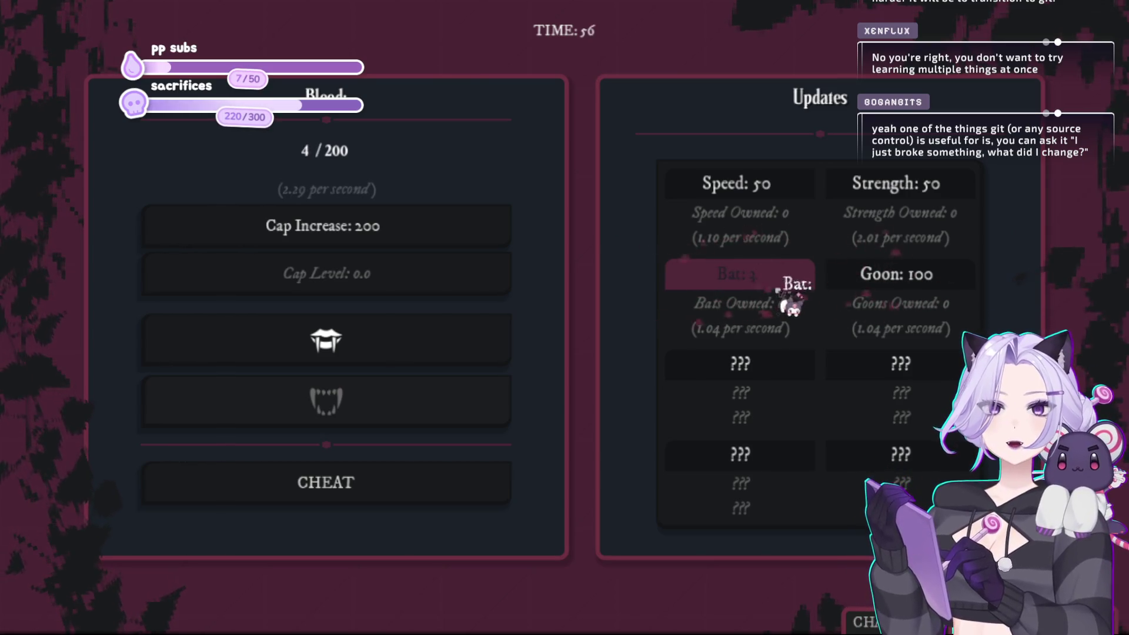
pyautogui.click(775, 289)
pyautogui.click(773, 289)
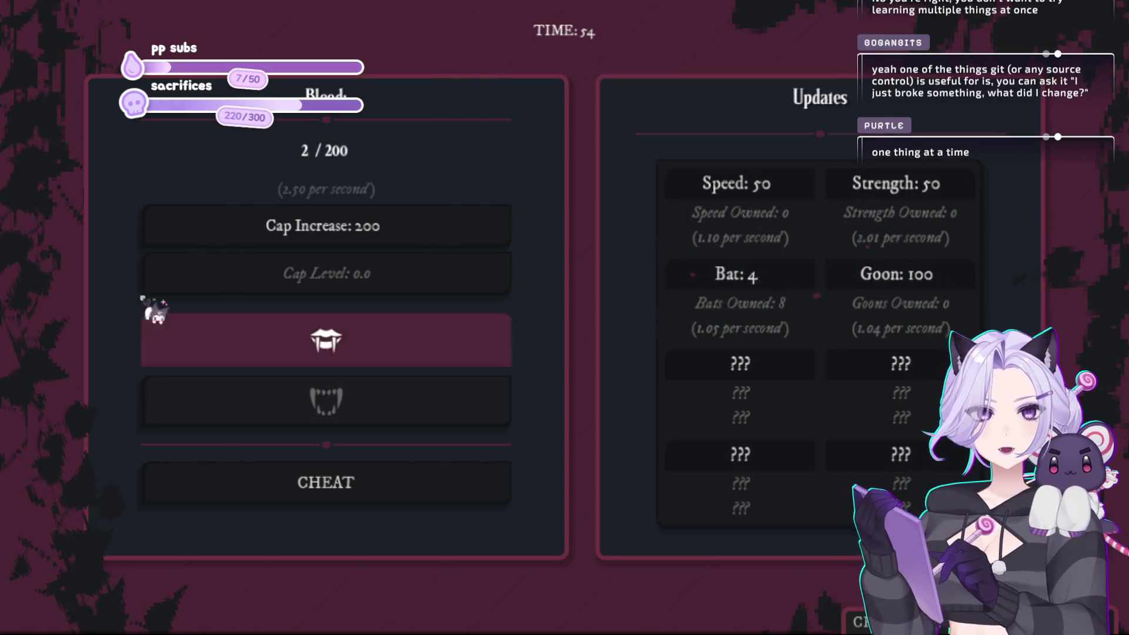
# Gather blood by clicking the fangs button thirteen times.
pyautogui.click(390, 351)
pyautogui.click(388, 350)
pyautogui.click(388, 350)
pyautogui.click(388, 350)
pyautogui.click(388, 350)
pyautogui.click(388, 350)
pyautogui.click(389, 350)
pyautogui.click(389, 350)
pyautogui.click(389, 350)
pyautogui.click(389, 350)
pyautogui.click(389, 349)
pyautogui.click(389, 350)
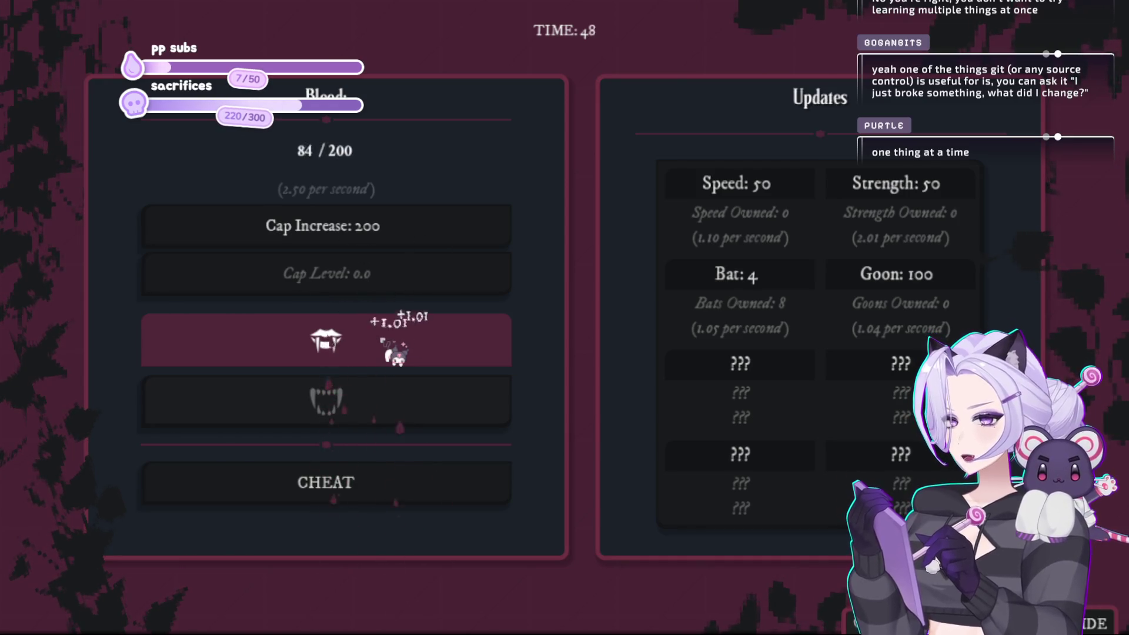
pyautogui.click(389, 350)
pyautogui.click(389, 350)
# Spend the gathered blood on more bats, bringing the total to 17.
pyautogui.click(770, 282)
pyautogui.click(776, 285)
pyautogui.click(770, 284)
pyautogui.click(770, 283)
pyautogui.click(770, 283)
pyautogui.click(770, 283)
pyautogui.click(769, 285)
pyautogui.click(769, 285)
pyautogui.click(769, 285)
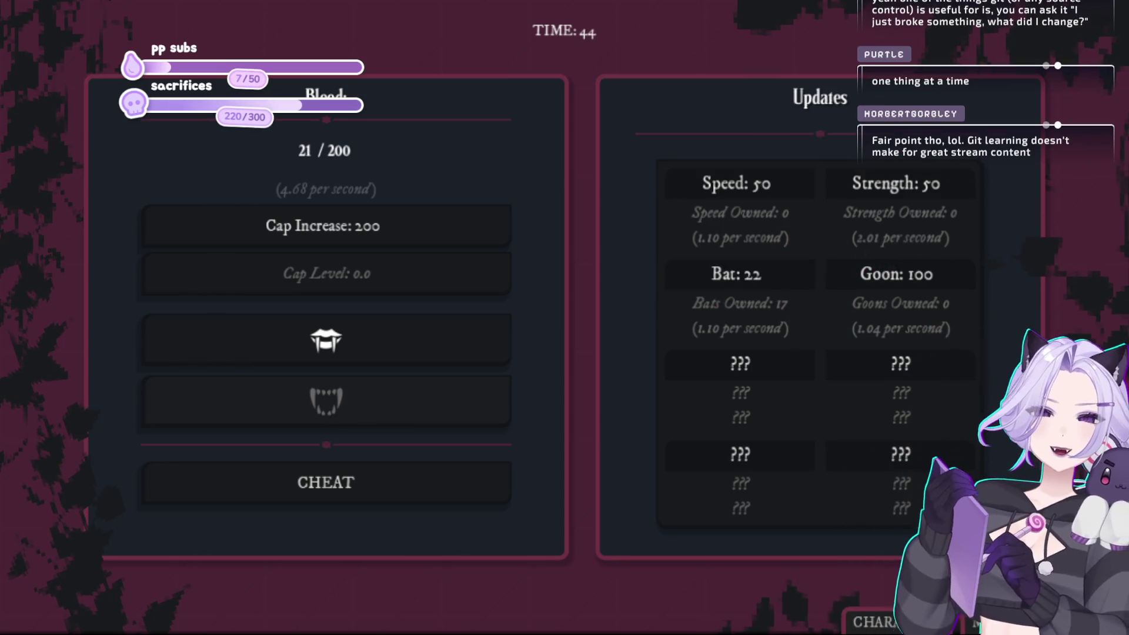